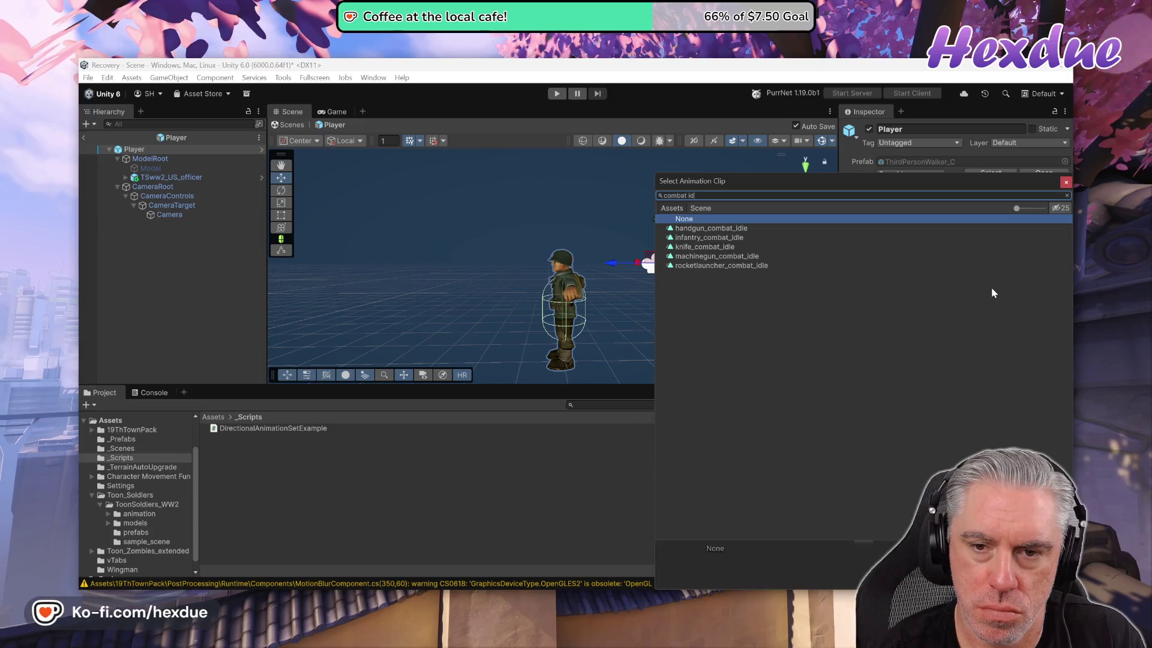
- Assign infantry_combat_idle as the Idle clip on the Player's component
double_click(720, 238)
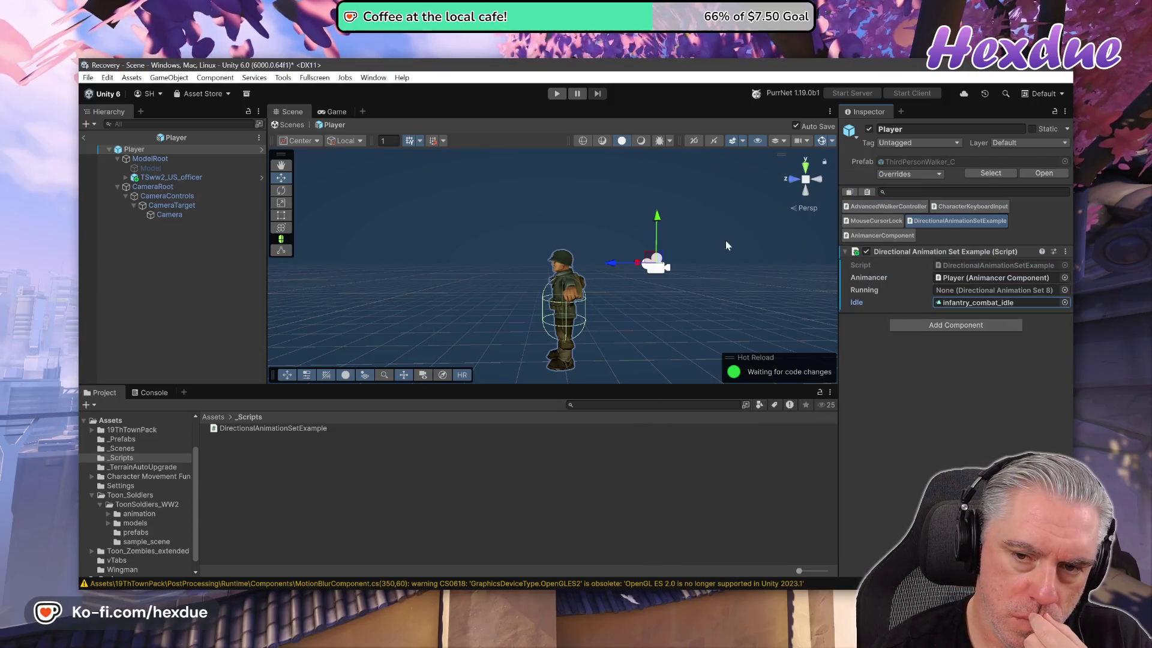
click(995, 379)
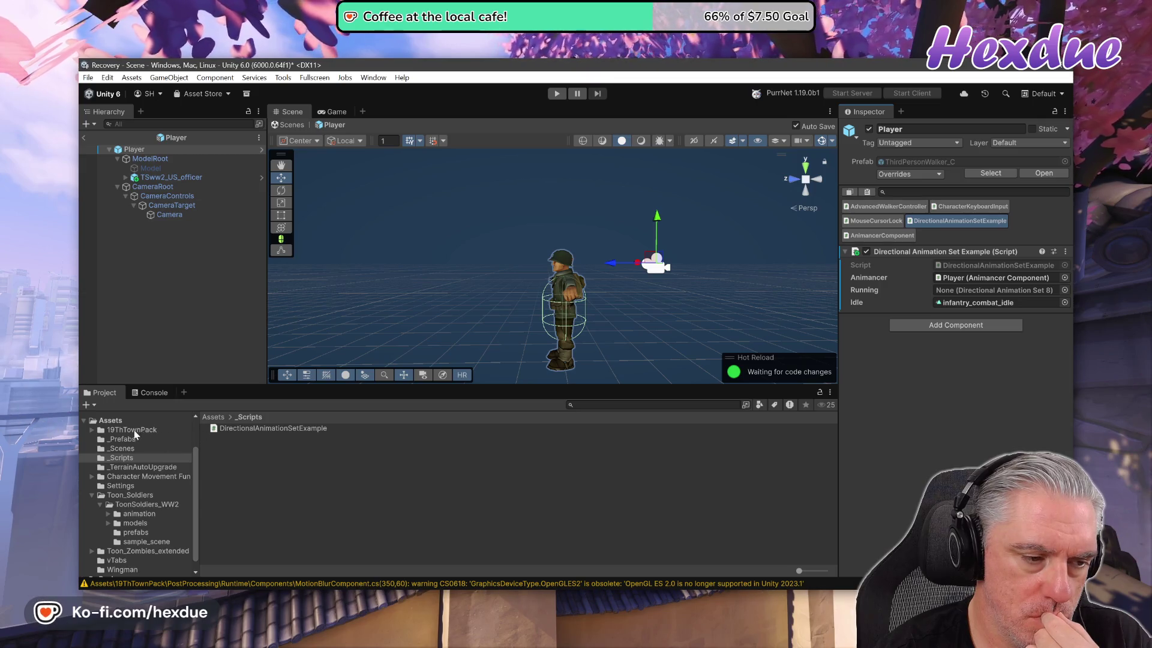
- Create a new folder named _Animations under Assets and open it
right_click(107, 422)
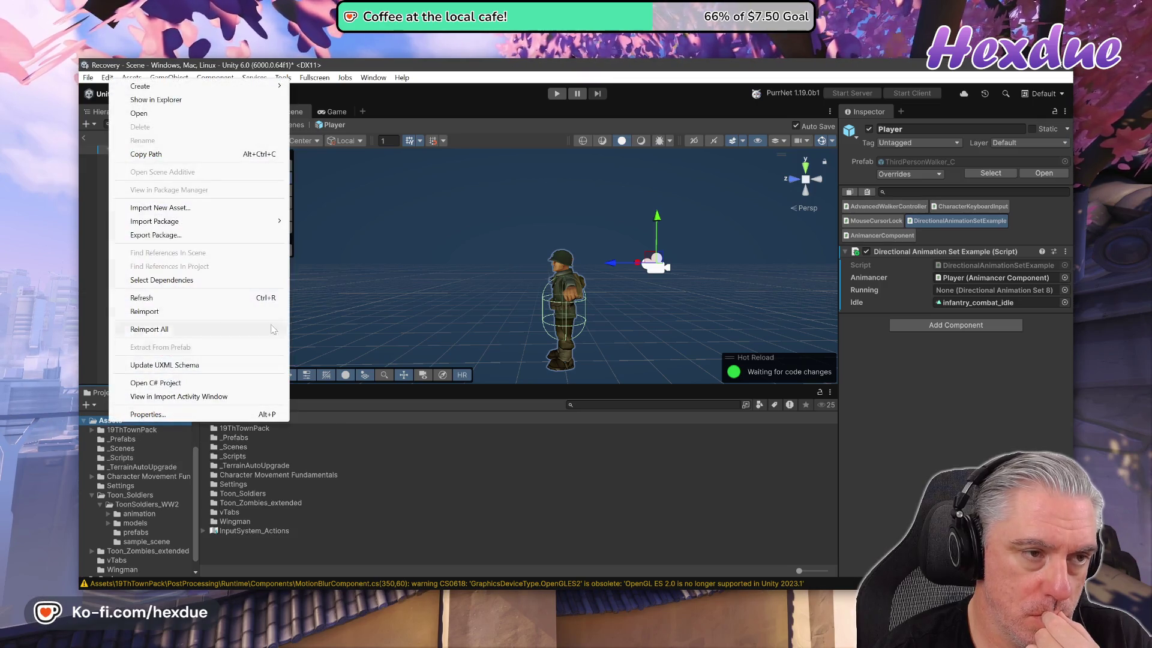
click(309, 87)
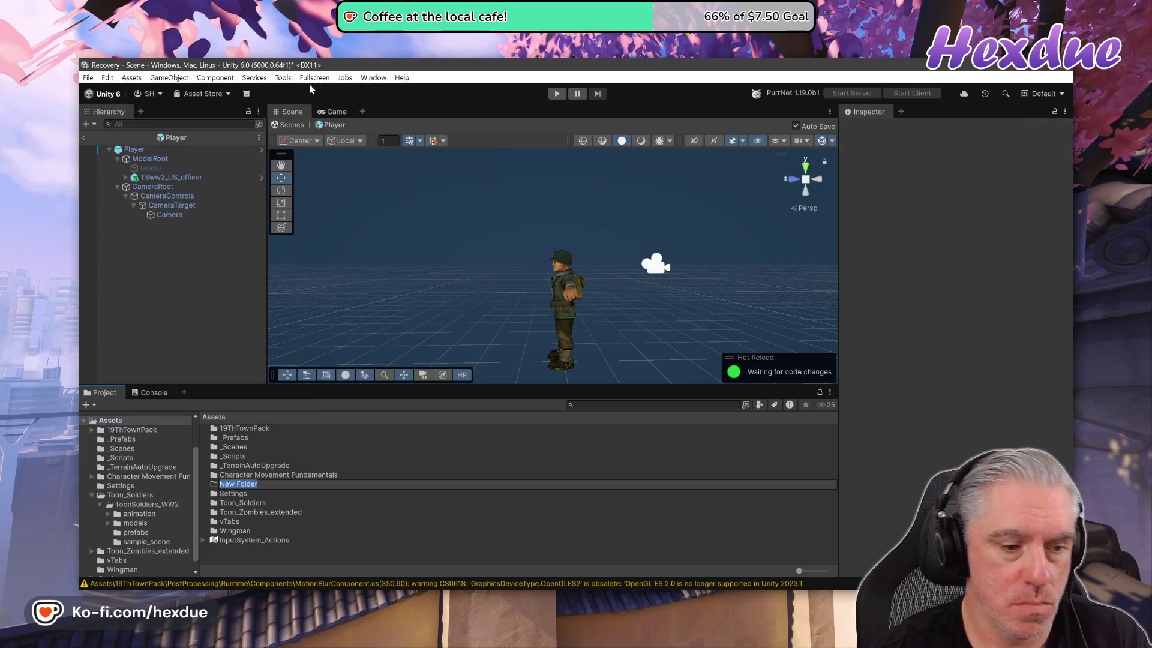
text(_A)
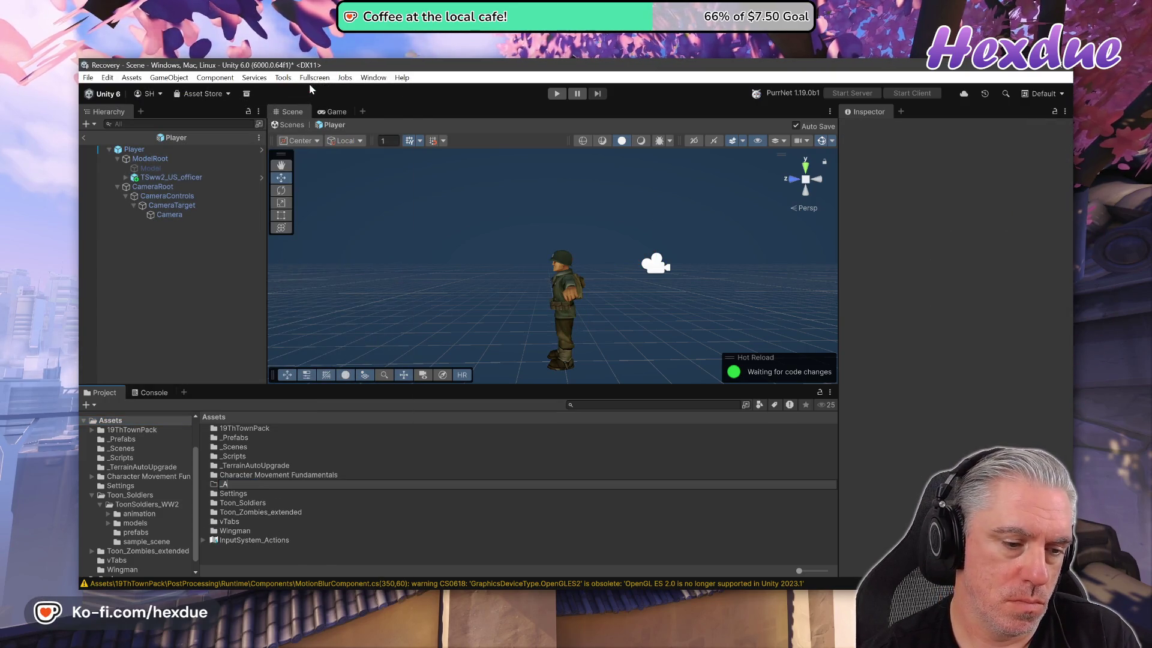
text(nimations)
key(Return)
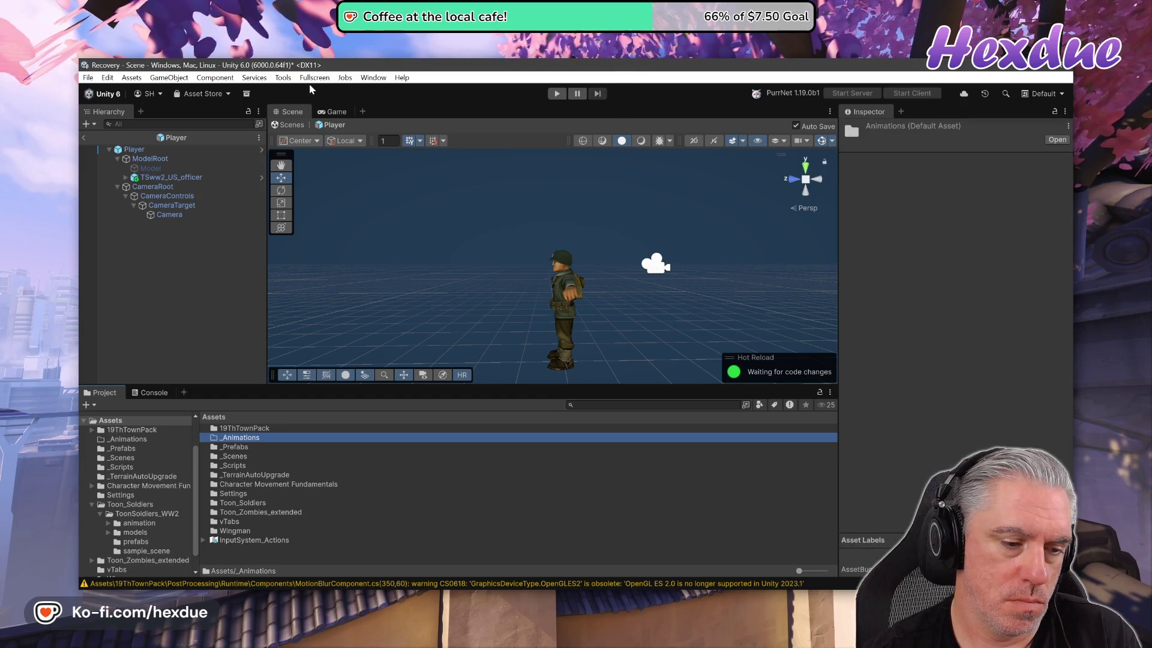
key(Return)
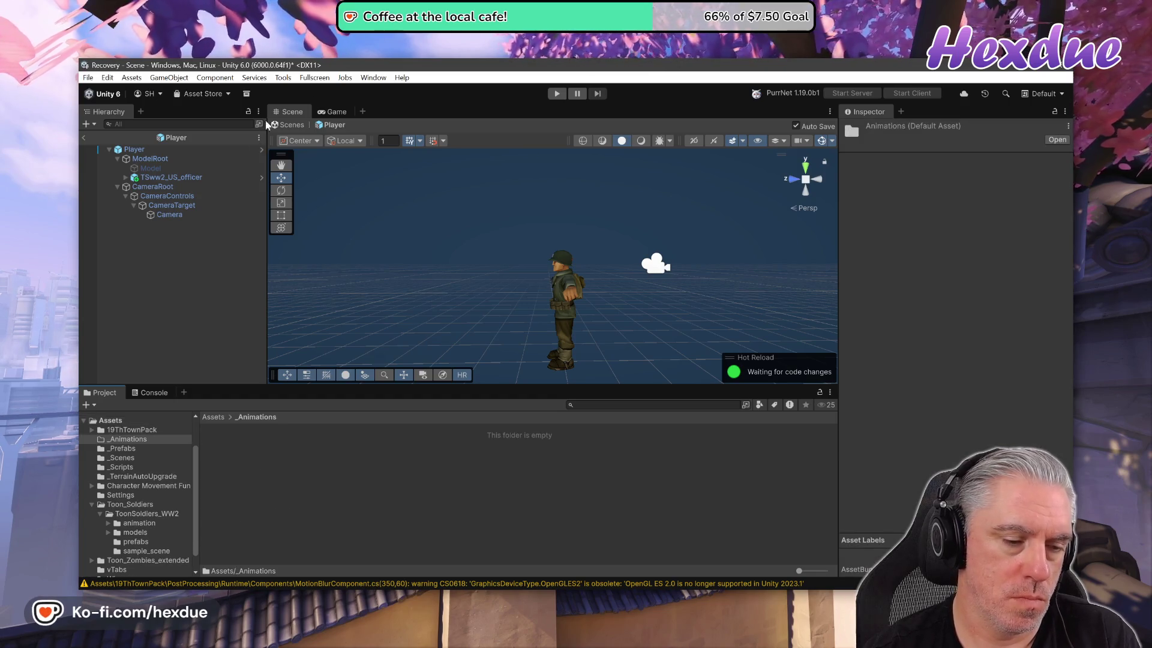
right_click(252, 443)
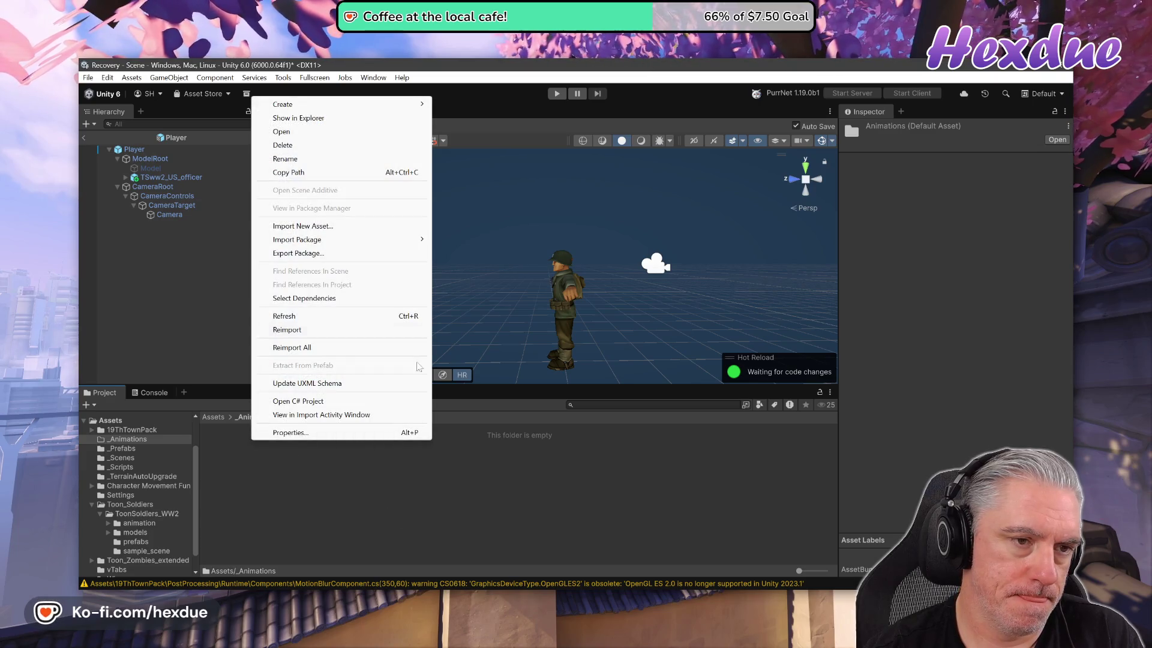
- Create an Animancer 8-direction Directional Animation Set named Running in _Animations
mouse_move(387, 110)
mouse_move(528, 334)
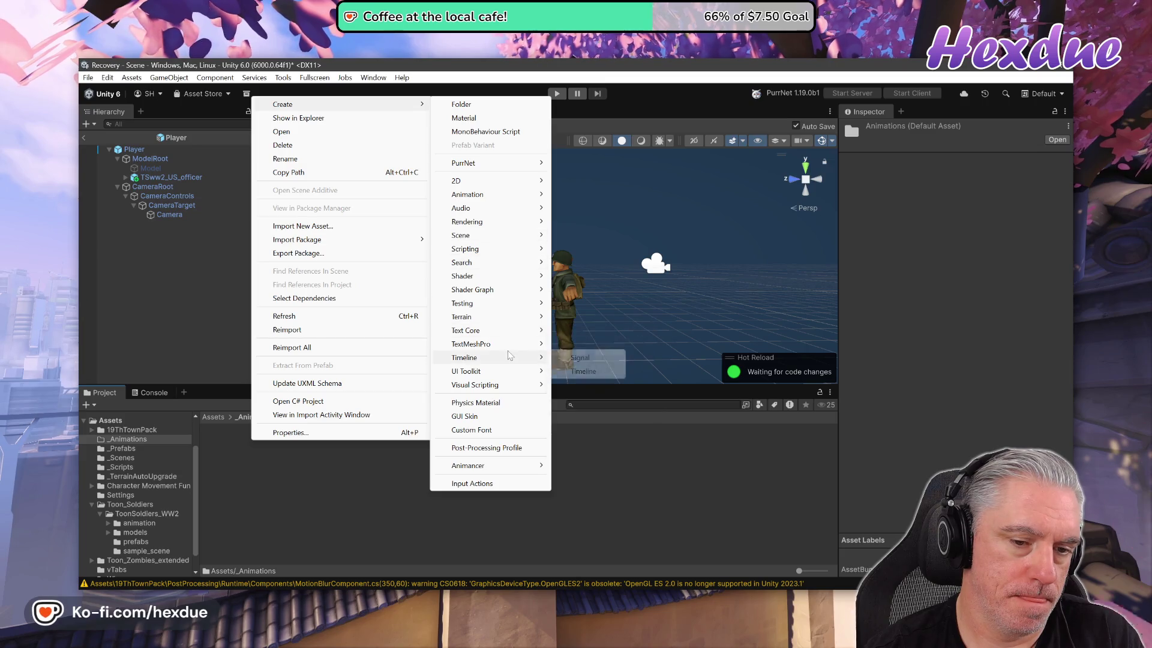
mouse_move(510, 353)
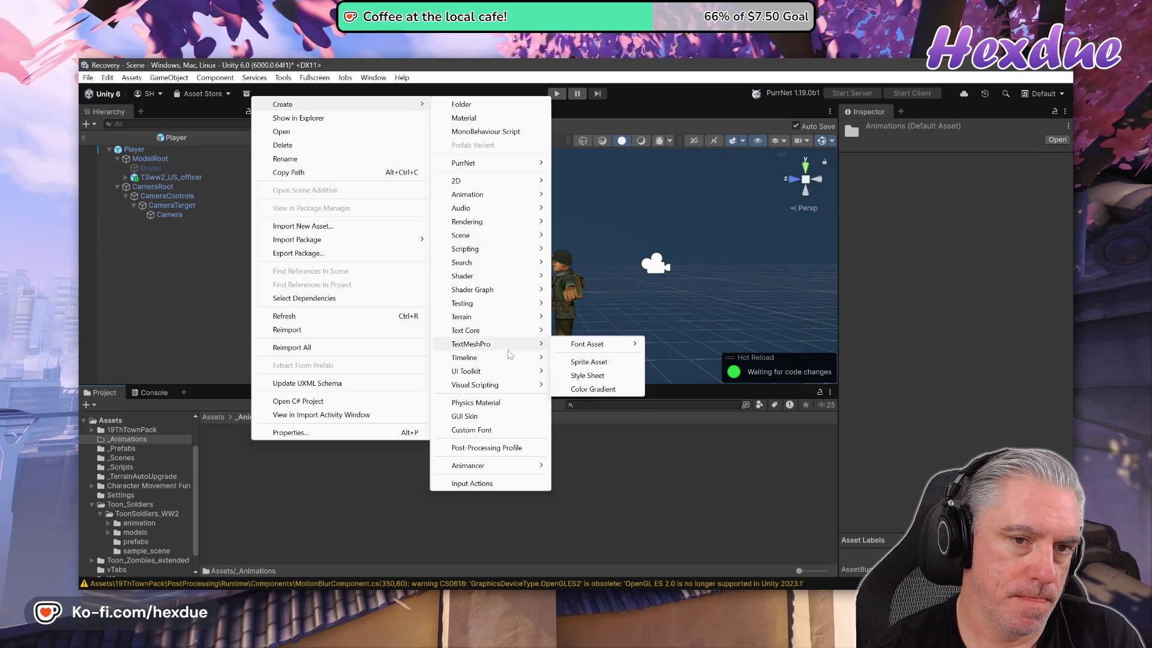
mouse_move(488, 196)
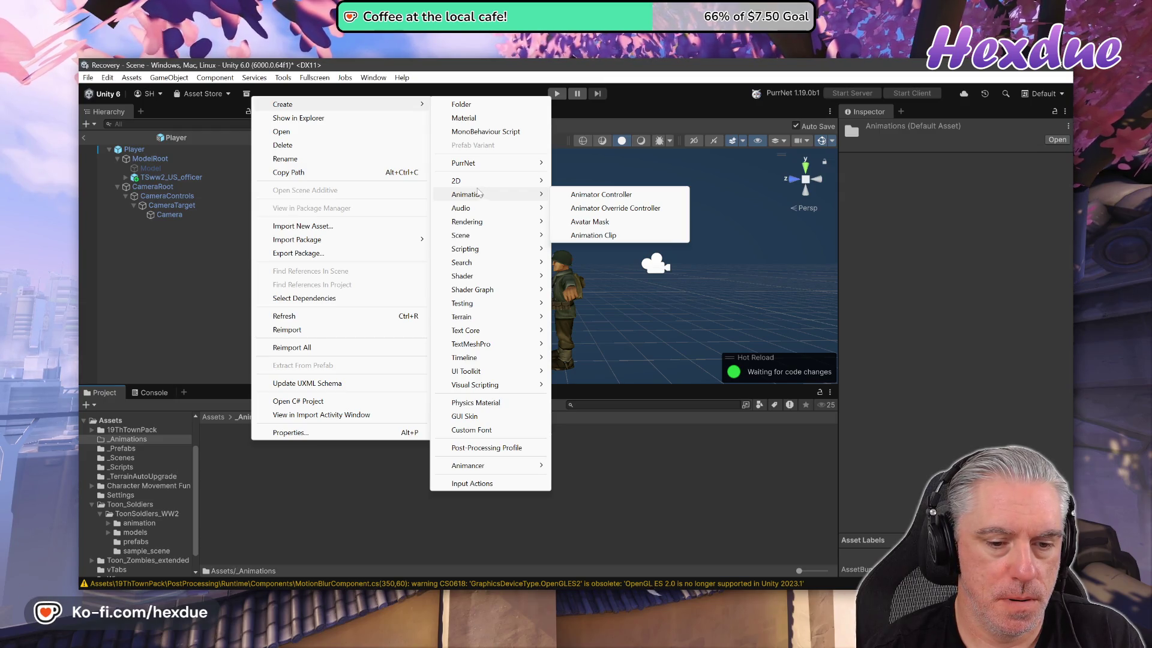
mouse_move(498, 466)
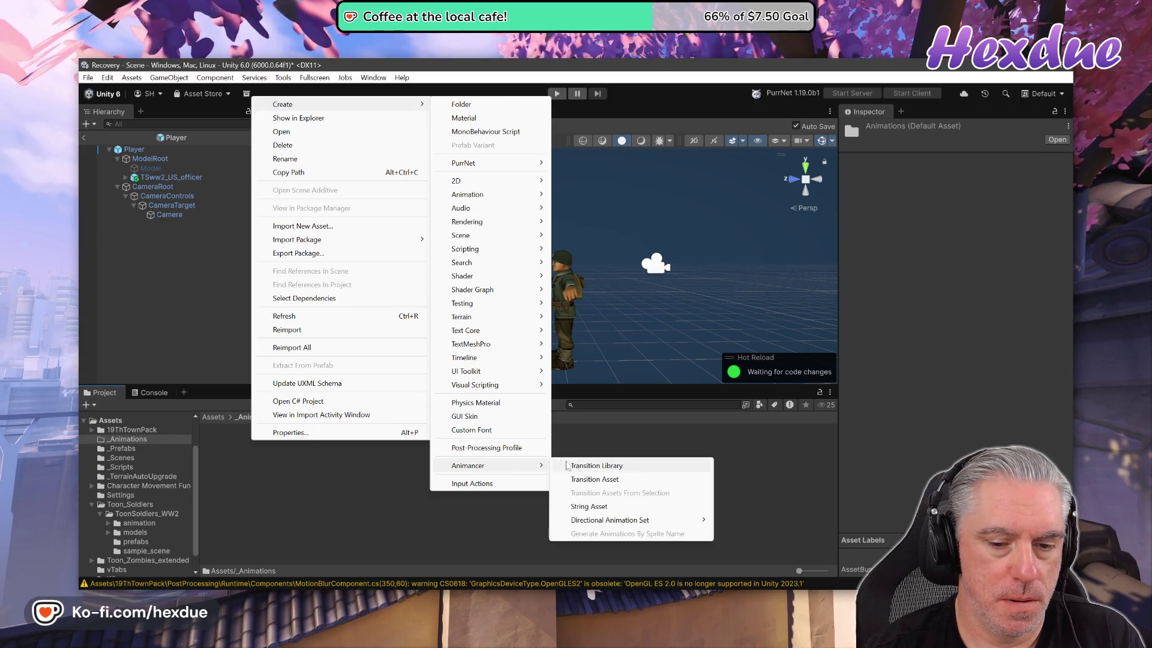
mouse_move(660, 521)
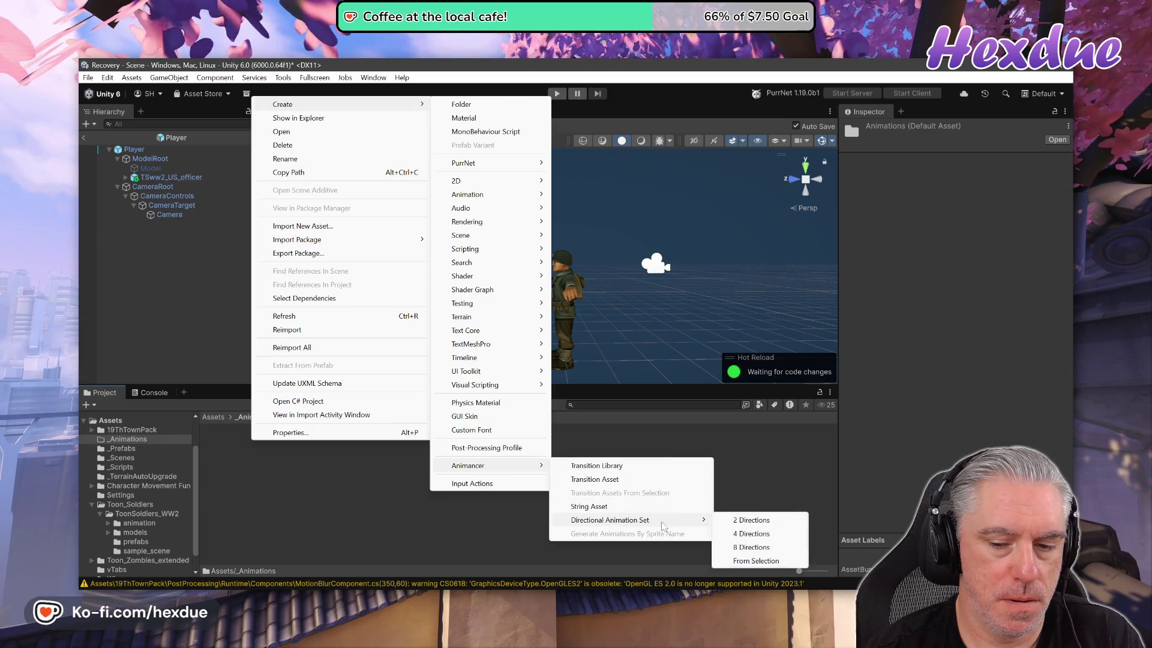
click(744, 547)
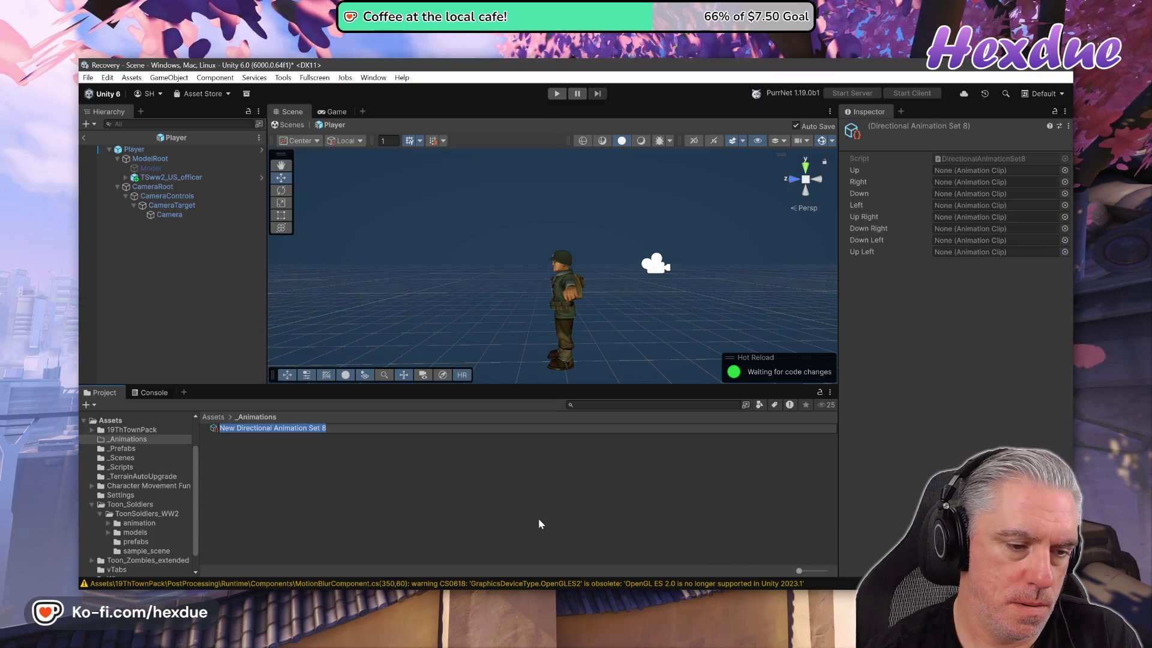
text(Running)
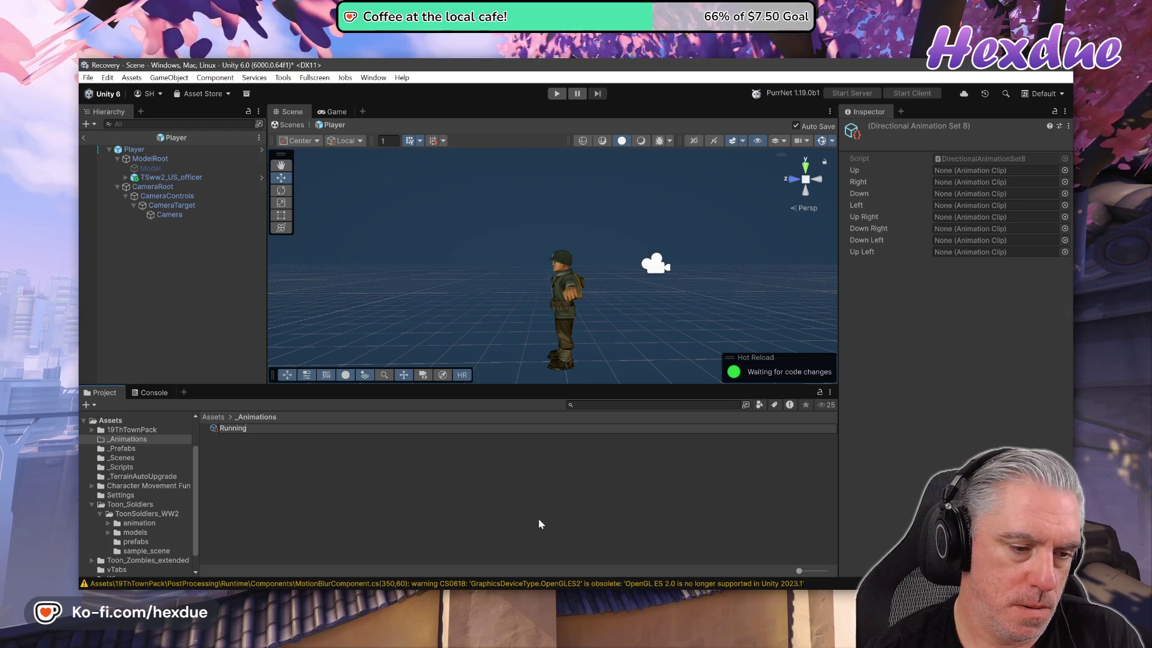
key(Return)
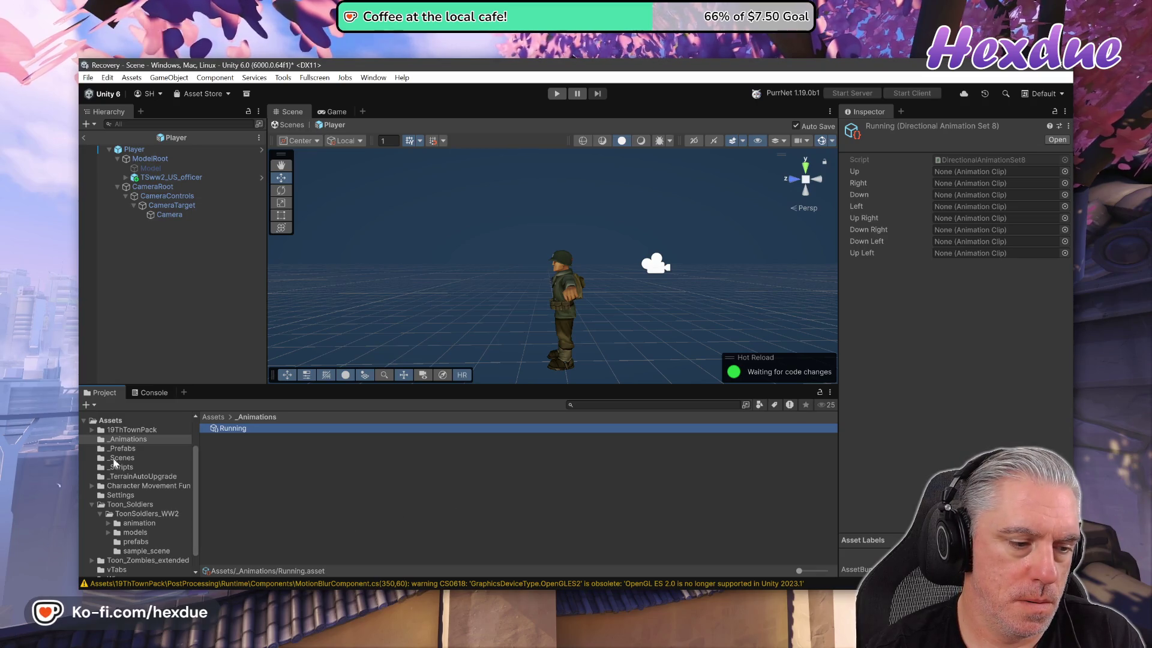
click(110, 523)
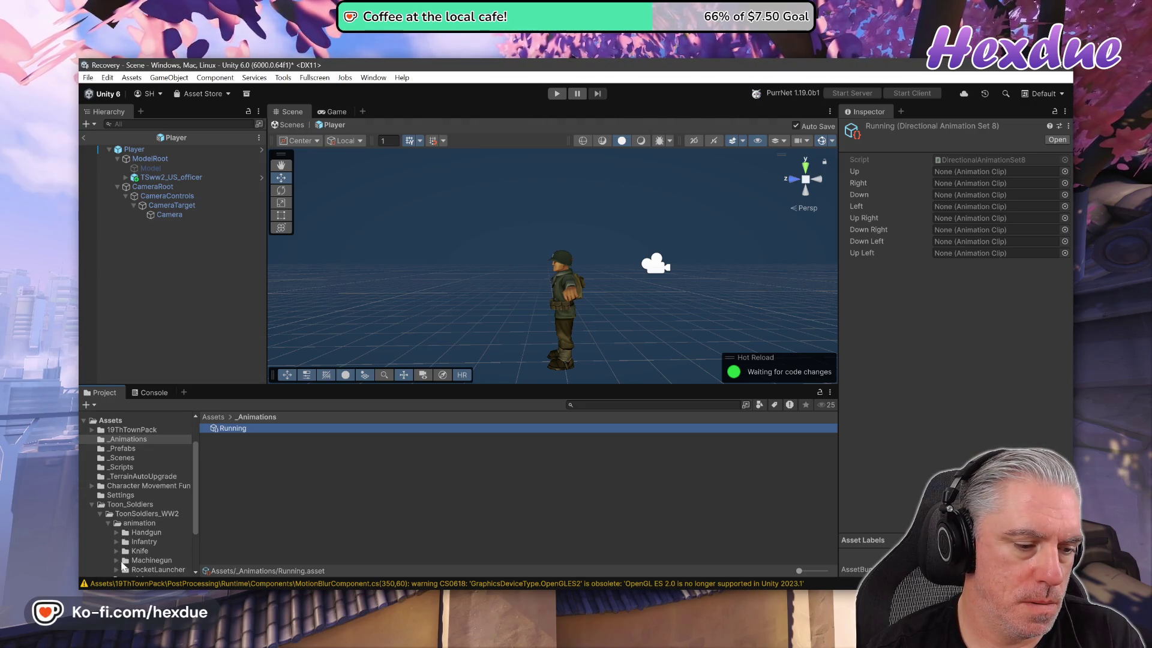
click(117, 541)
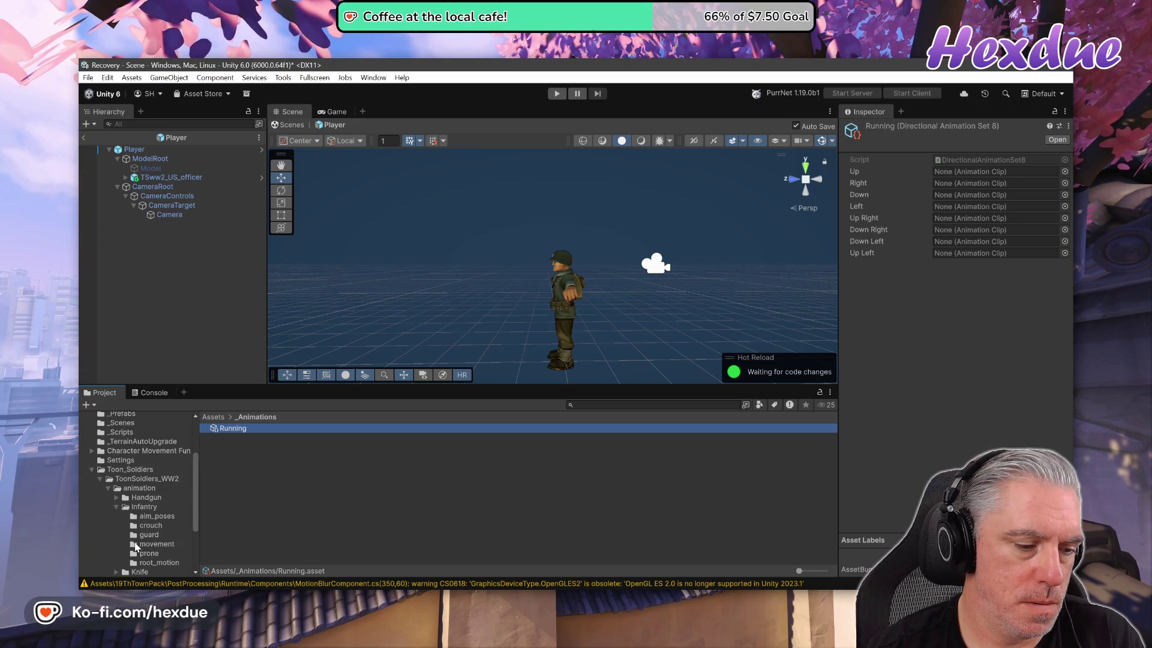
click(153, 544)
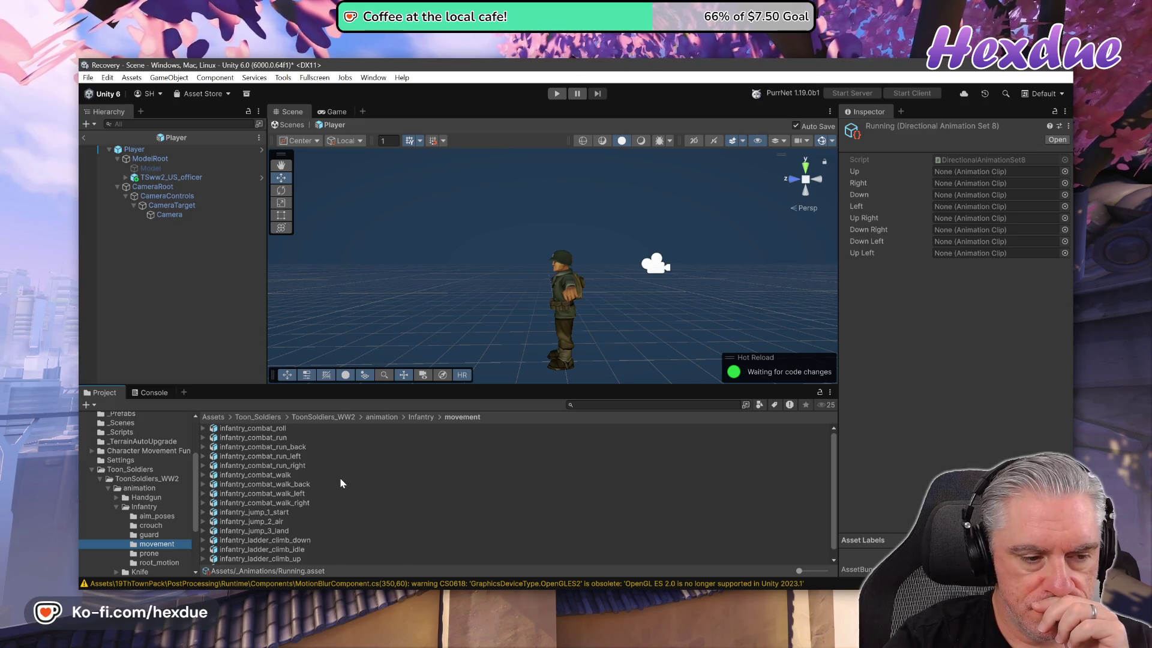
click(879, 125)
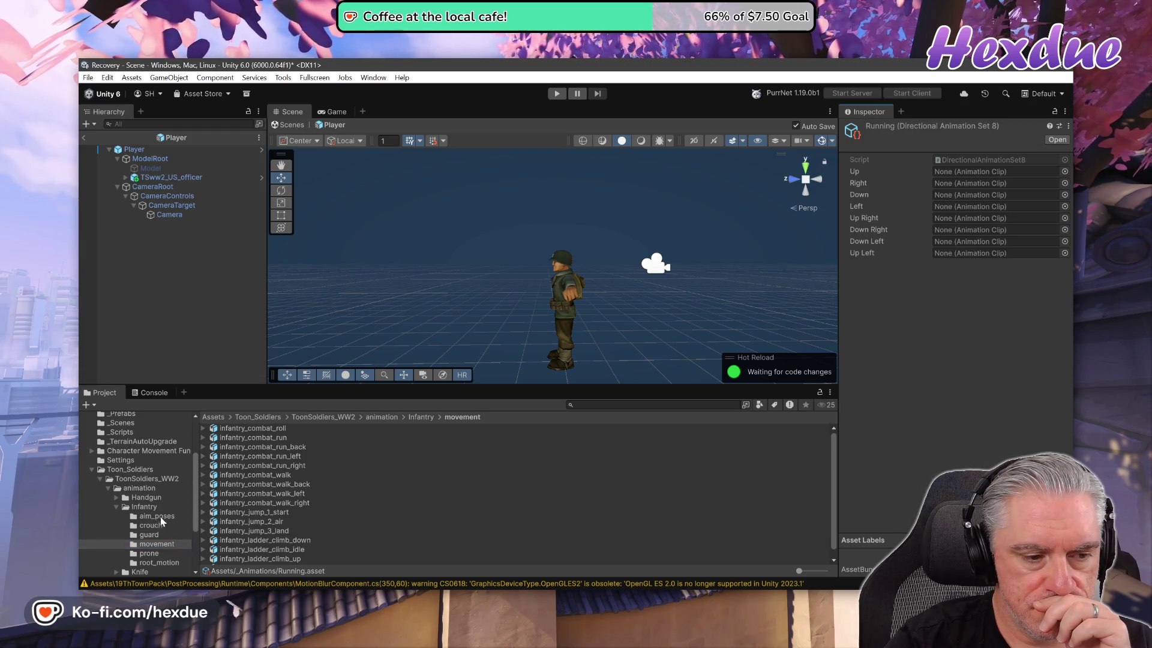
scroll(136, 522, up, 3)
click(131, 482)
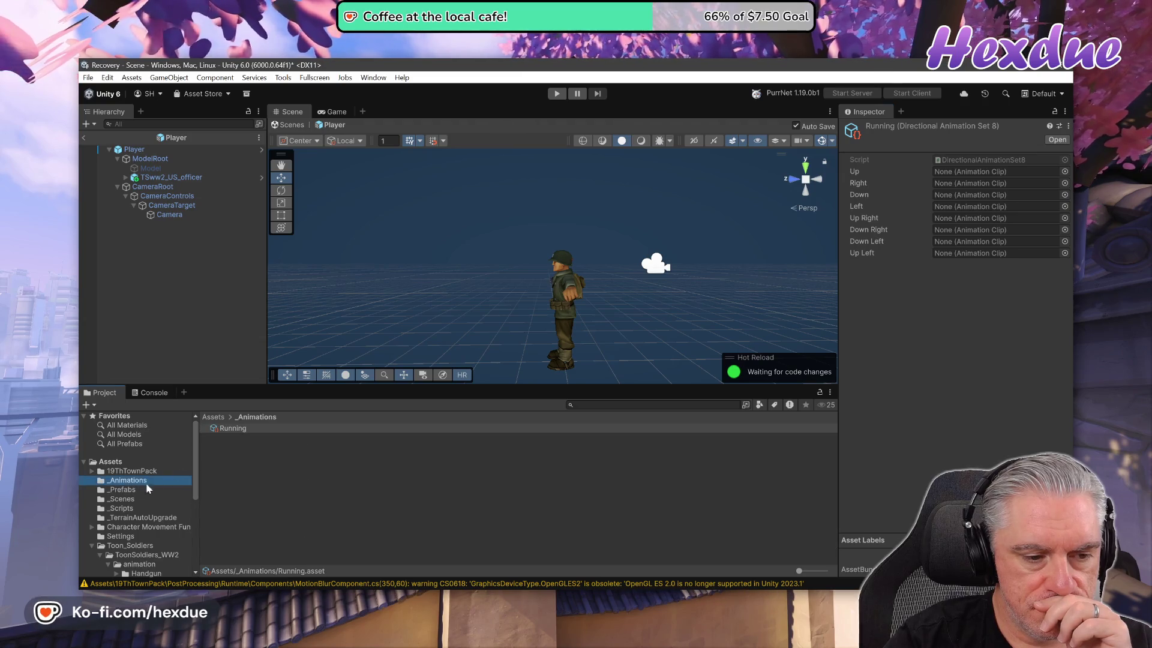
- Delete the Running animation set asset, confirming the deletion
click(240, 430)
right_click(239, 432)
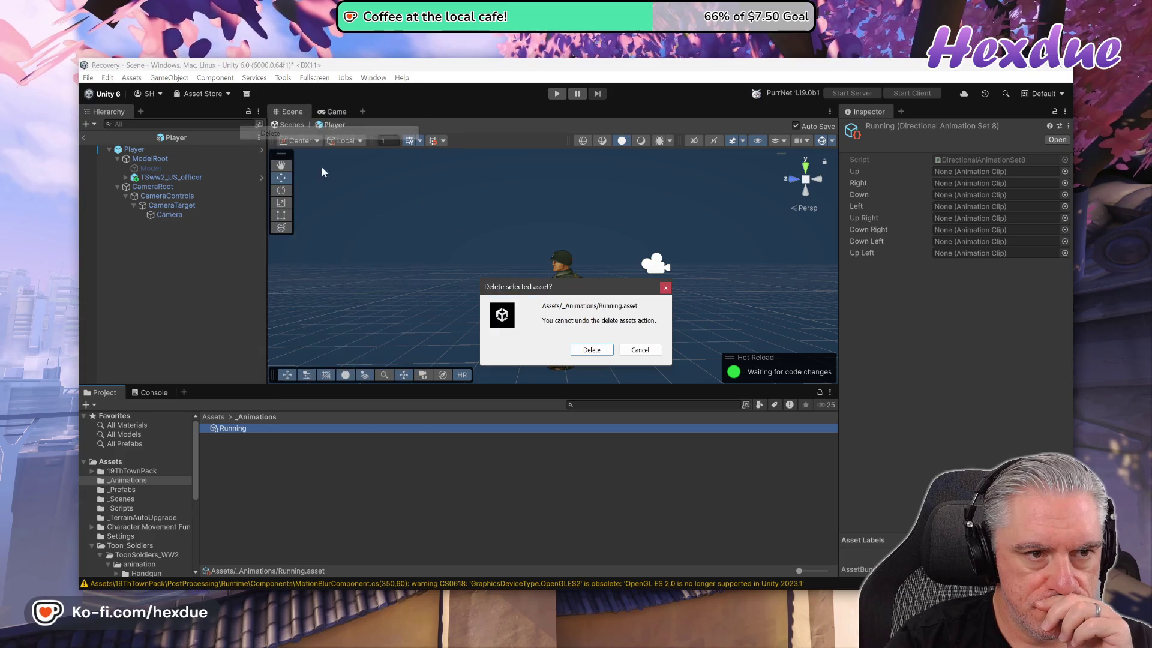
click(272, 133)
click(600, 354)
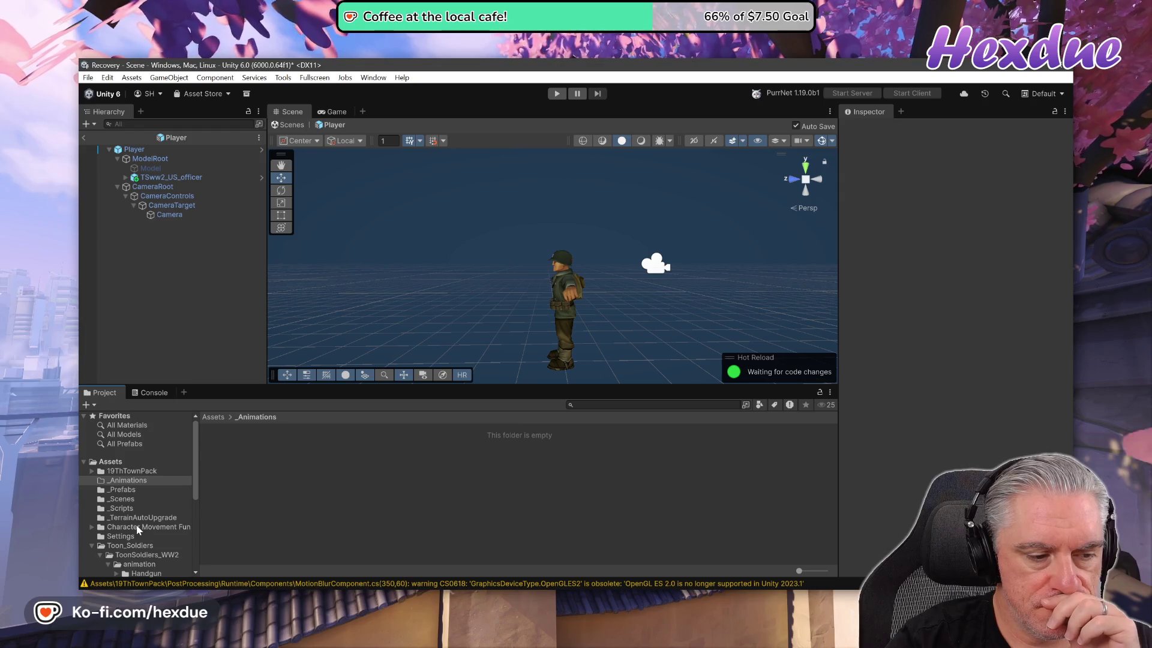
scroll(150, 534, down, 3)
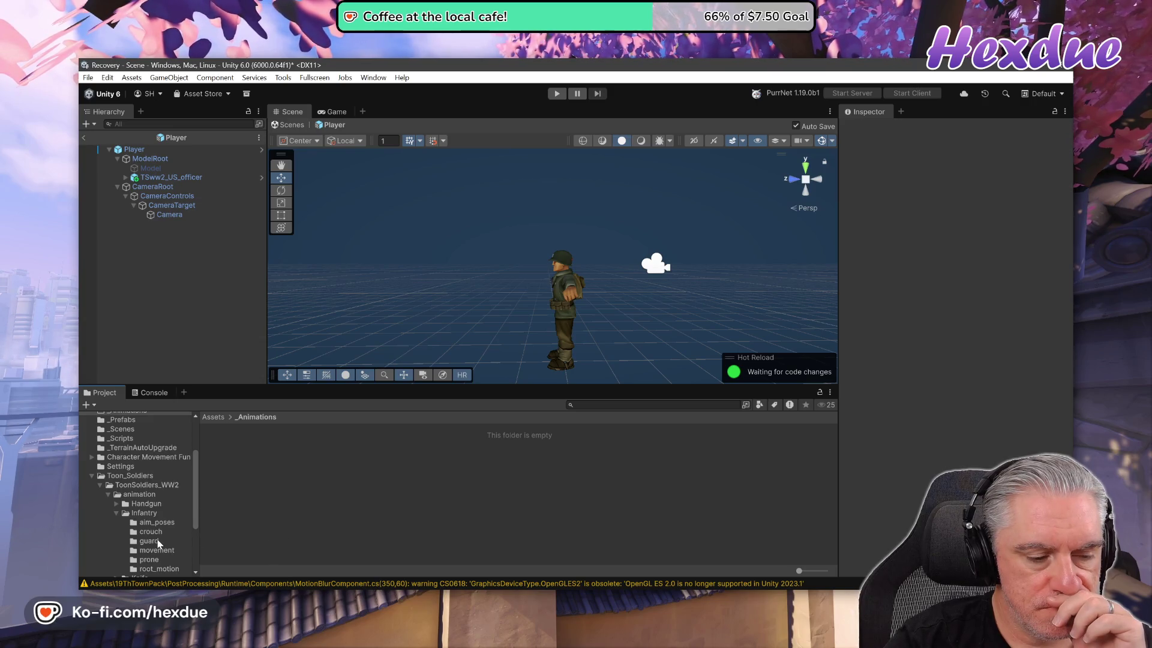
scroll(159, 545, down, 2)
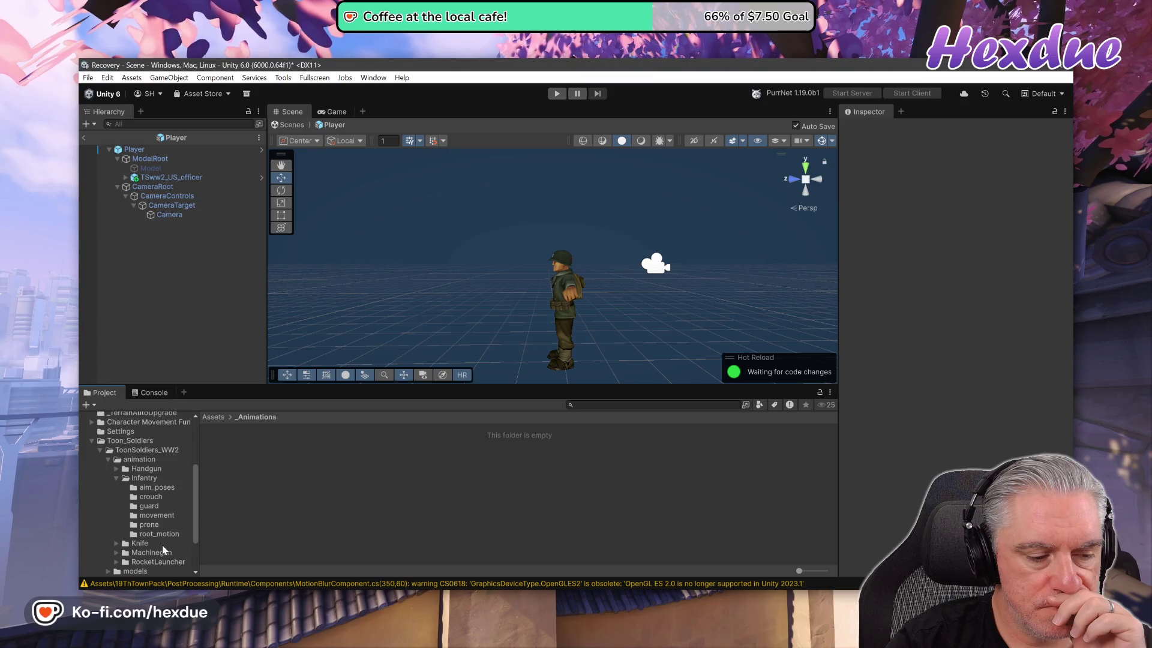
- Select the four infantry combat run models and try building a directional set From Selection
click(139, 517)
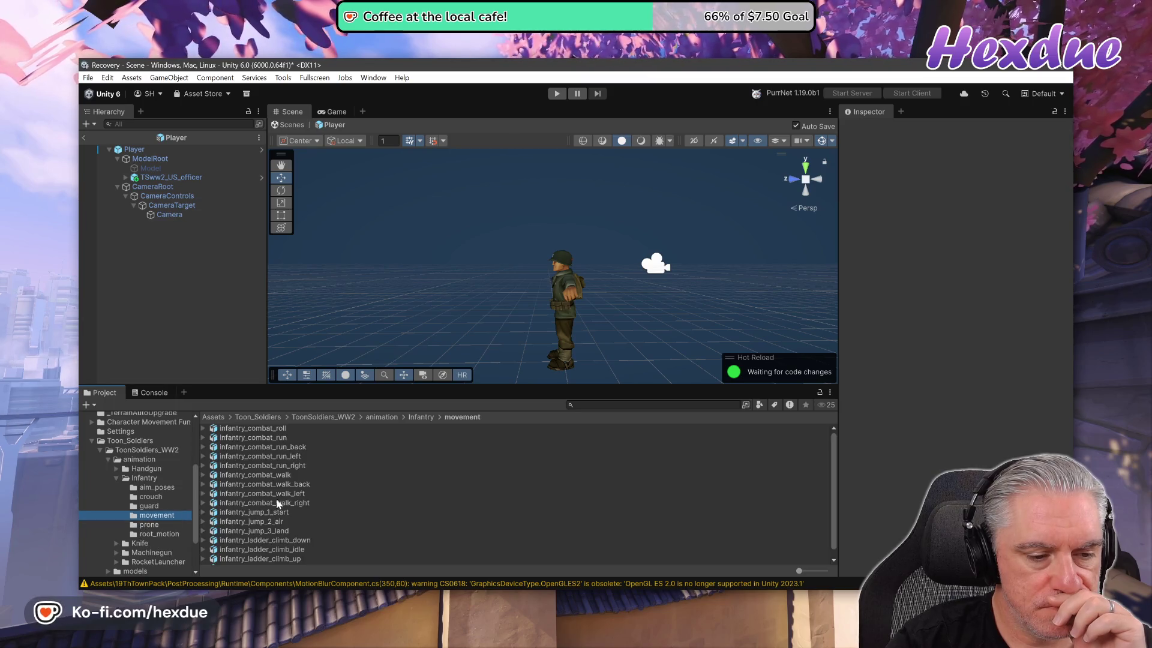
click(274, 436)
shift+click(283, 448)
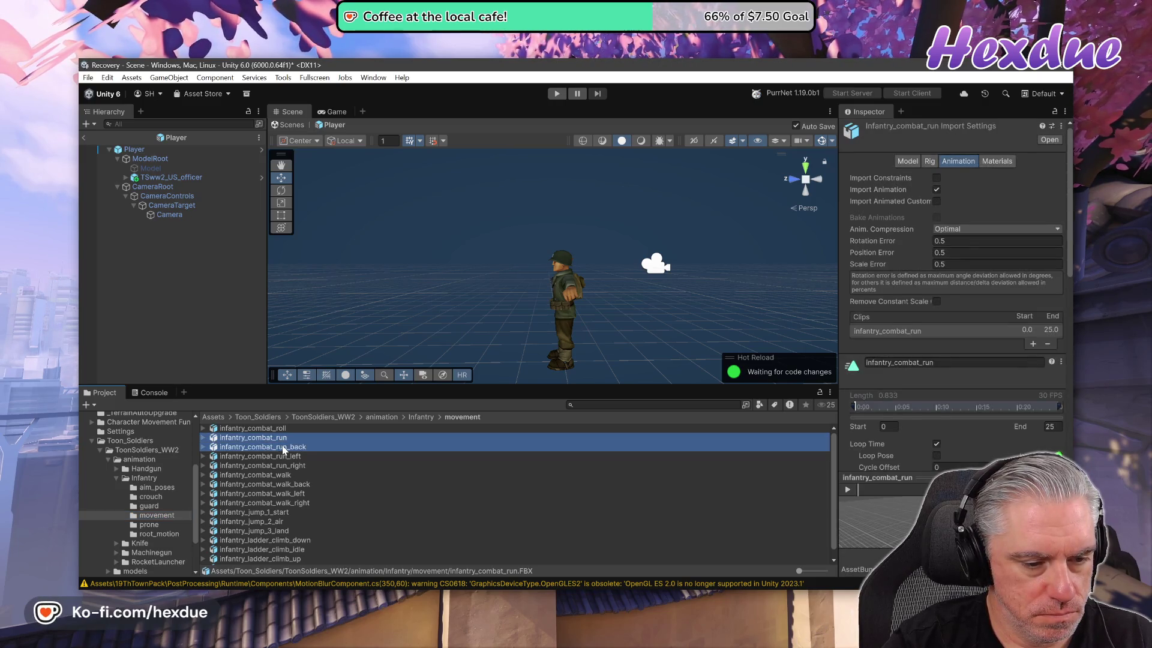
shift+click(272, 460)
shift+click(274, 467)
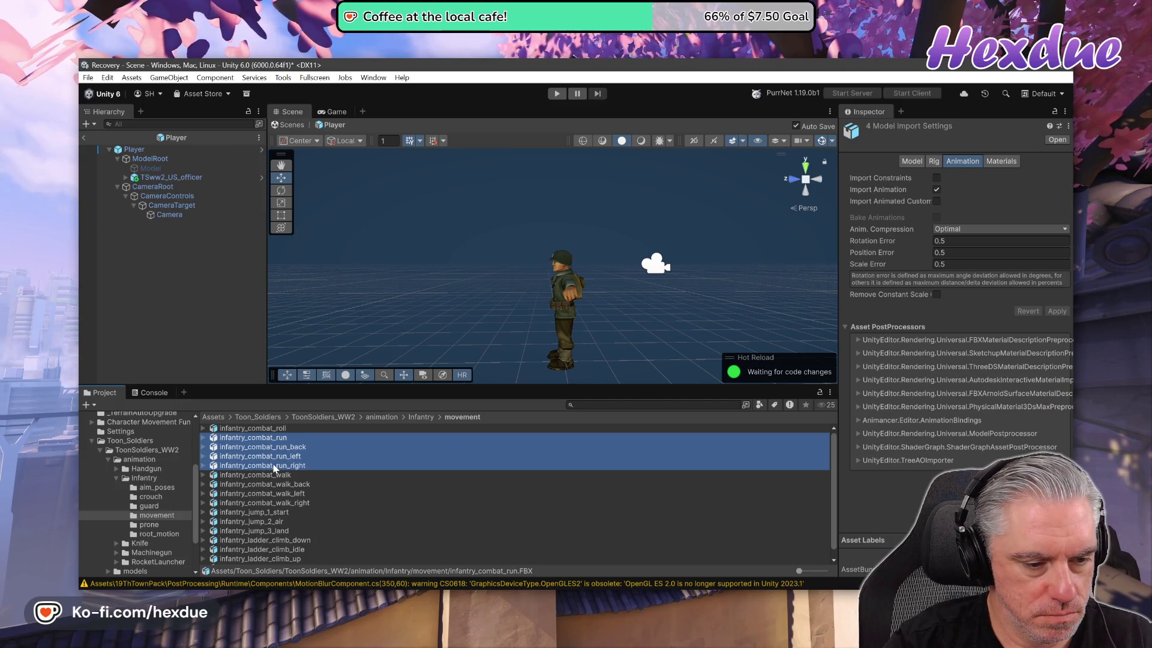
right_click(274, 468)
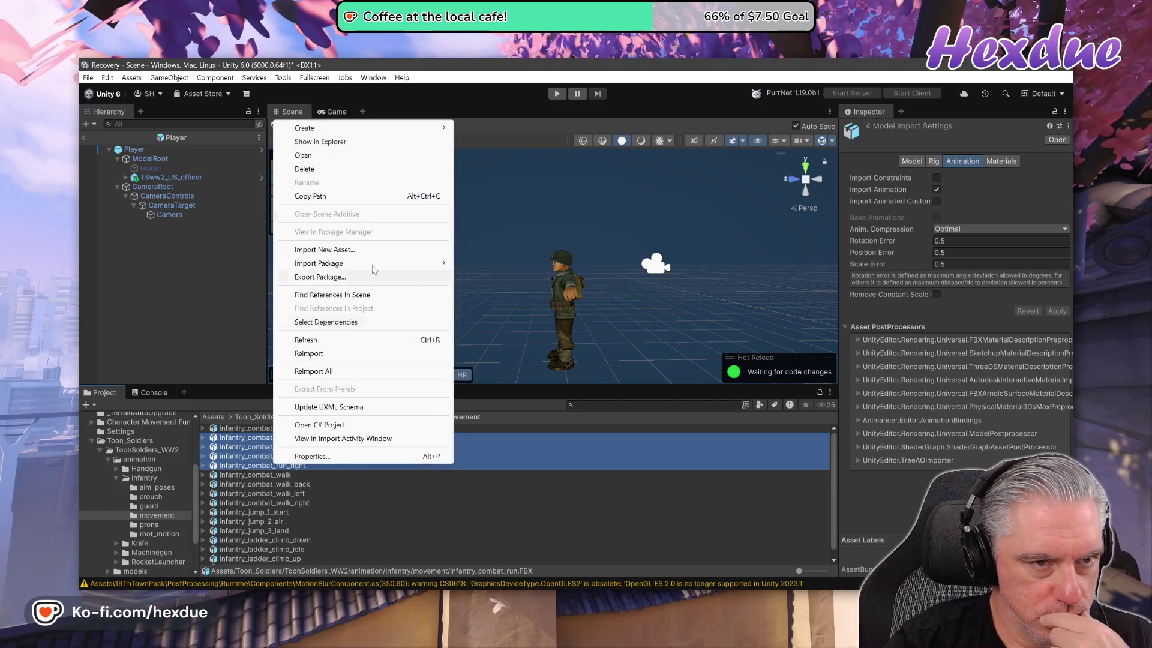
mouse_move(420, 128)
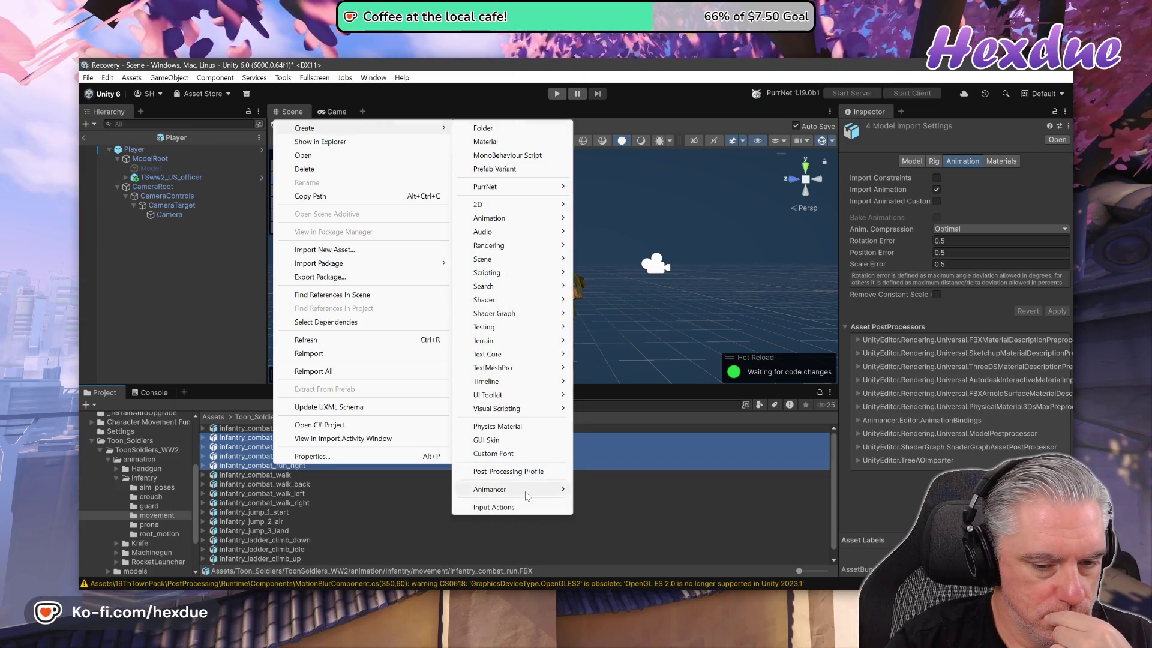
mouse_move(527, 495)
mouse_move(713, 549)
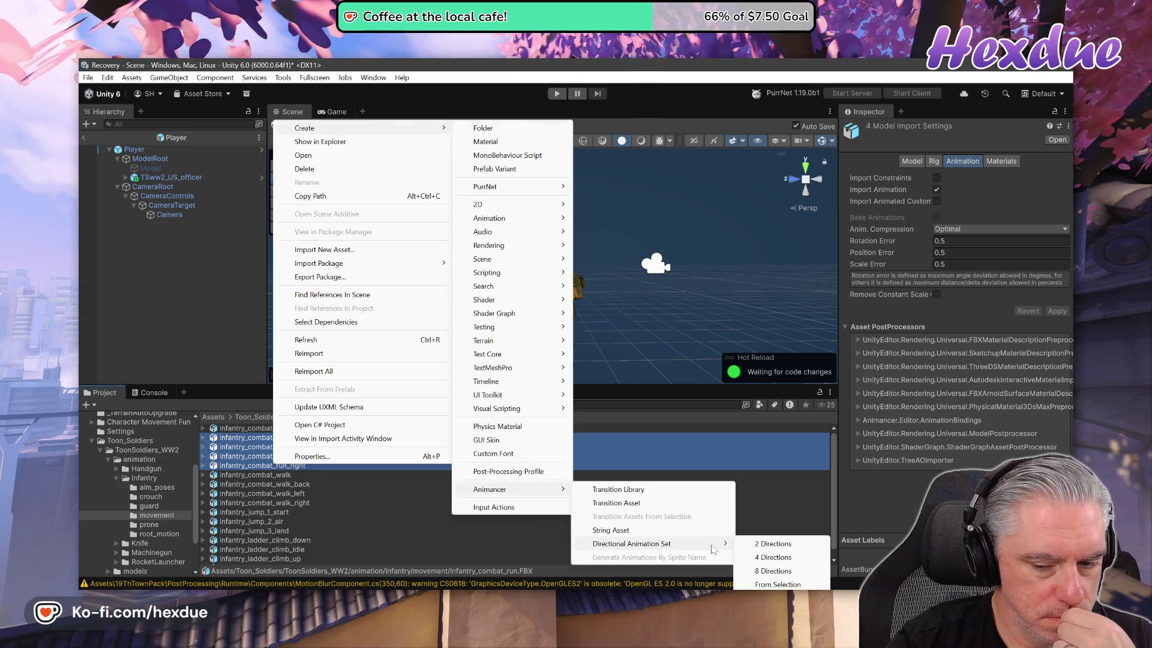
click(777, 584)
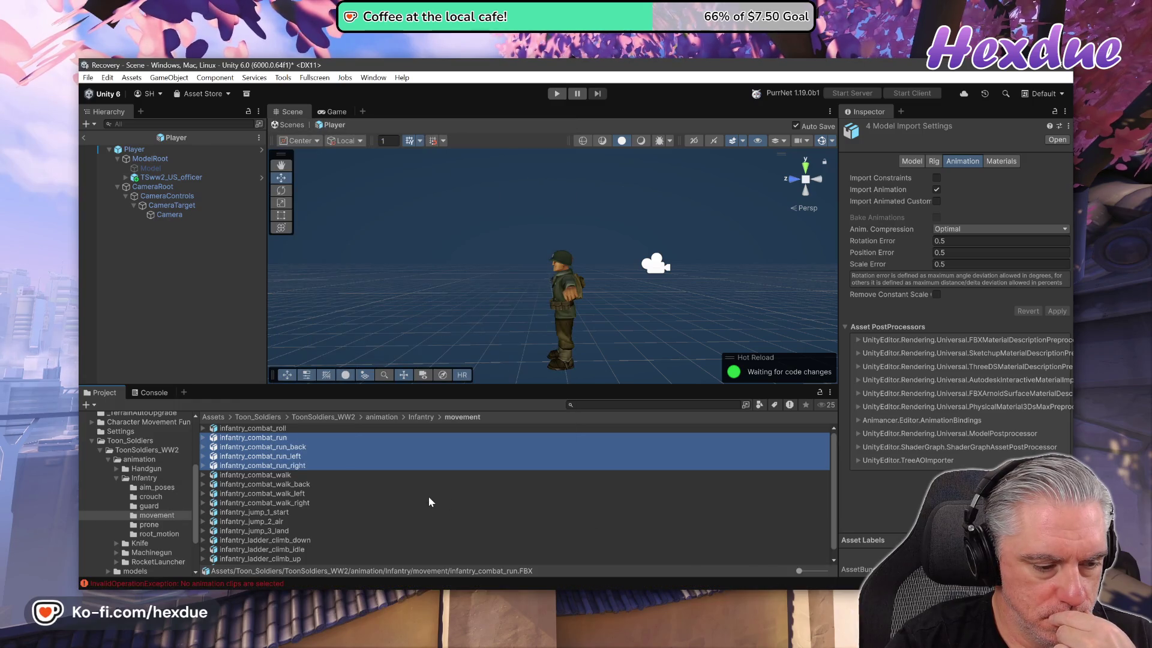
- Expand the four combat run models and select their run, back, left and right clips
click(204, 439)
click(204, 466)
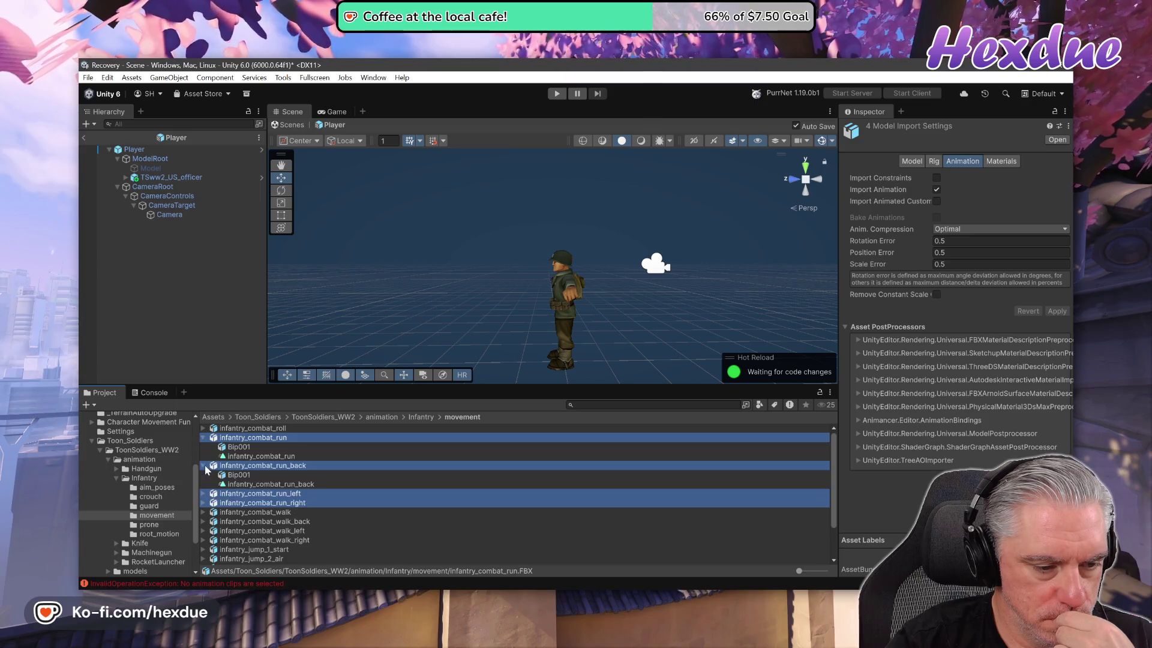
click(204, 494)
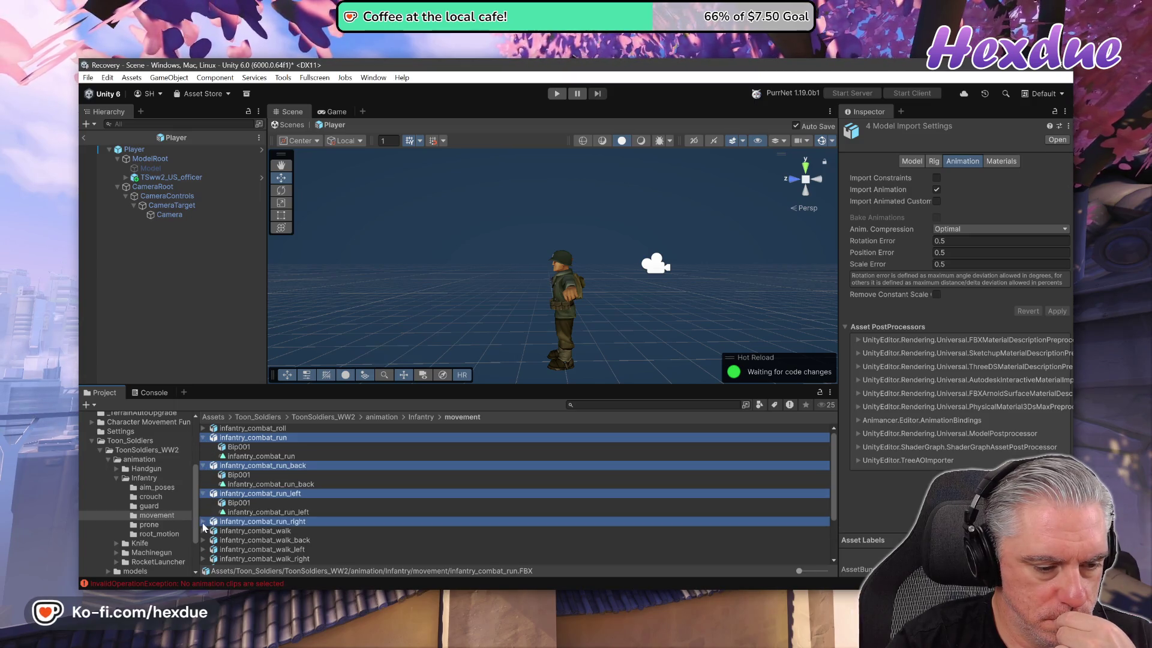
click(204, 522)
scroll(348, 486, down, 2)
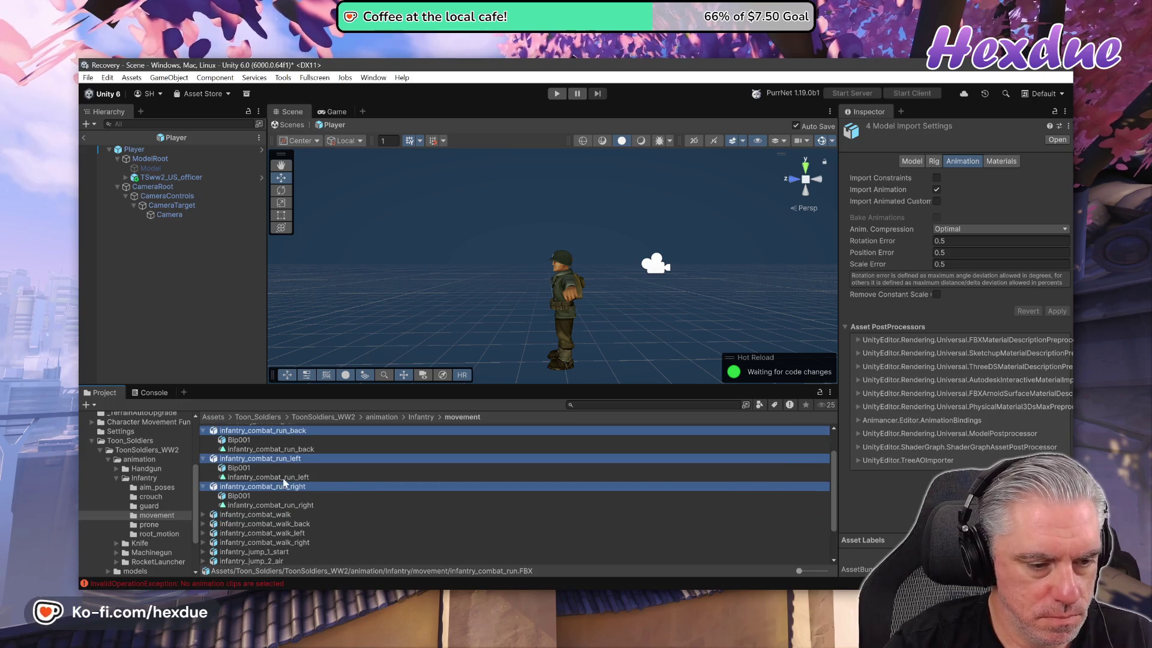
click(262, 506)
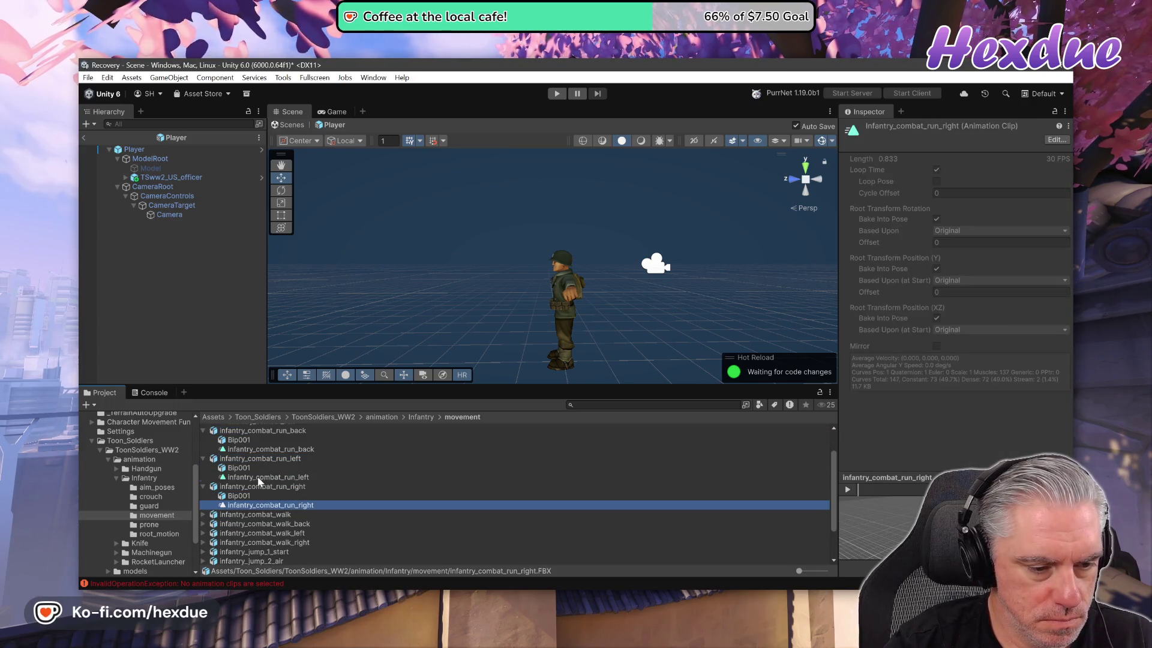
ctrl+click(258, 477)
ctrl+click(263, 450)
scroll(305, 468, up, 2)
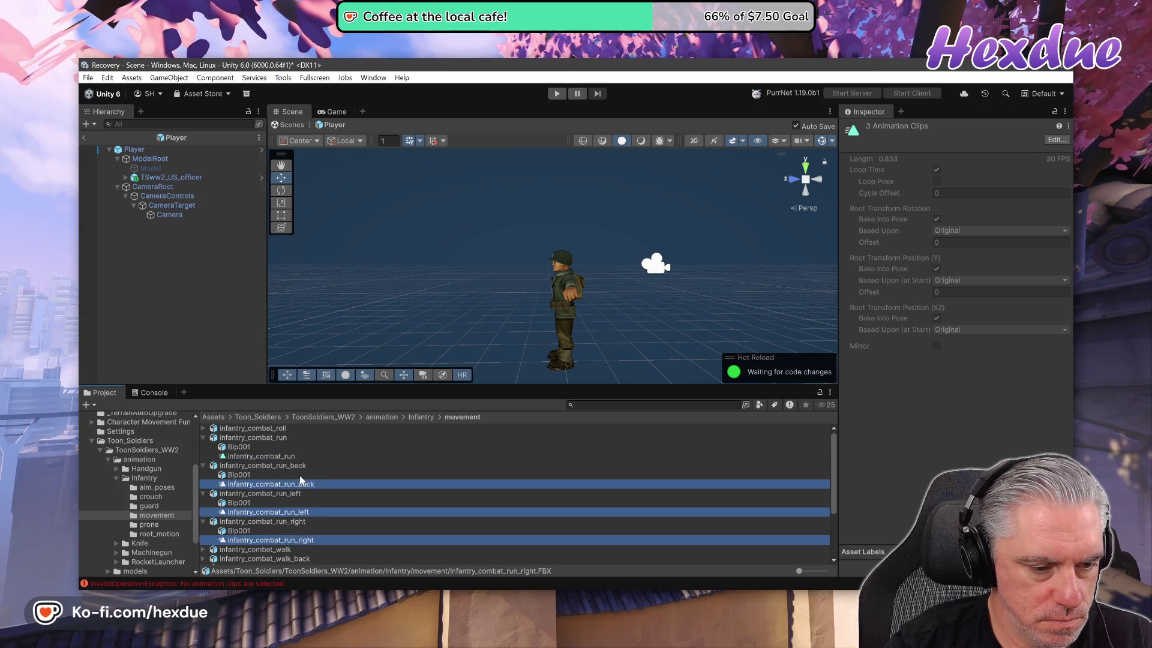
ctrl+click(271, 458)
- Generate transition assets from the four selected combat run clips and inspect them
right_click(272, 457)
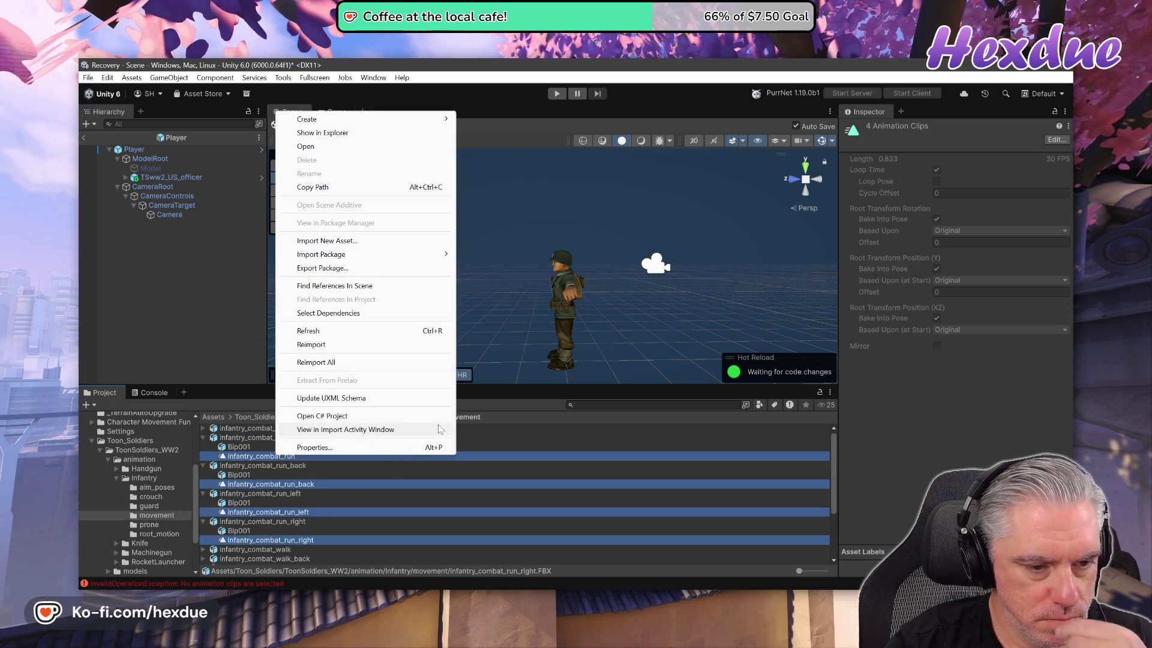
mouse_move(420, 119)
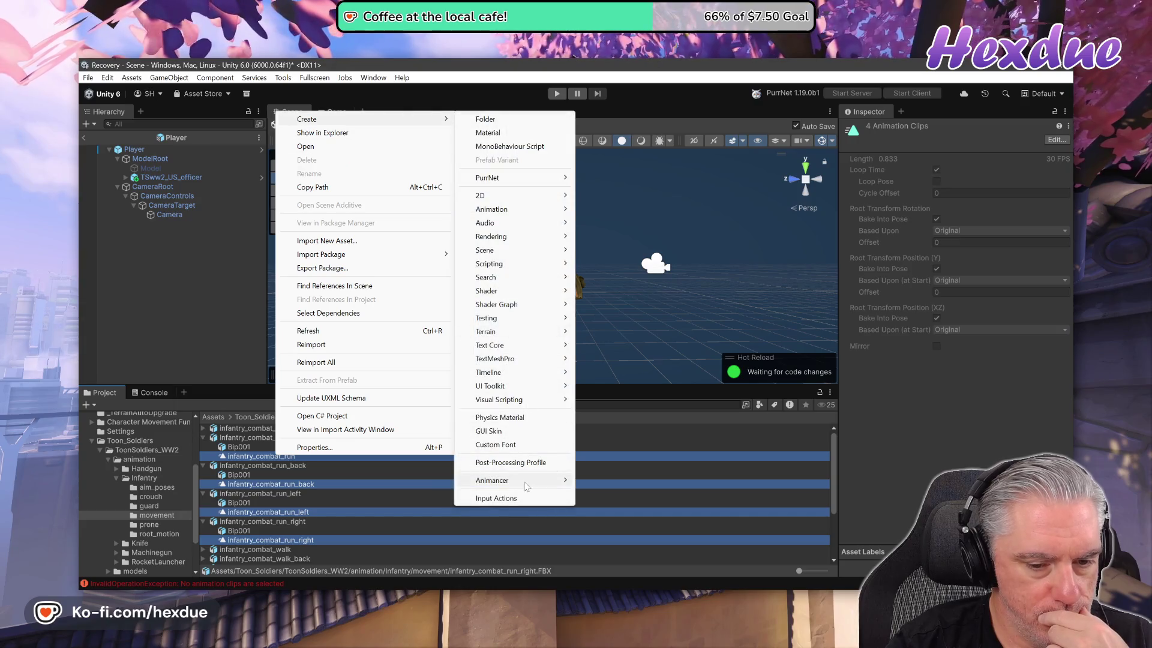
mouse_move(526, 485)
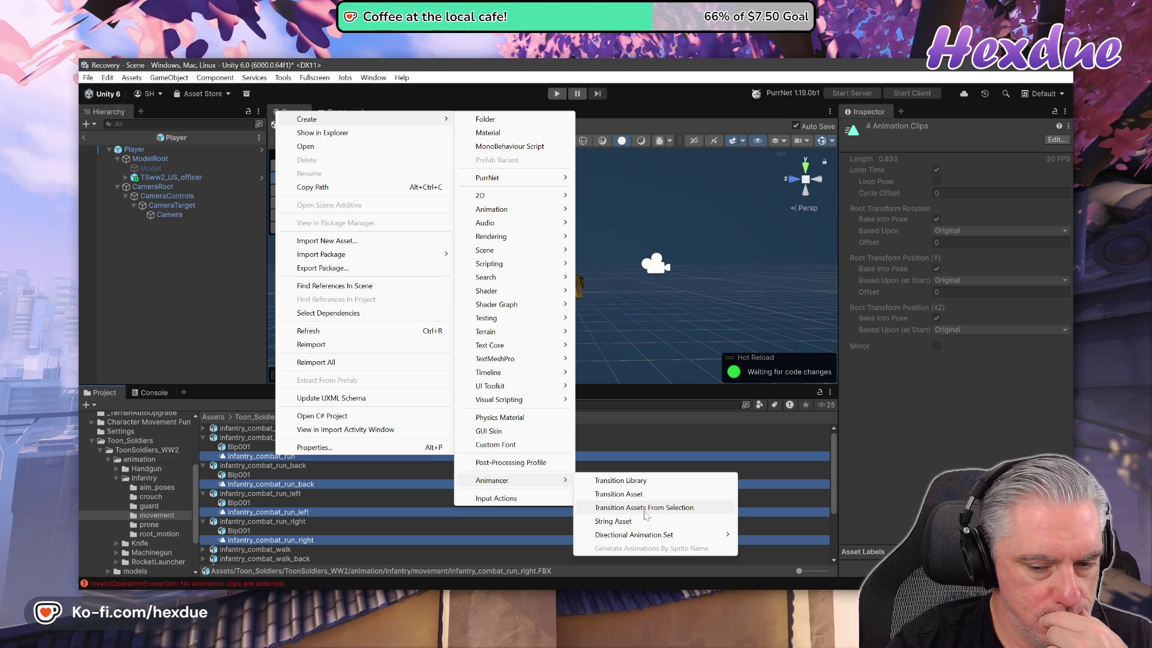
click(643, 508)
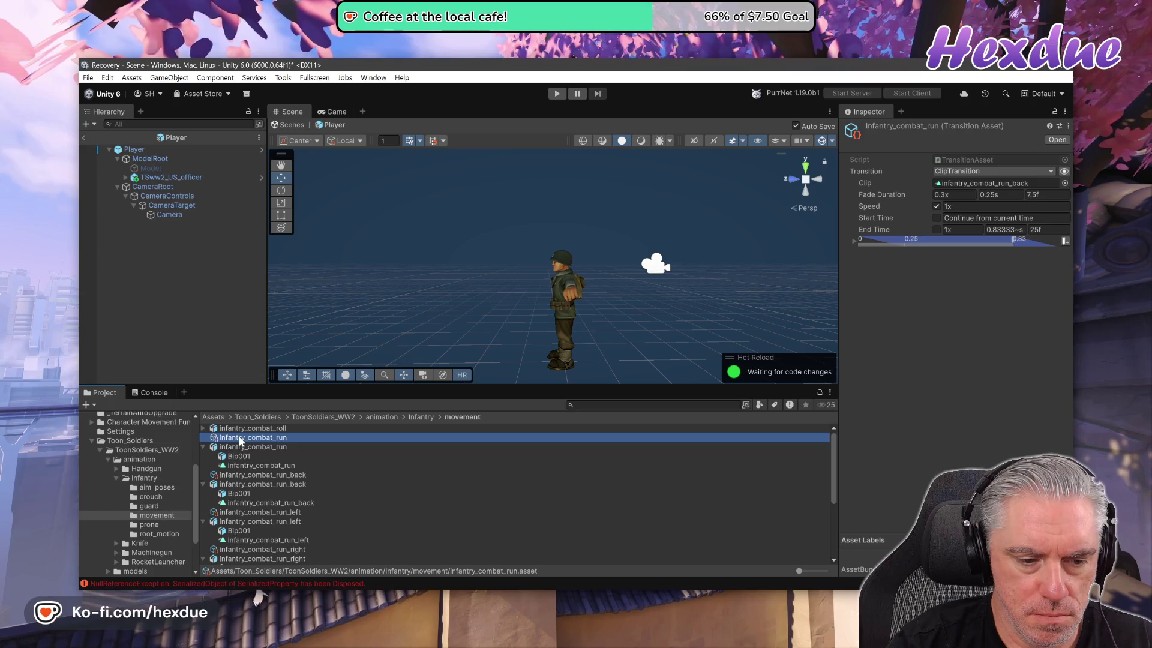
click(255, 476)
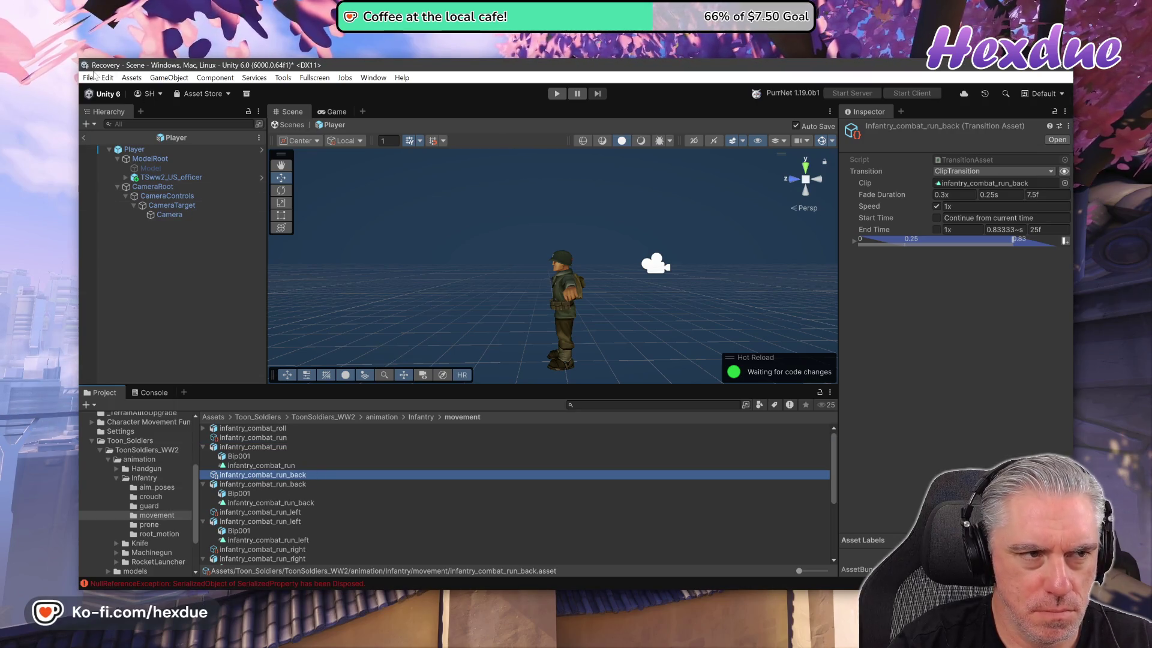
key(alt+e)
click(469, 529)
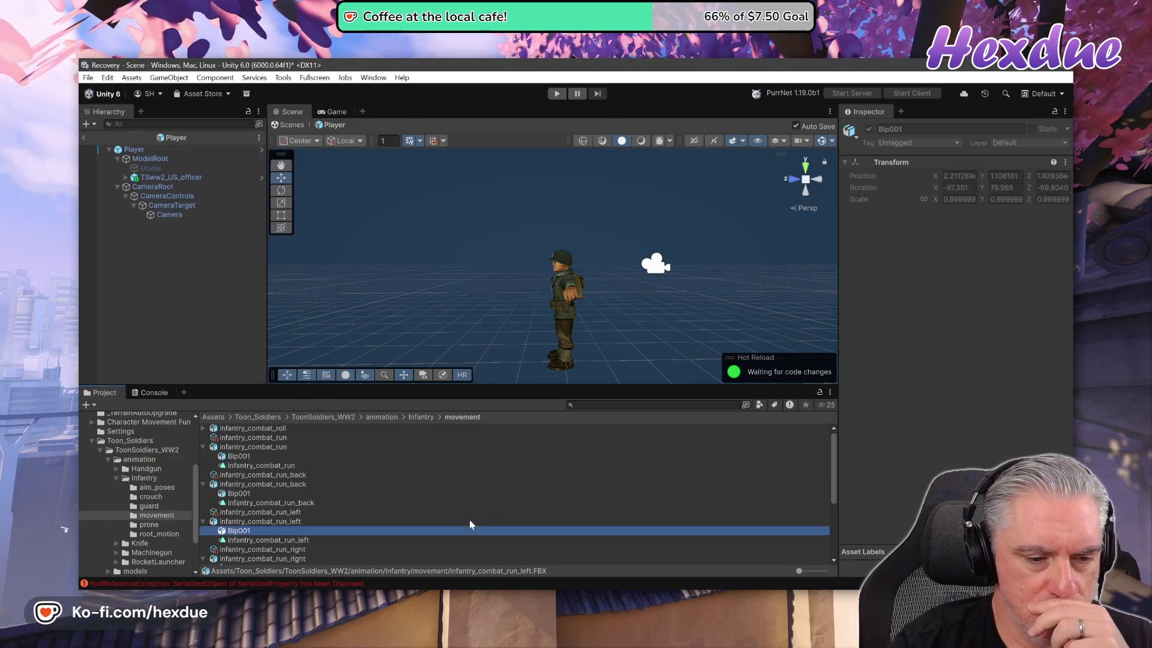
- Delete the four generated combat run transition assets
click(203, 447)
click(204, 466)
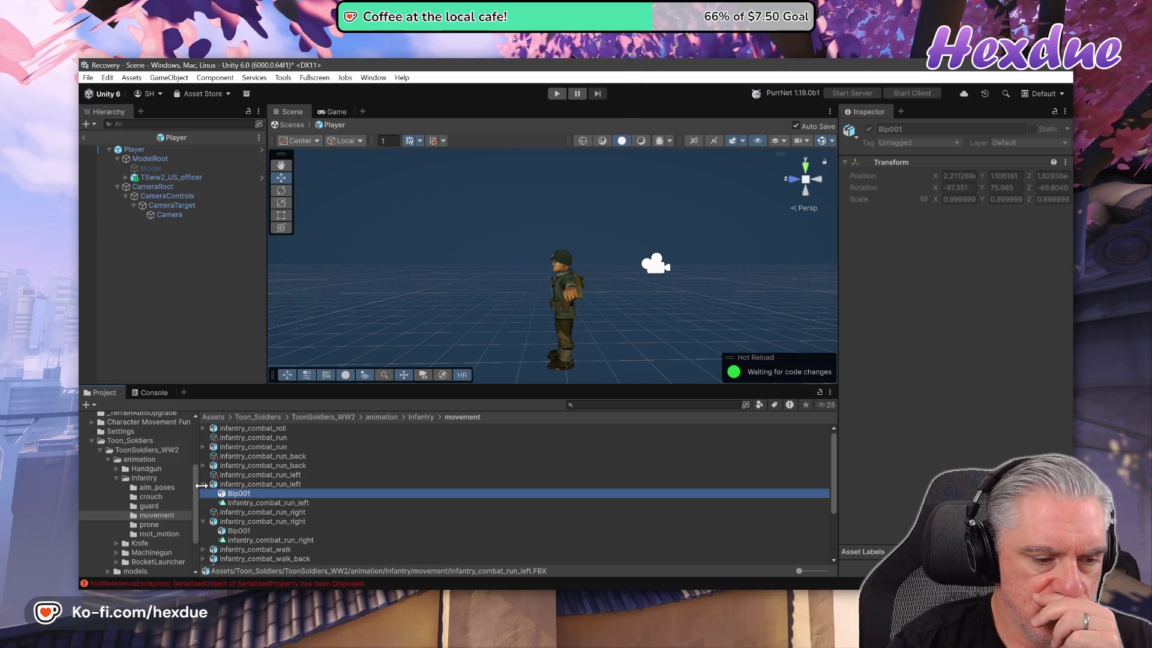
click(204, 484)
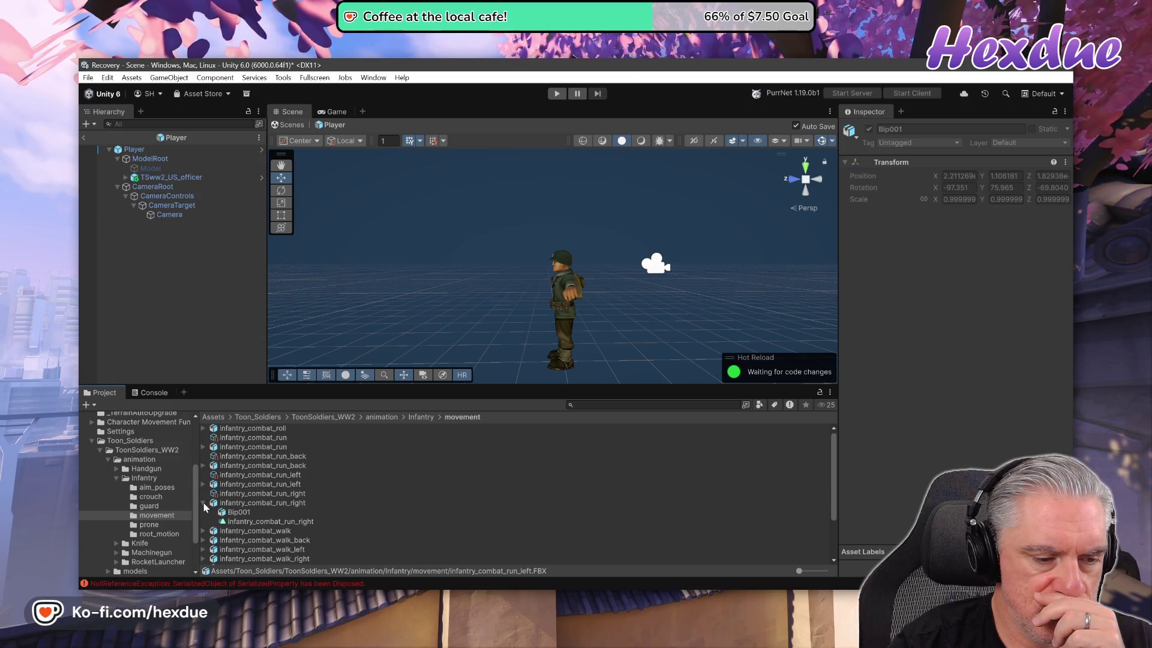
click(203, 503)
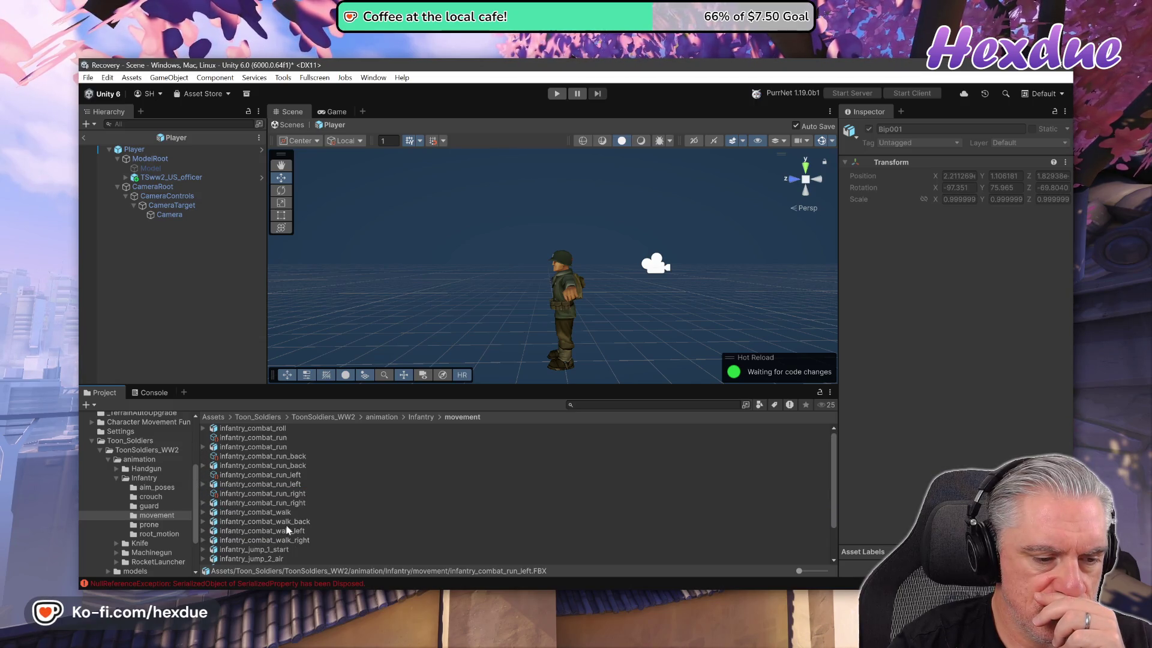
click(277, 493)
ctrl+click(270, 474)
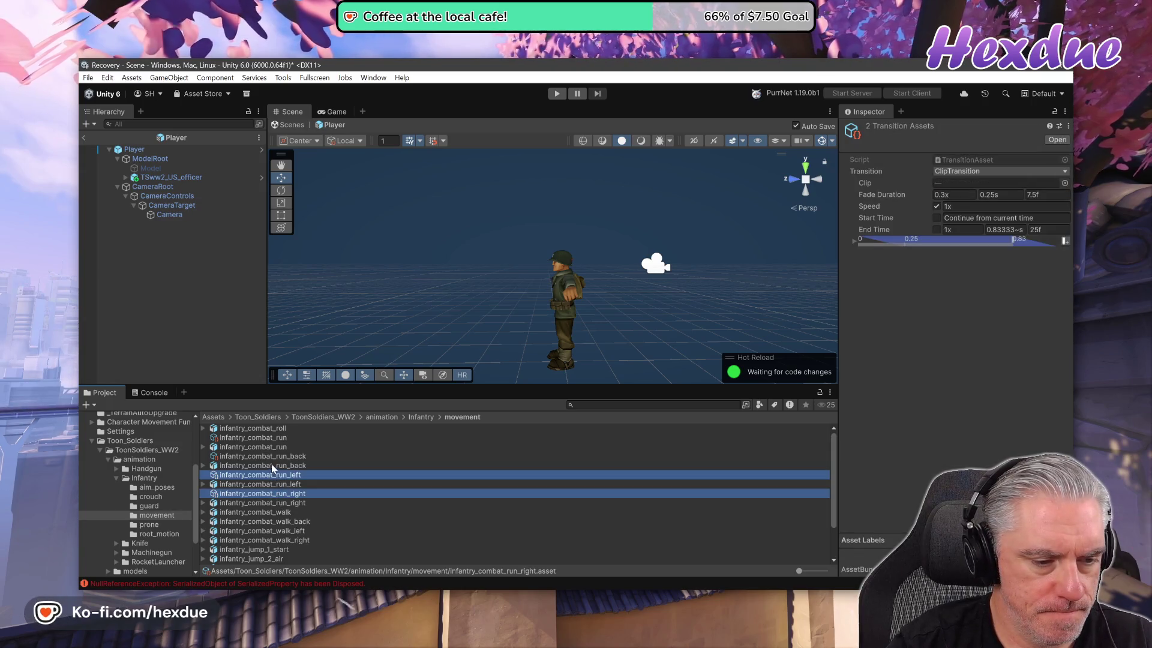
ctrl+click(266, 456)
ctrl+click(262, 437)
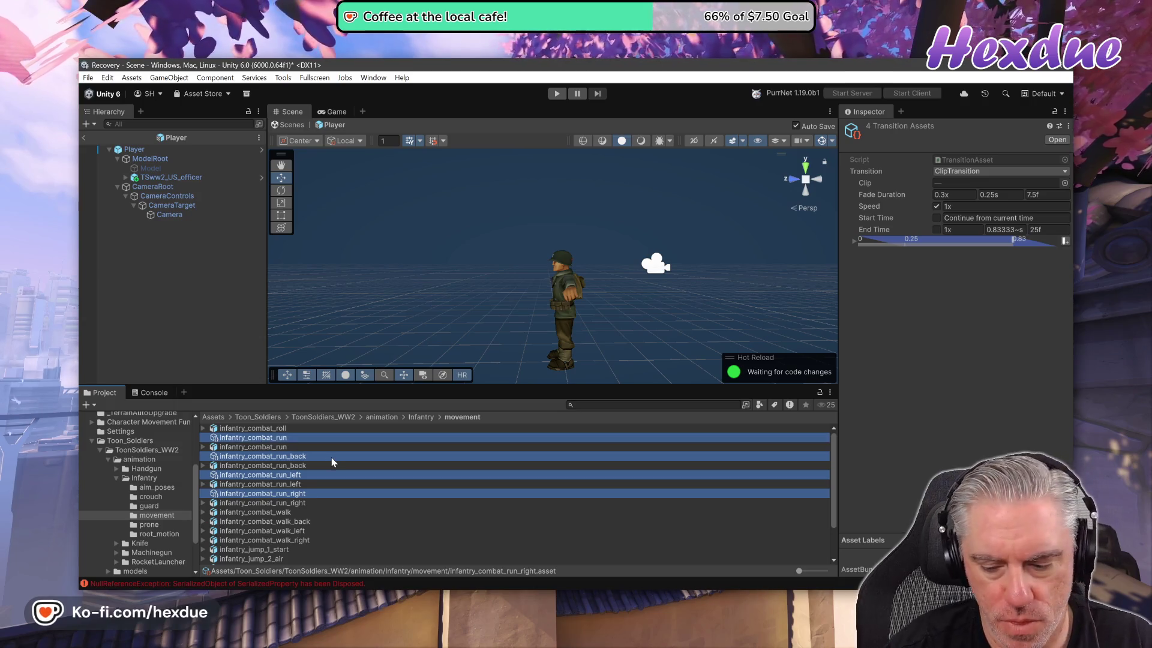
key(Delete)
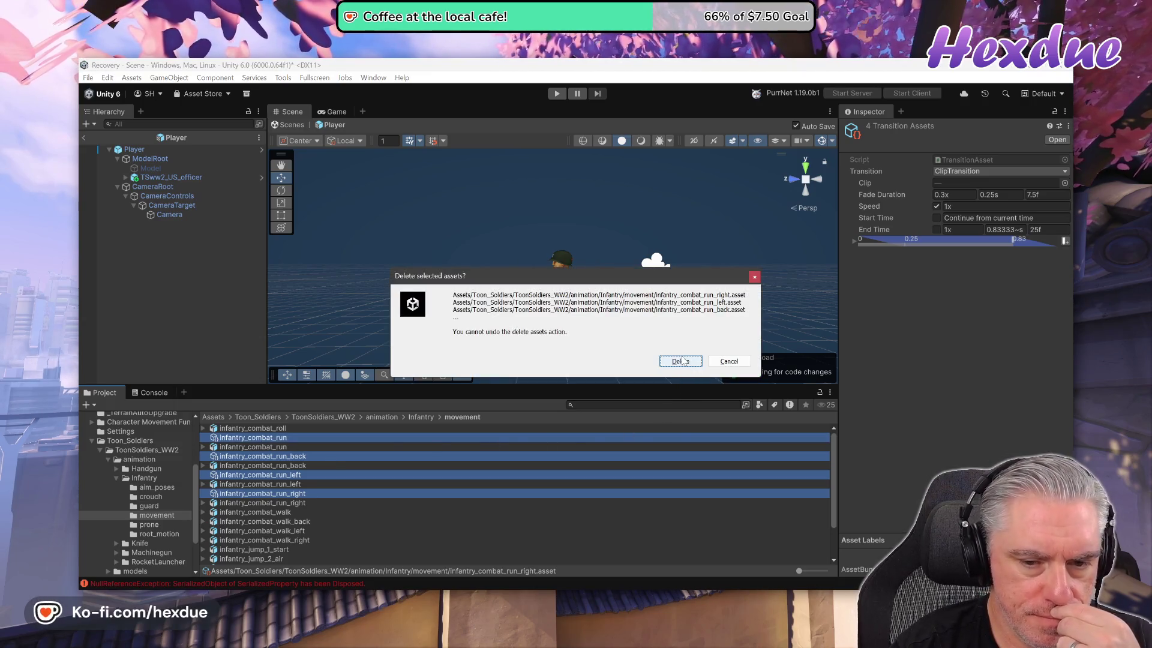
click(680, 361)
- Go back to the empty _Animations folder
scroll(136, 474, up, 4)
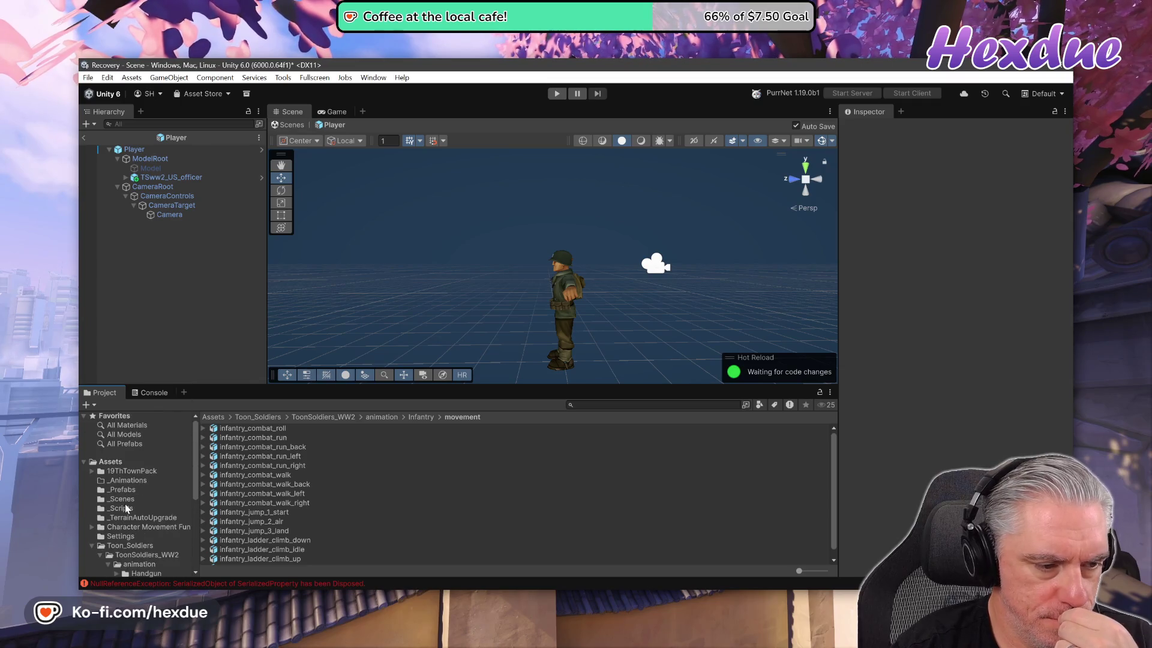
click(122, 480)
right_click(338, 471)
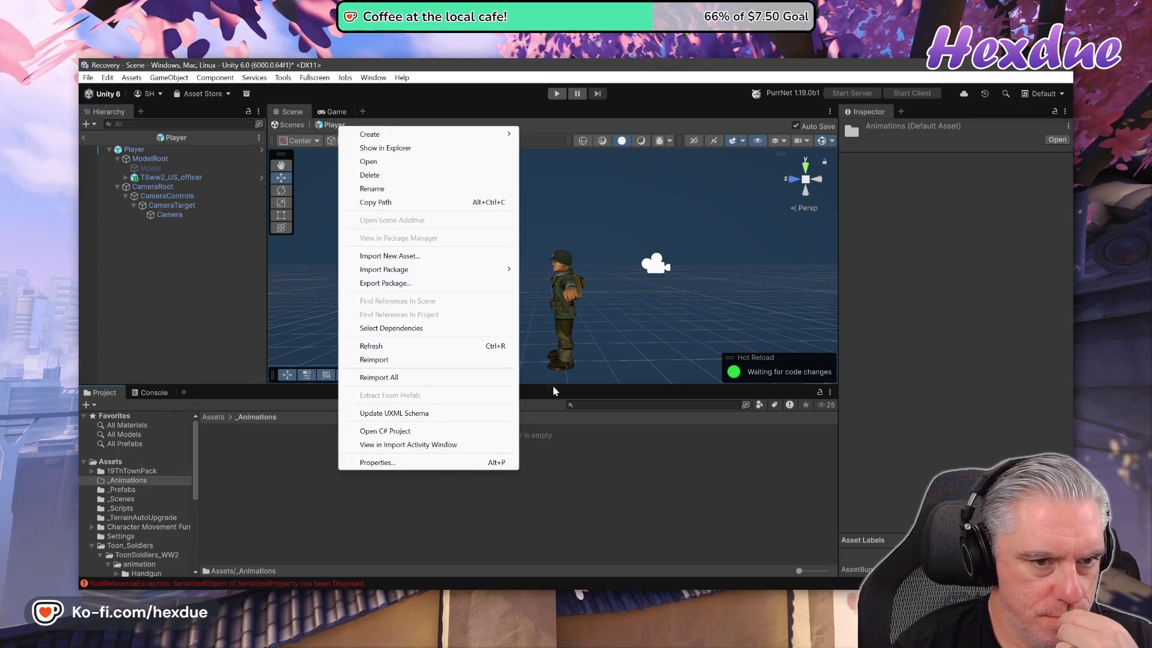
- Create an Animancer 4-direction Directional Animation Set named CombatRun in _Animations
mouse_move(435, 134)
mouse_move(573, 496)
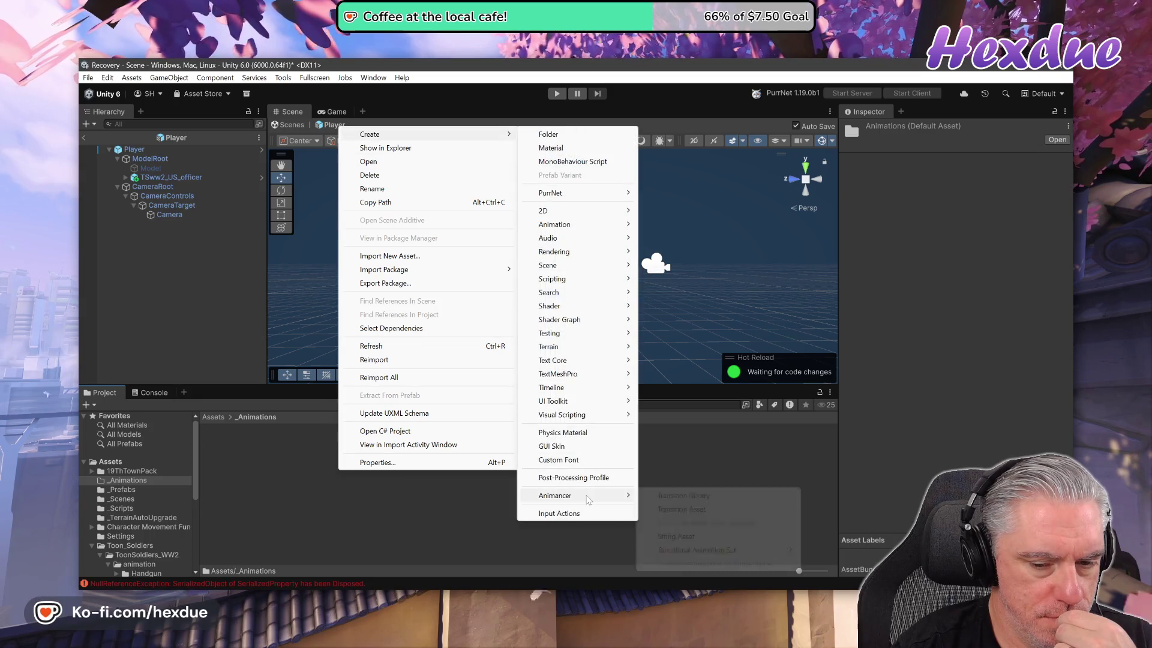
mouse_move(704, 552)
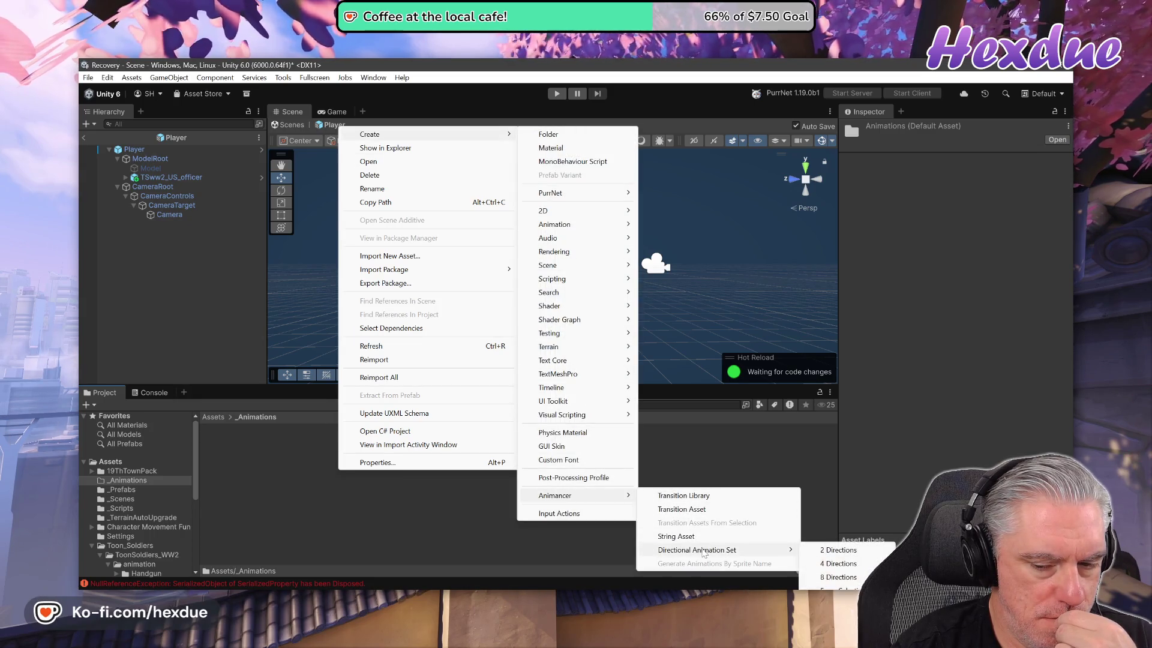
click(826, 565)
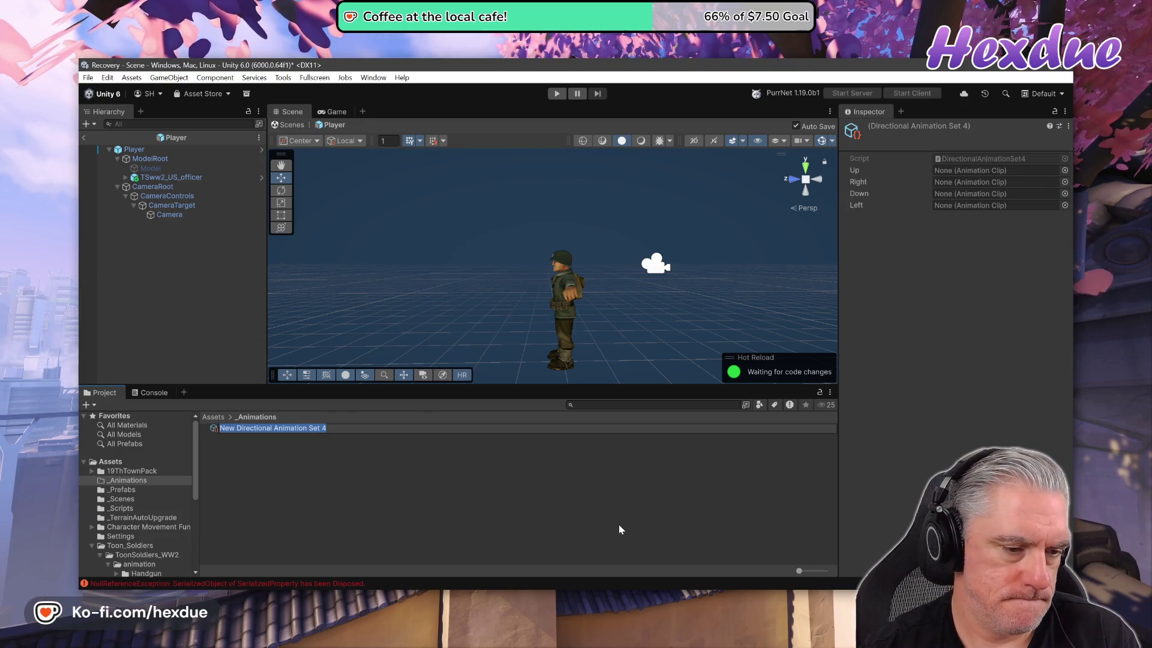
text(Ru)
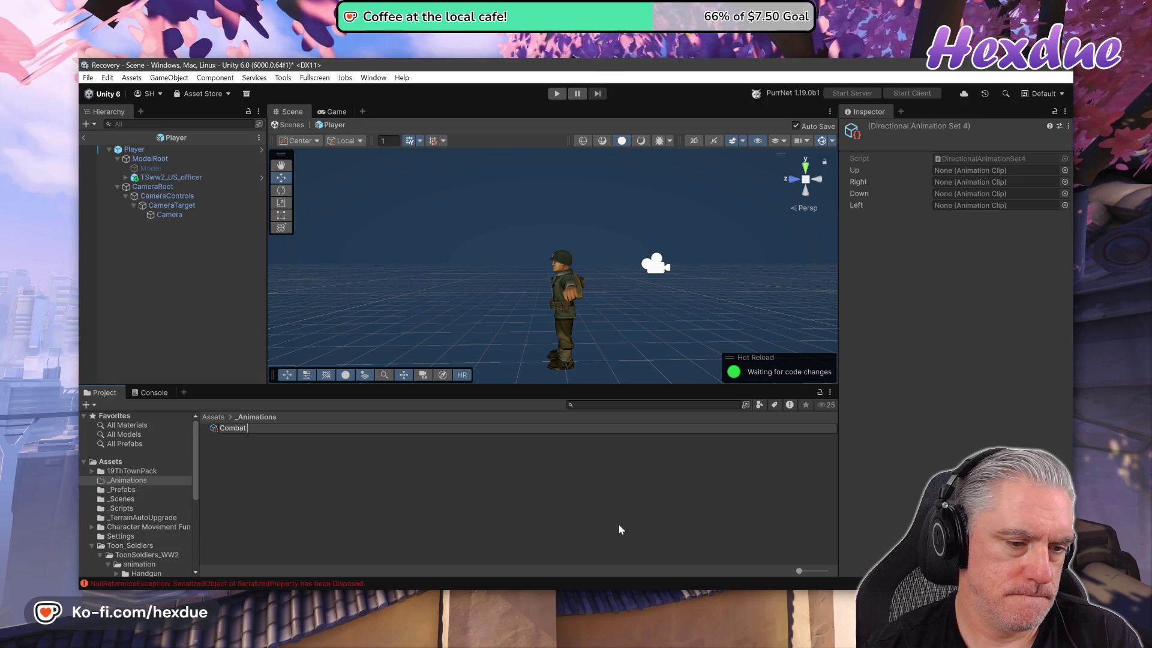
text(un)
key(Return)
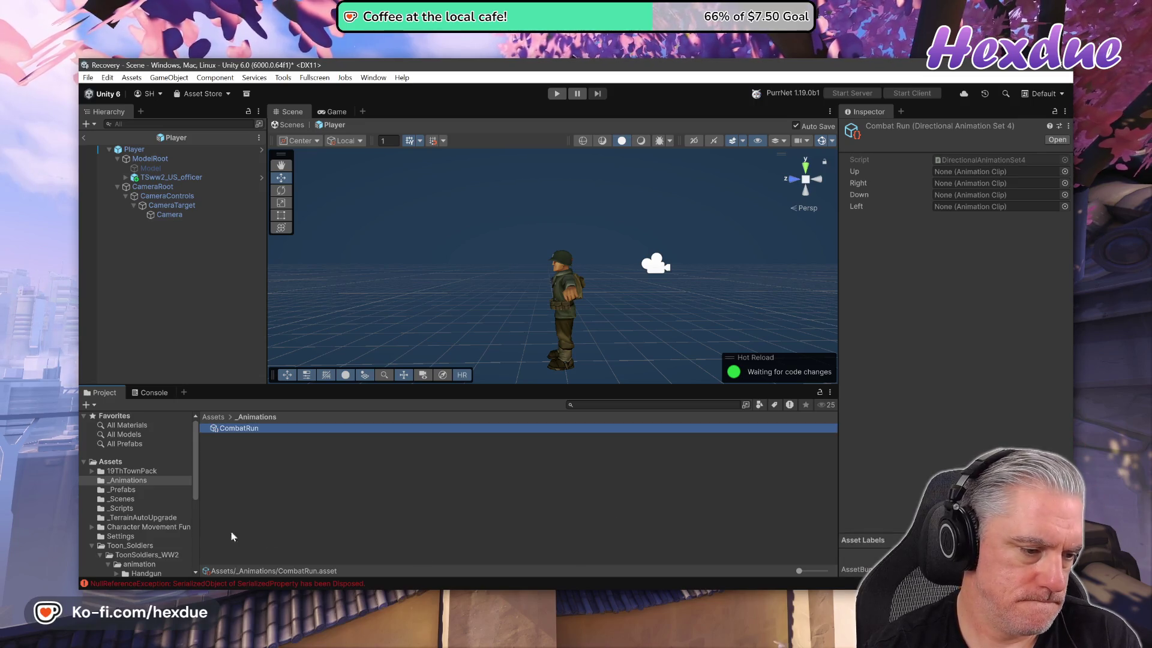
- Open the Infantry > movement animation folder
scroll(120, 516, down, 3)
click(117, 513)
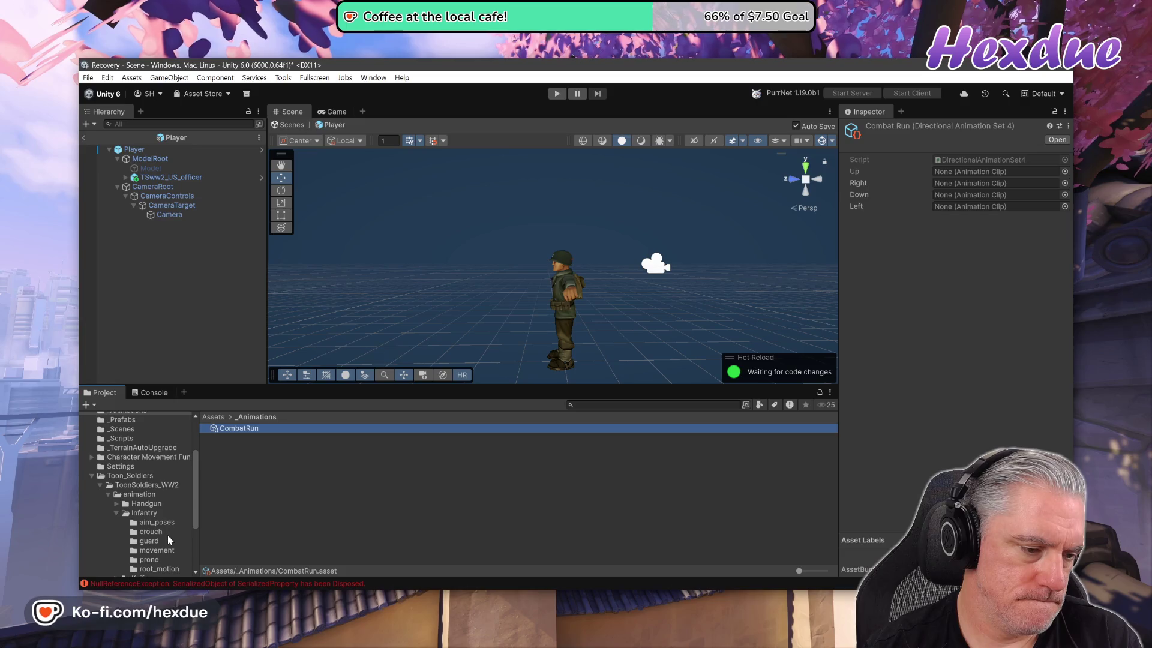
click(165, 551)
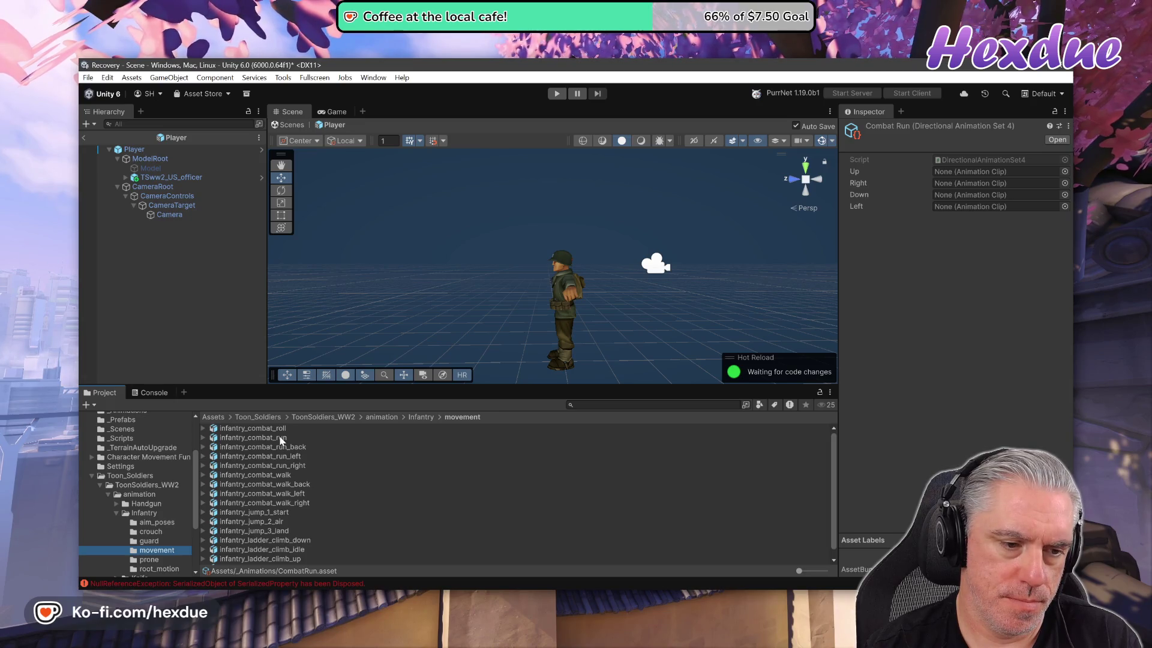
- Expand the four infantry combat run models to reveal their clips
mouse_move(281, 439)
mouse_down()
mouse_move(600, 300)
mouse_move(990, 171)
mouse_move(1019, 174)
mouse_up()
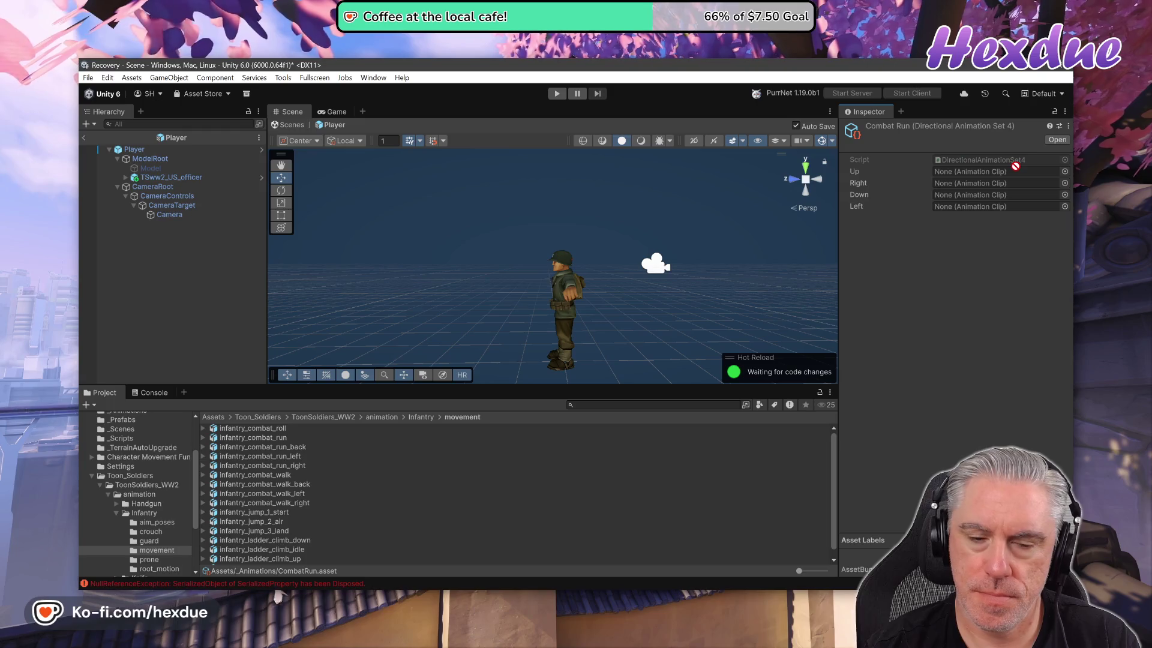
click(204, 438)
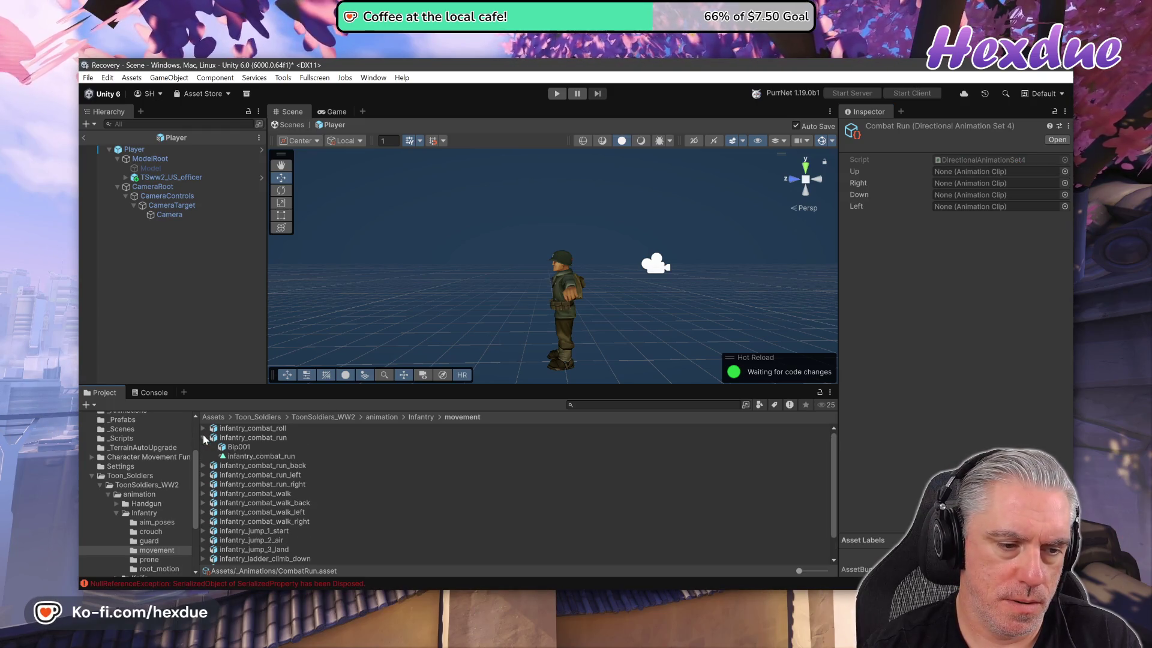
click(203, 466)
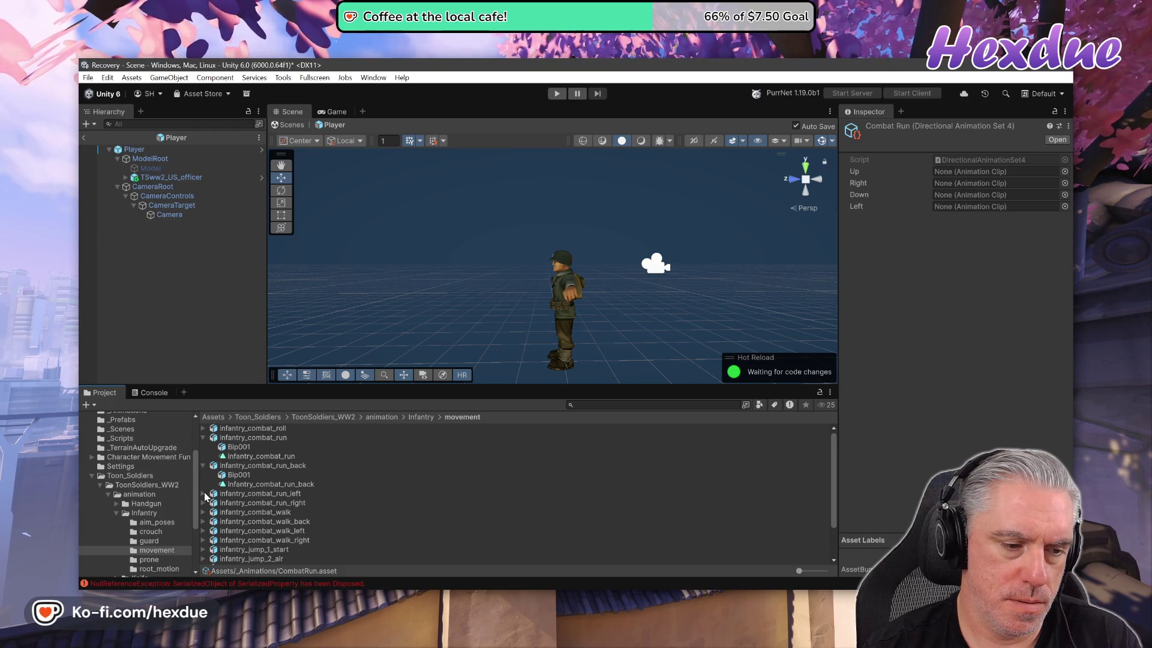
click(203, 493)
click(204, 522)
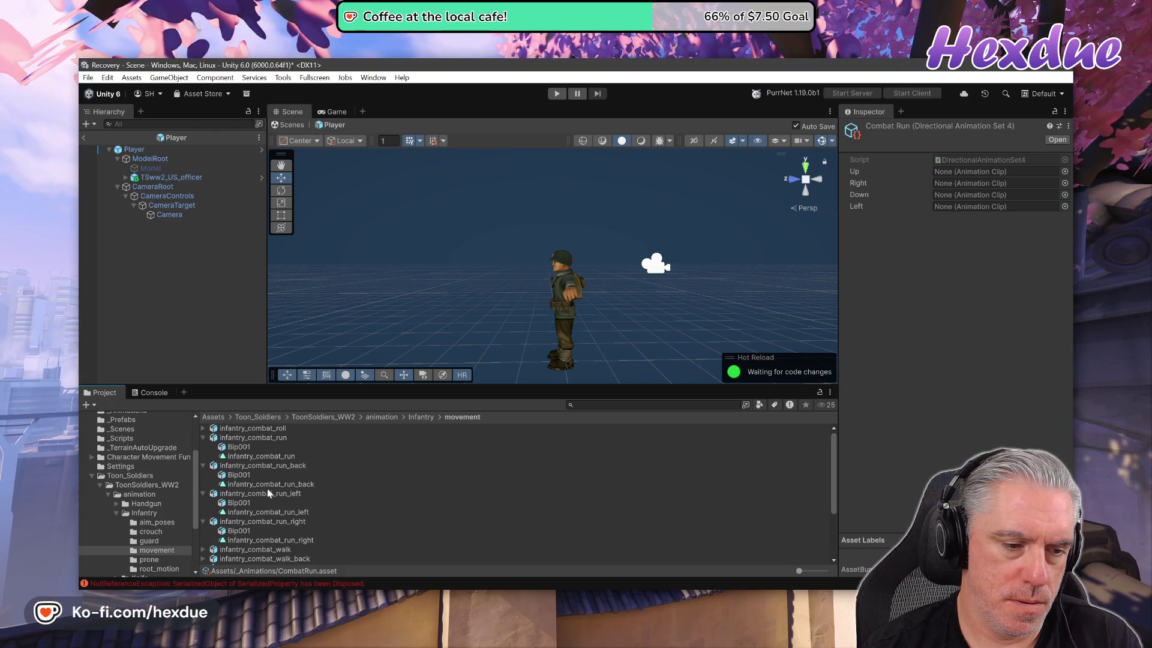
- Assign CombatRun clips: run as Up, run_right Right, run_left Left, run_back Down
mouse_move(243, 459)
mouse_down()
mouse_move(660, 395)
mouse_move(972, 173)
mouse_up()
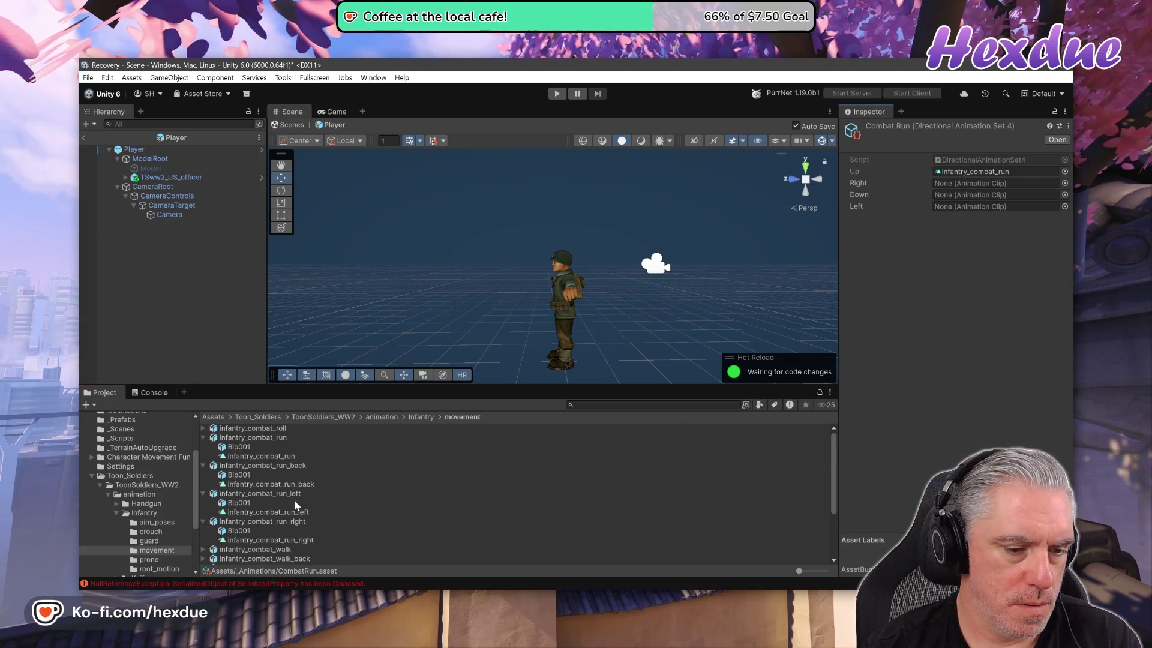
drag(295, 519, 296, 516)
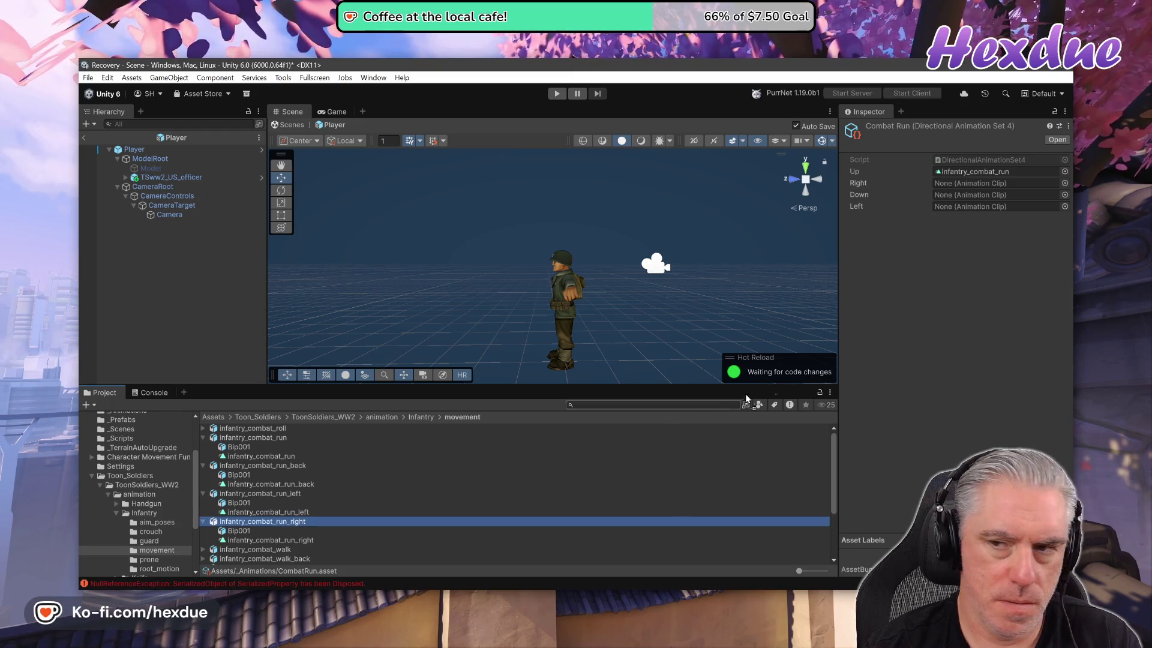
mouse_move(746, 398)
mouse_down()
mouse_move(1010, 202)
mouse_move(747, 411)
mouse_up()
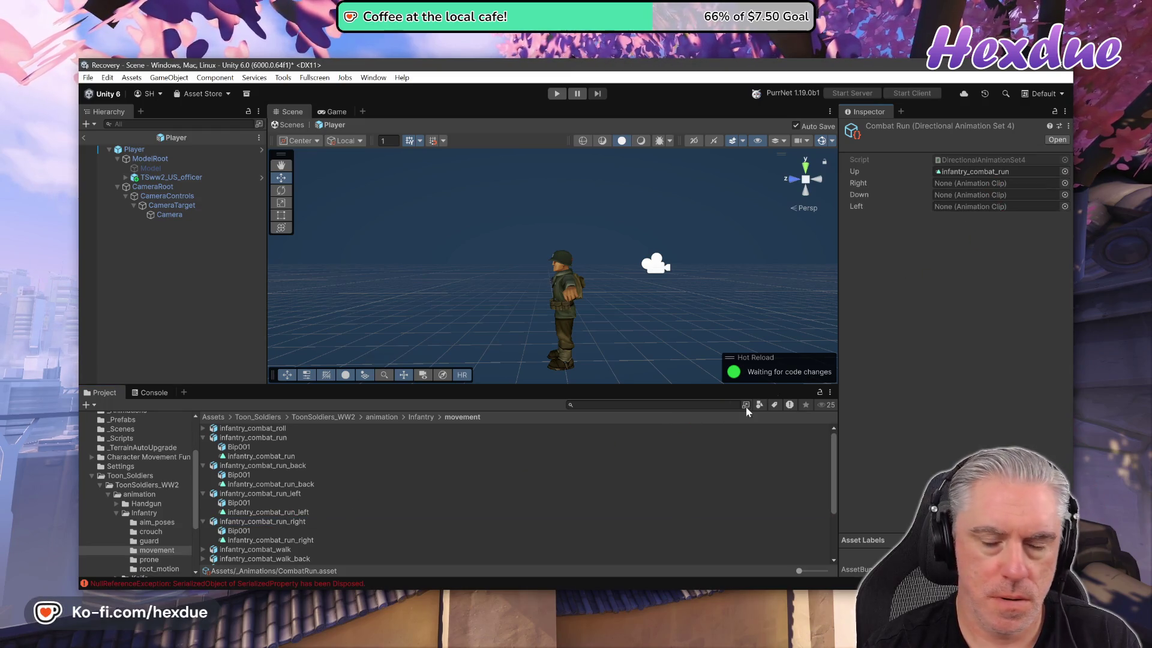
drag(308, 545, 1003, 184)
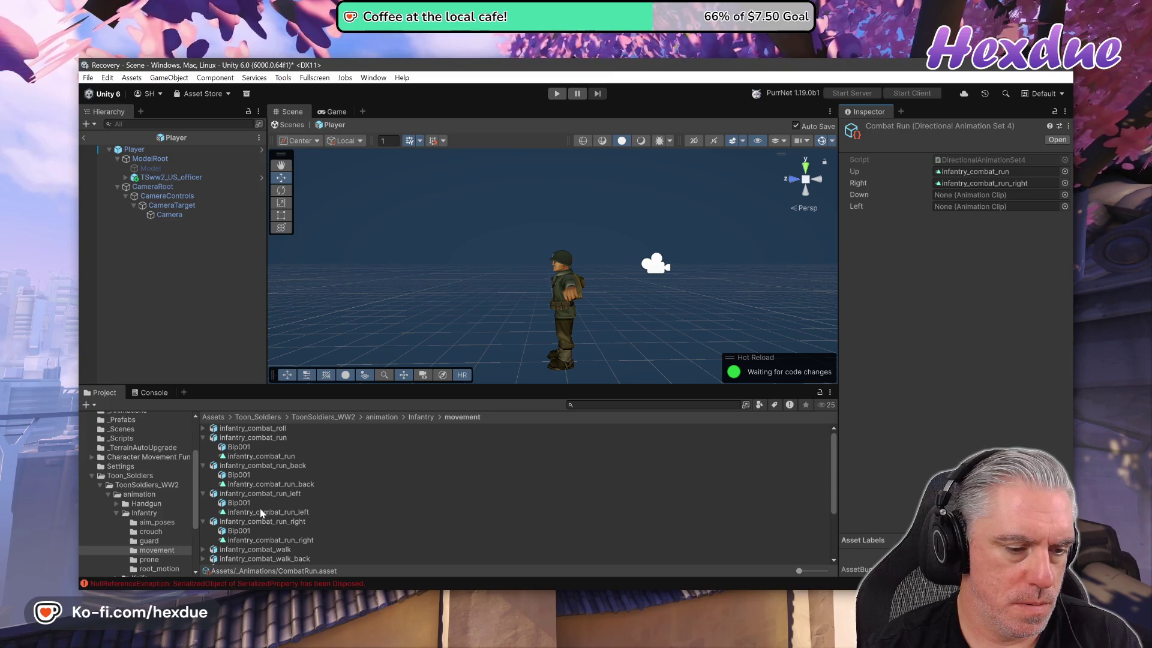
drag(264, 513, 904, 345)
drag(985, 218, 996, 207)
mouse_move(240, 485)
mouse_down()
mouse_move(924, 299)
mouse_move(1004, 200)
mouse_up()
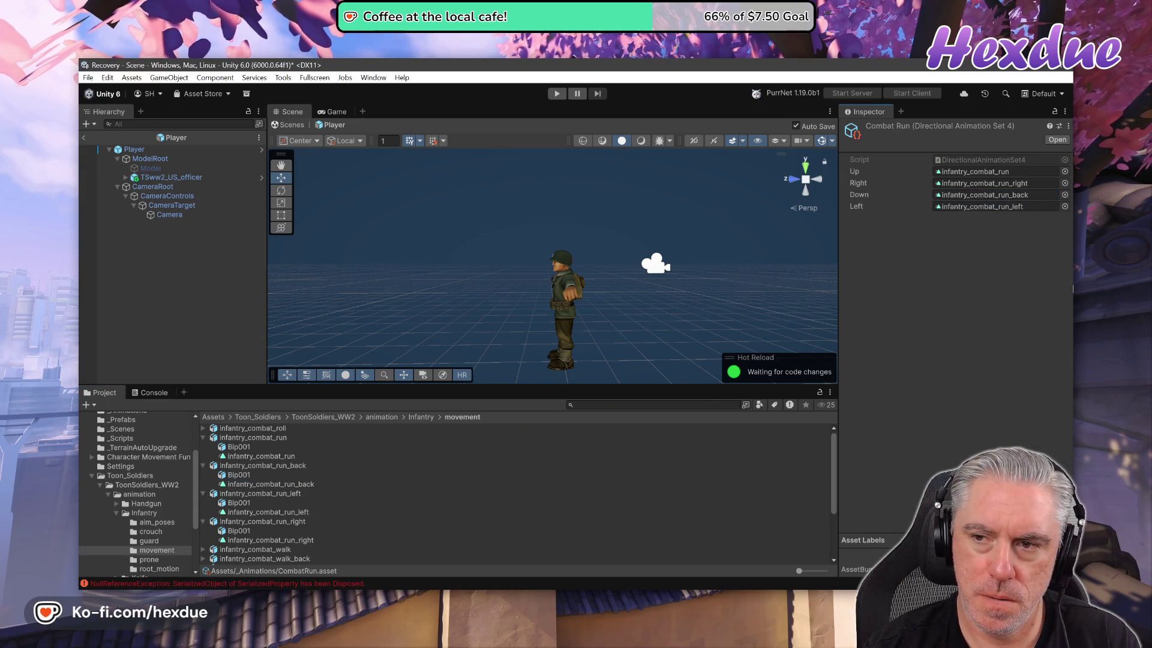
scroll(166, 454, up, 3)
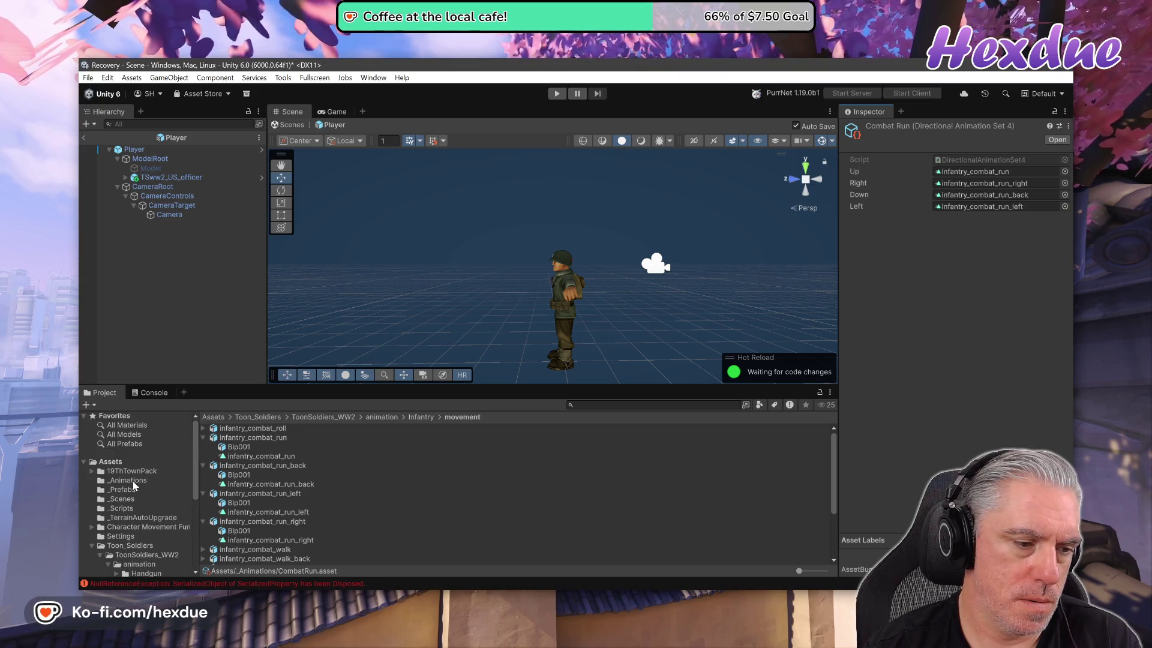
click(178, 481)
- Rename the CombatRun set asset to infantry_combat_run
click(239, 430)
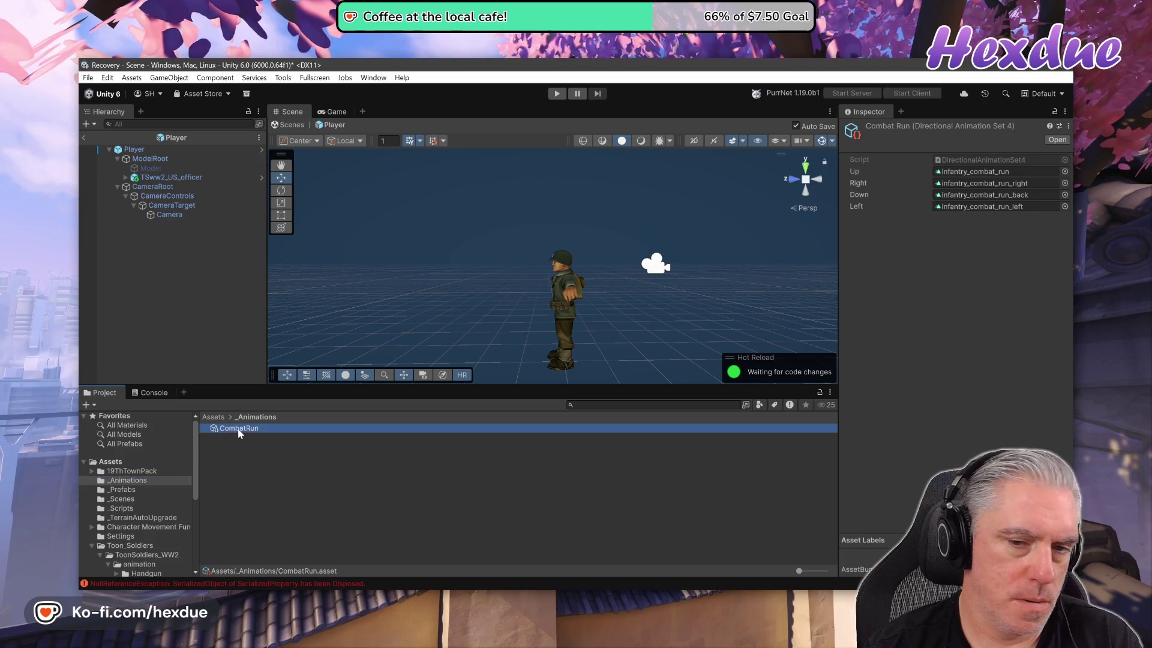
right_click(239, 430)
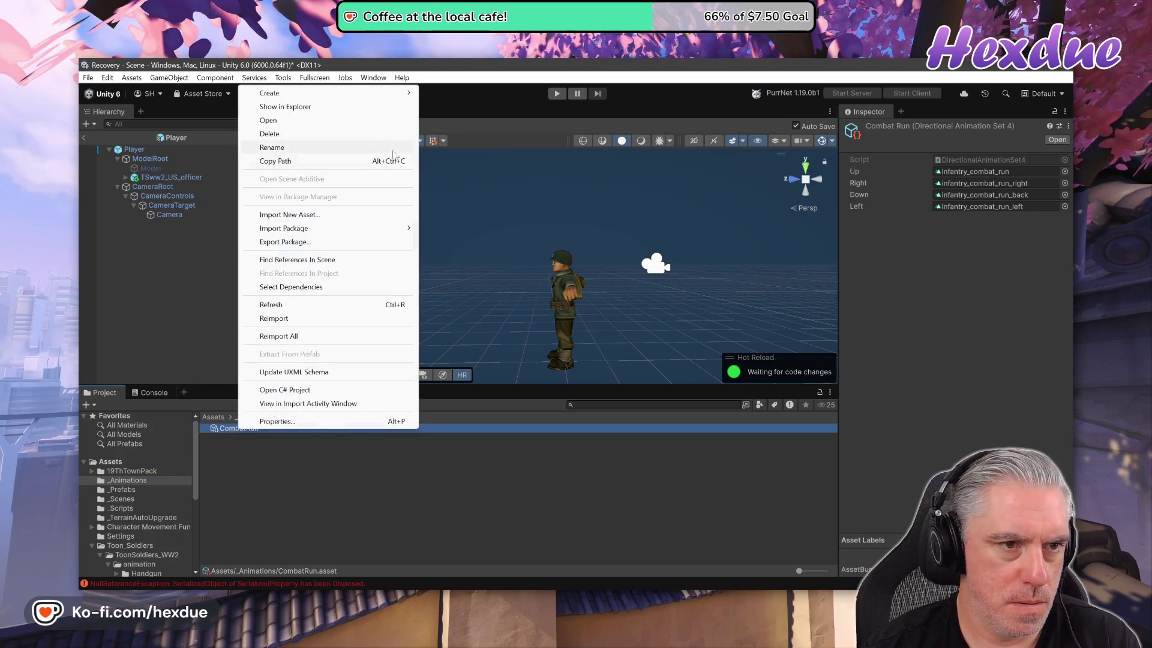
click(323, 147)
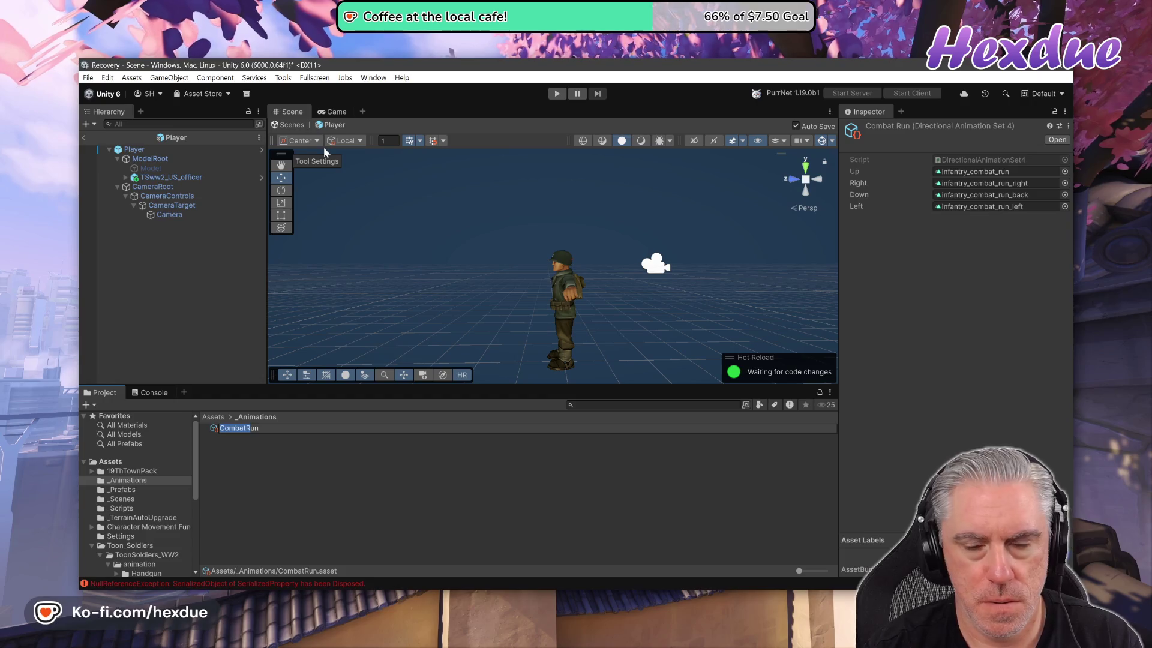
text(infantry_c)
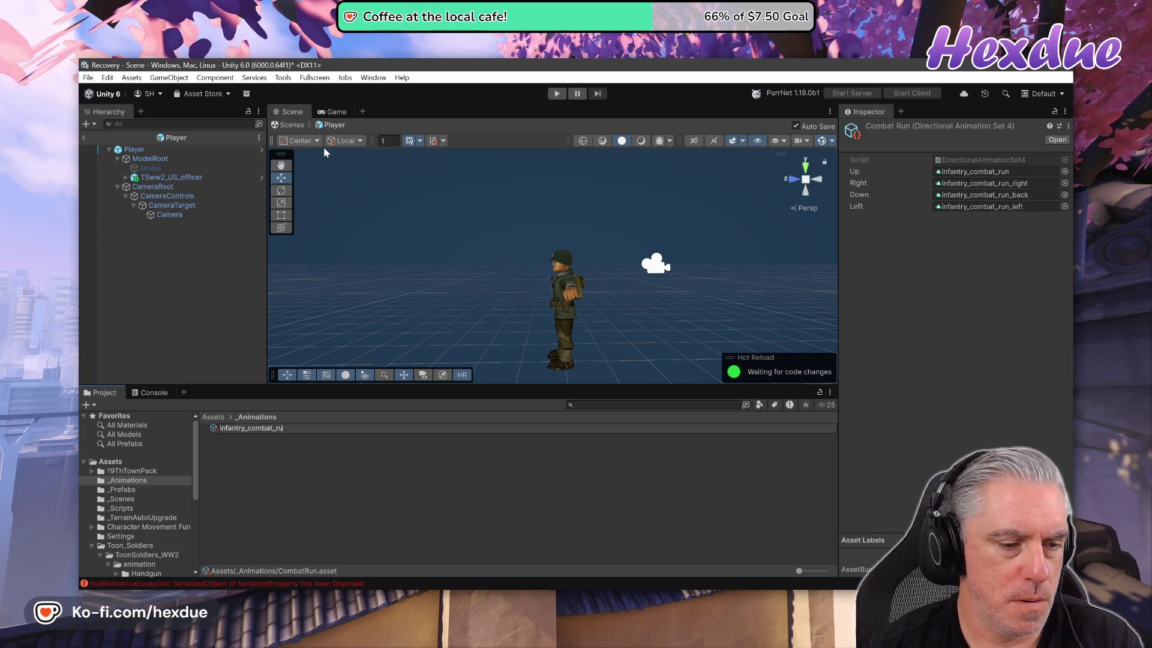
key(Return)
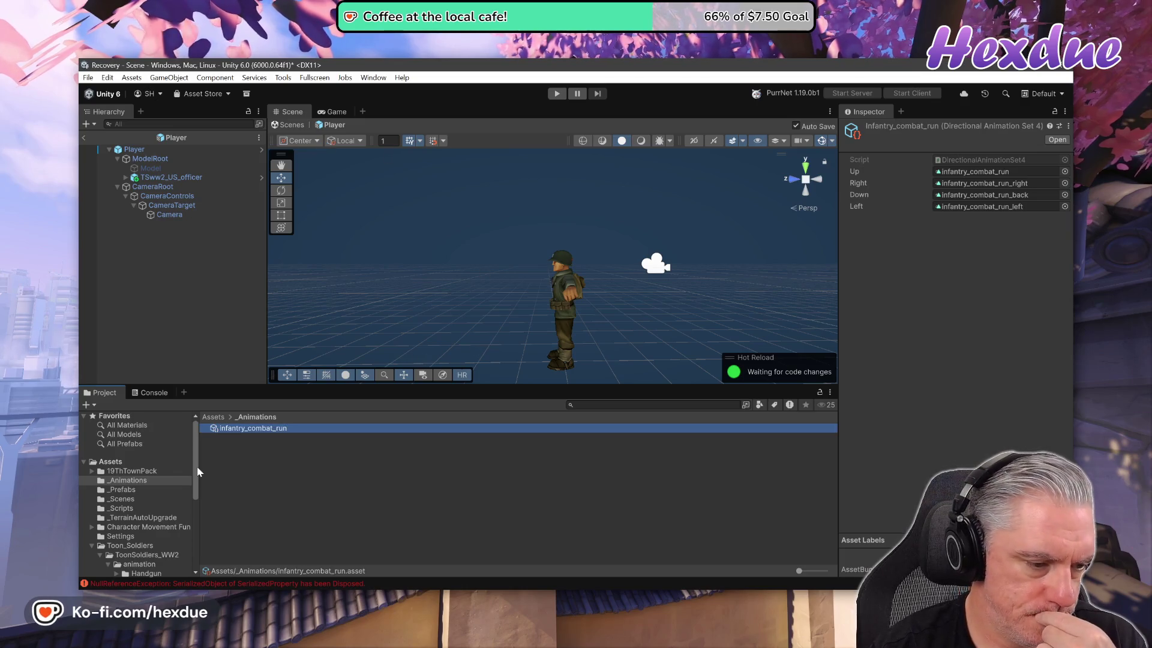
- Select the Player and try assigning infantry_combat_run to its Running field
click(134, 150)
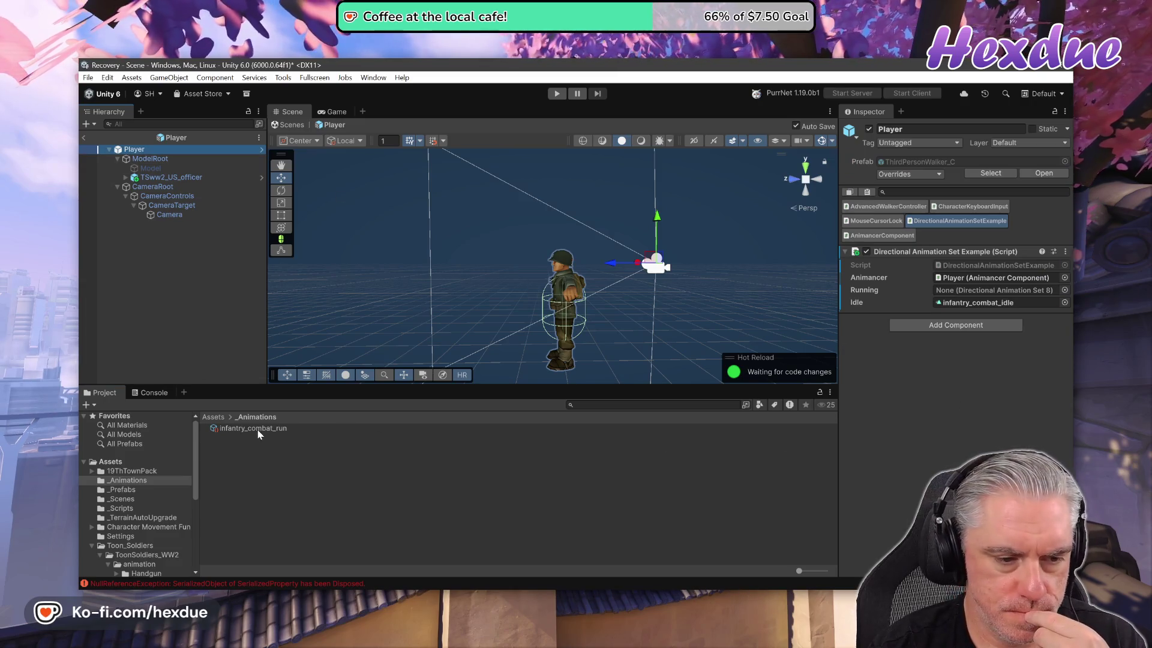
drag(259, 433, 1030, 394)
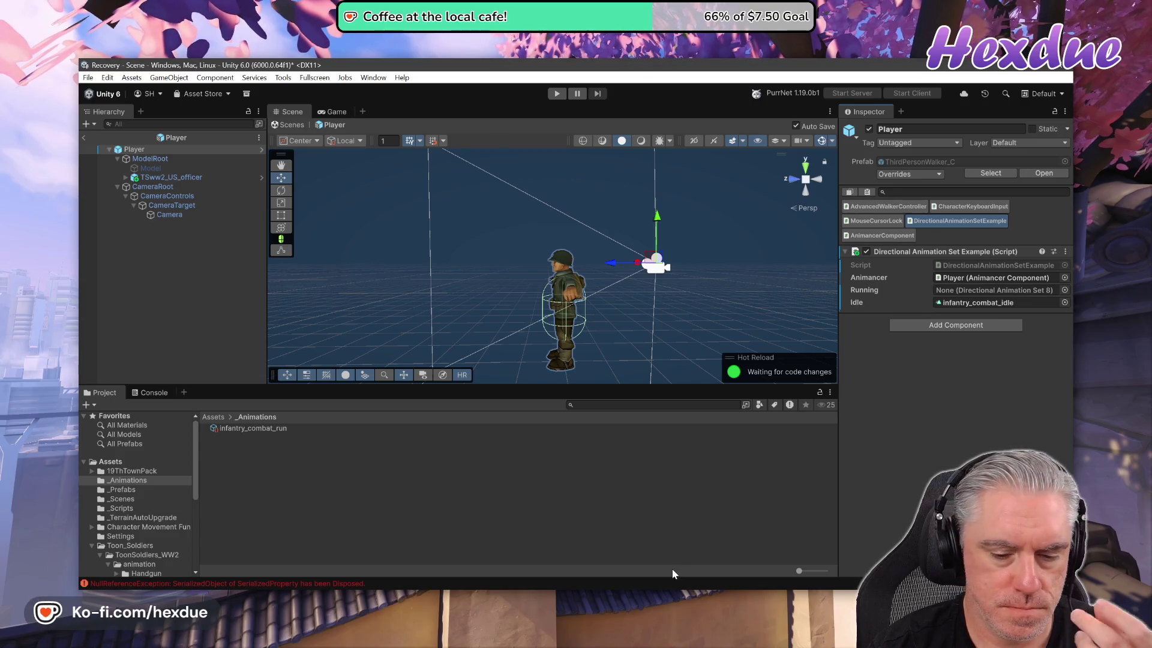
key(alt+Tab)
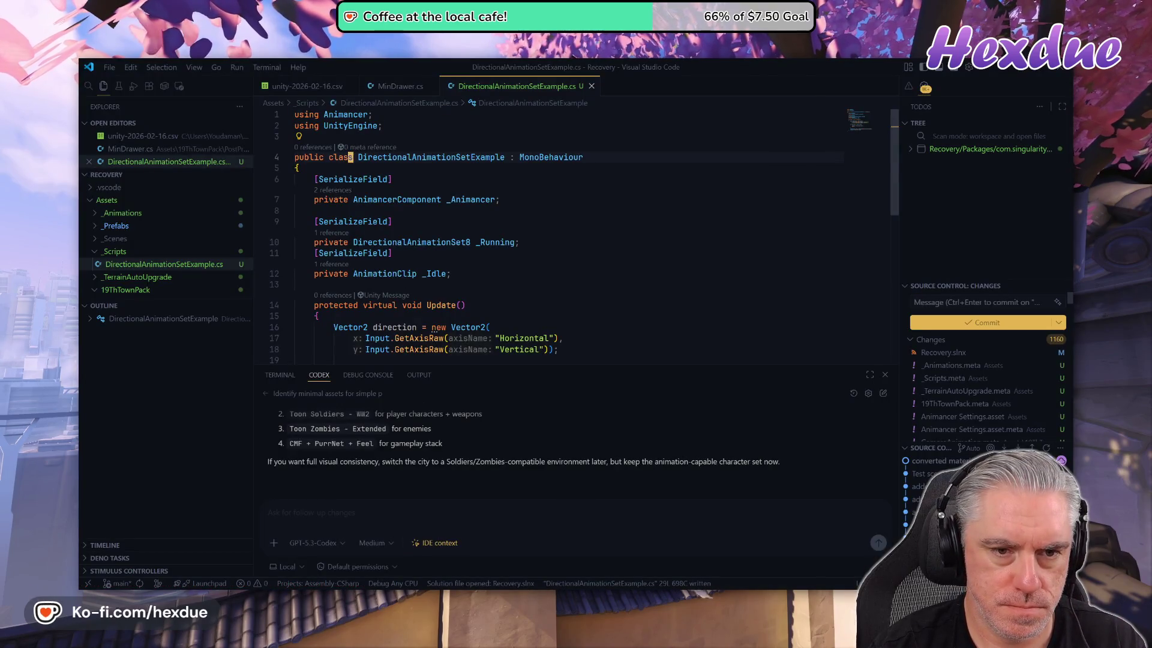
- Change the _Running field type on line 10 to DirectionalAnimationSet4 and save the script
click(468, 242)
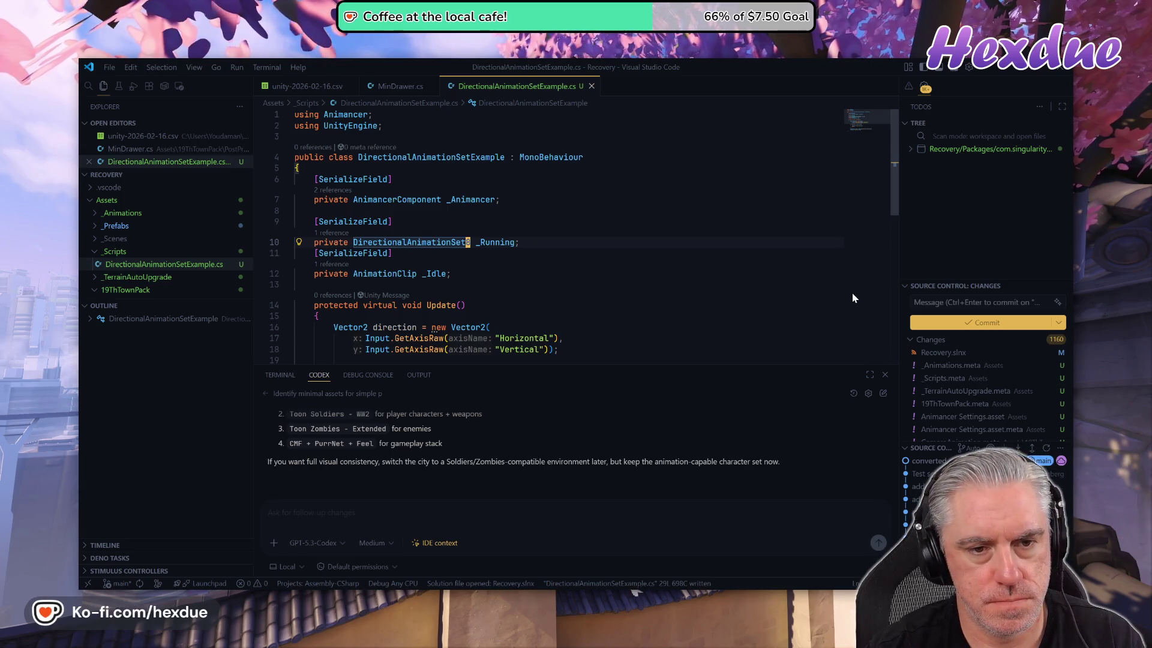
key(BackSpace)
text(4)
key(ctrl+s)
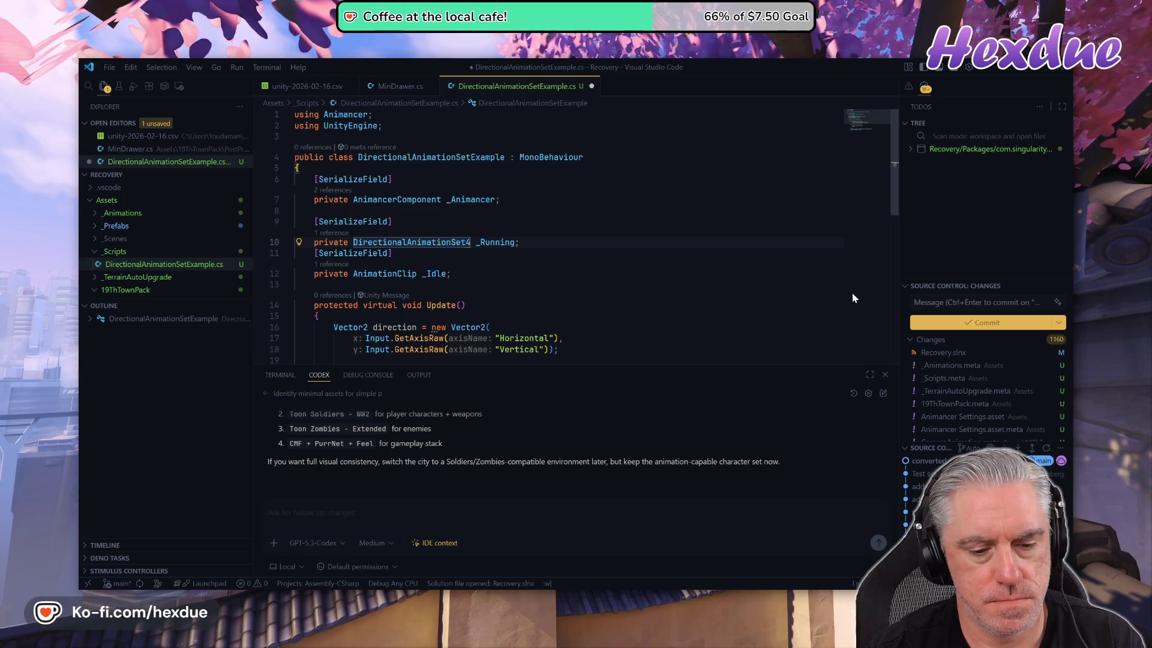
key(alt+Tab)
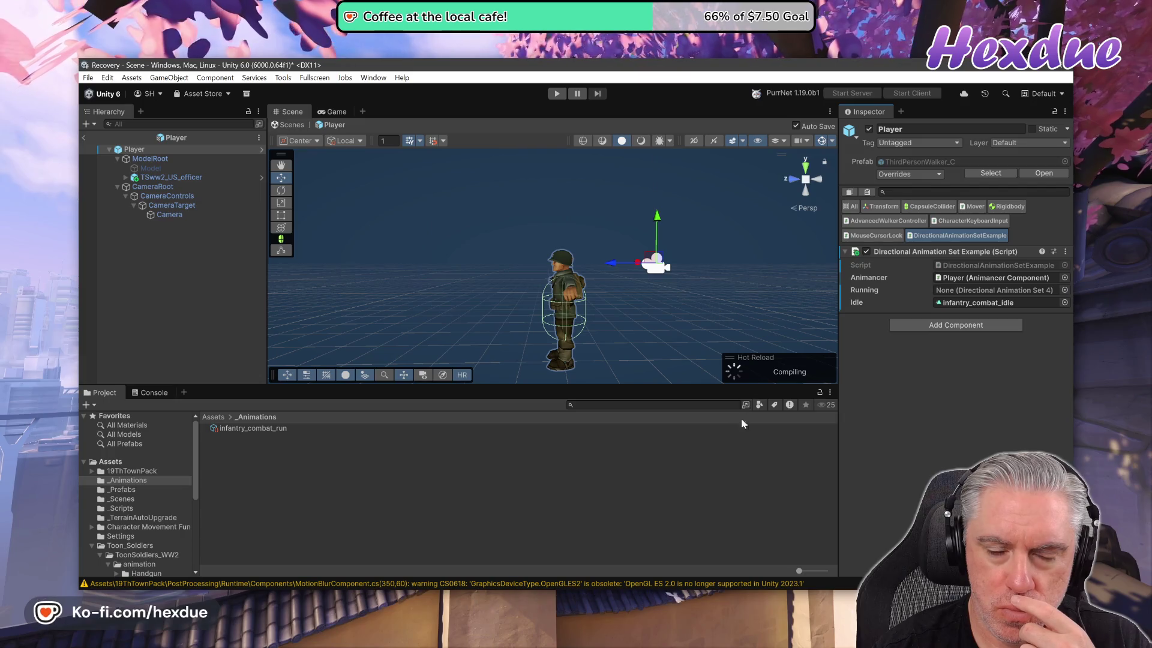
- Assign infantry_combat_run to the Player's Running field, leave prefab mode, and enter Play mode
mouse_move(252, 429)
mouse_down()
mouse_move(296, 440)
mouse_move(1024, 365)
mouse_move(1000, 292)
mouse_up()
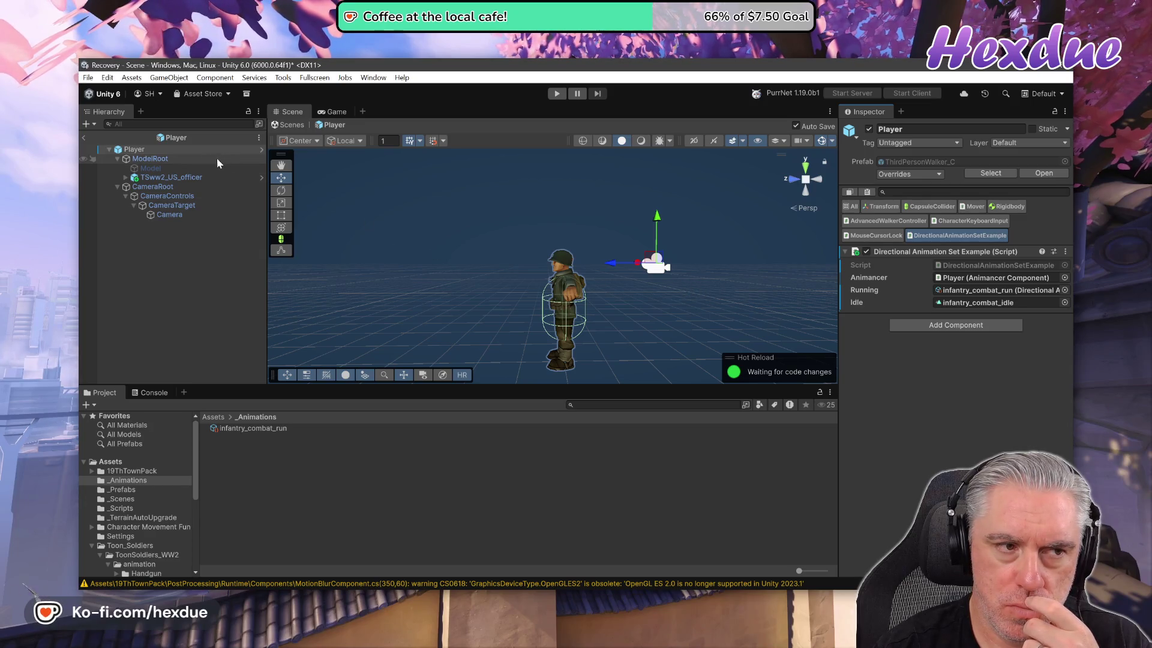
click(84, 137)
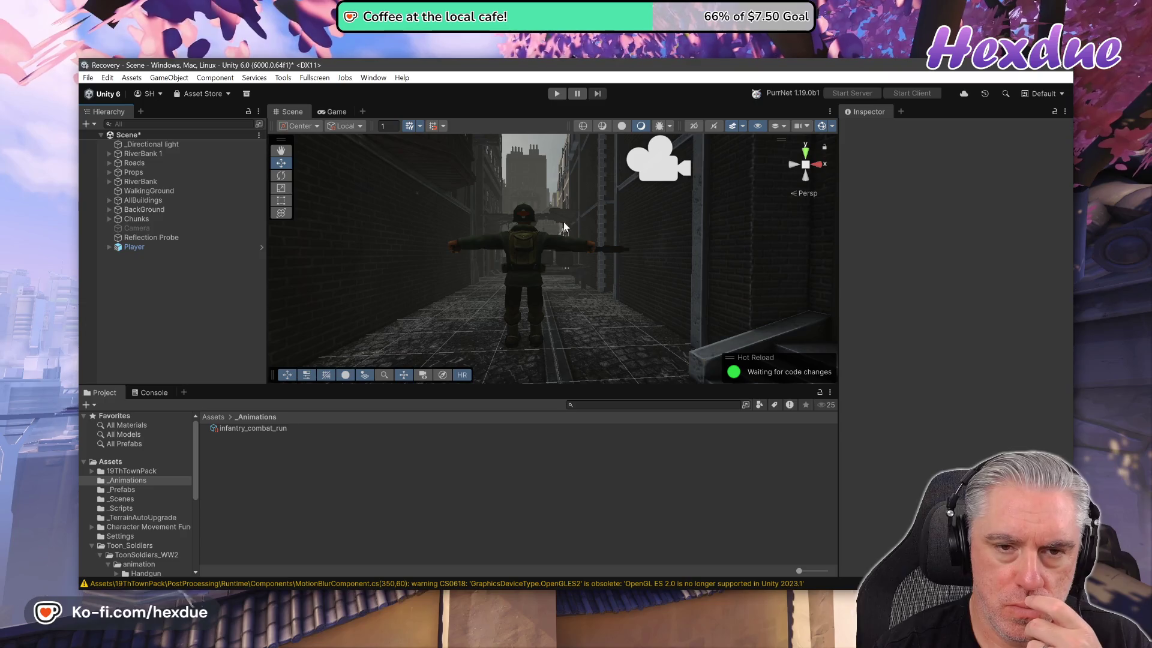
click(555, 95)
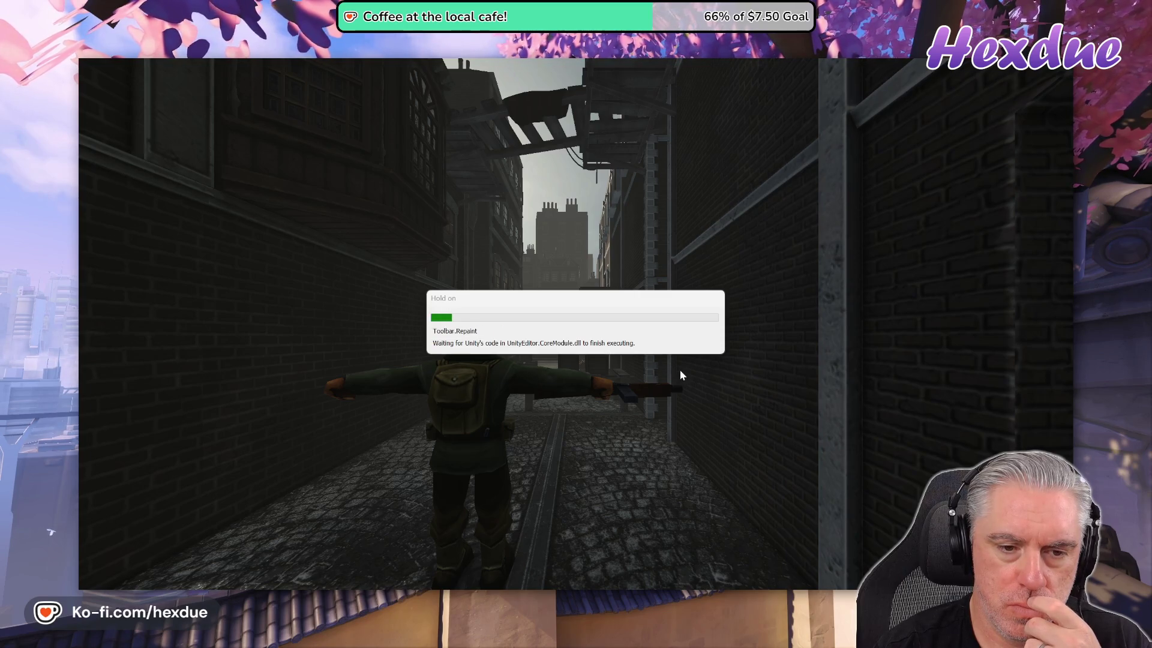
- Run the soldier through the courtyard, canal-side street and narrow alley, then stop the game
click(489, 322)
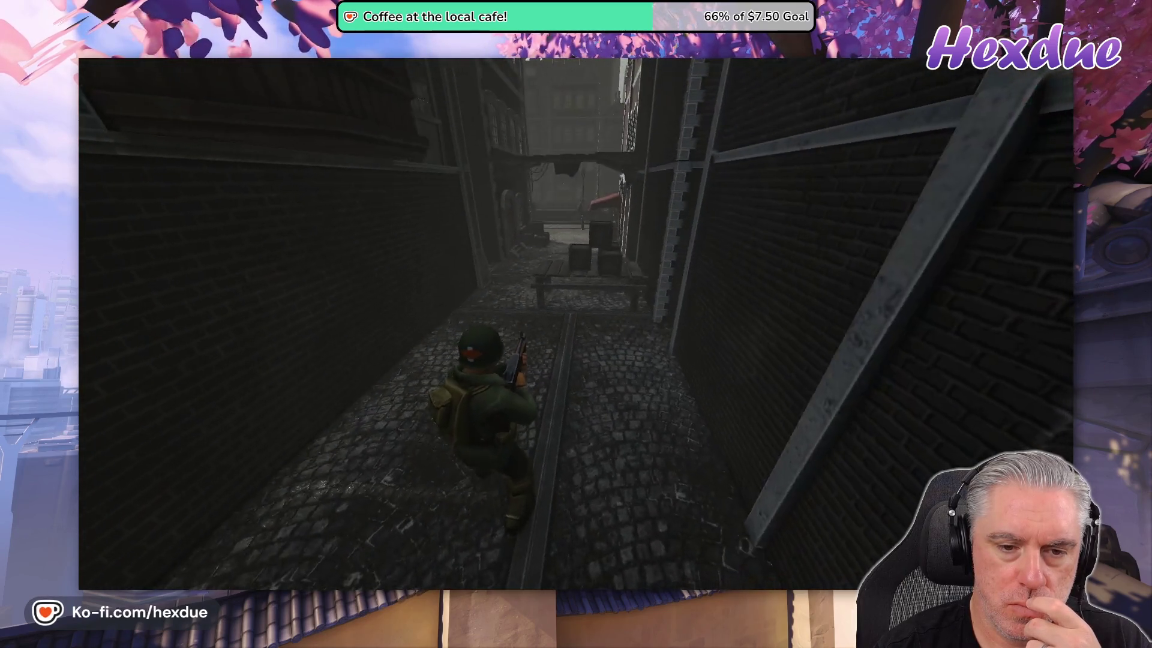
key(w)
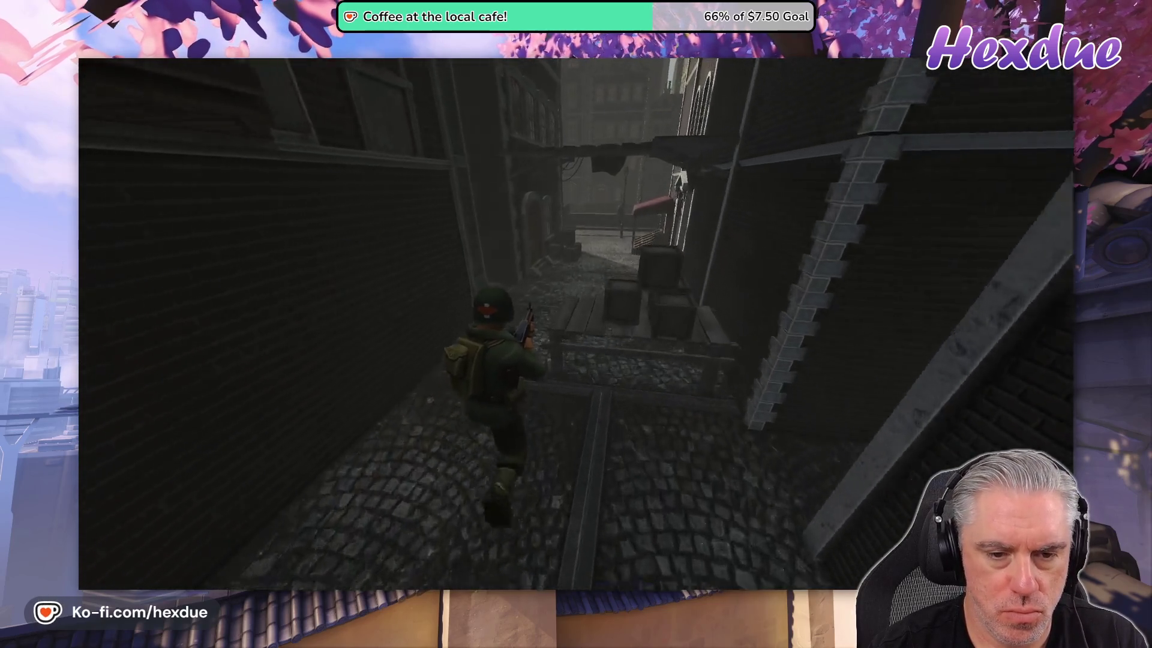
key(w)
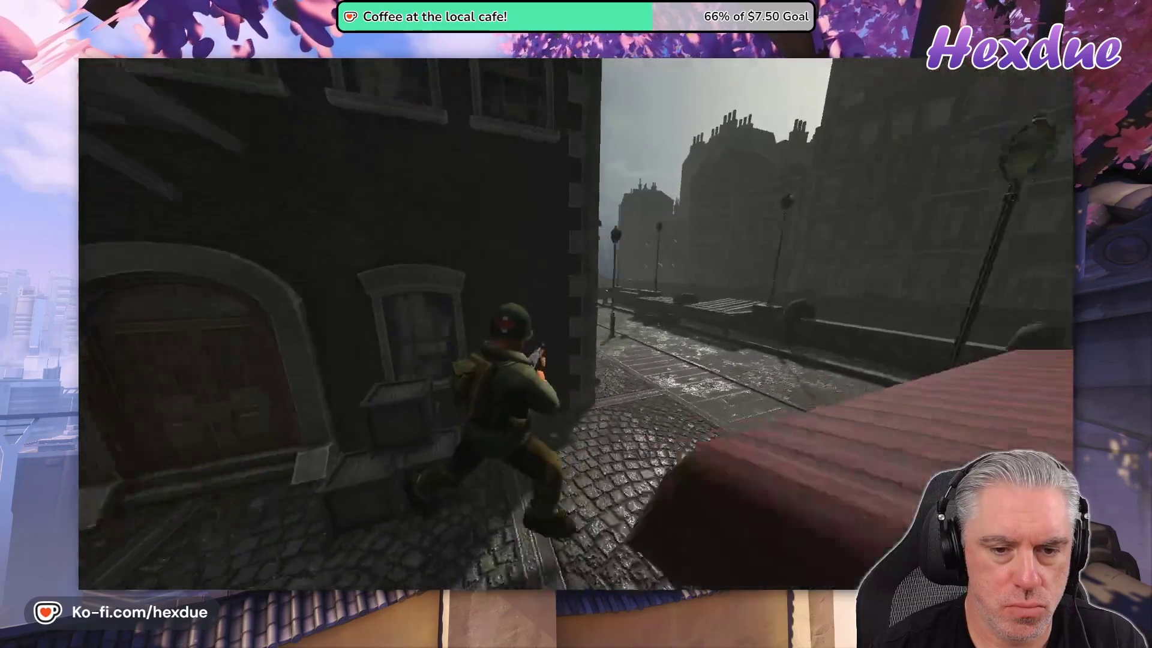
key(w)
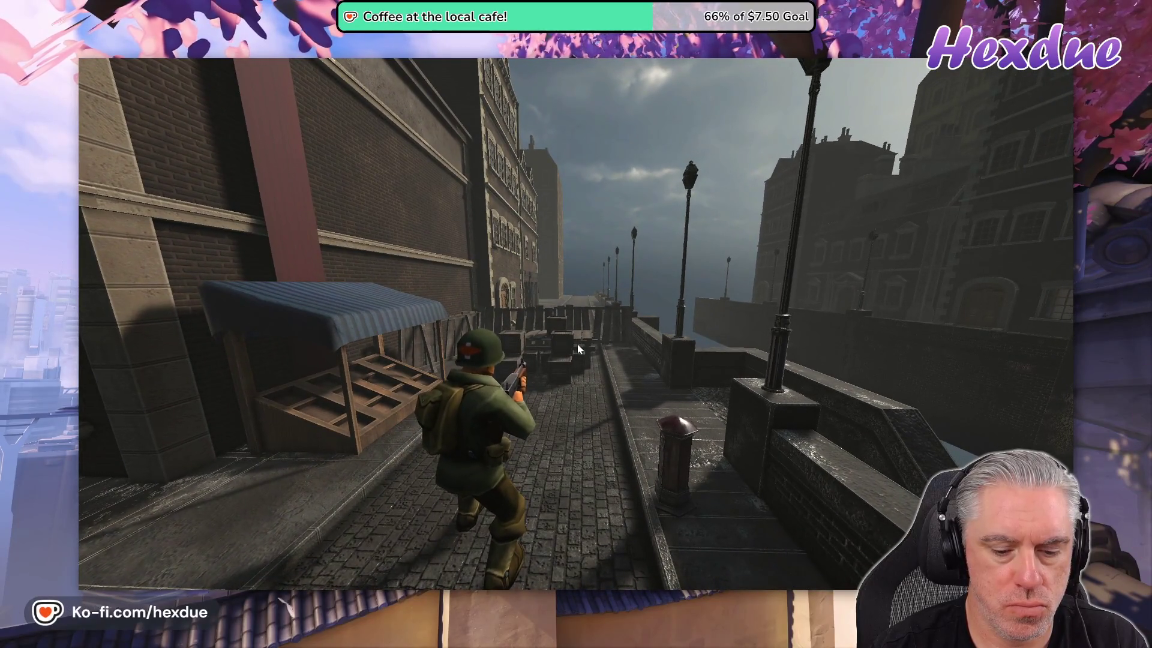
key(F11)
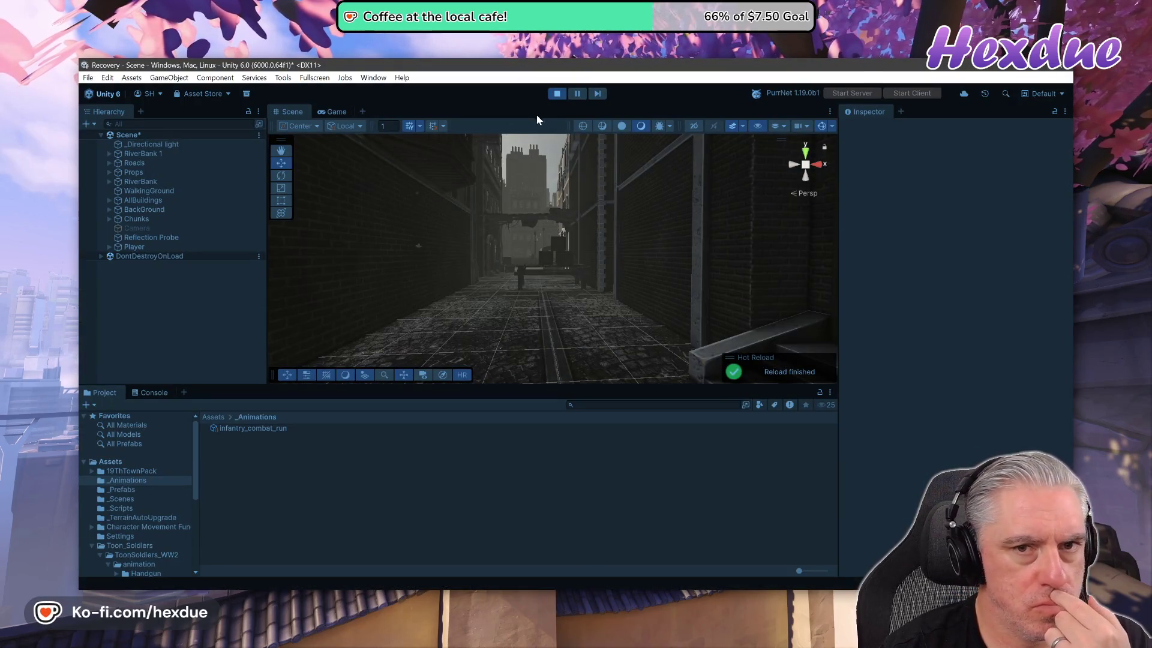
click(557, 93)
- In the script, add a [SerializeField] attribute line below the Idle clip field
key(alt+Tab)
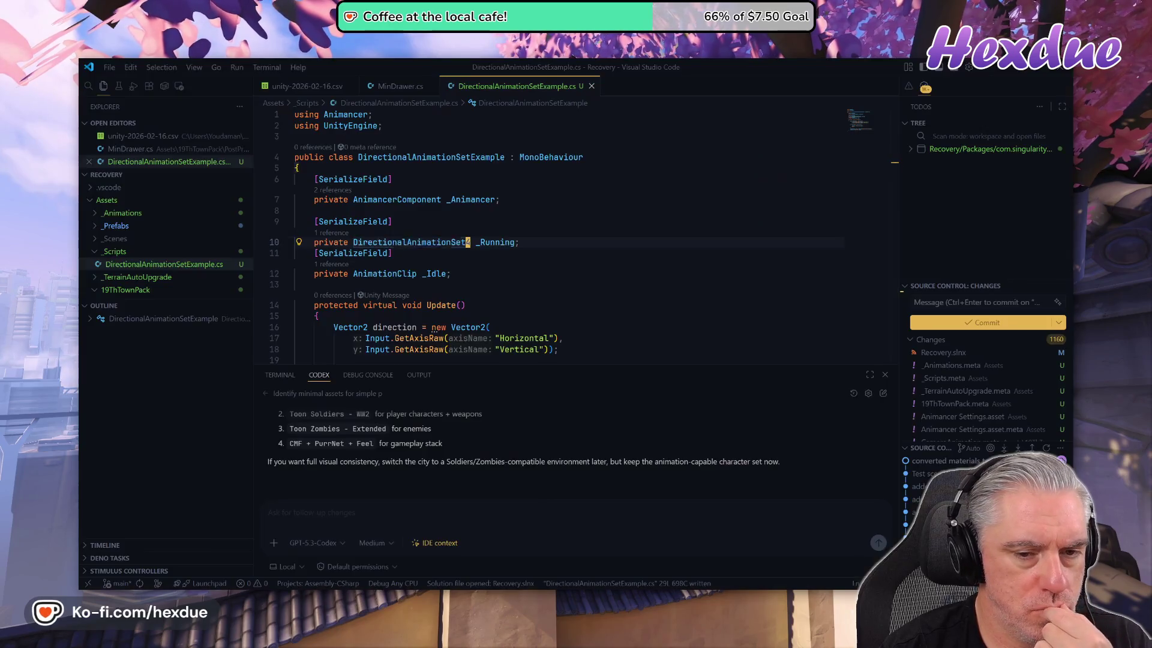
scroll(417, 276, down, 1)
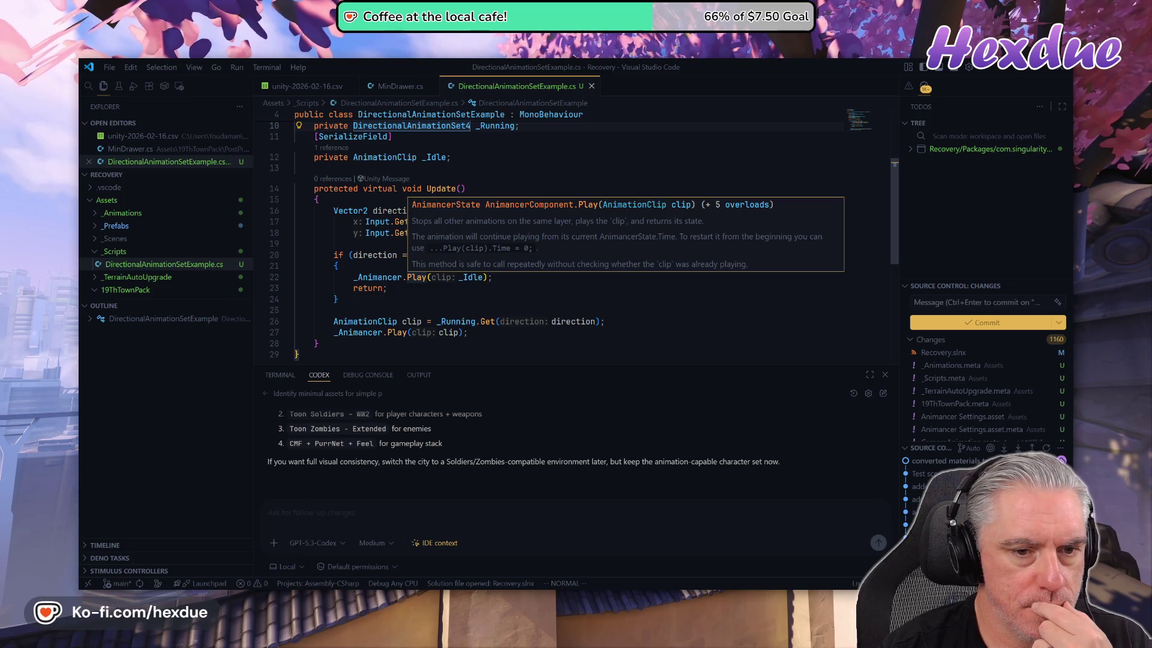
click(495, 321)
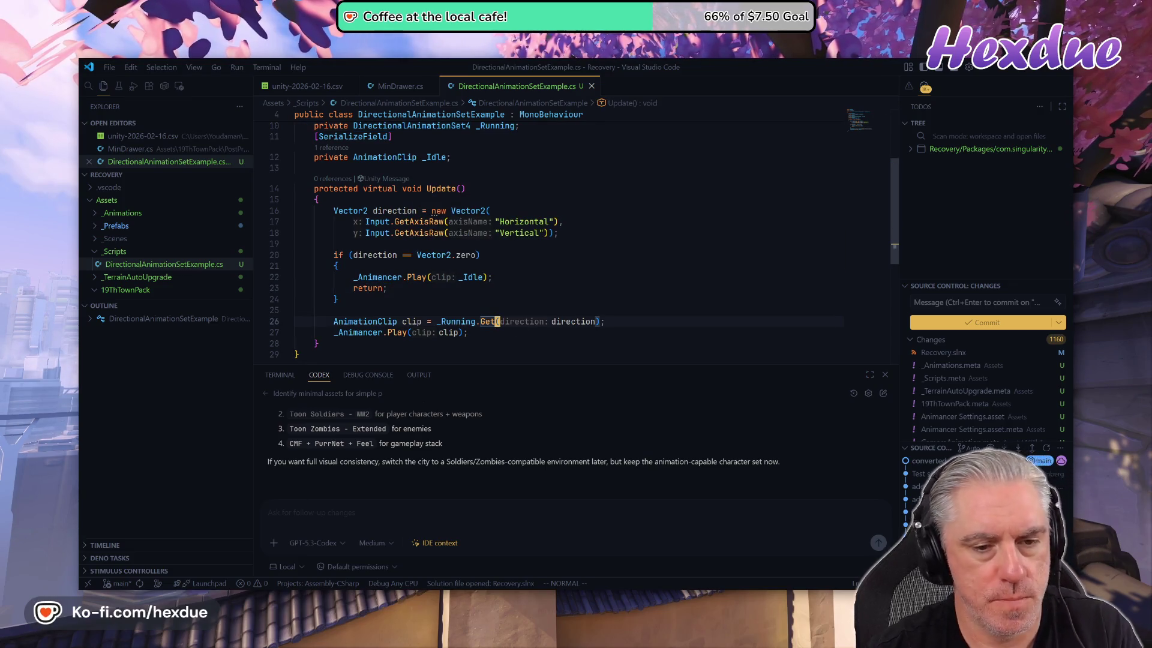
key(k)
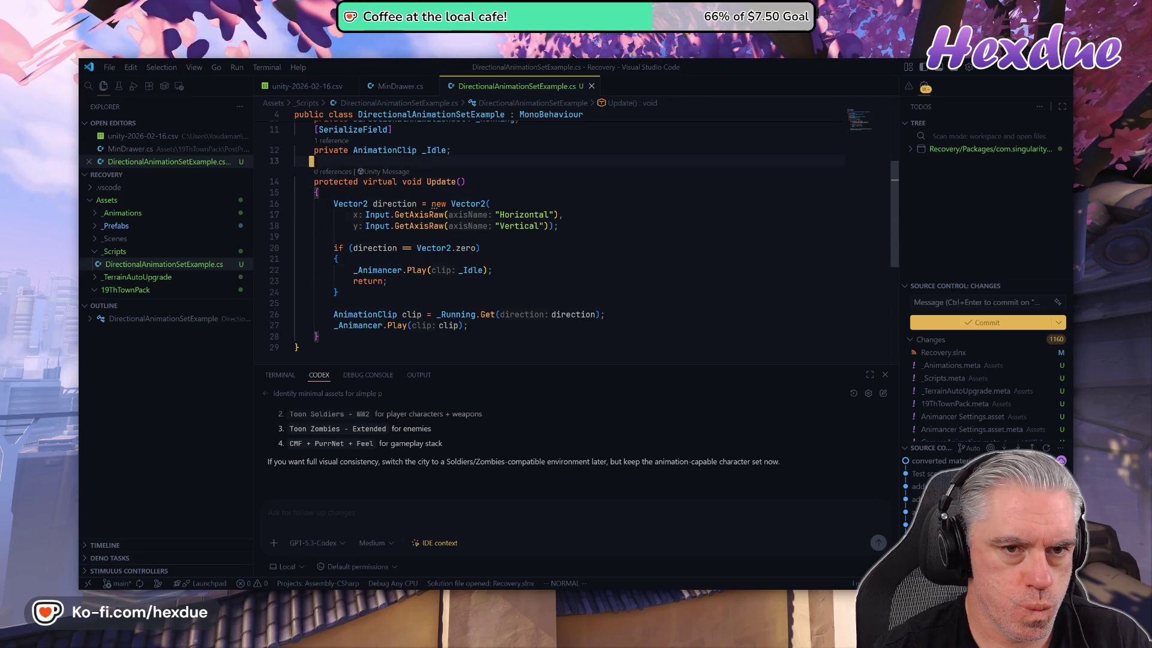
key(ctrl+o)
key(j)
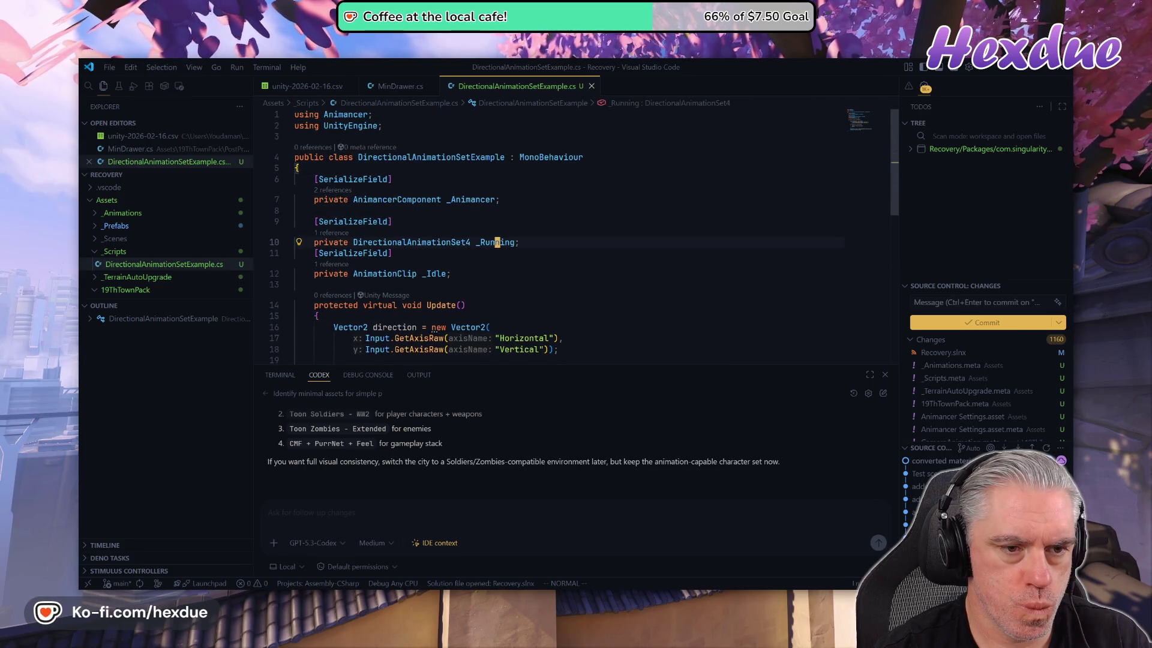
key(j)
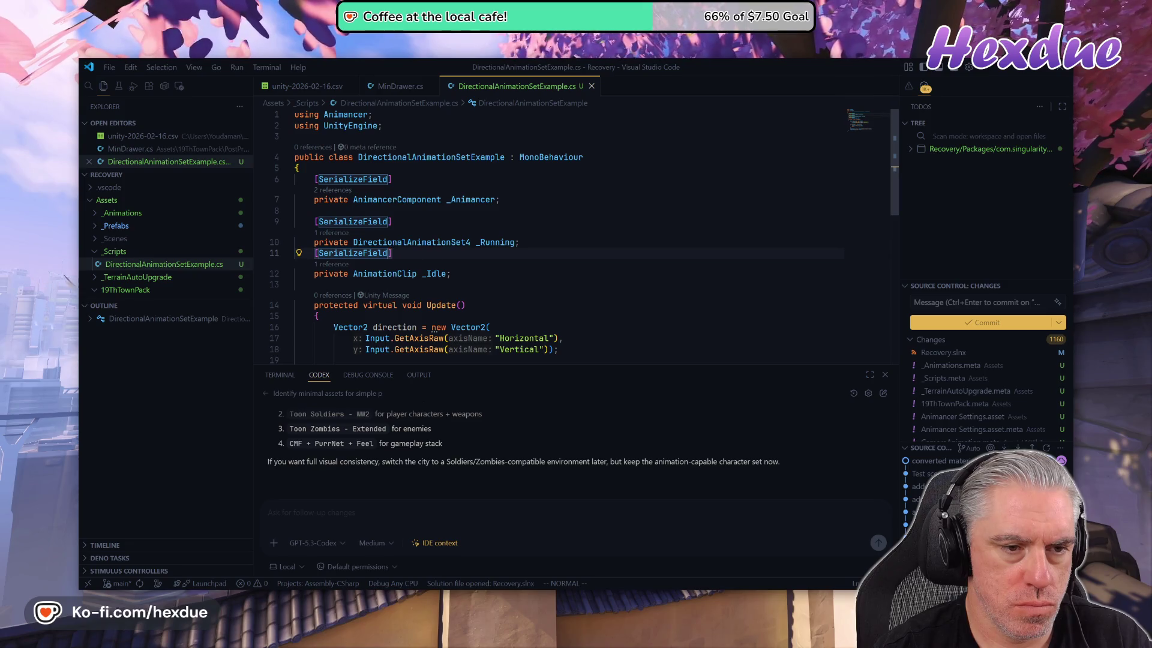
key(j)
key(o)
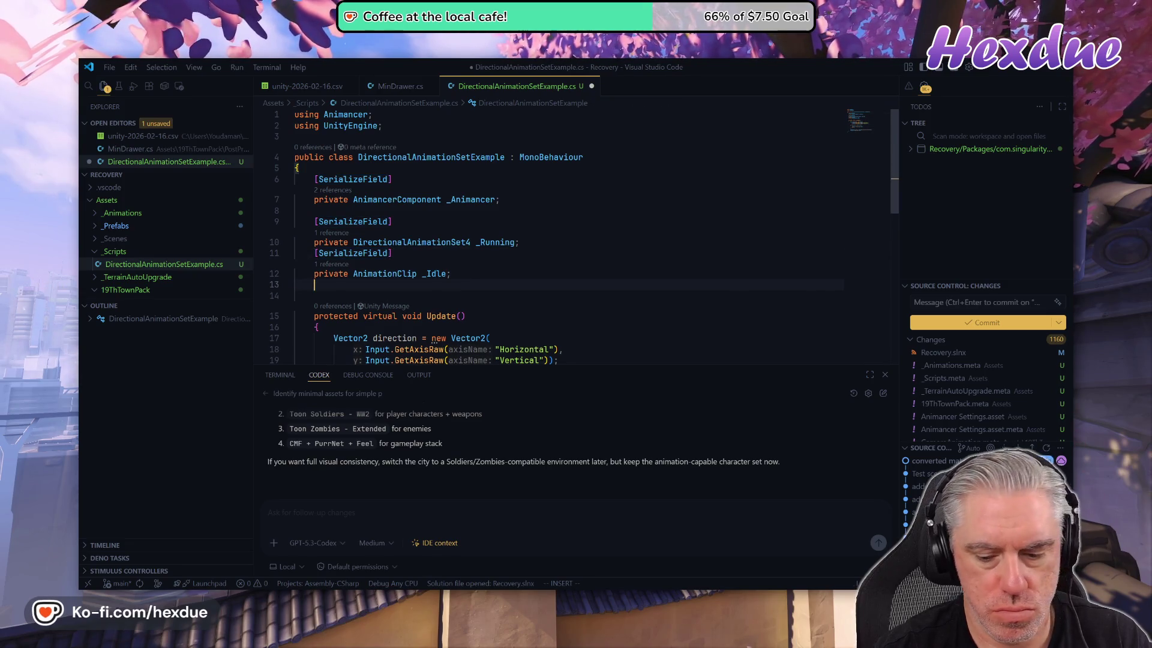
key(Tab)
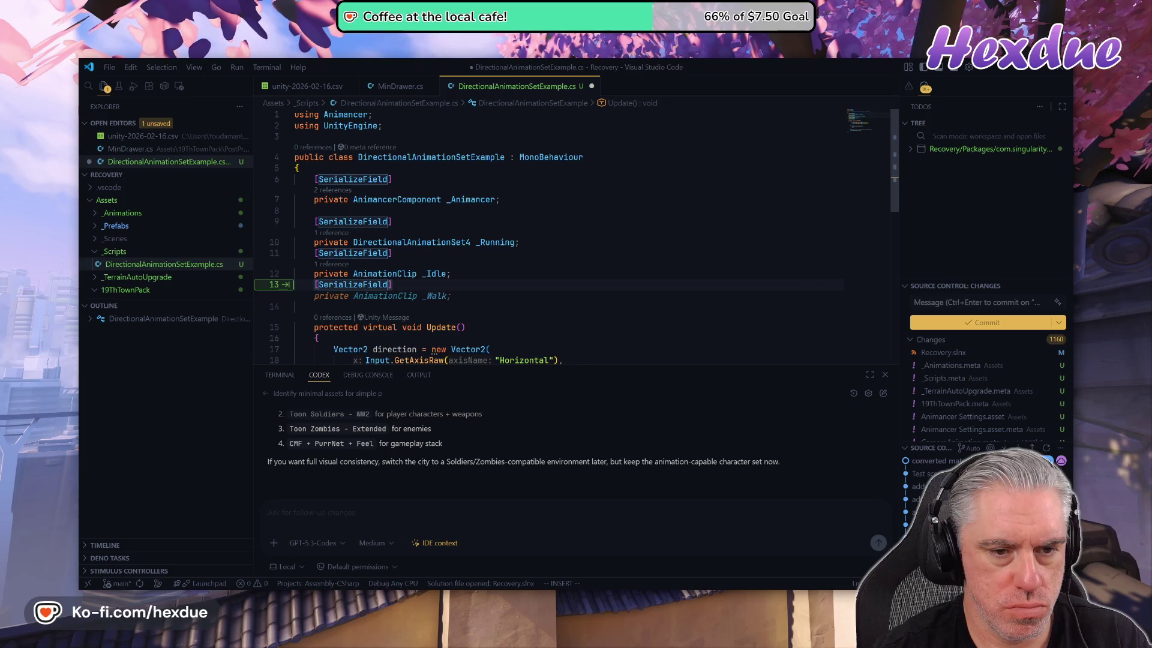
key(Return)
key(Escape)
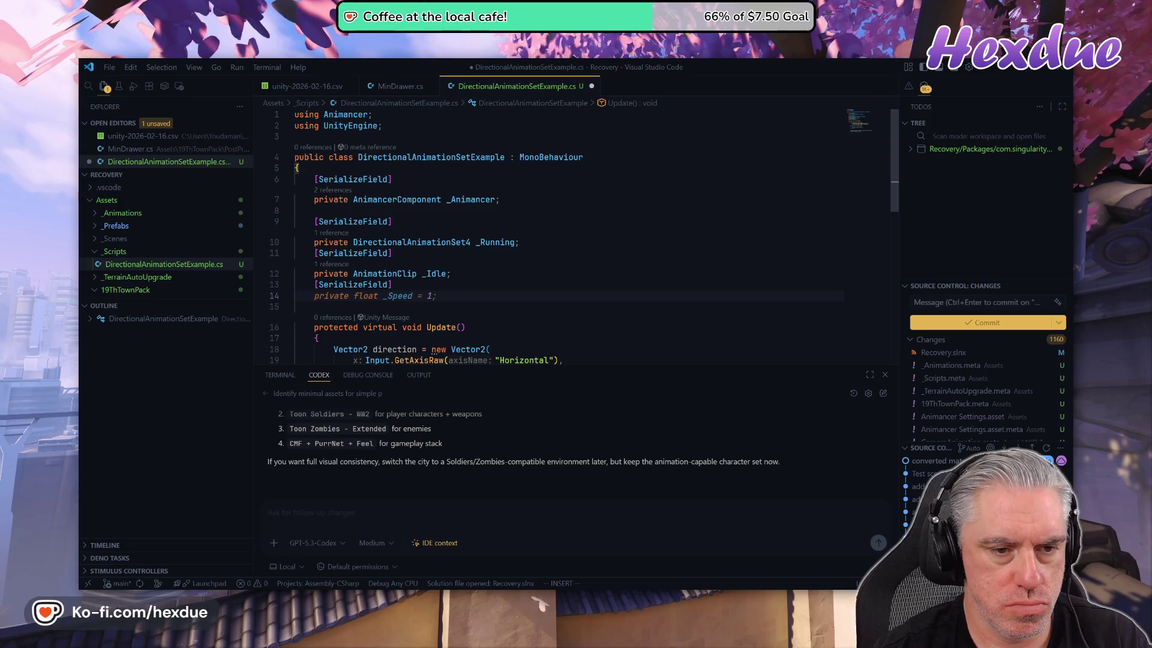
- Declare private float _transitionDuration = 0.25f and pass it to both _Animancer.Play calls
text(private fl)
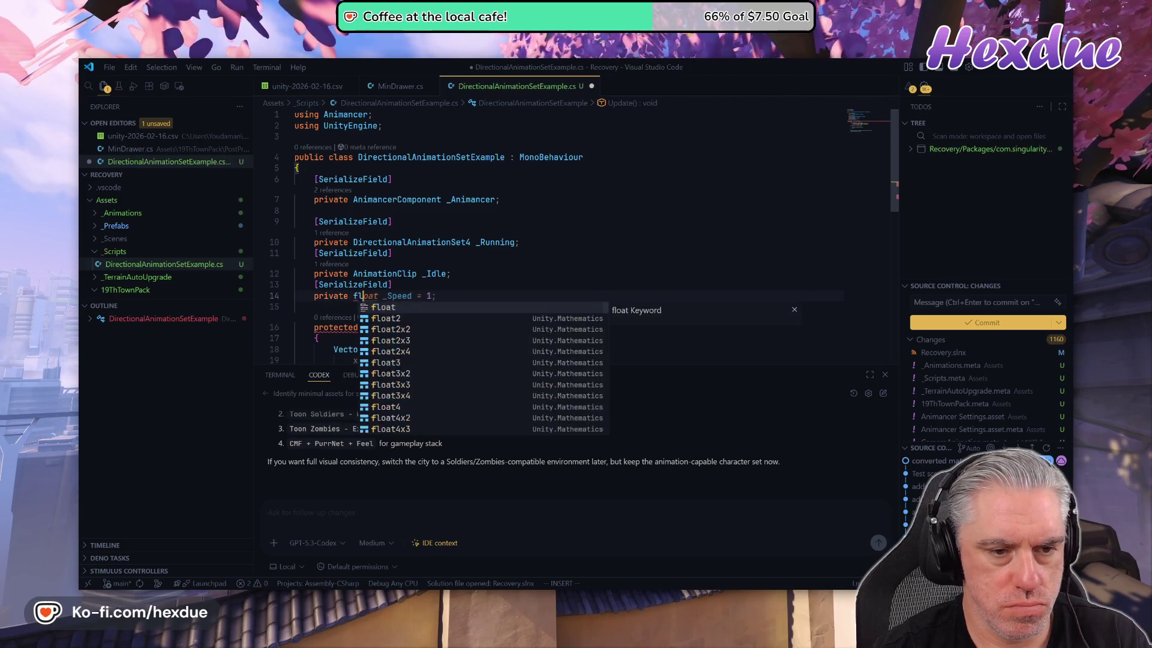
text(oat _)
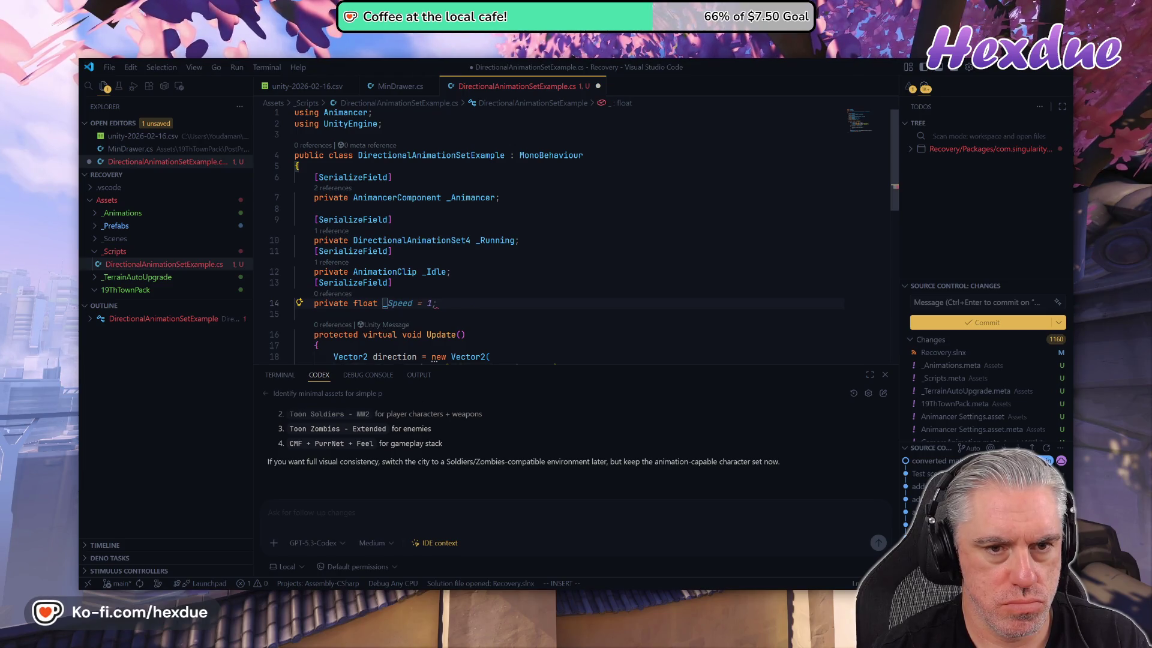
text(ttran)
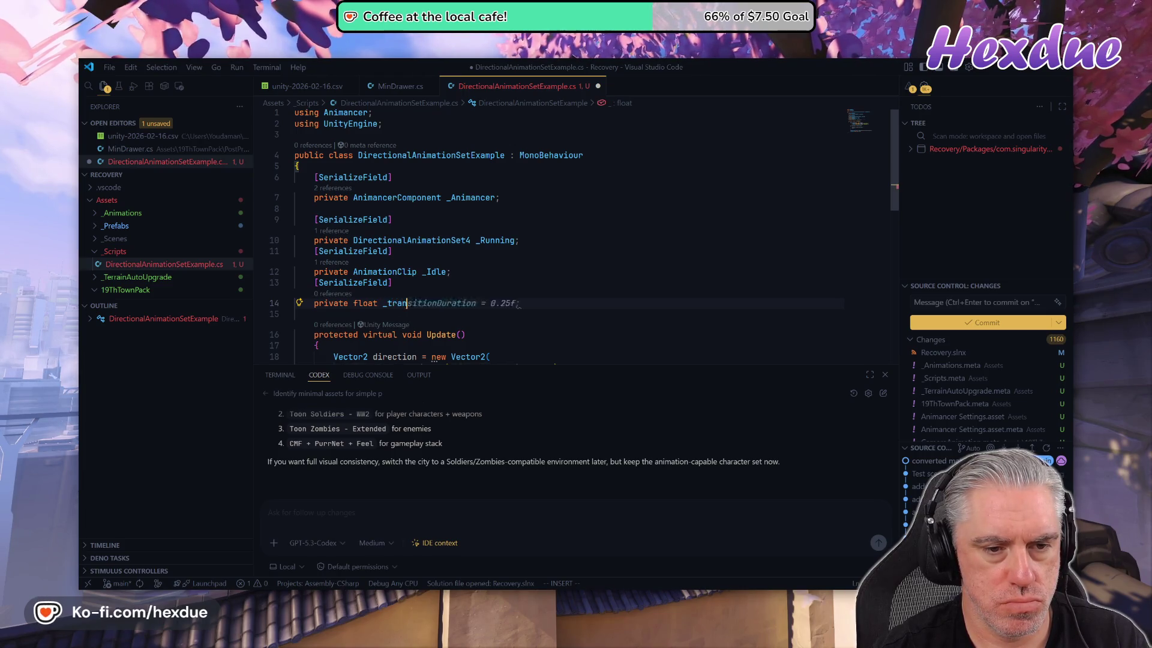
key(Tab)
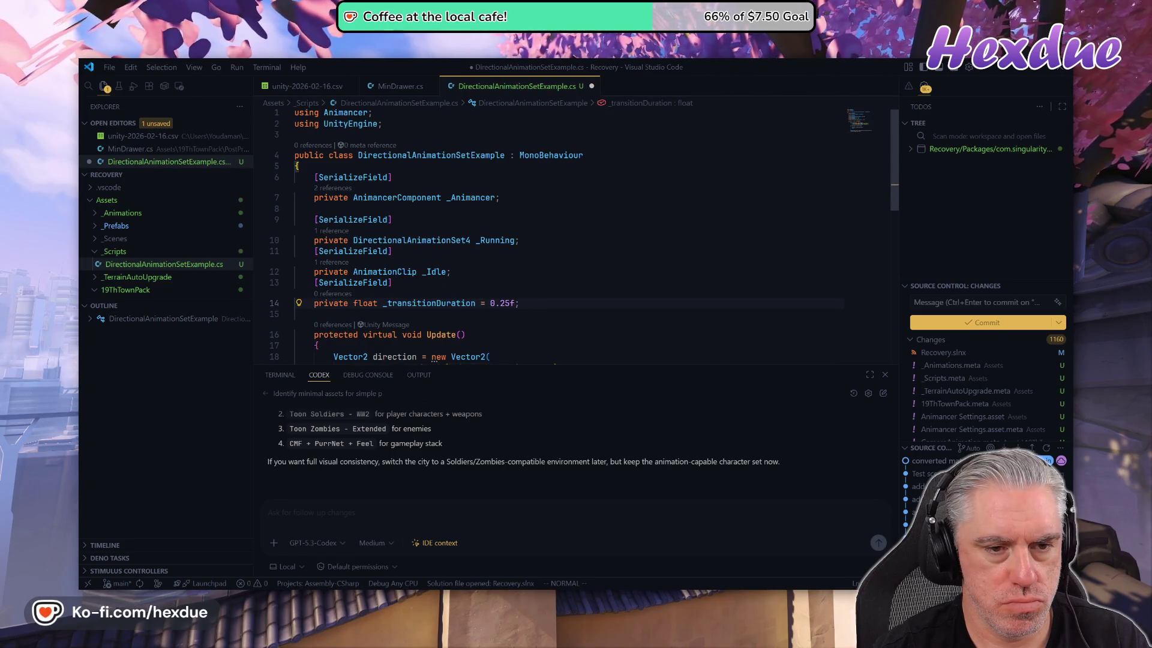
click(391, 283)
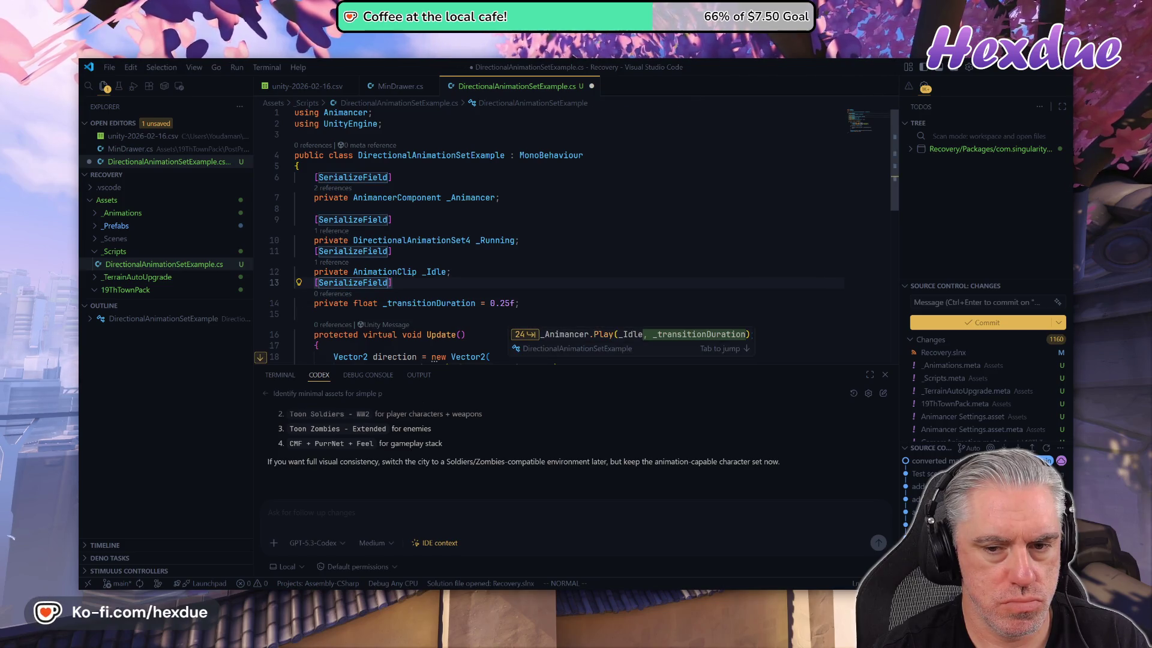
key(Tab)
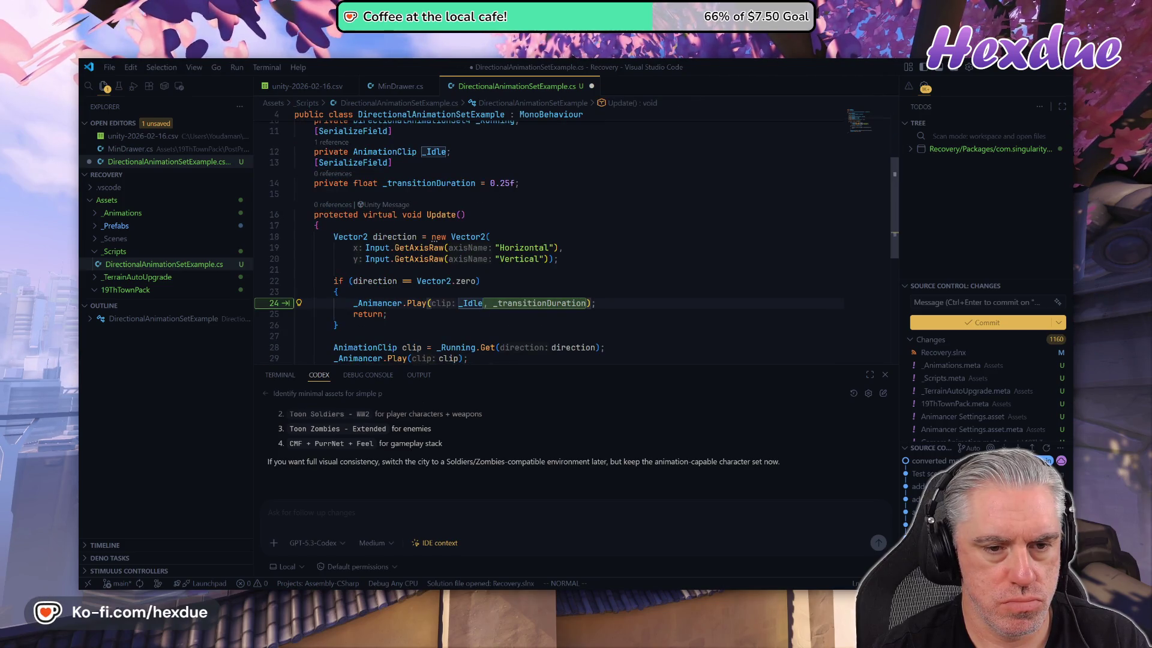
key(Tab)
key(Tab)
key(Tab)
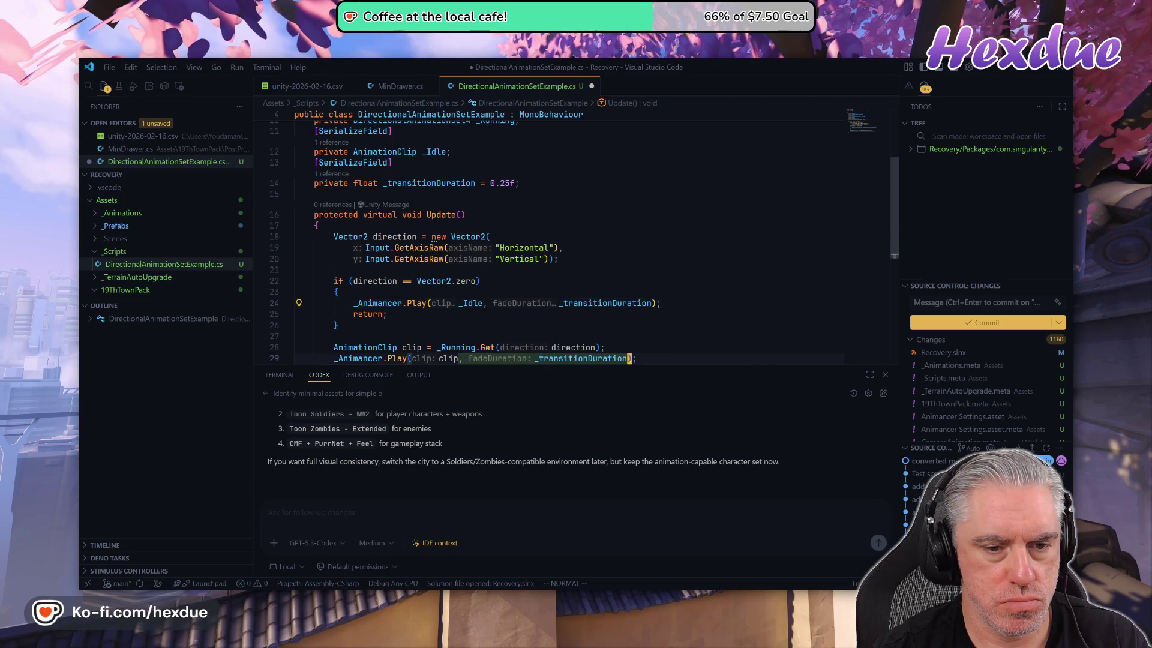
- Save the script, then return to Unity and start the game
scroll(569, 240, down, 2)
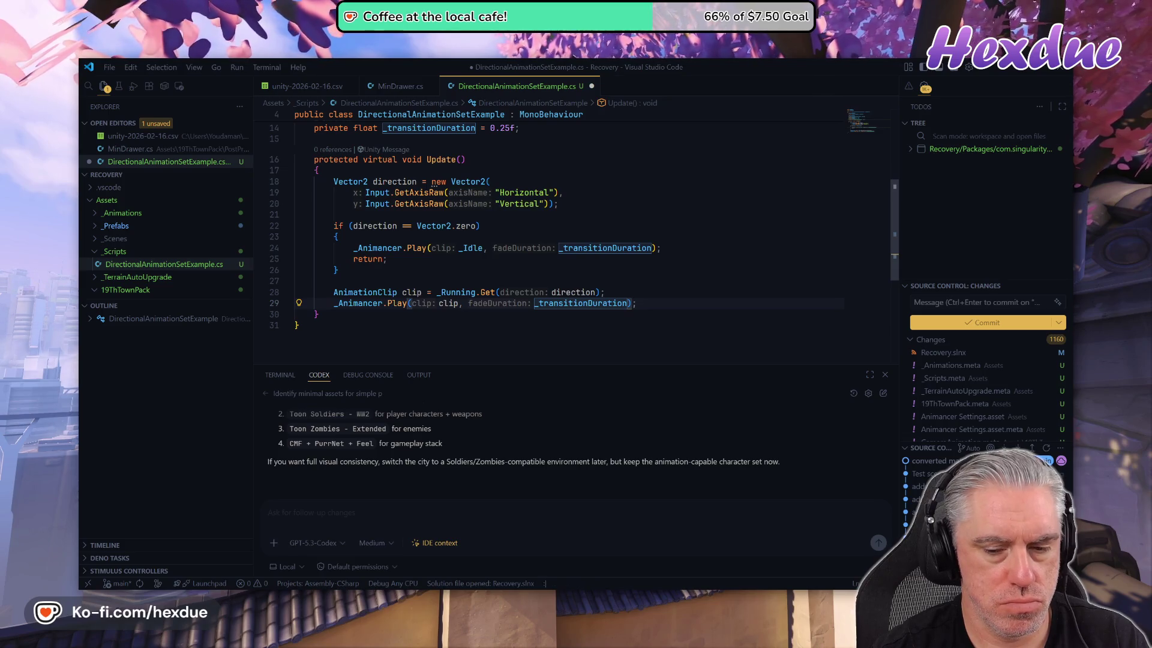
key(ctrl+s)
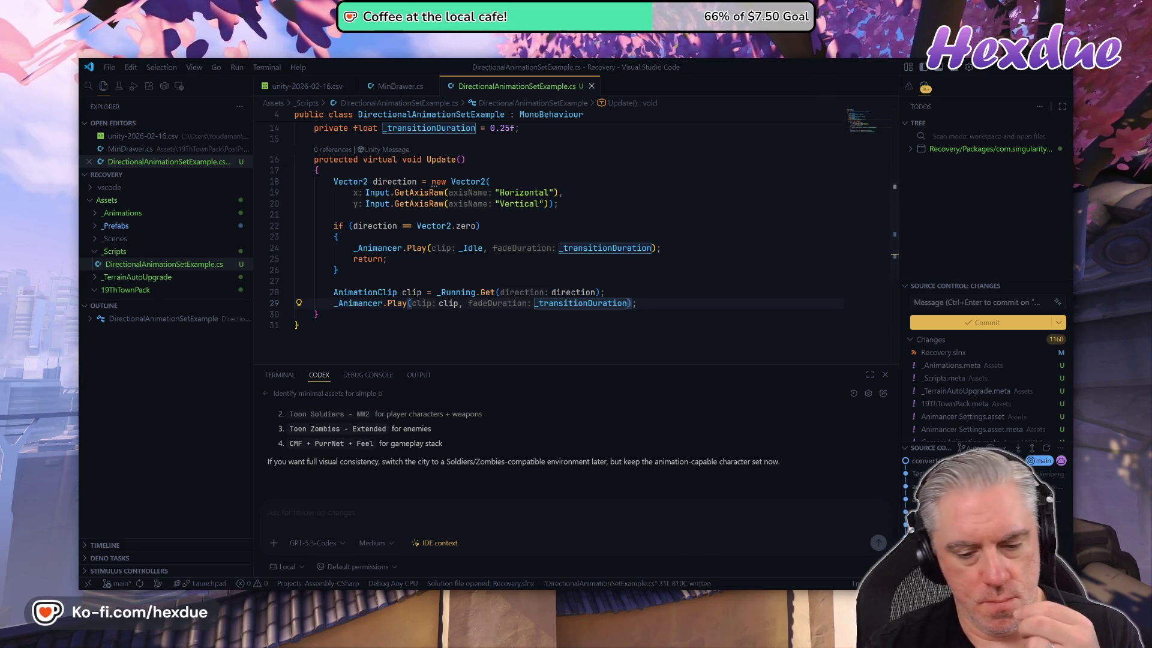
mouse_move(589, 585)
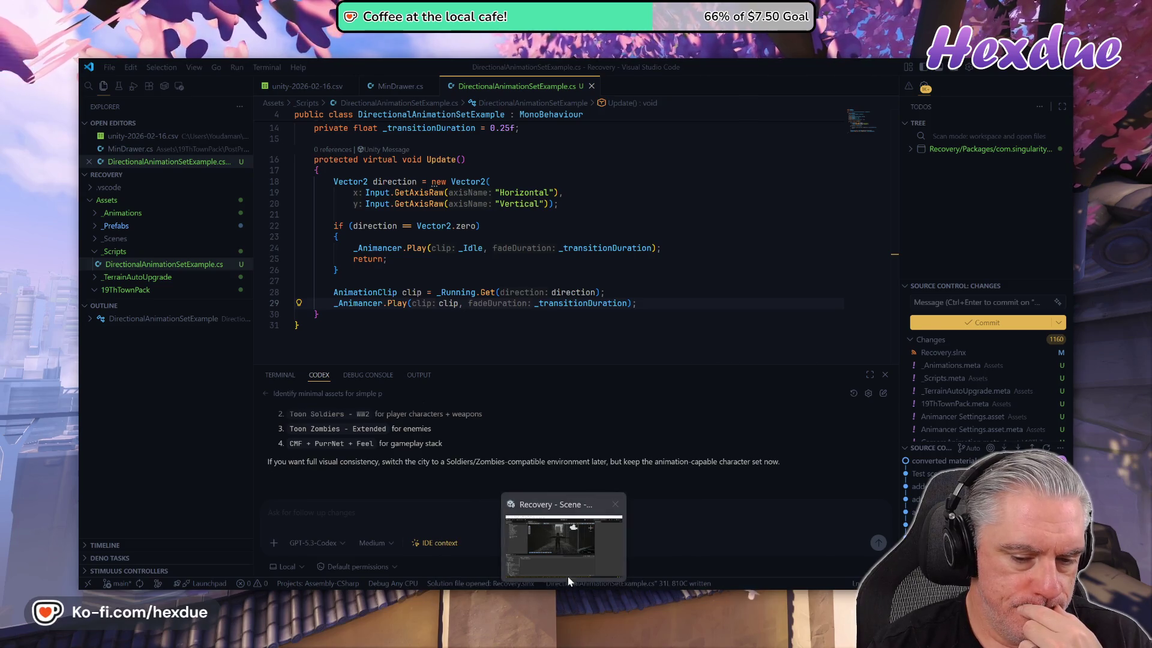
click(568, 570)
click(557, 94)
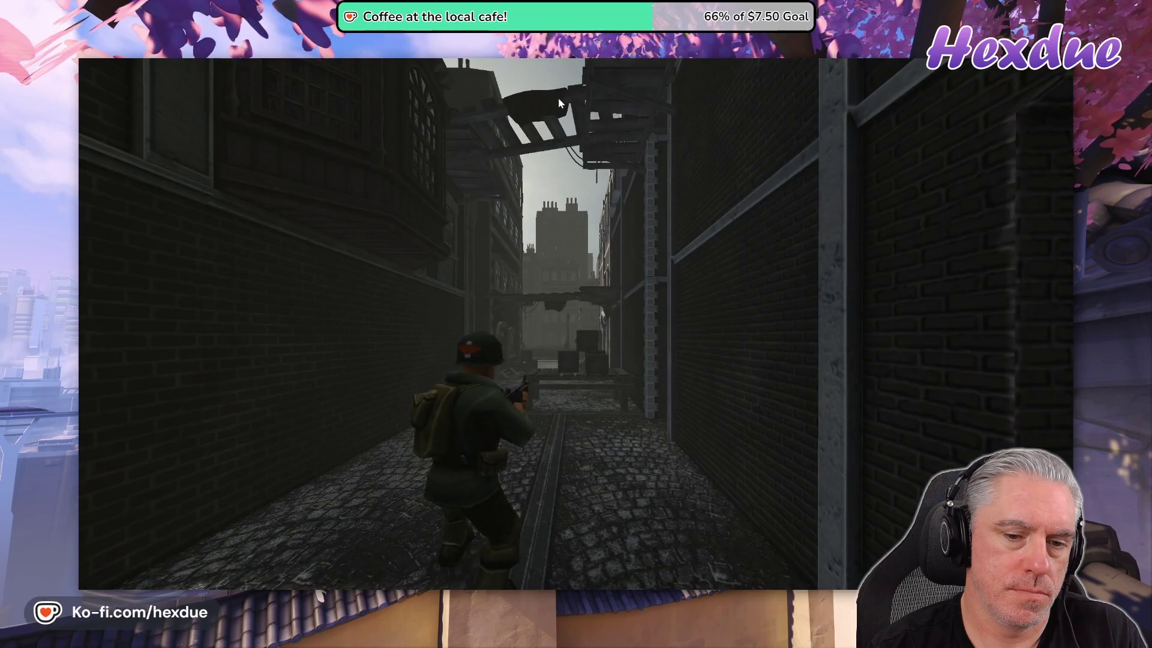
- Run the soldier down the alley and along the street, then exit the full-window Game view
key(w)
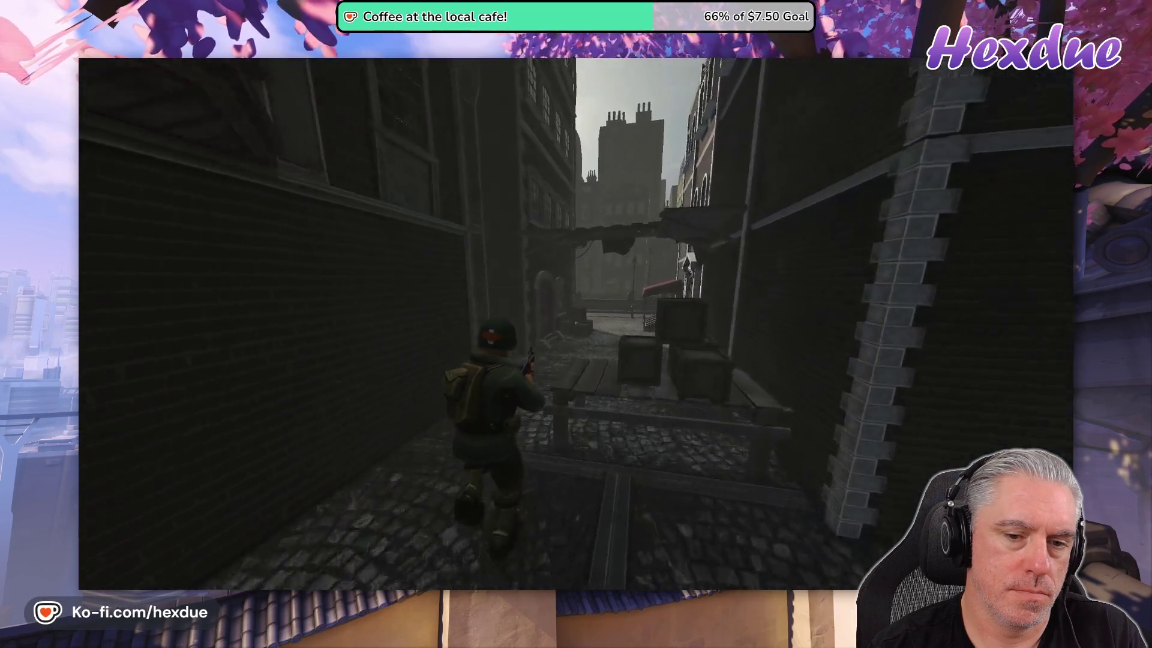
key(w)
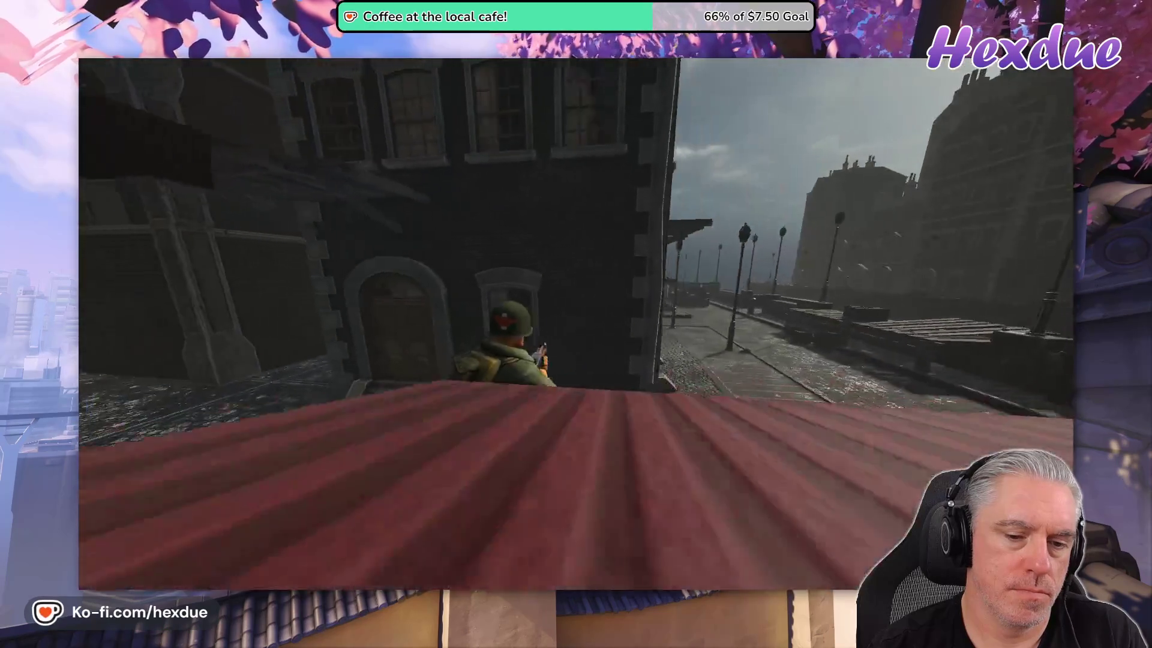
key(w)
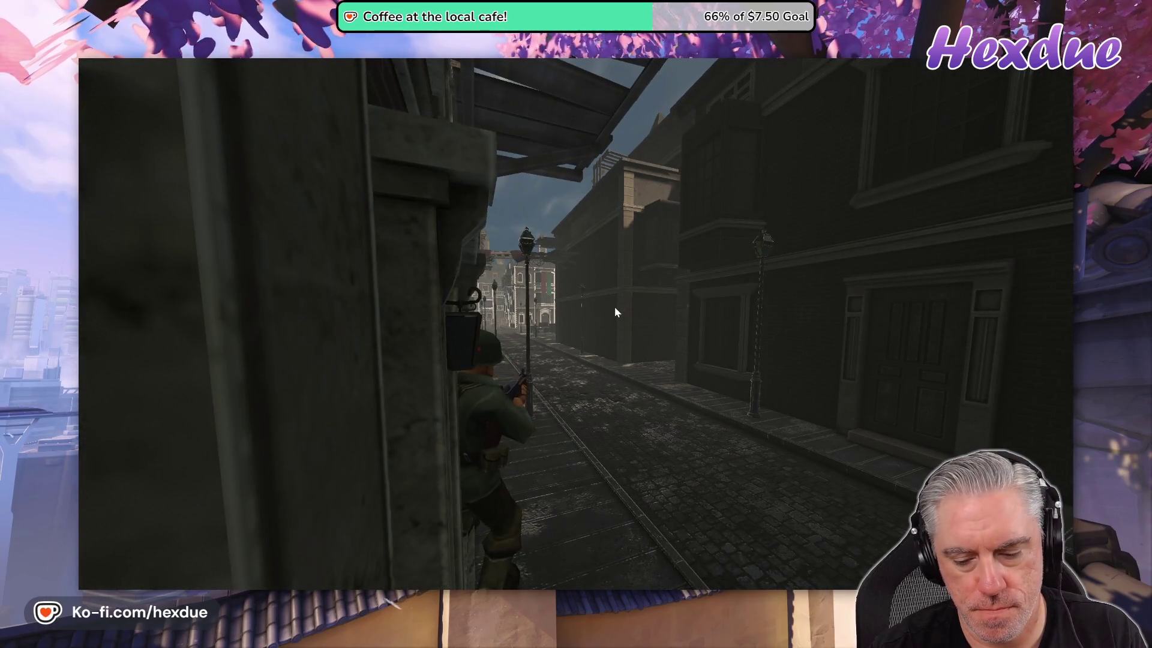
key(ctrl+1)
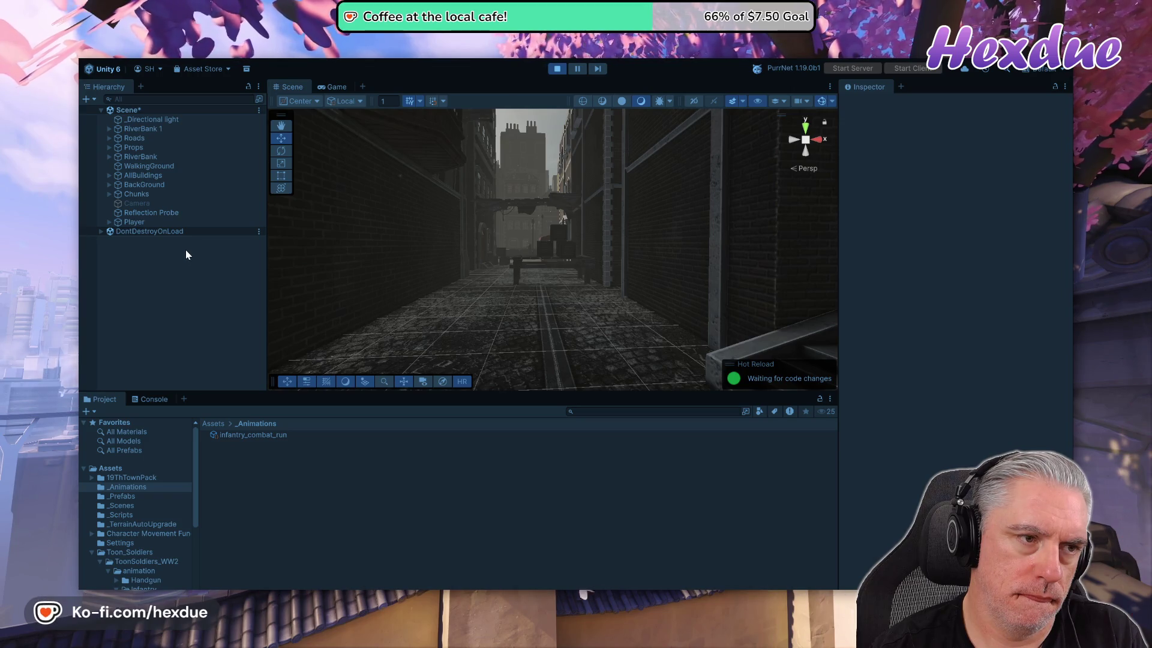
- Stop the running game, then select the Player and frame it closely in the Scene view
click(131, 224)
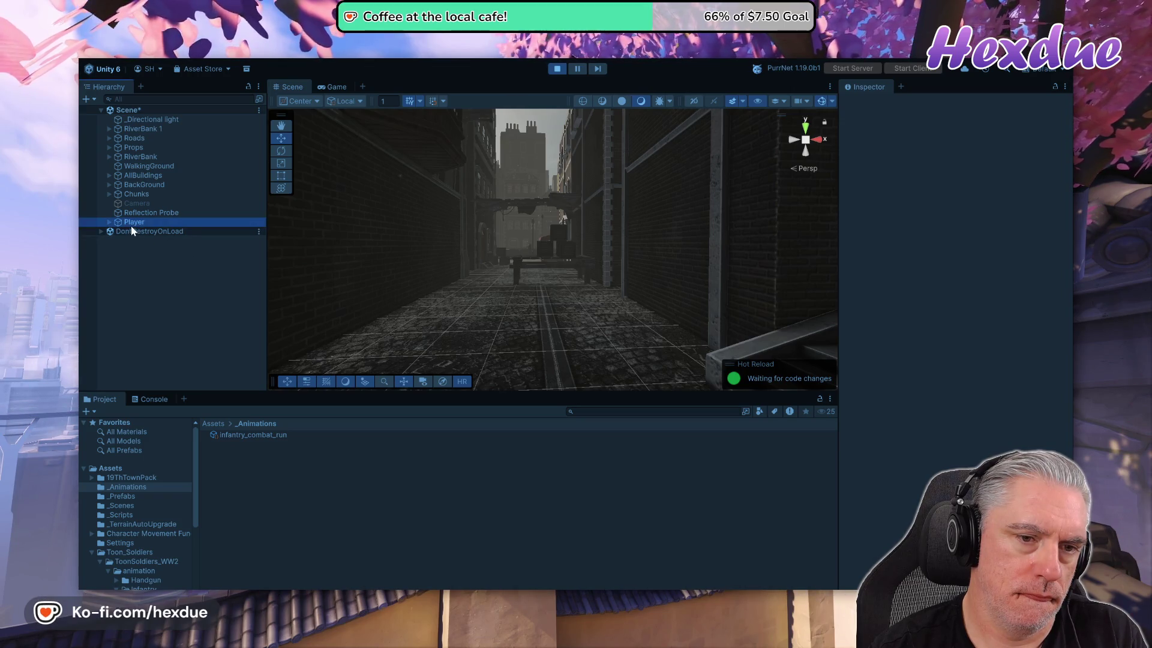
double_click(130, 224)
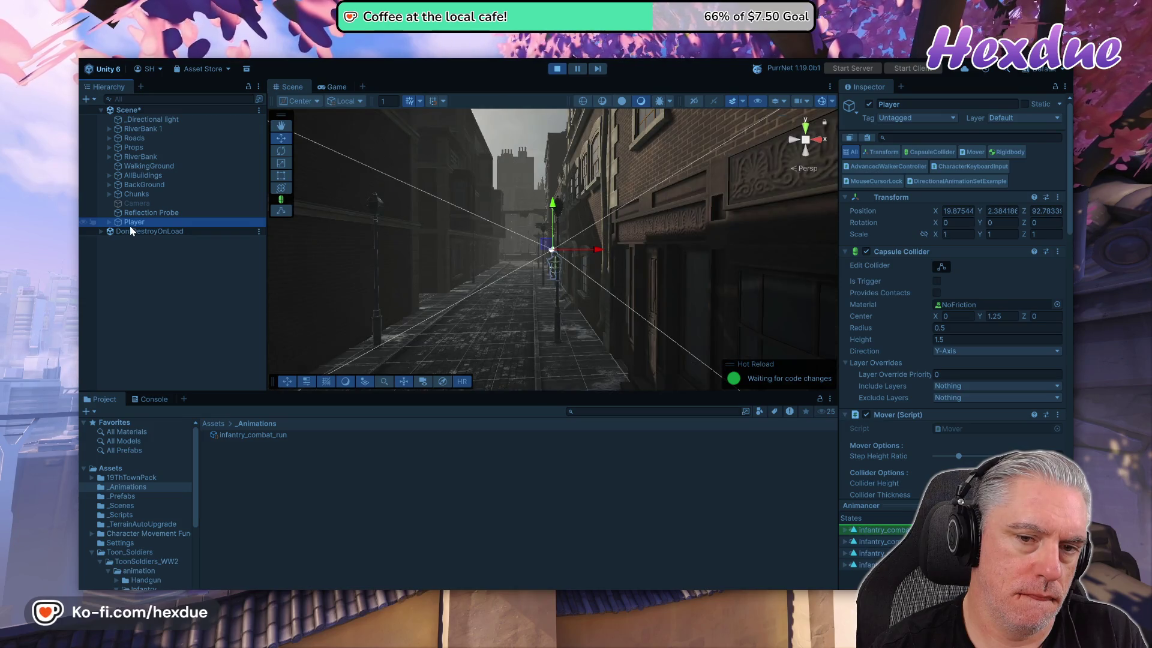
double_click(134, 222)
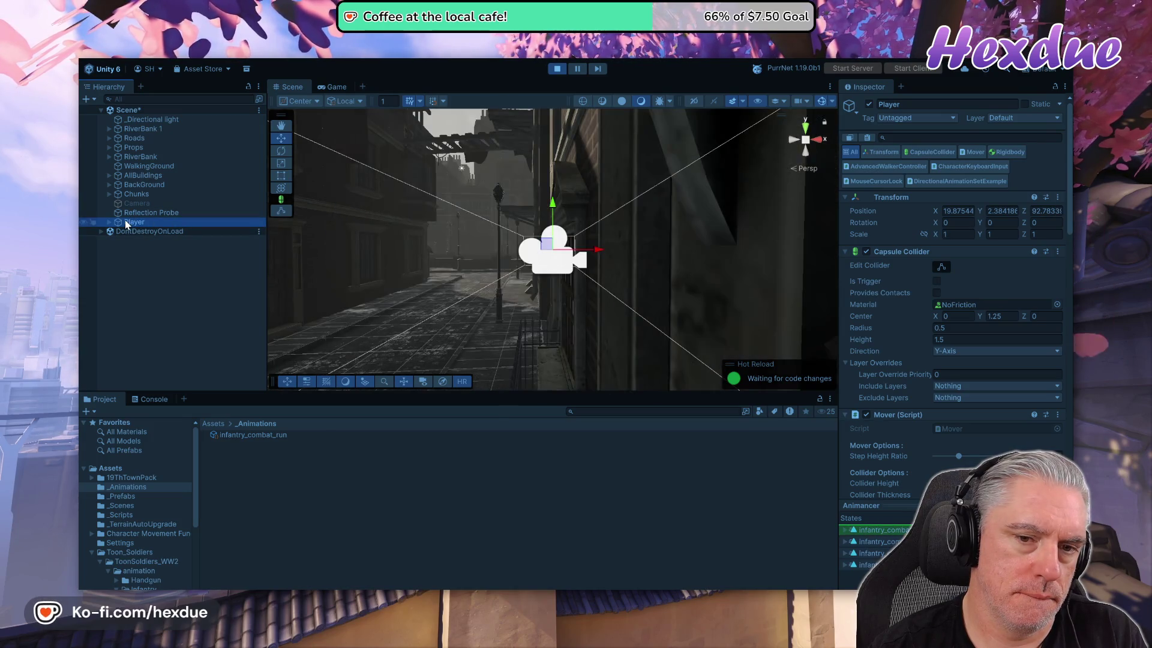
click(554, 69)
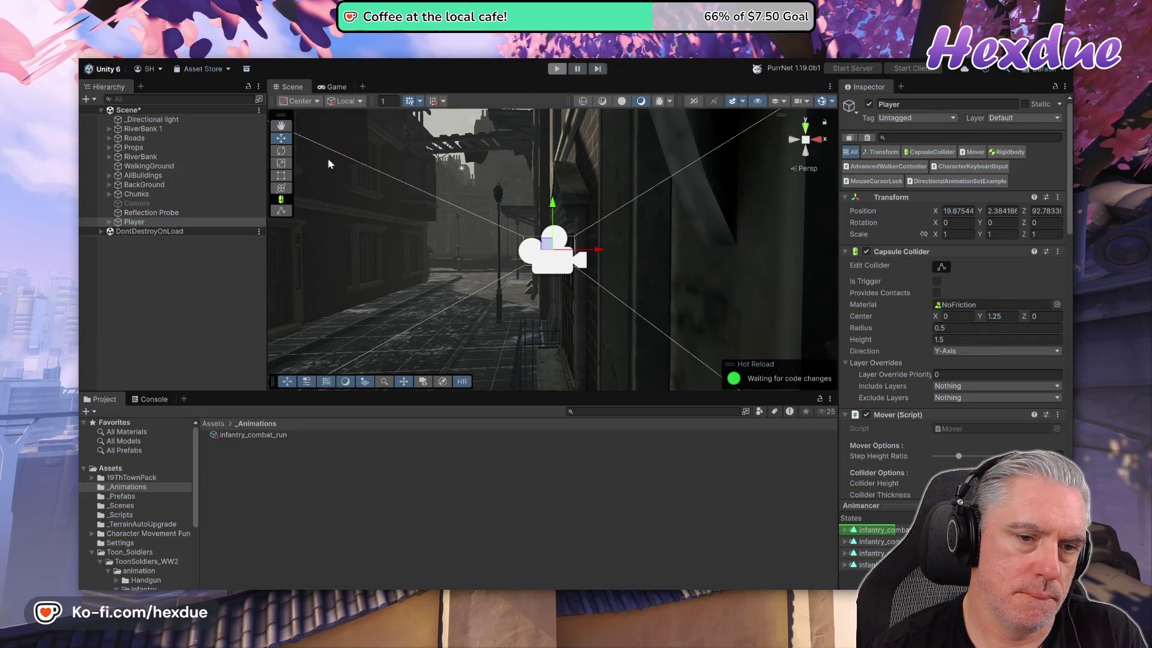
double_click(131, 222)
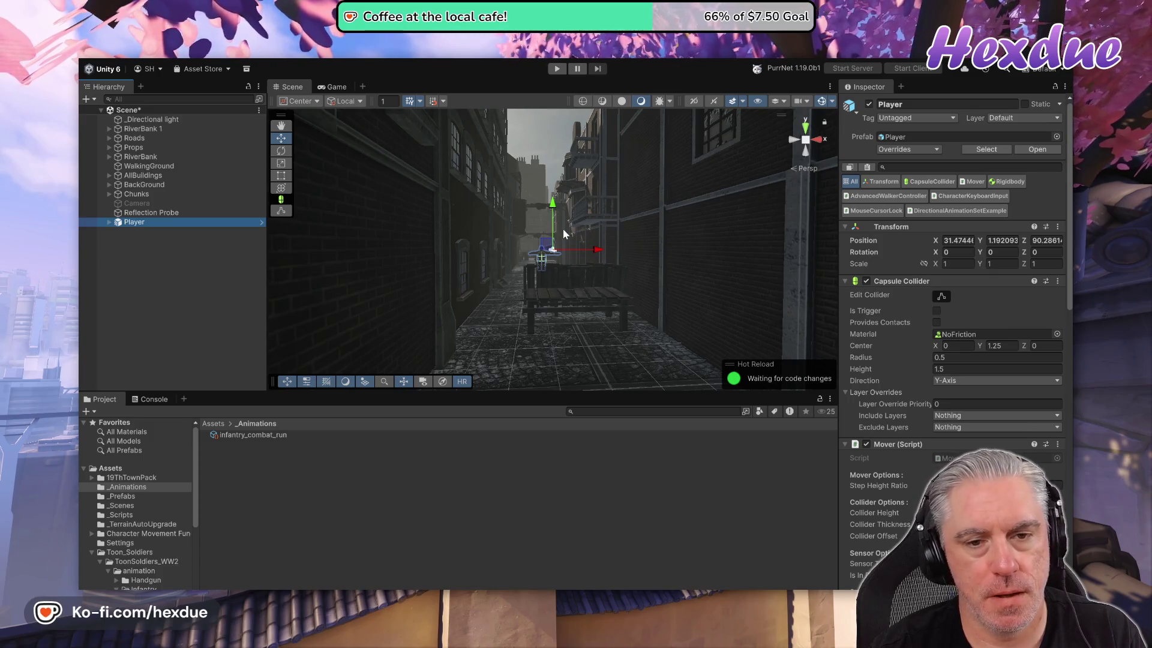
double_click(162, 225)
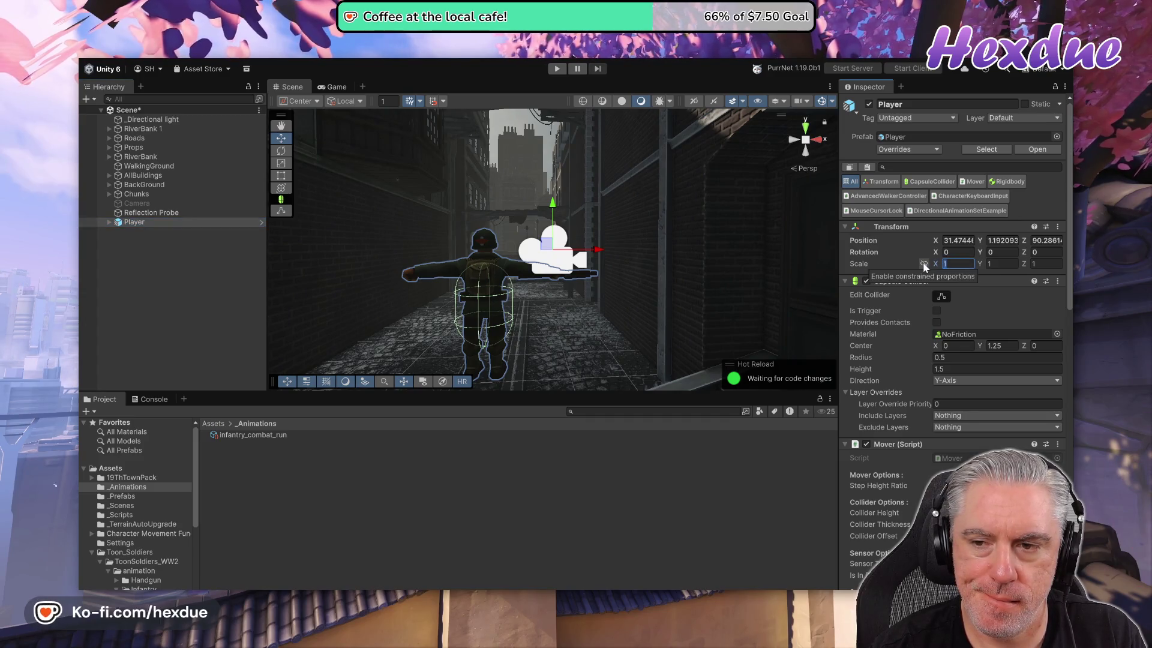
- Set the Player's scale uniformly to 0.8 and start the game again
key(Return)
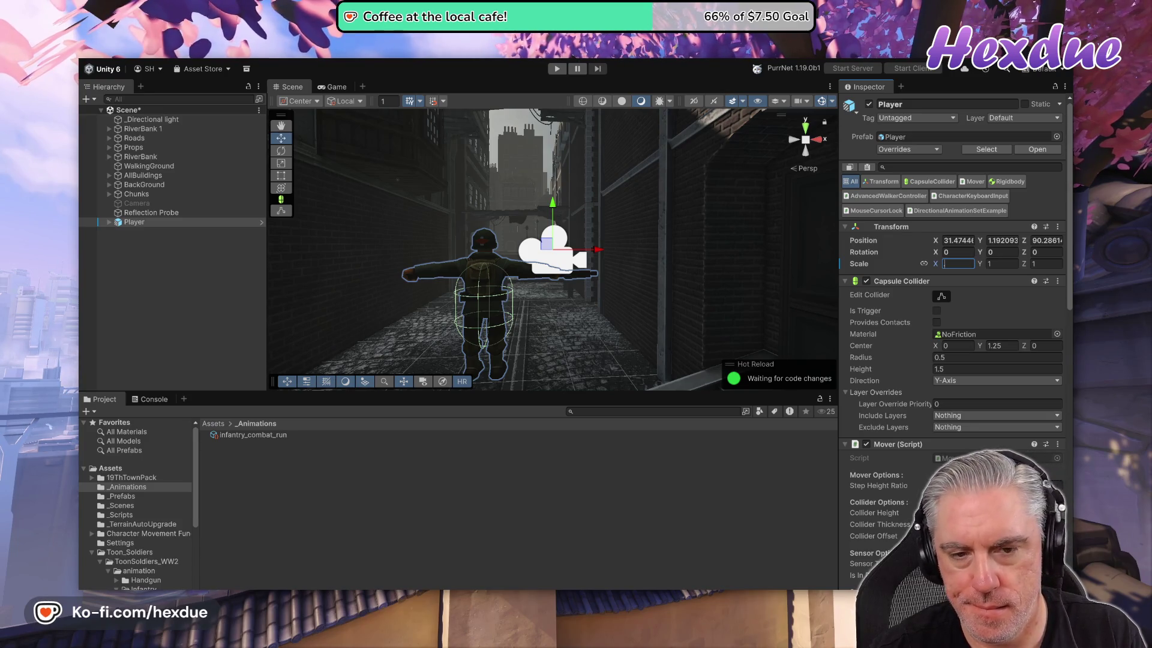
text(.8)
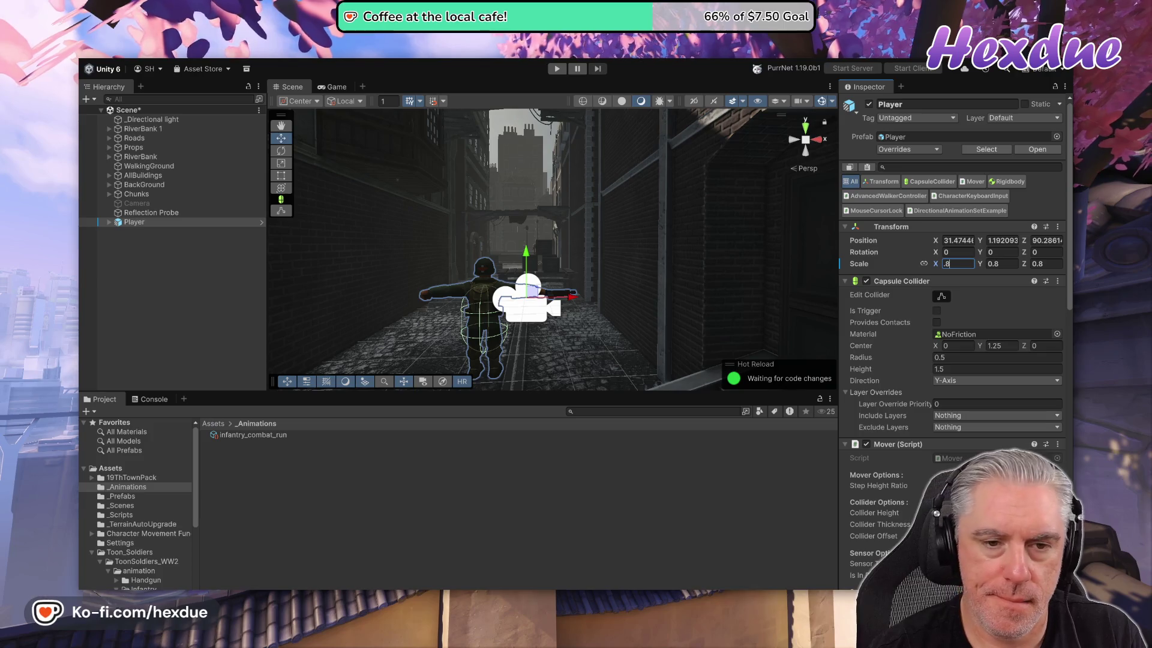
click(556, 68)
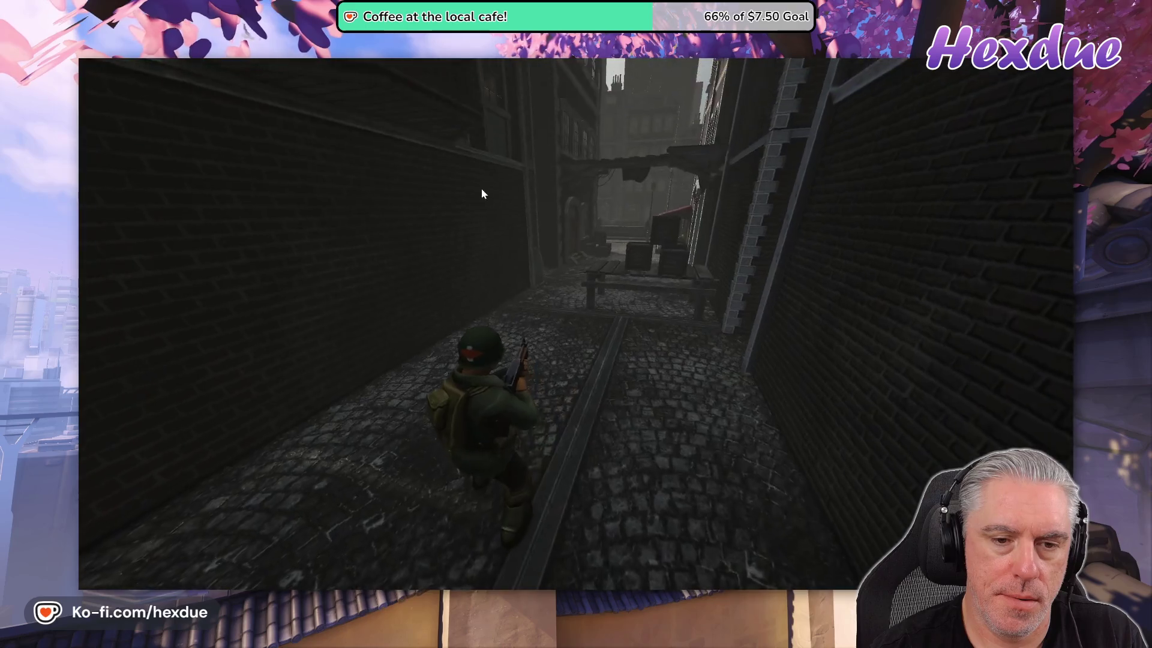
- Run the 0.8-scale soldier to the arched door, along the street and back, then exit the maximized Game view
key(w)
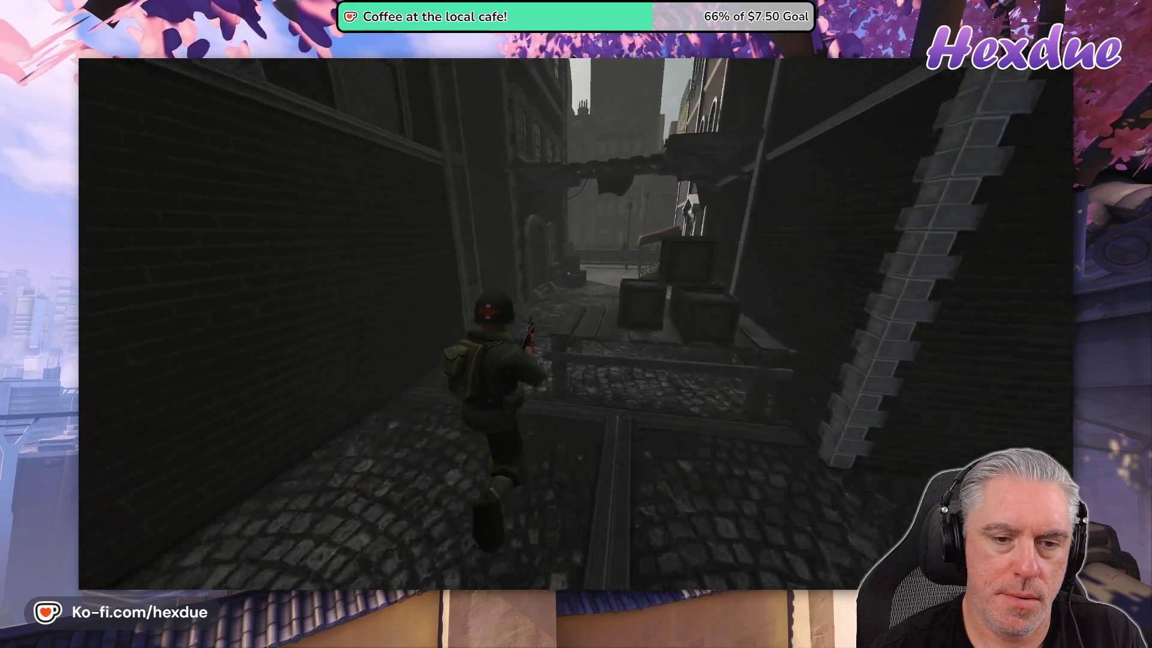
key(w)
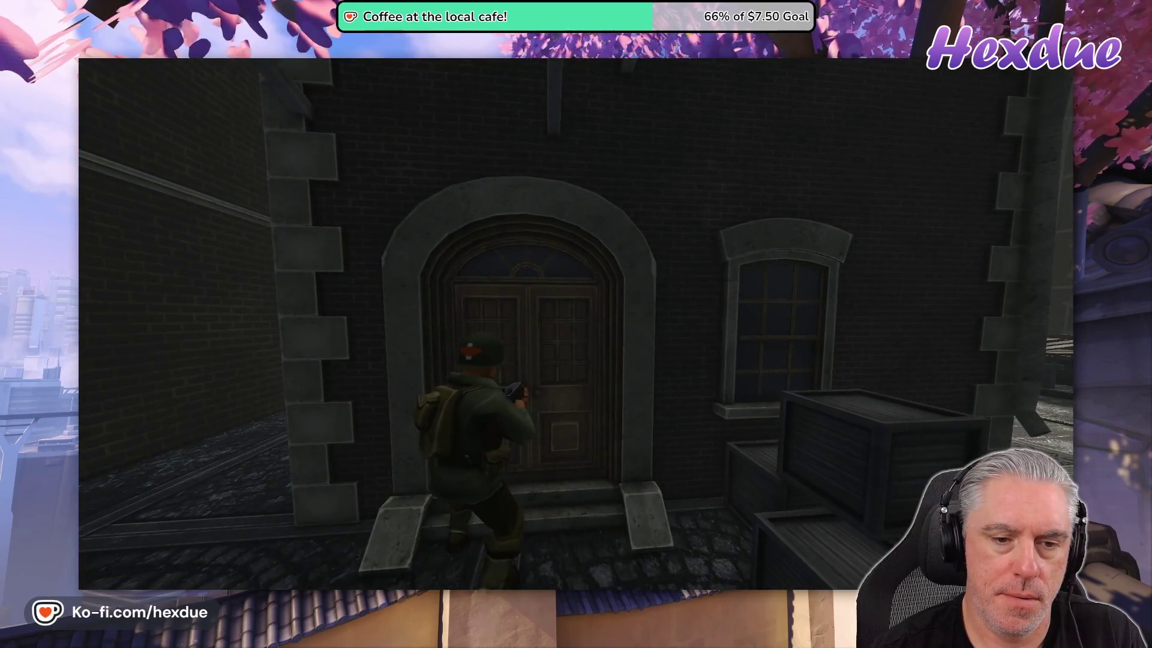
key(w)
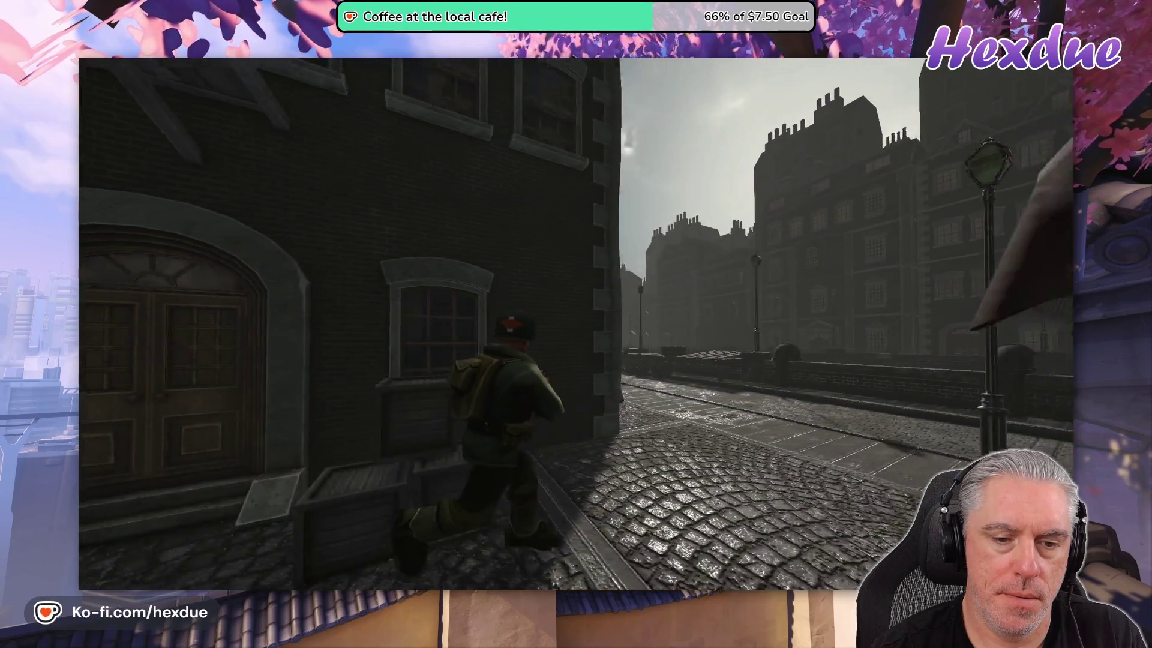
key(w)
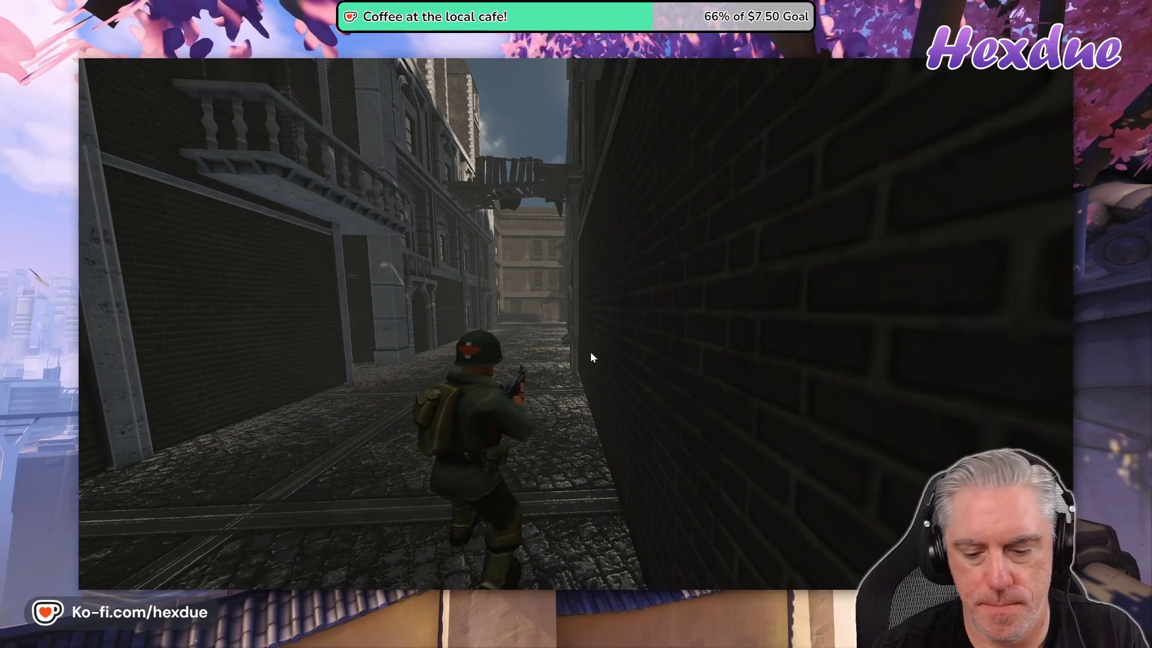
key(shift+space)
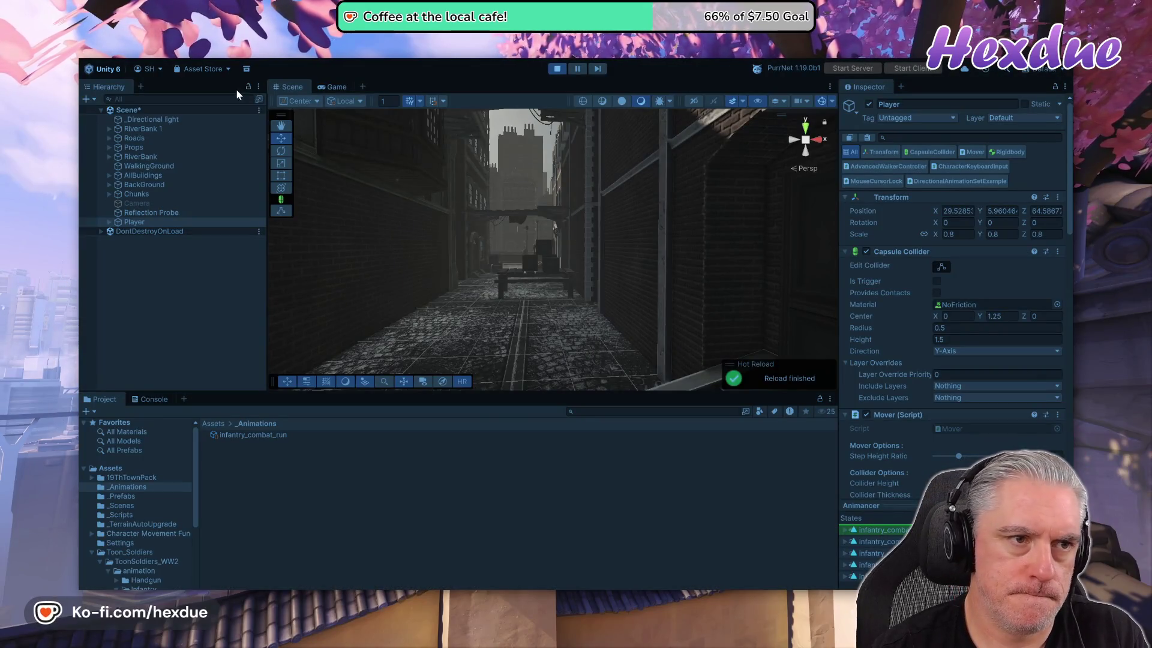
- Stop Play mode and make the Unity editor fill the whole screen with F11
click(557, 69)
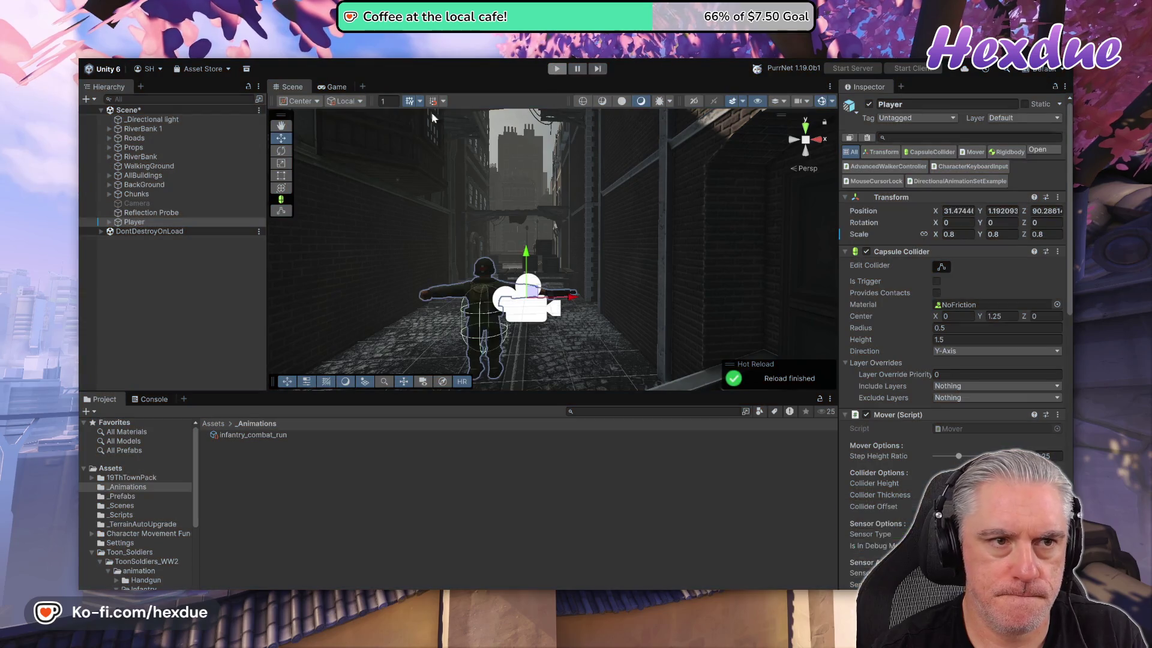
key(F11)
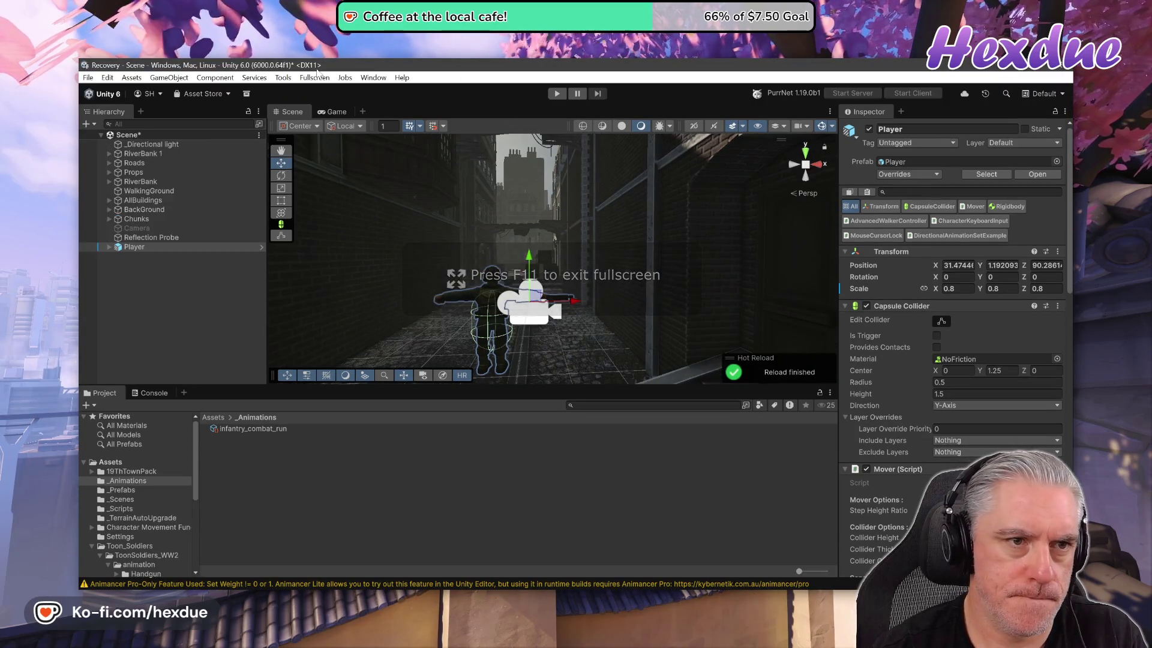
click(314, 77)
click(336, 91)
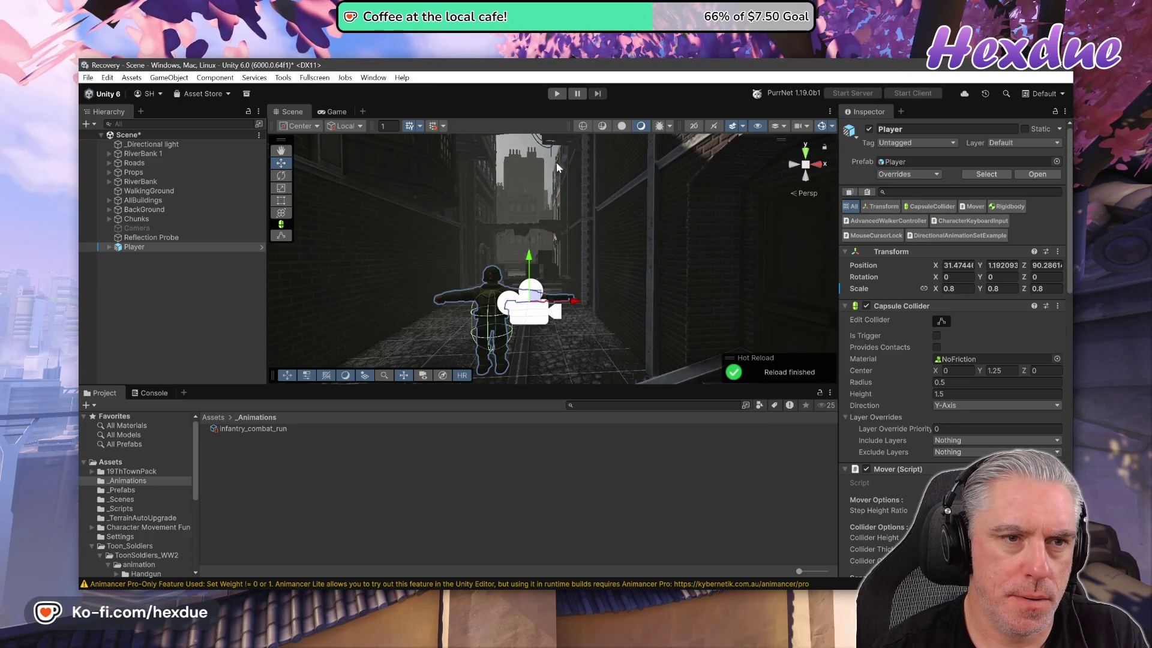
- Set the Game view to Play Maximized and turn on Stats
click(330, 111)
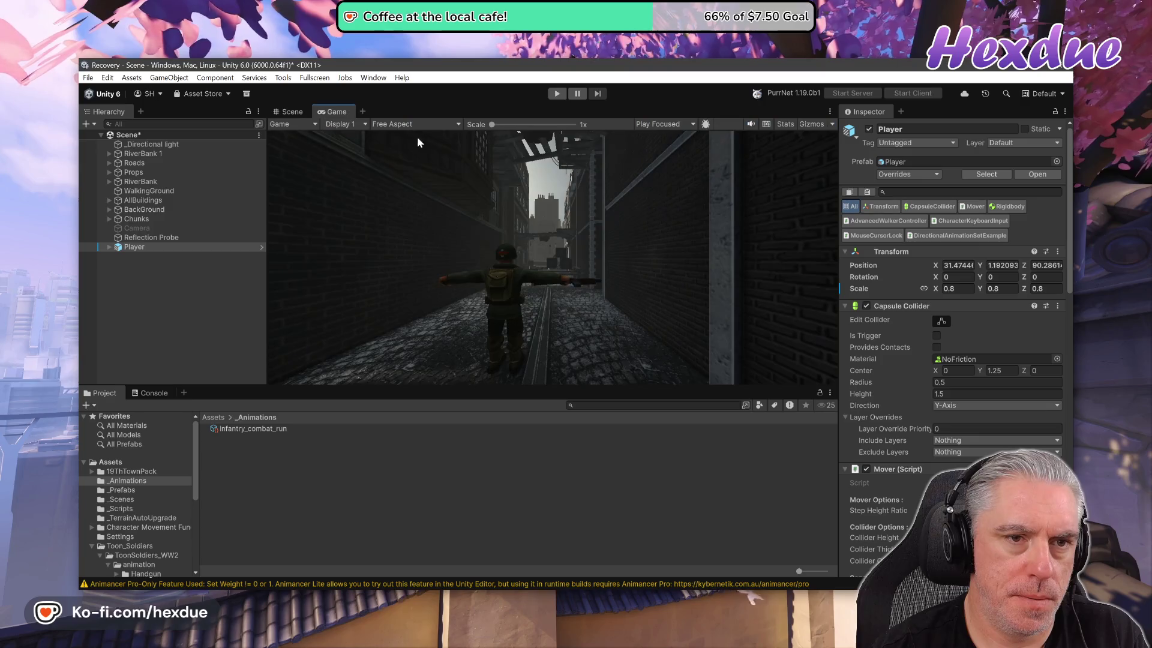
click(666, 124)
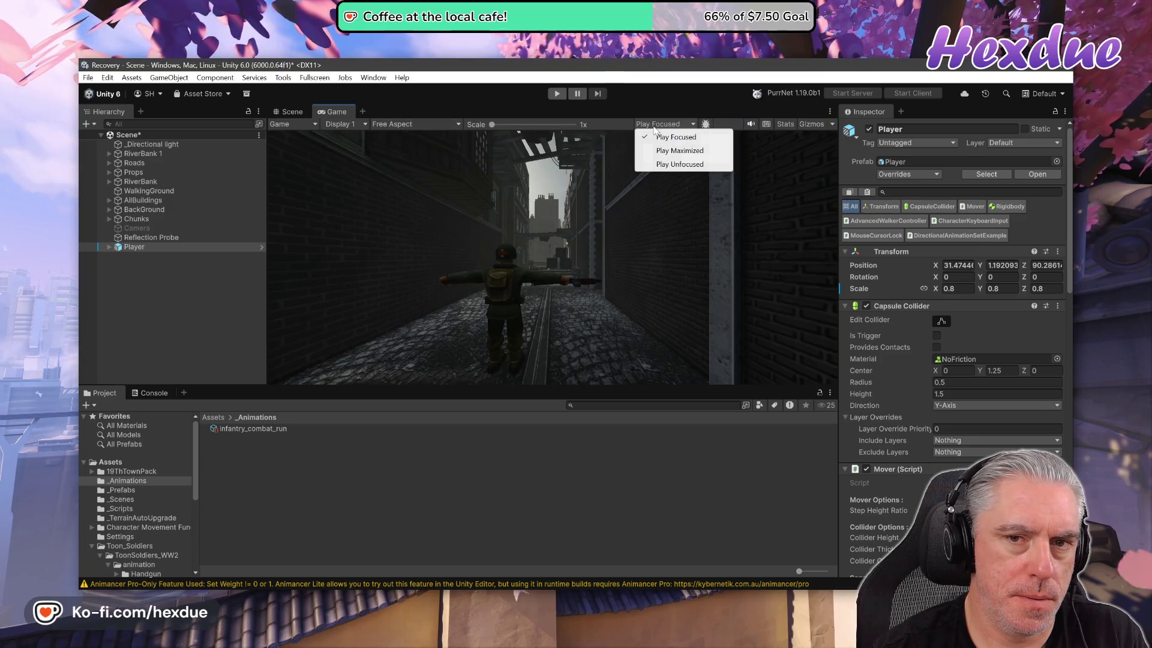
click(674, 152)
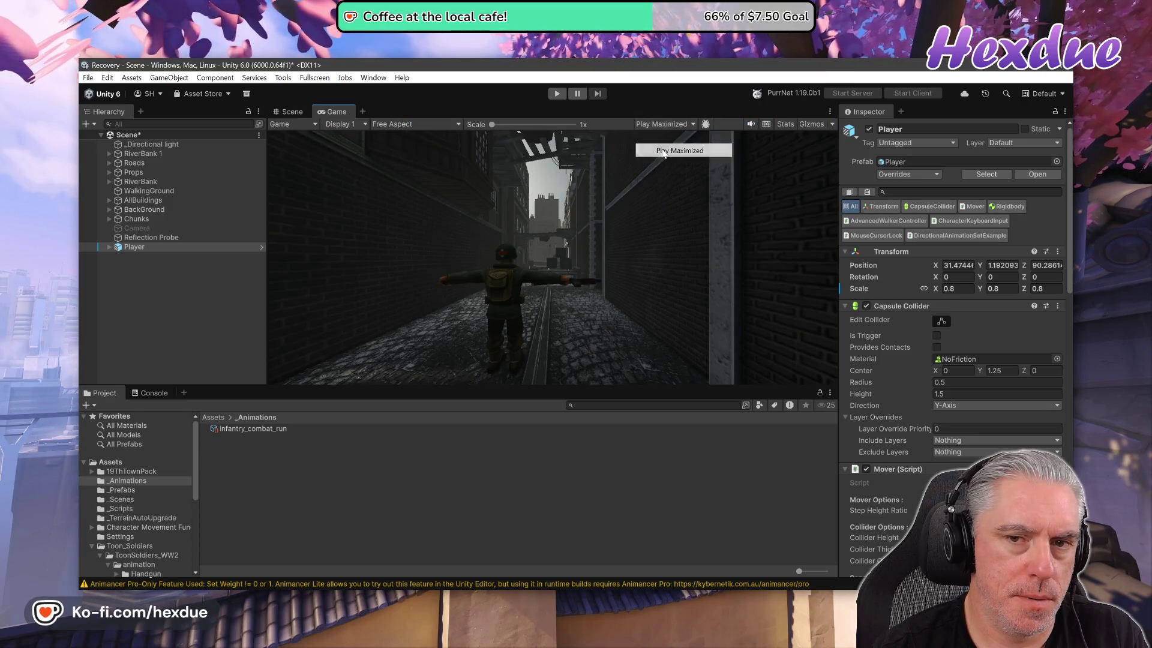
click(786, 125)
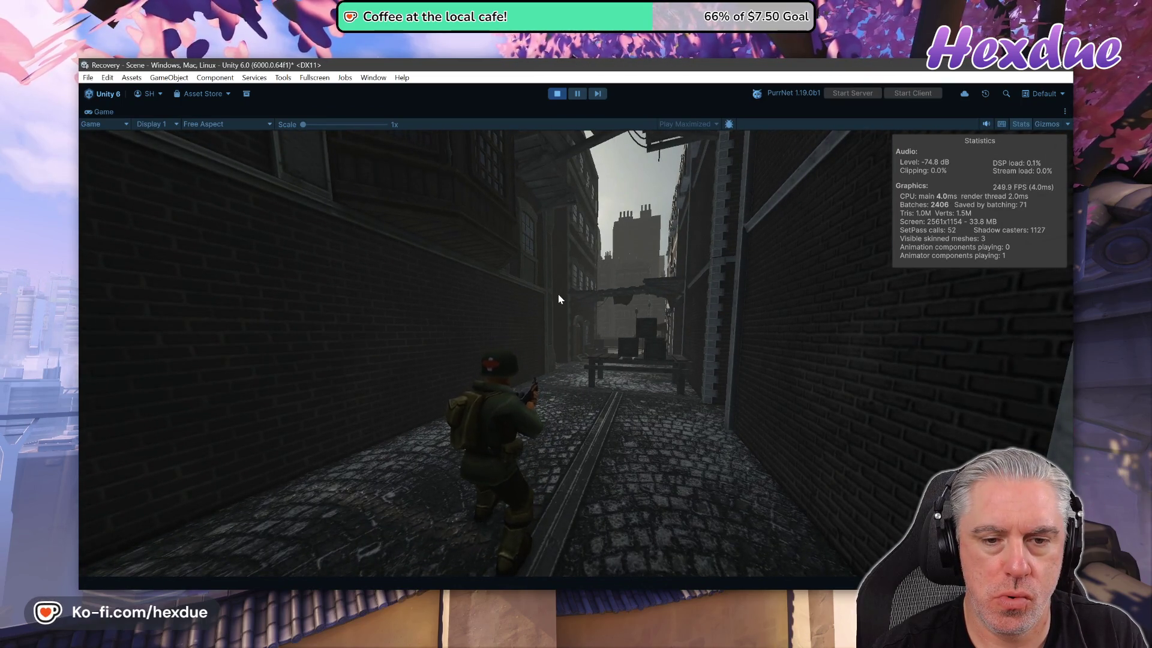
- Run the soldier past the table, market stalls, open square and brick houses, then exit Play mode with Ctrl+P
click(558, 298)
key(w)
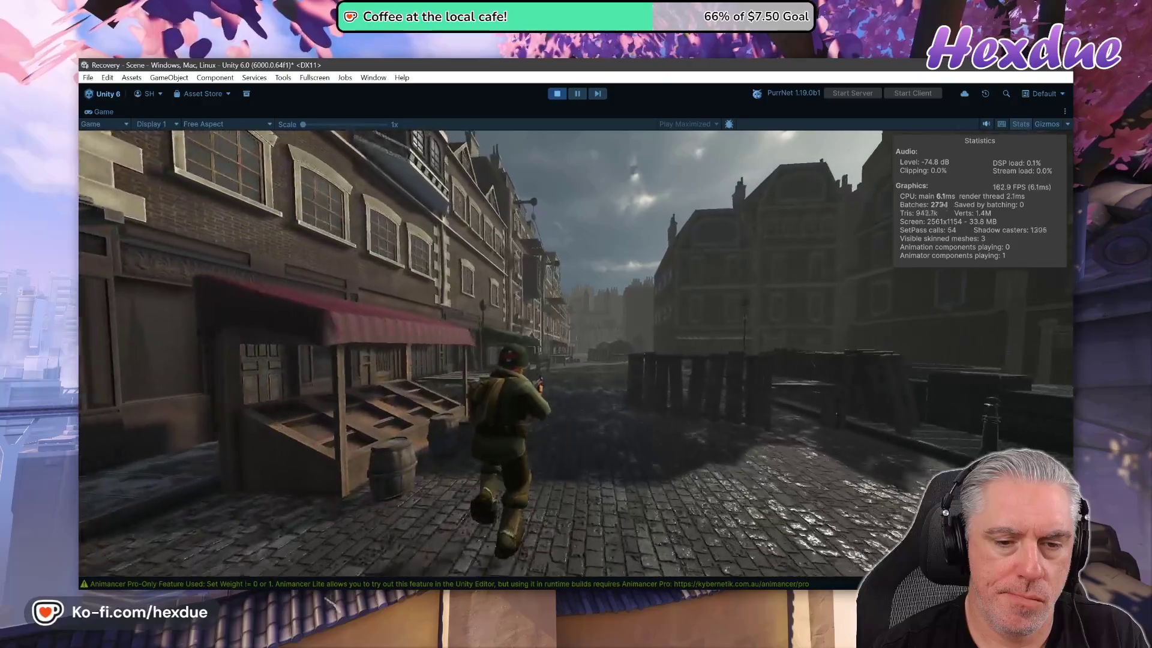
key(w)
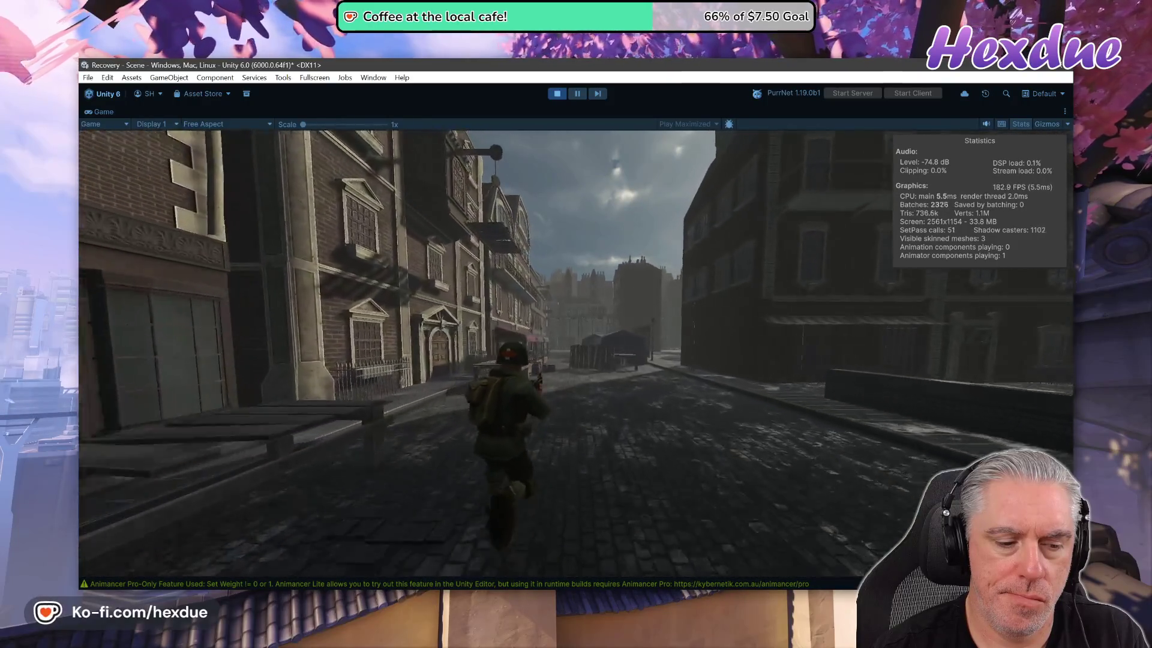
key(w)
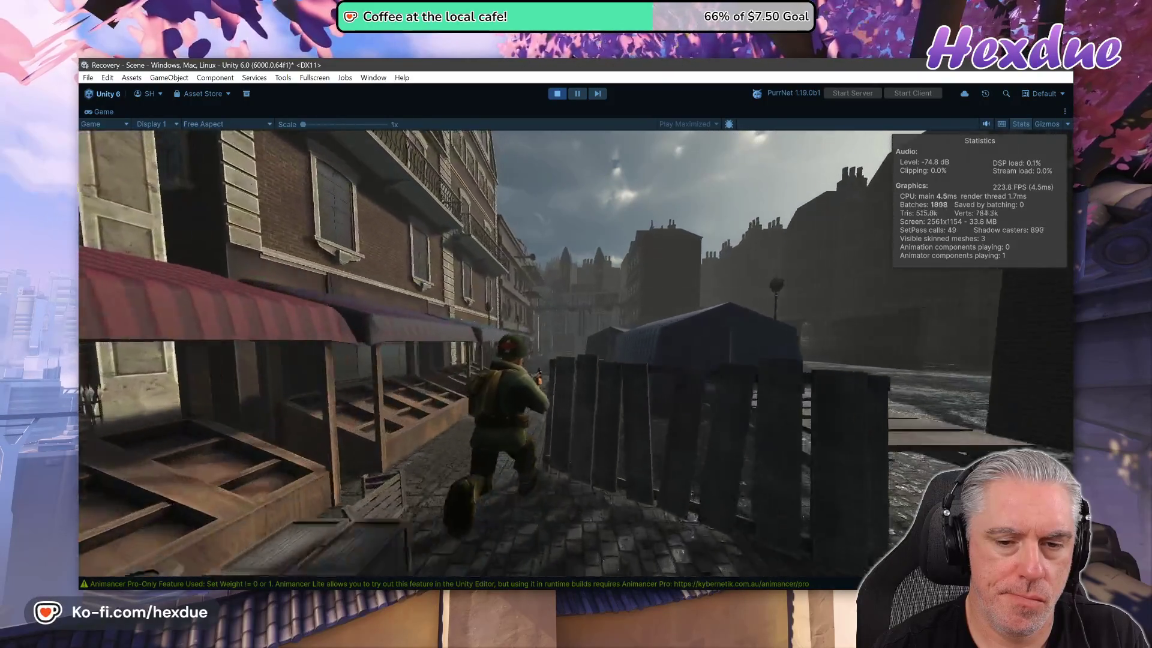
key(w)
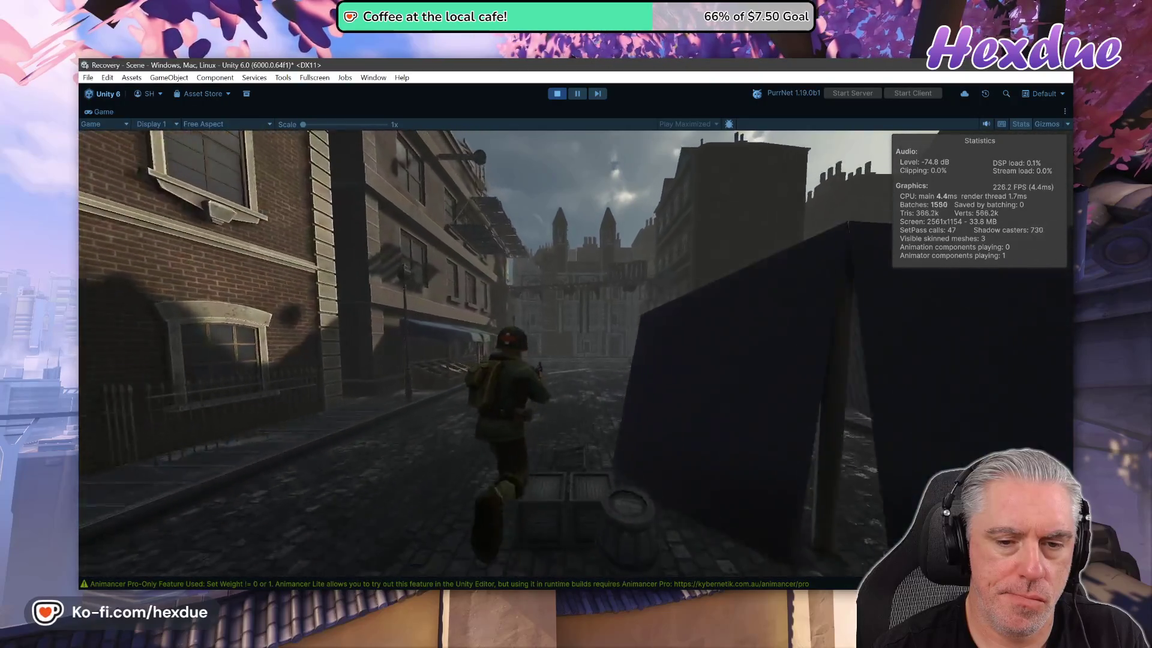
key(w)
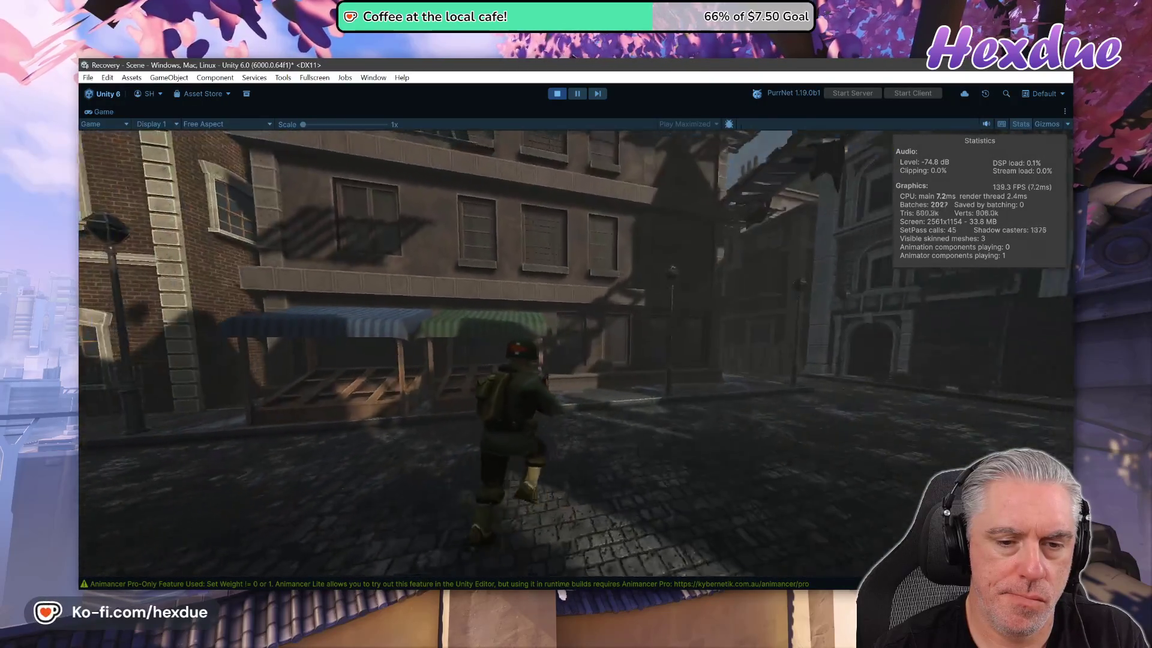
key(w)
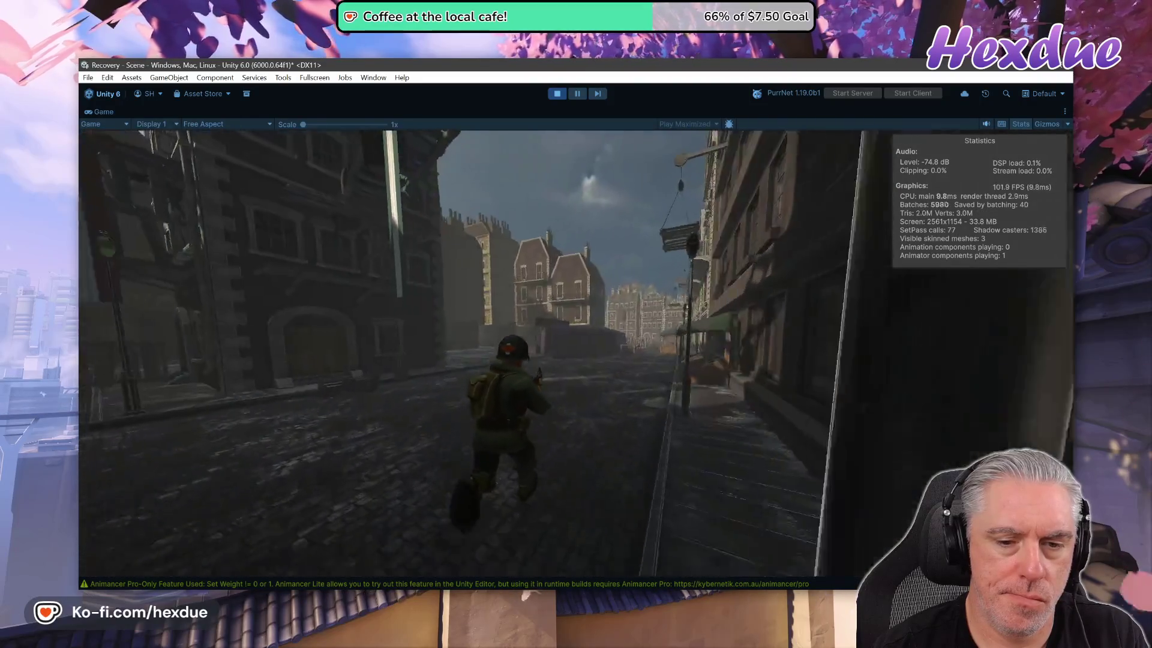
key(w)
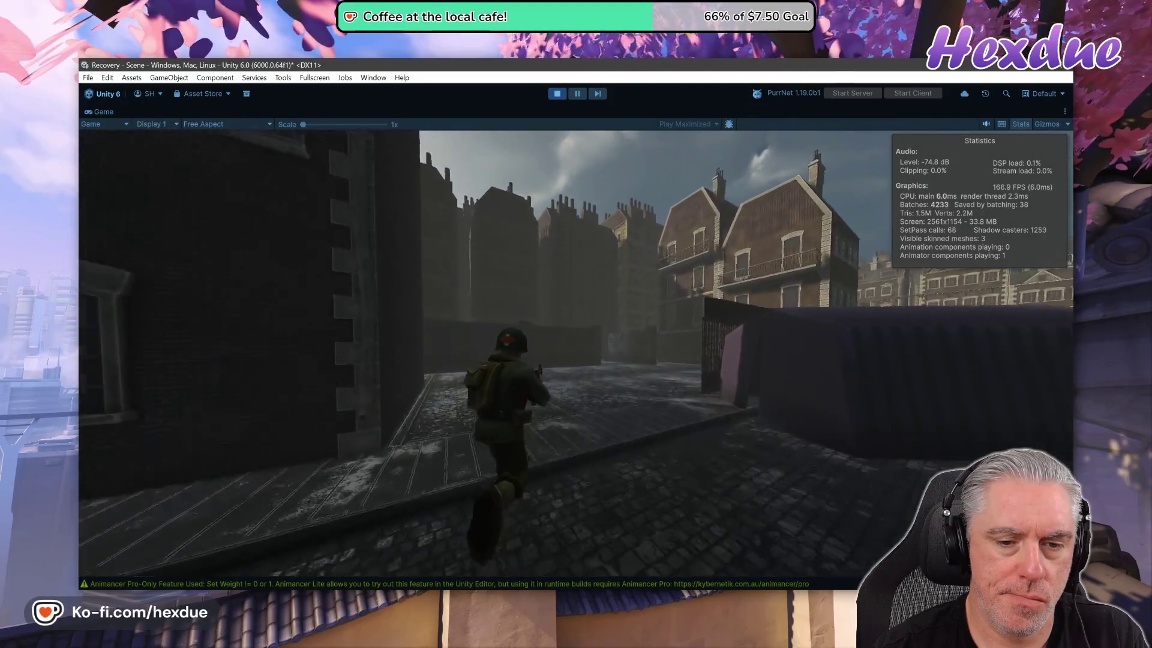
key(w)
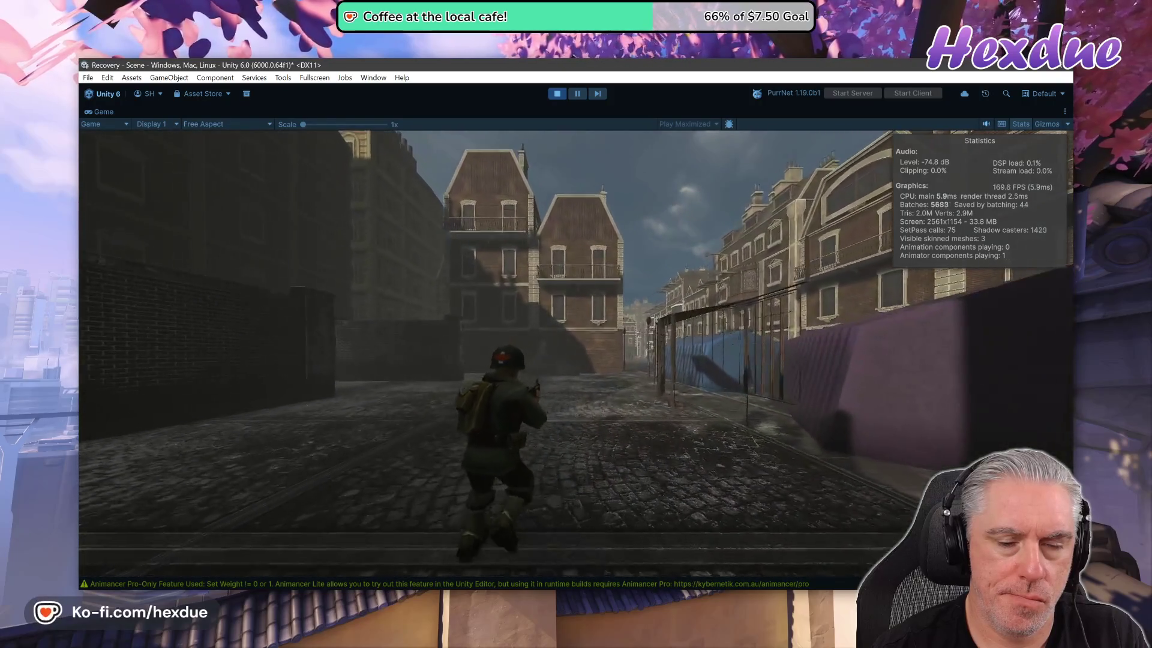
key(ctrl+p)
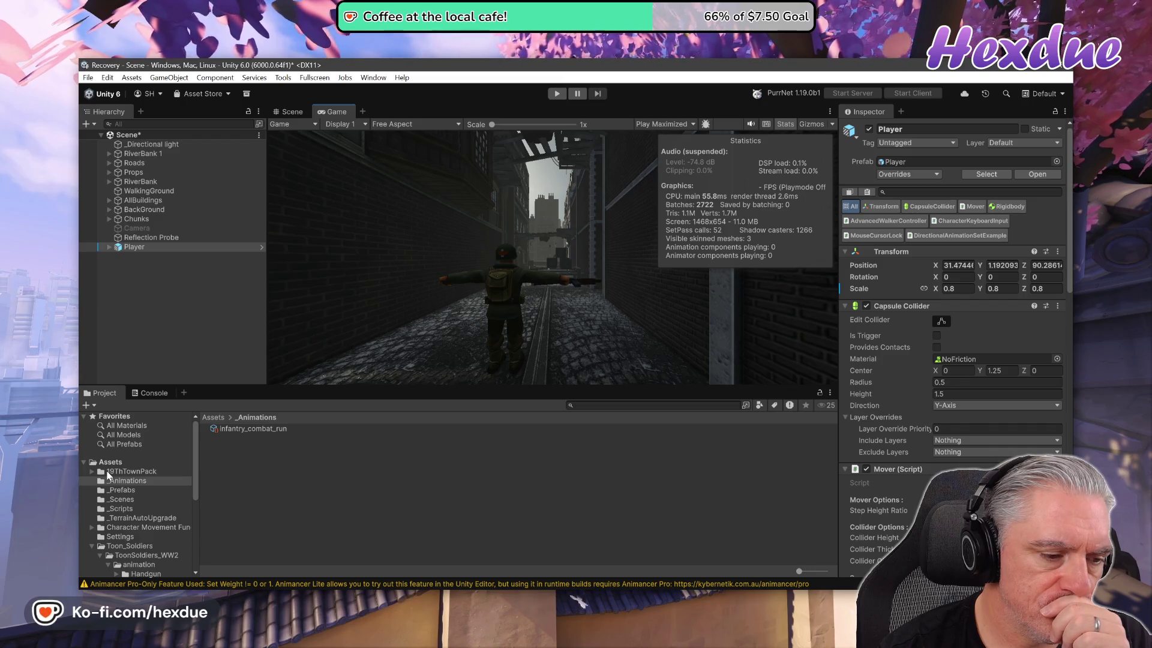
- Open the Player prefab from _Prefabs and review its components in the Scene view and Inspector
click(118, 492)
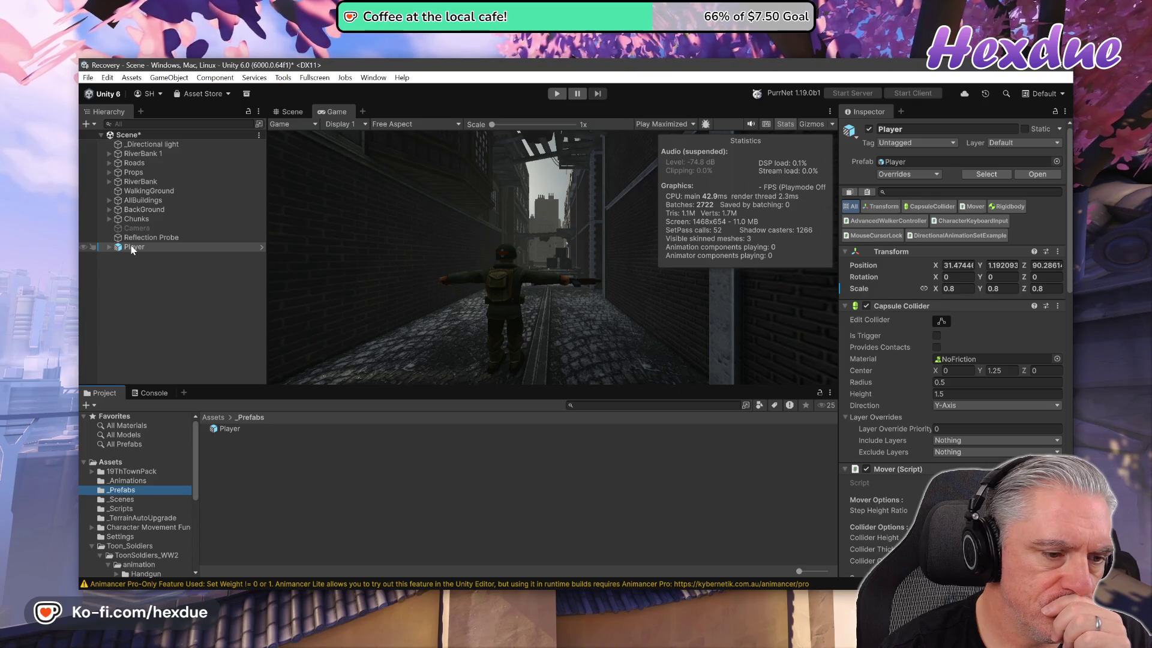
double_click(221, 428)
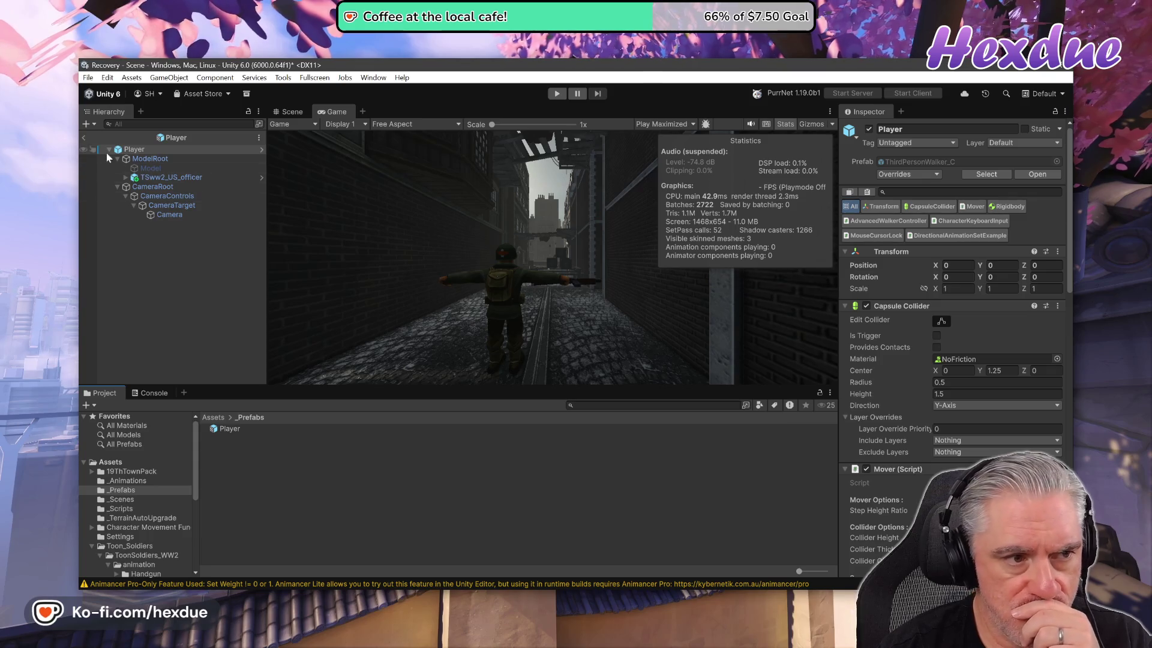
click(288, 111)
scroll(952, 348, down, 15)
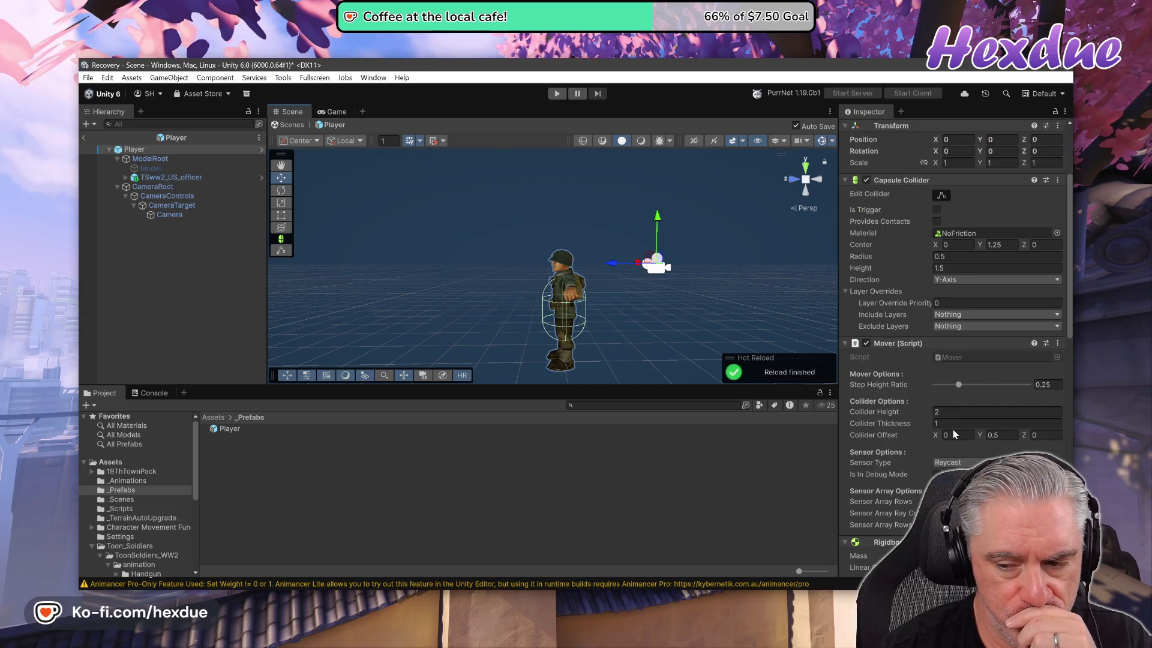
scroll(953, 348, down, 10)
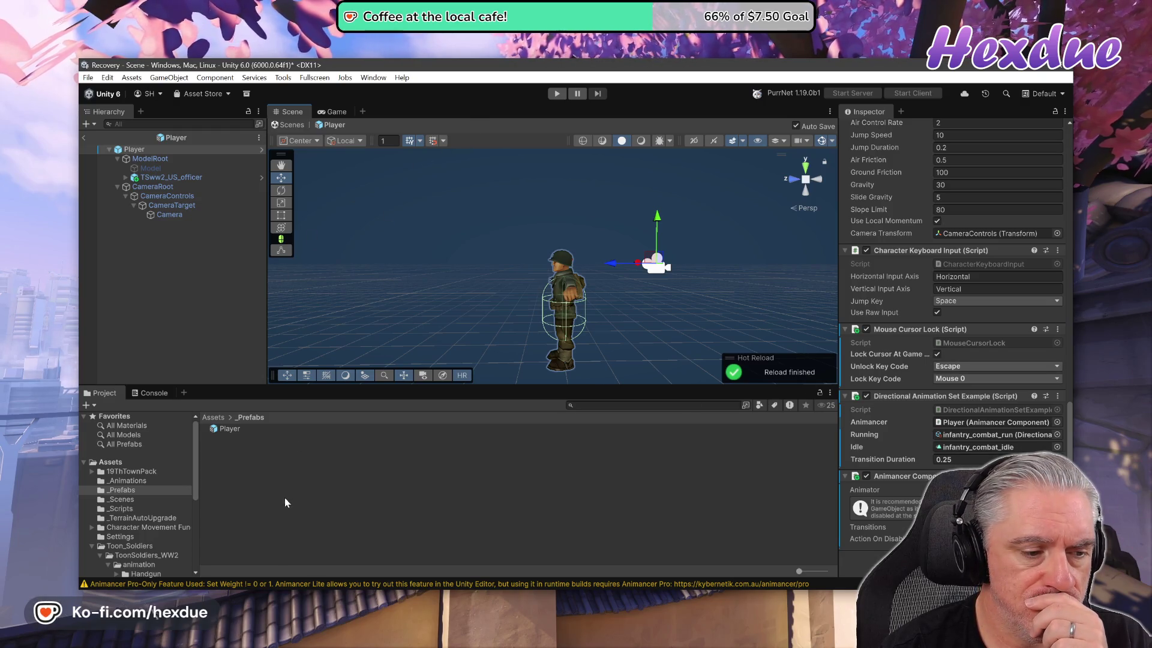
- Browse the _Animations, _Scenes, _Scripts and 19ThTownPack folders
click(124, 482)
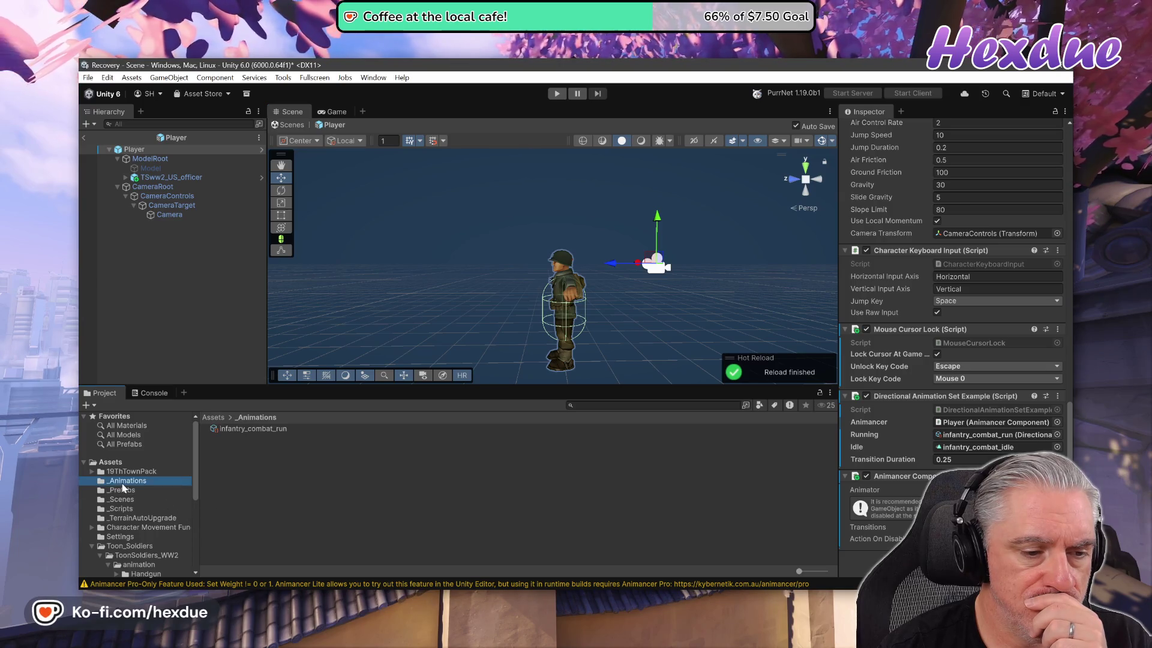
click(121, 501)
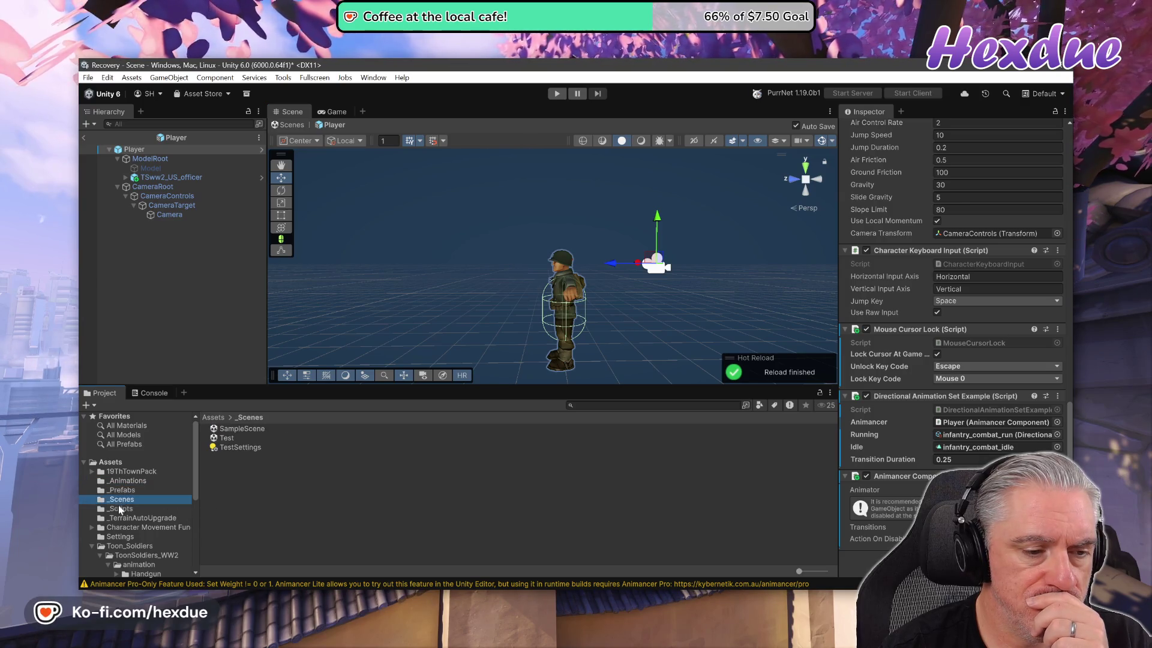
click(118, 512)
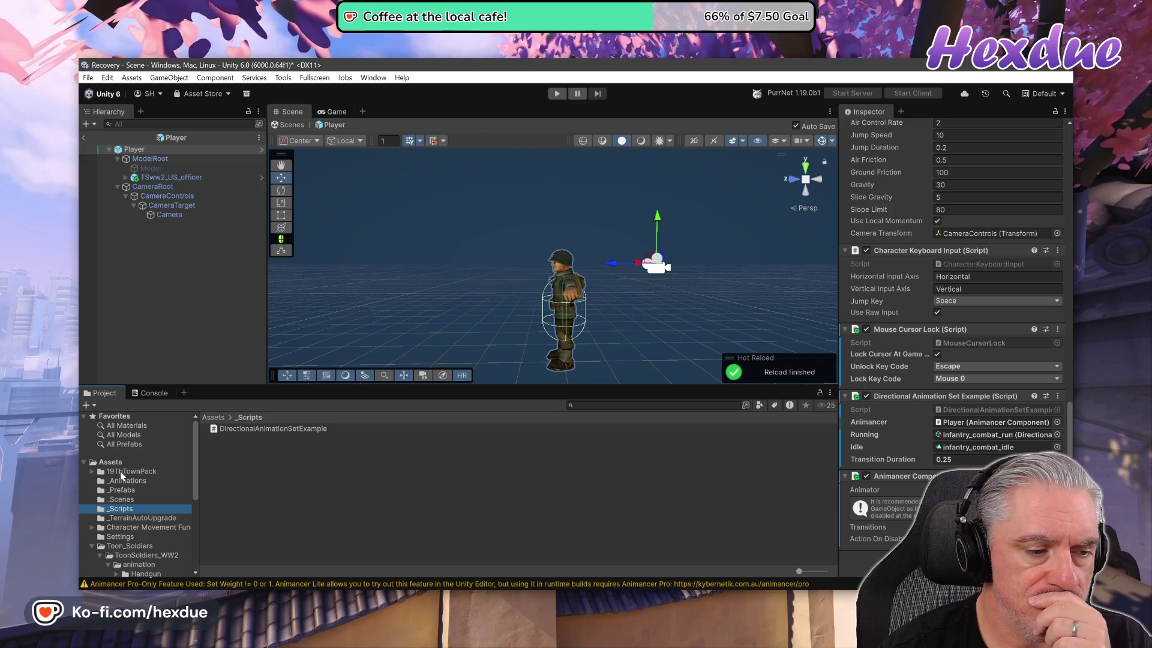
click(121, 474)
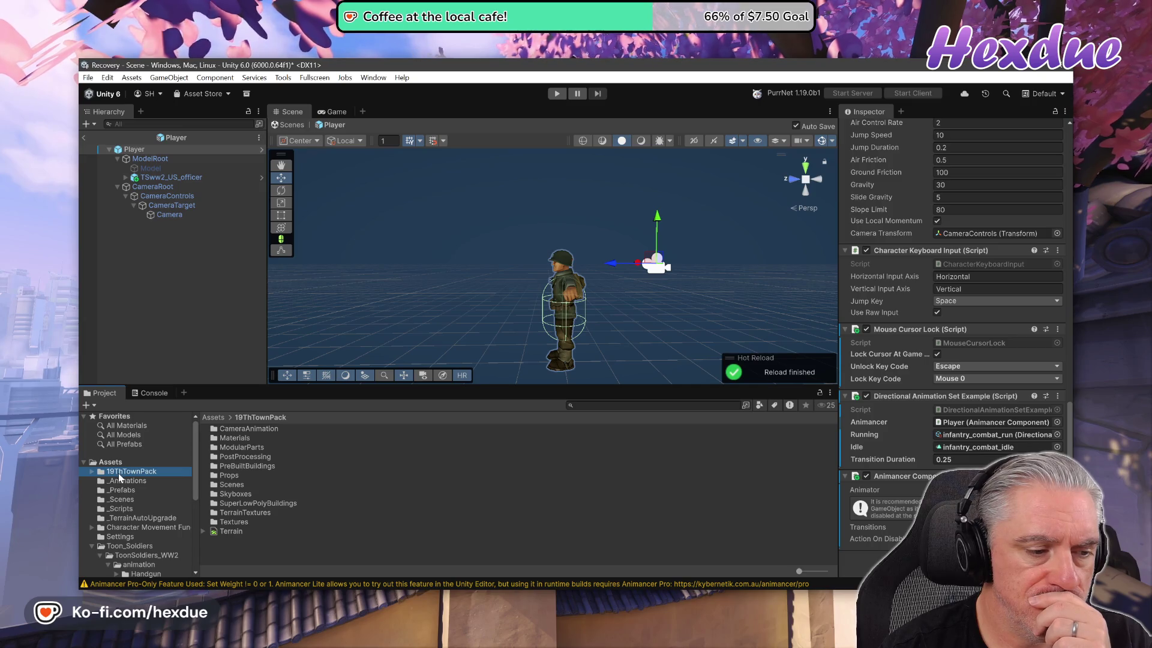
- Open the Test scene from _Scenes, discarding the unsaved scene changes
right_click(120, 477)
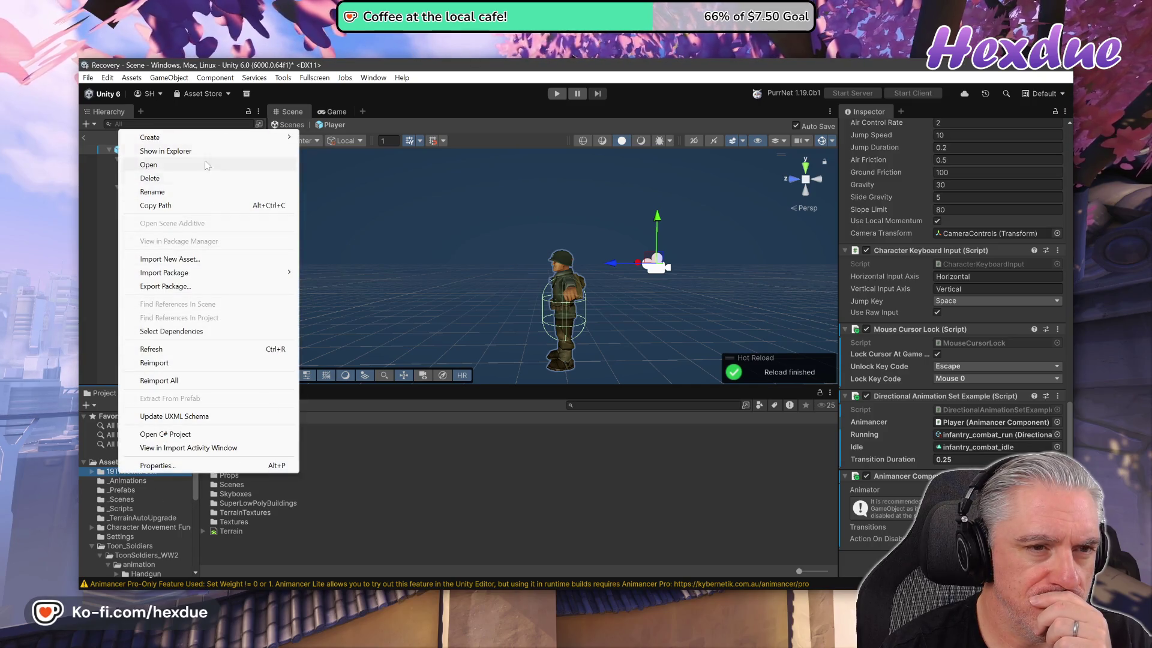
click(198, 99)
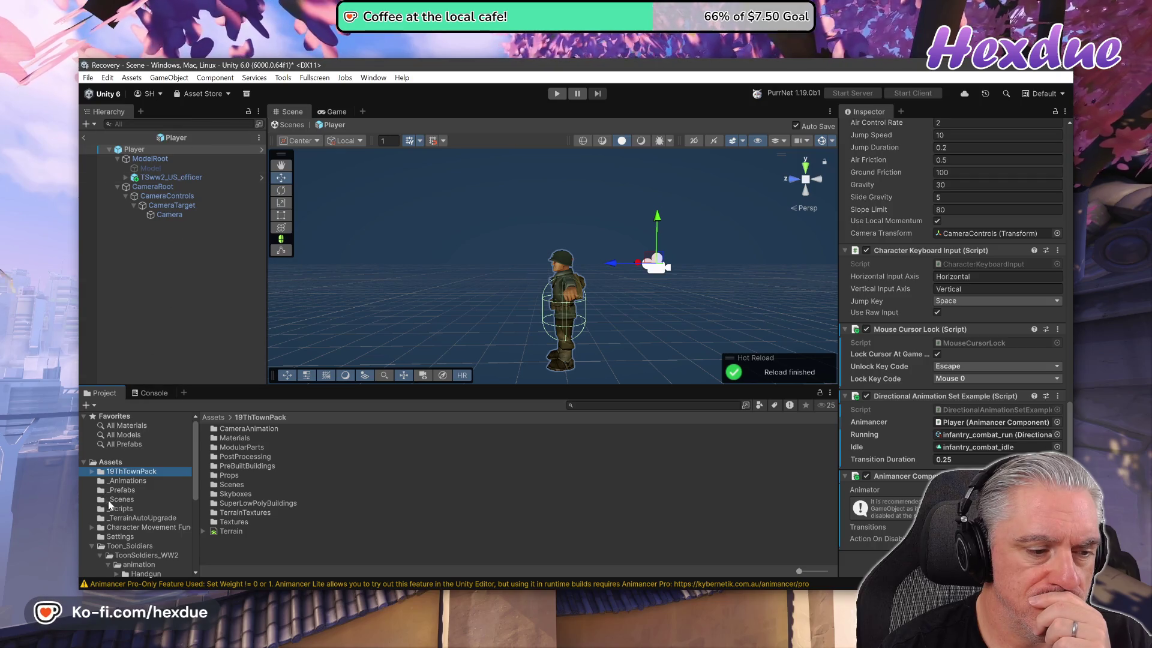
click(118, 501)
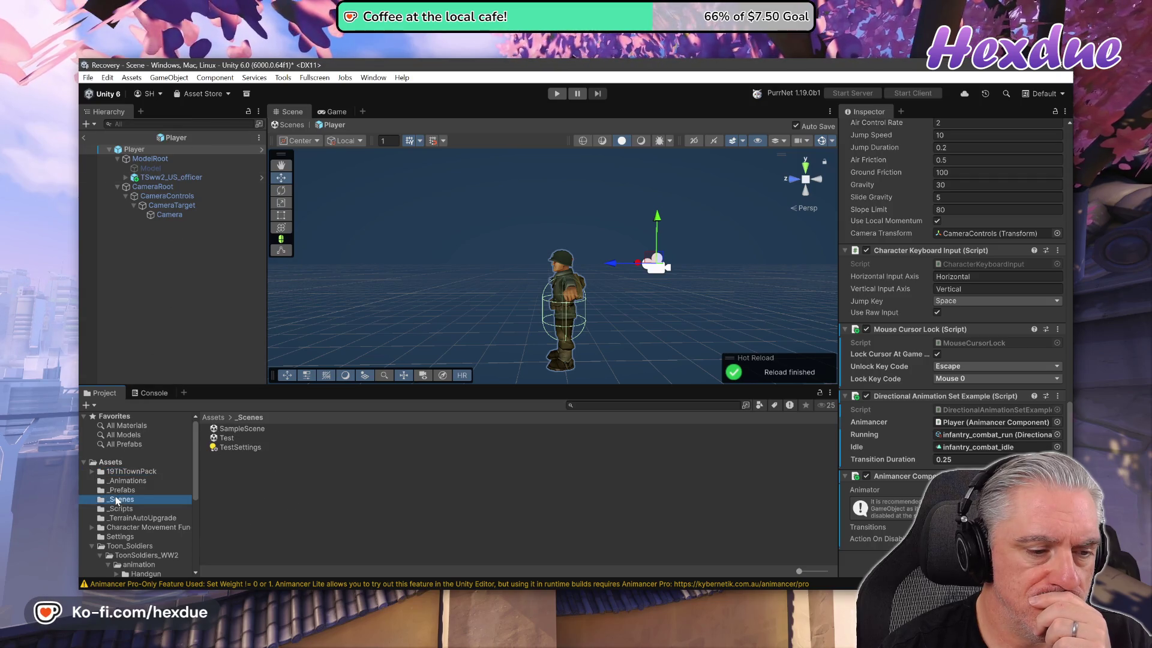
double_click(226, 438)
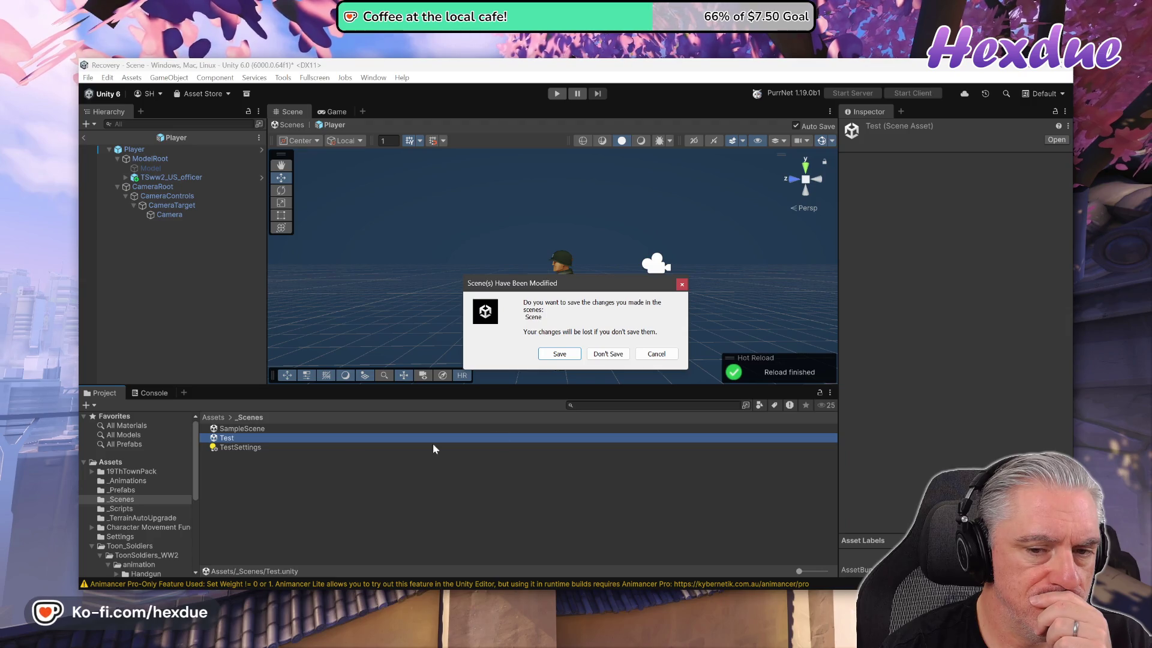
click(608, 353)
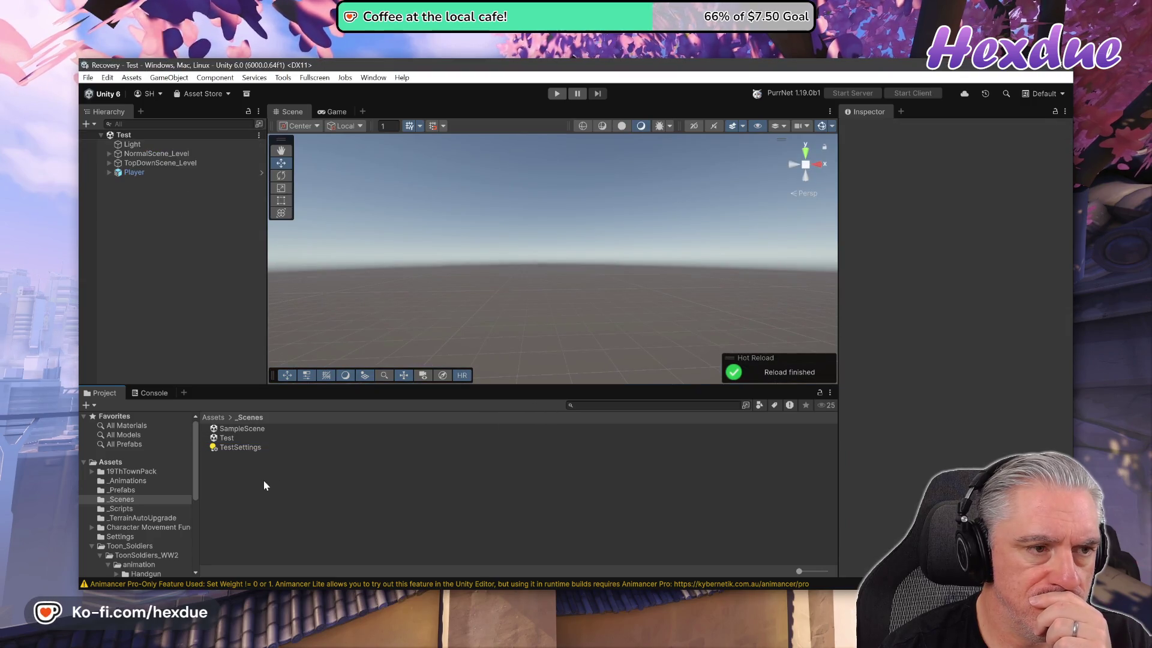
- Frame the Player and play-test running toward House, Tower and the orange stairs, then stop
click(128, 174)
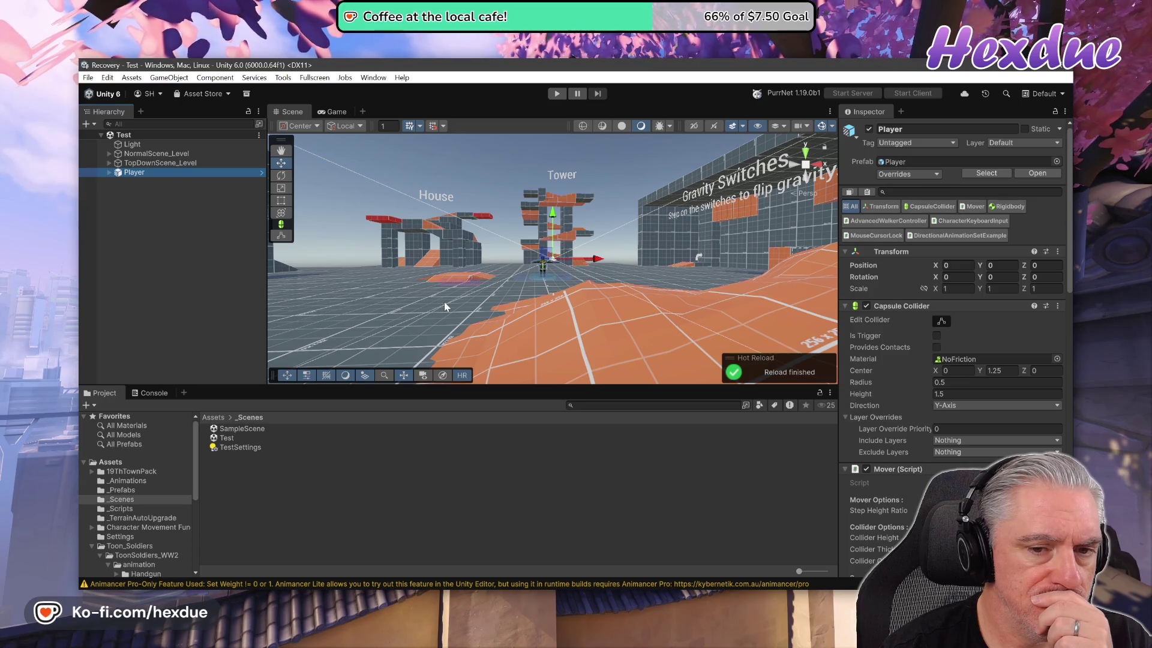
double_click(126, 173)
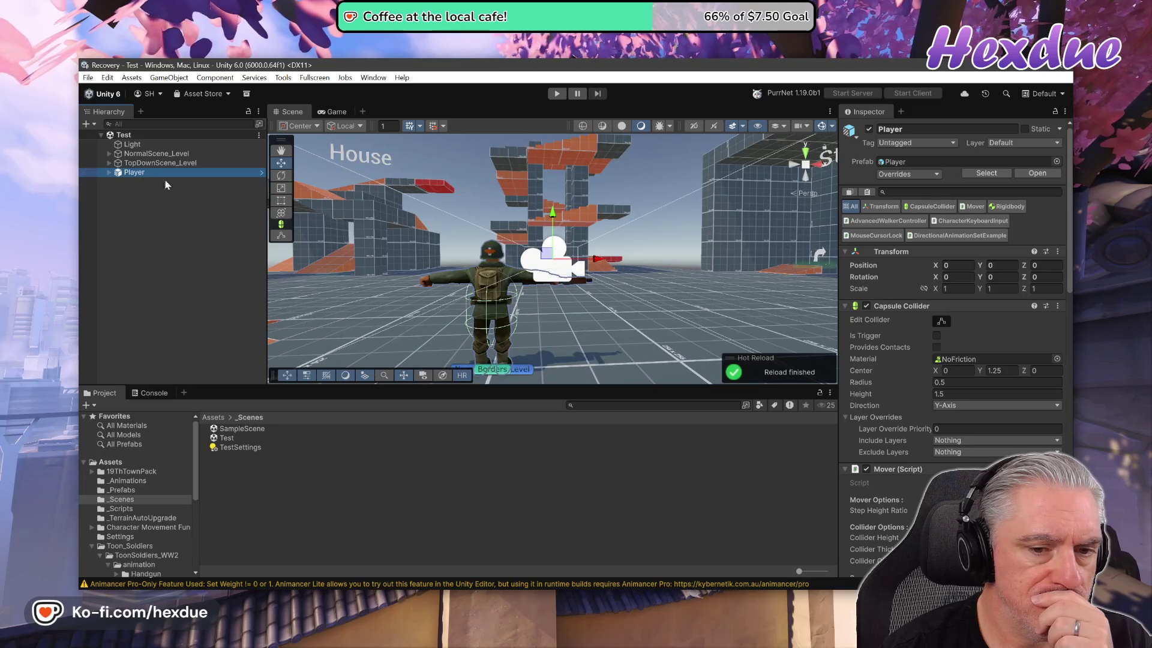
key(ctrl+p)
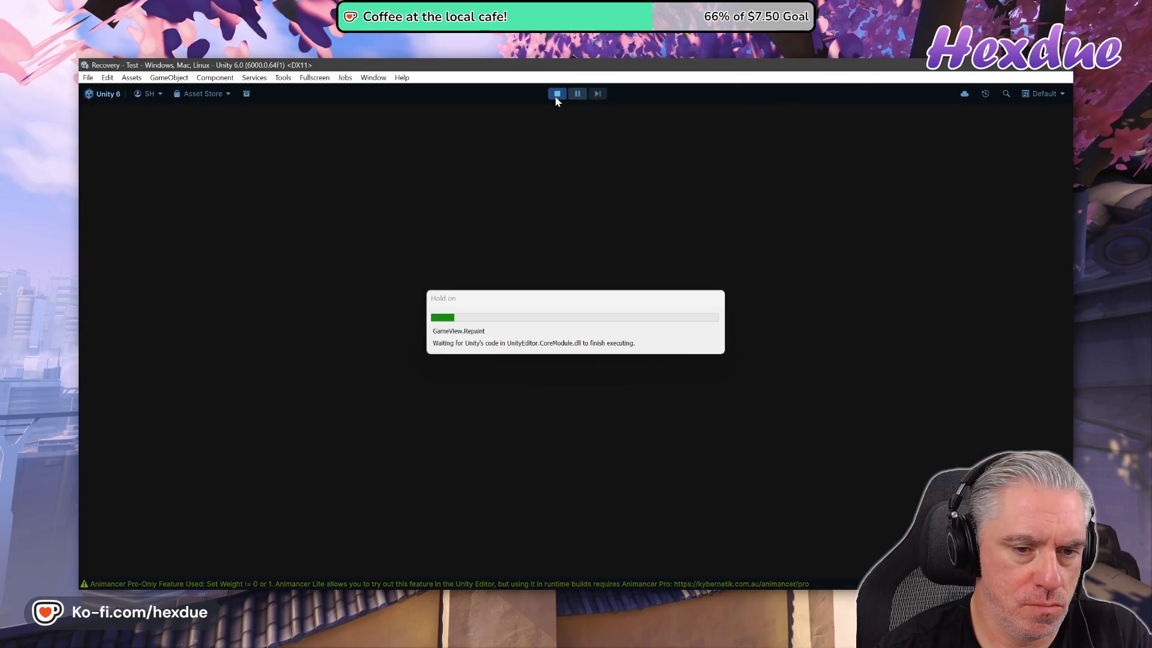
key(w)
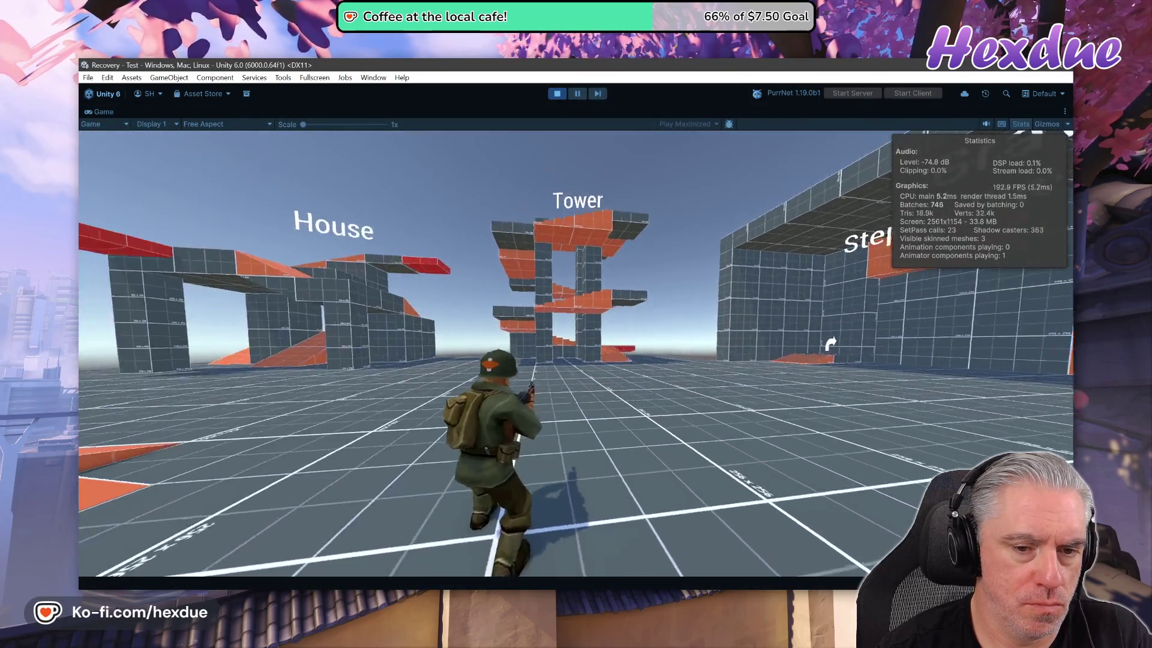
key(w)
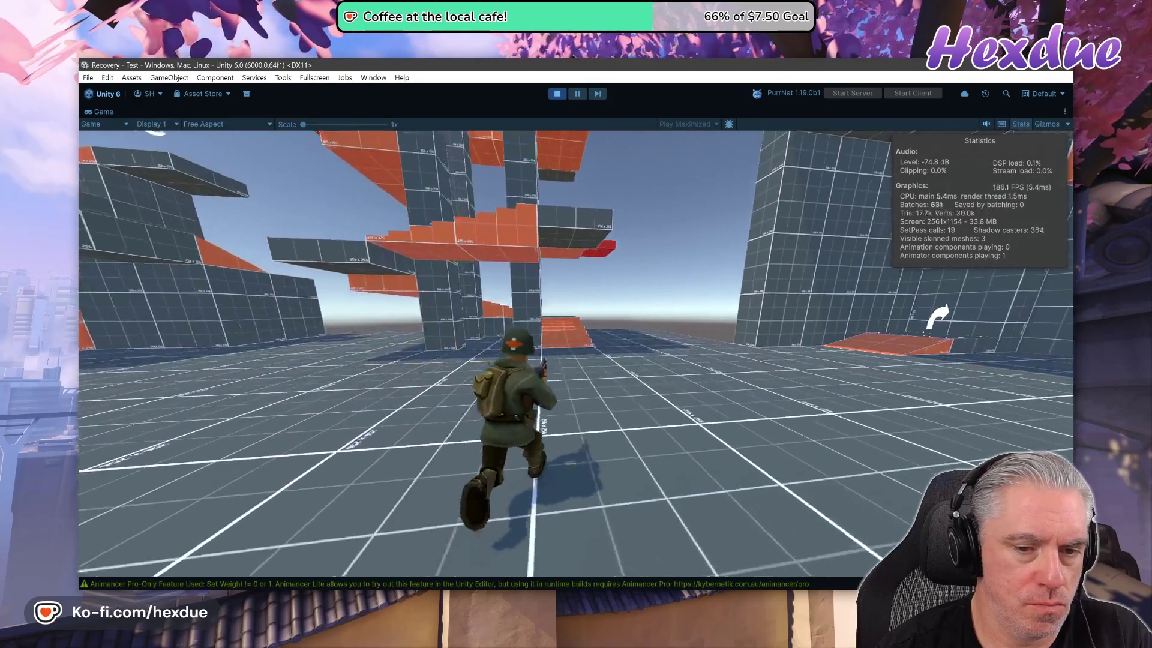
key(w)
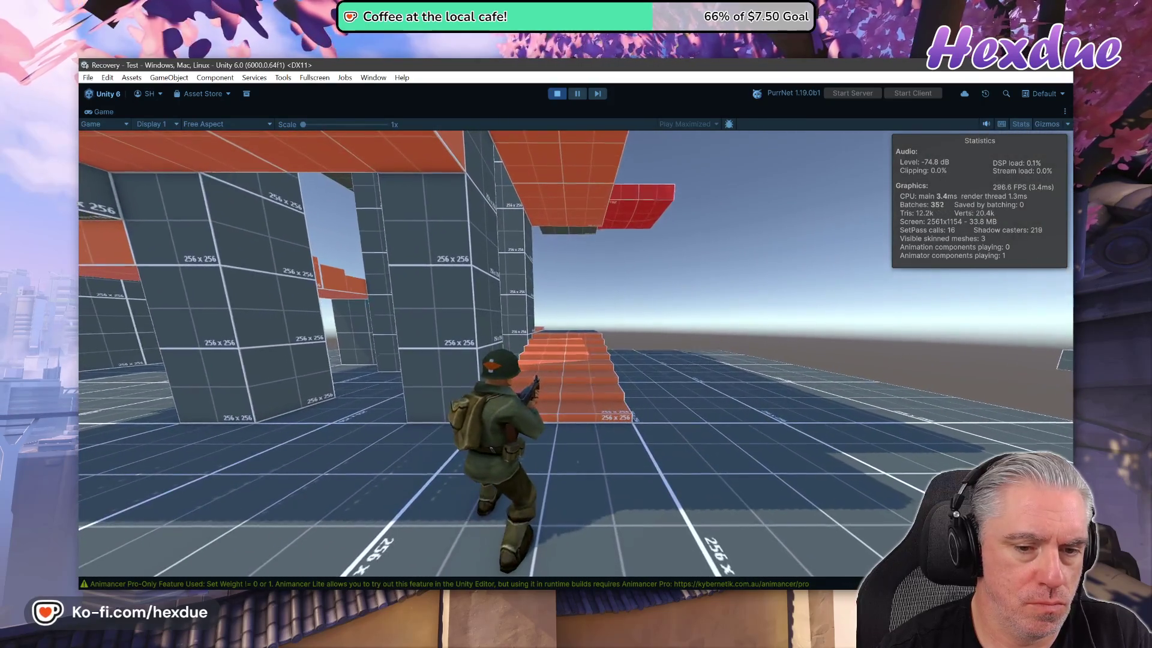
key(w)
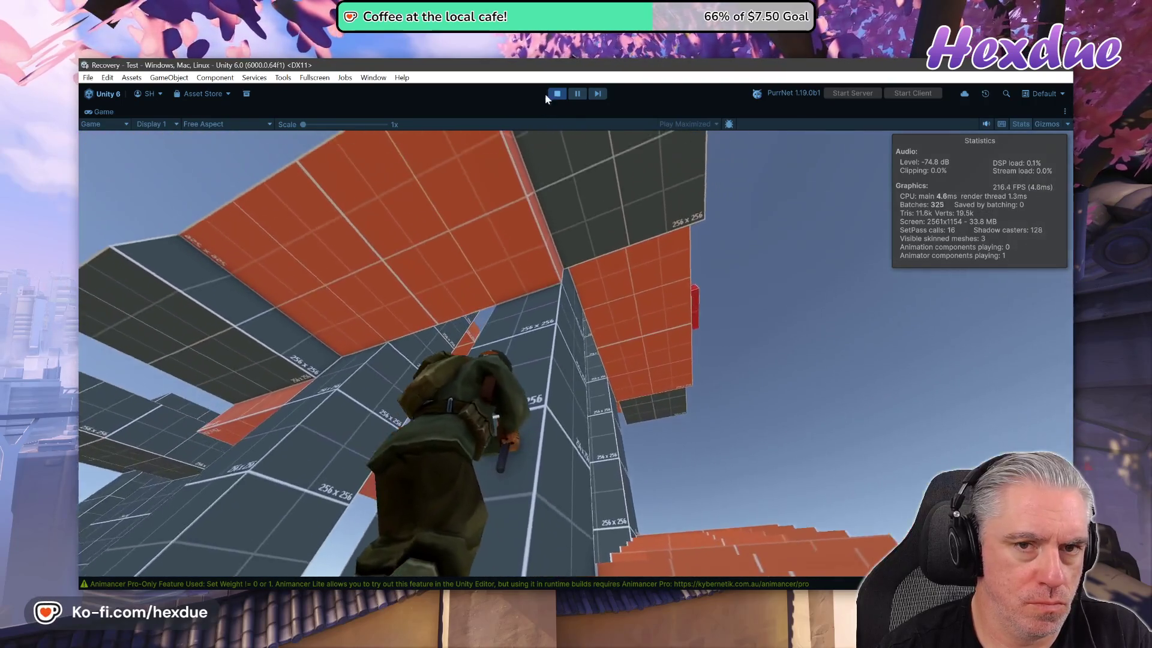
click(556, 94)
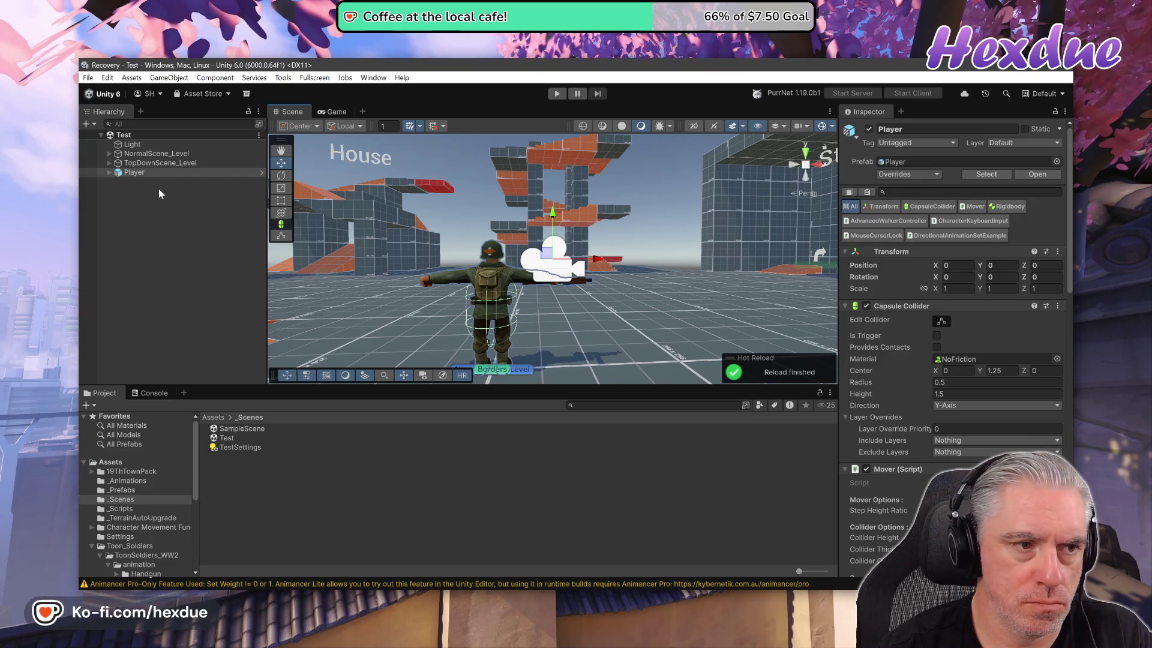
double_click(131, 169)
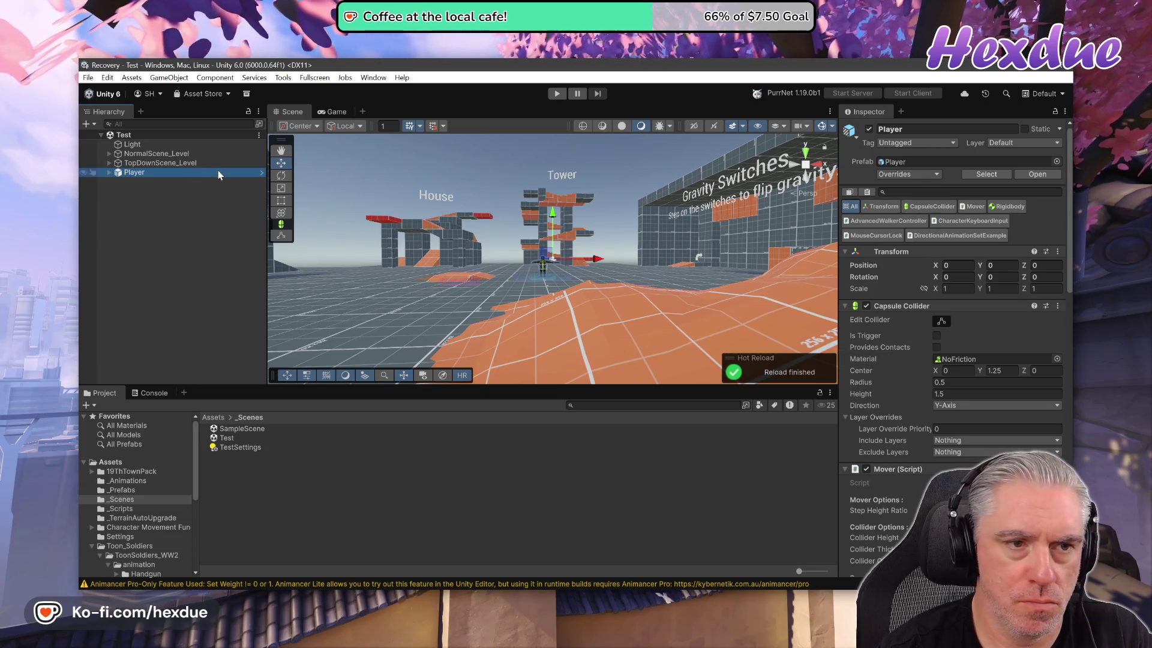
- Open the Player prefab from _Prefabs and inspect its root, TSww2_US_officer, ModelRoot and Model objects
click(122, 491)
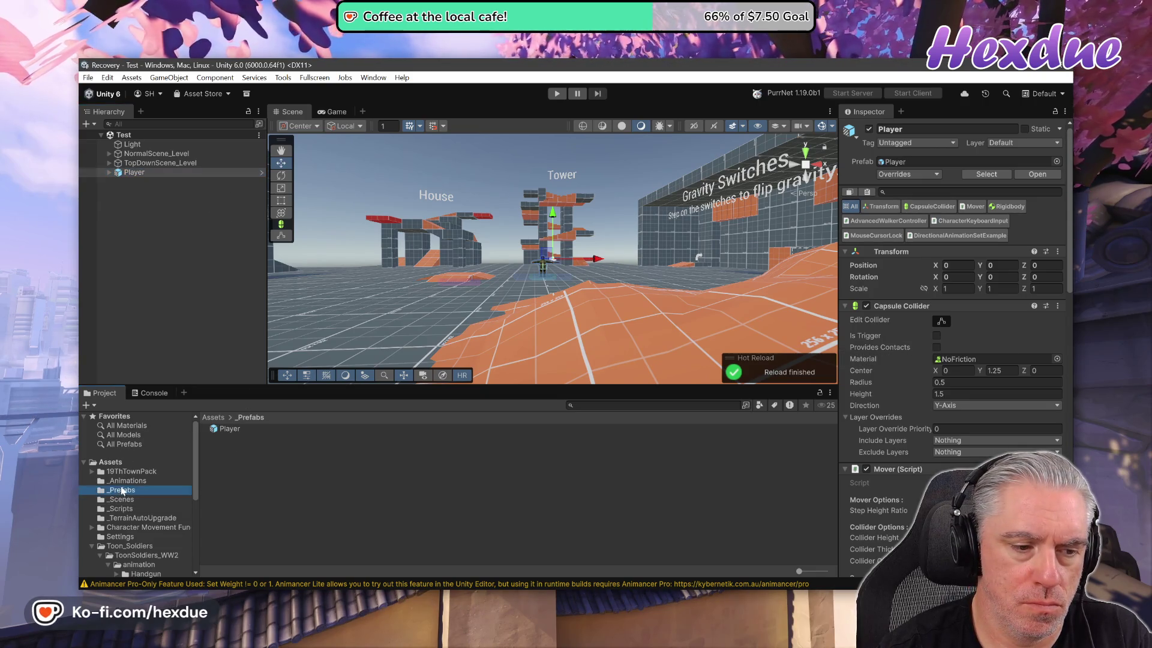
double_click(230, 428)
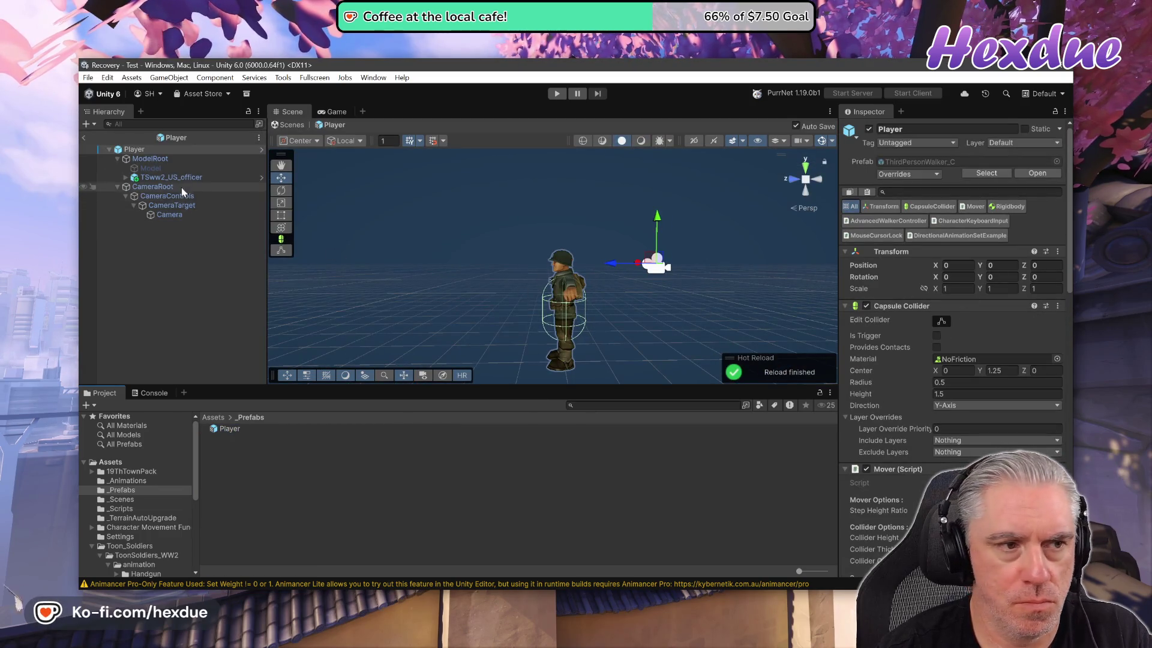
click(123, 150)
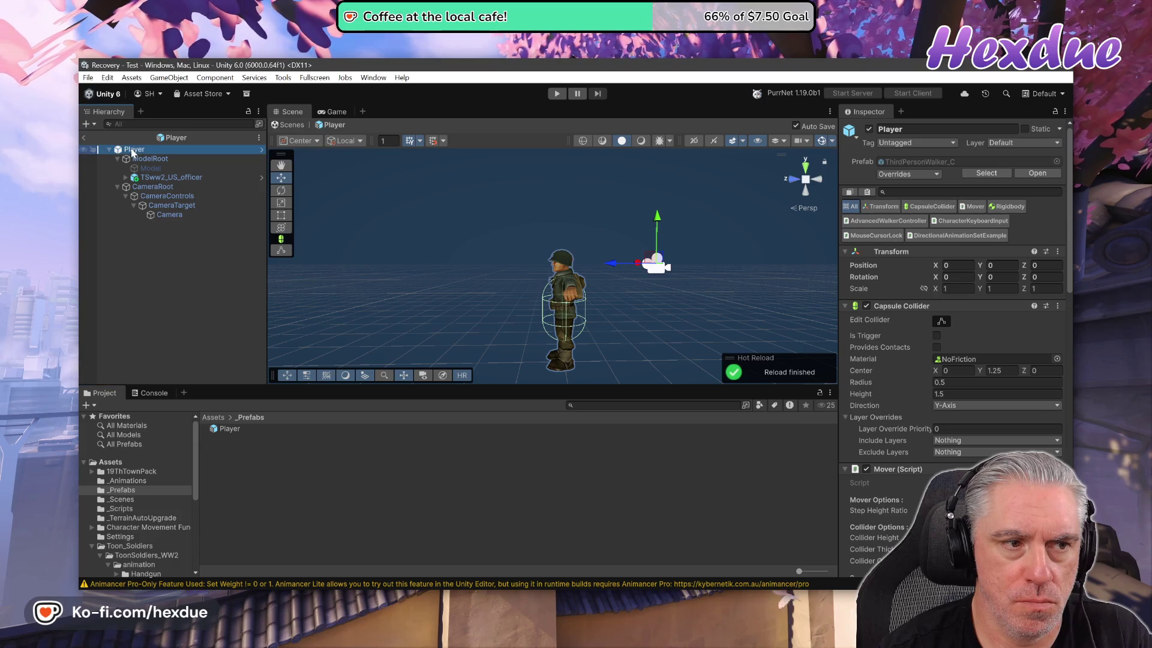
click(147, 177)
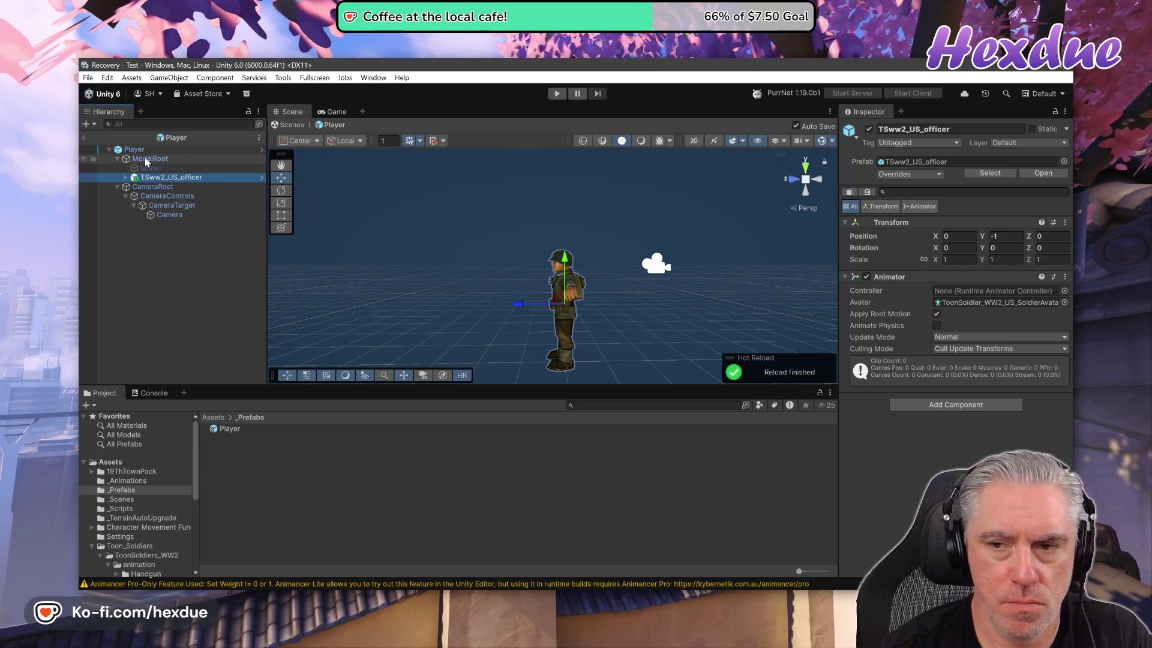
click(147, 159)
click(144, 168)
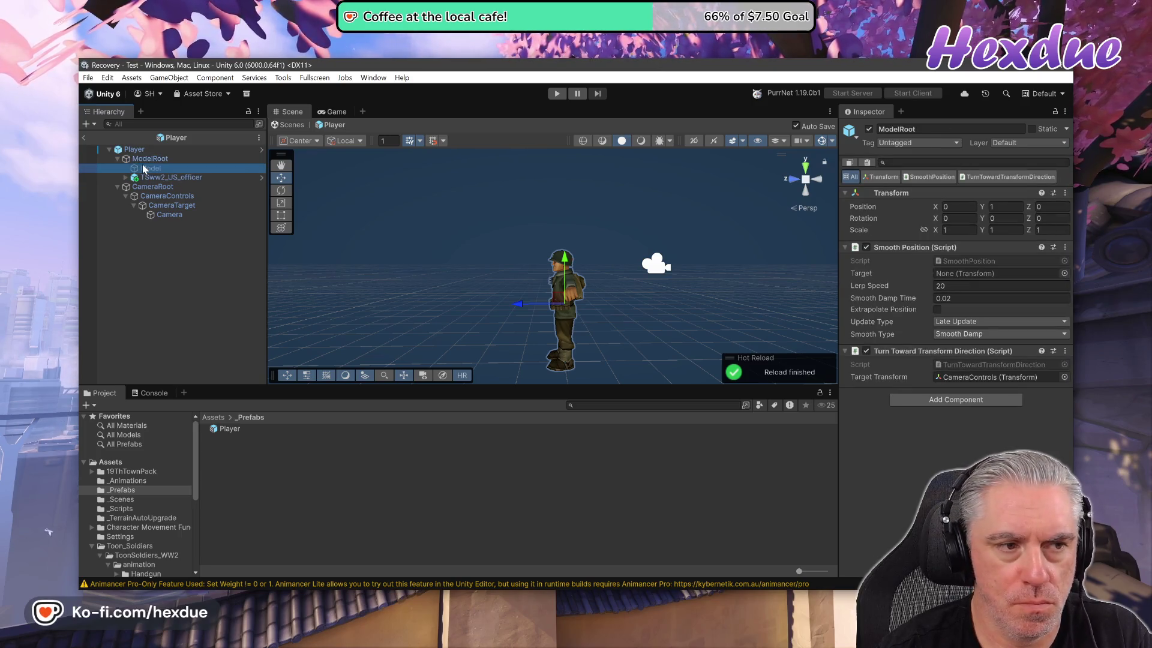
click(140, 151)
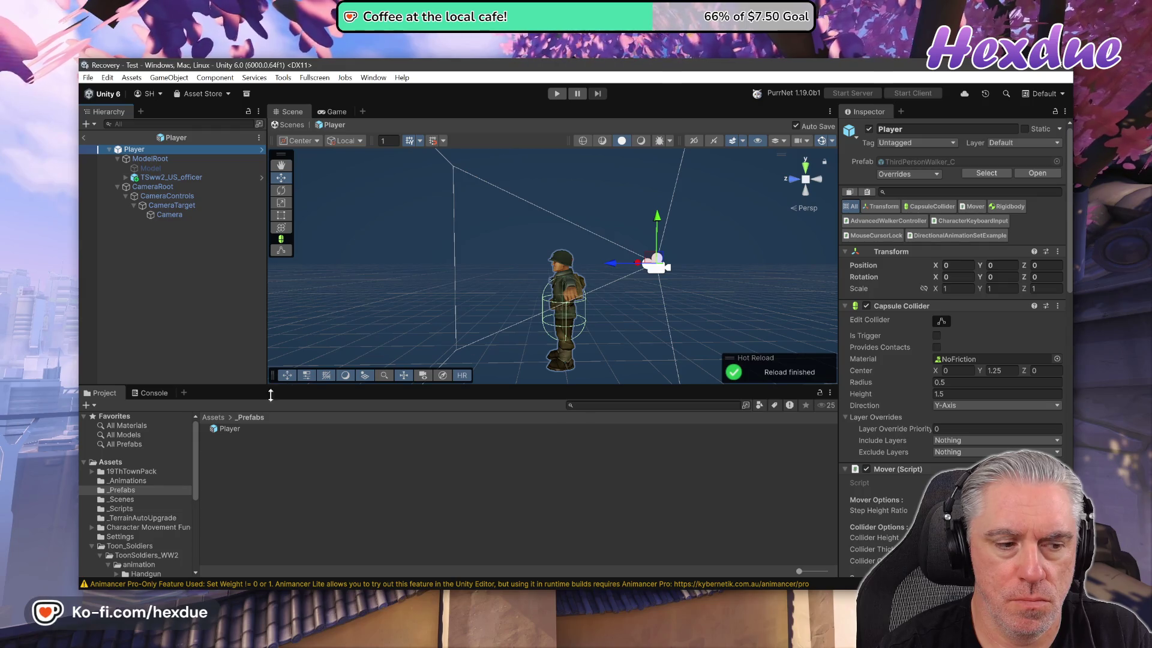
- Open the Scene in the 19ThTownPack/Scenes folder
click(132, 471)
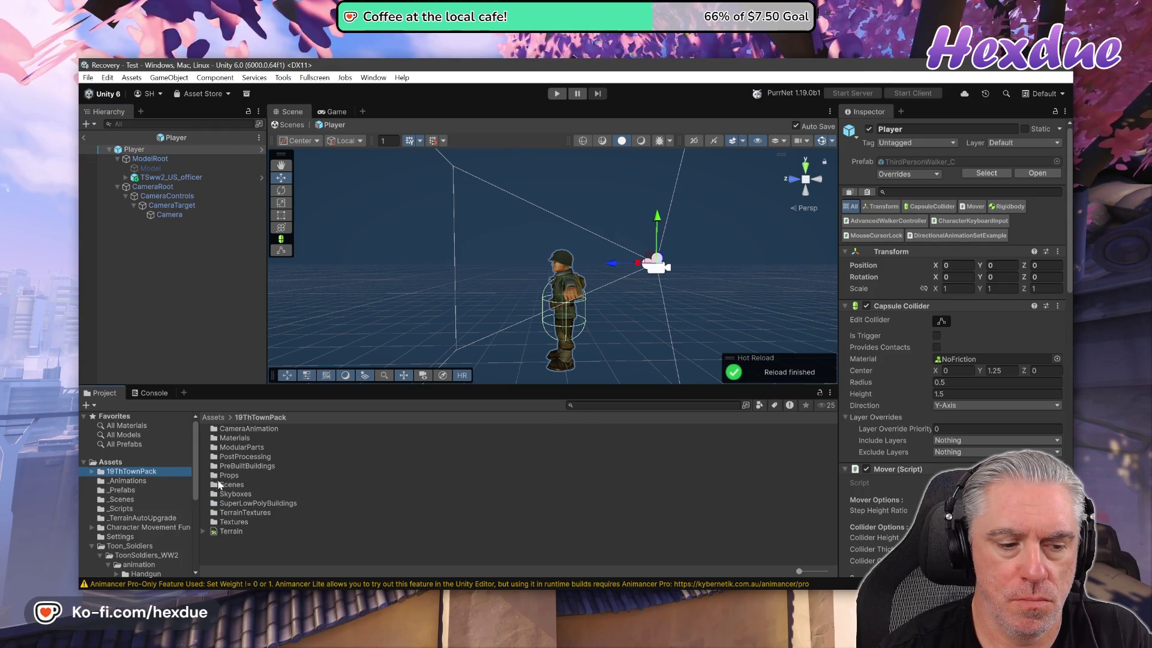
click(243, 484)
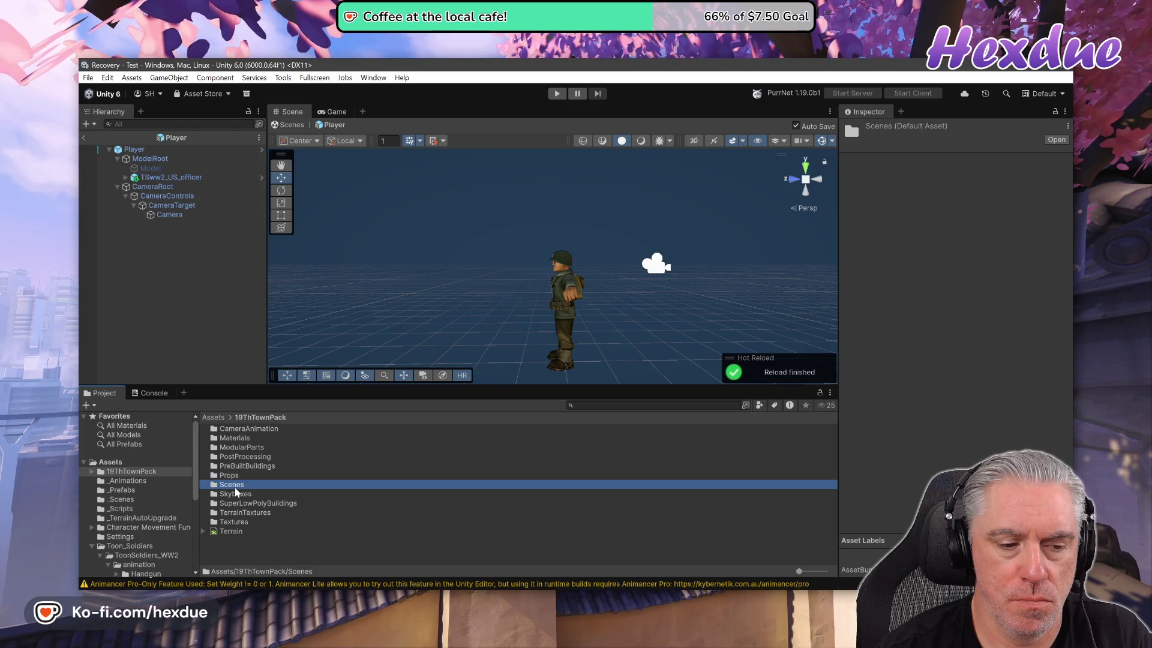
double_click(217, 484)
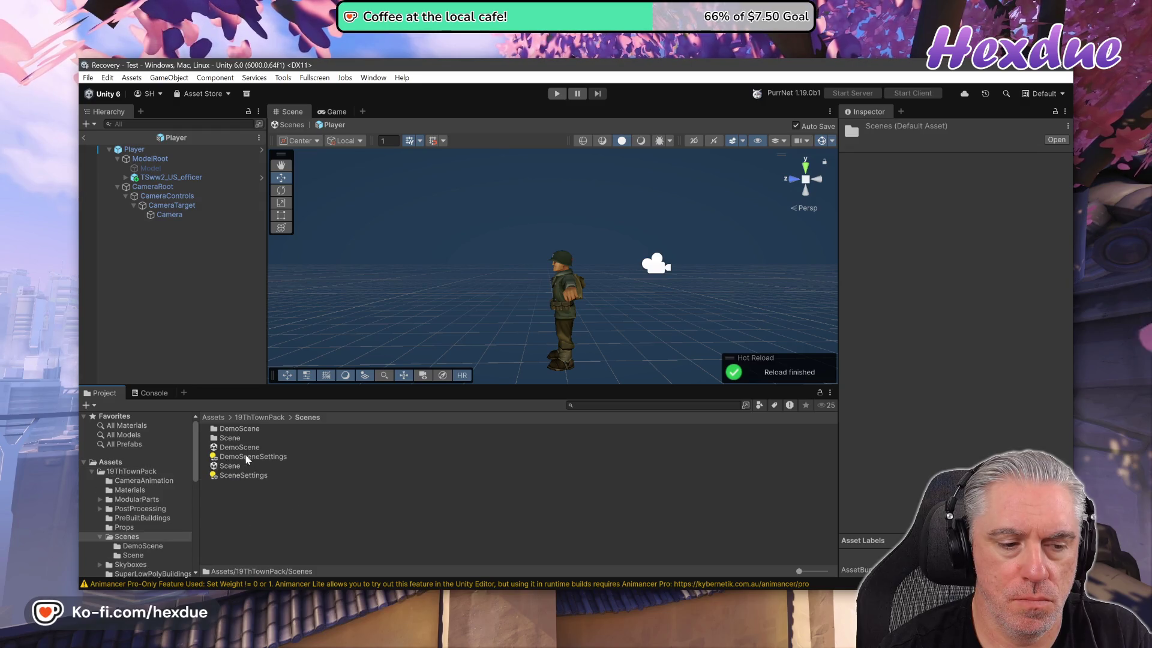
double_click(230, 467)
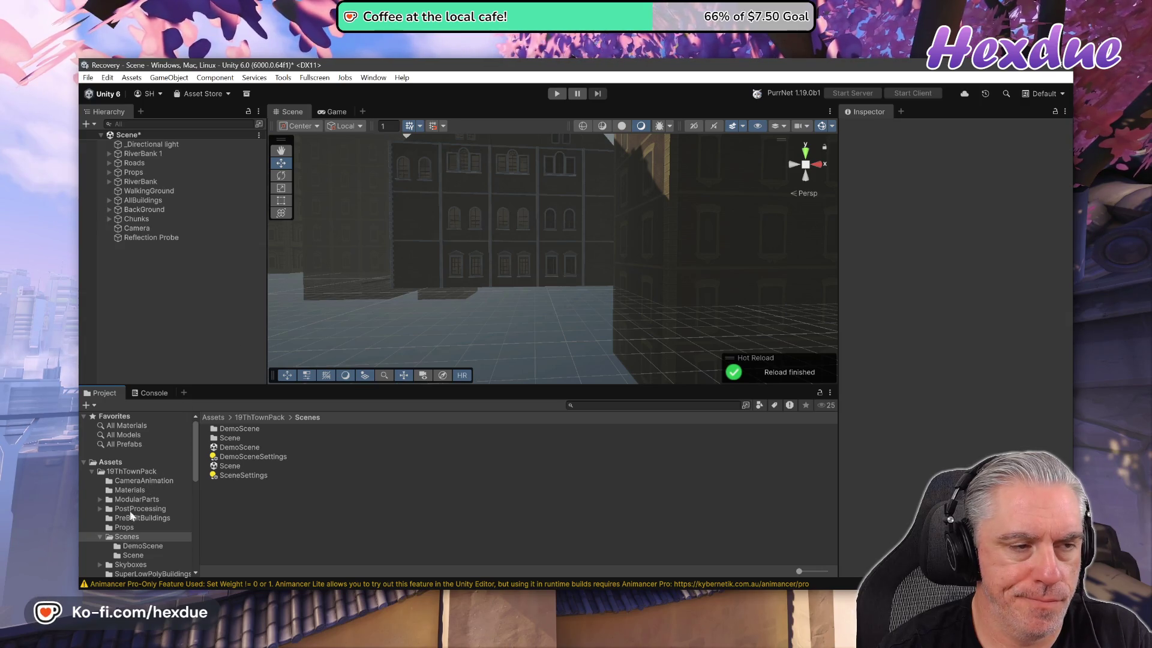
- Reopen the recent Test scene without saving the town scene, then select Player
click(87, 78)
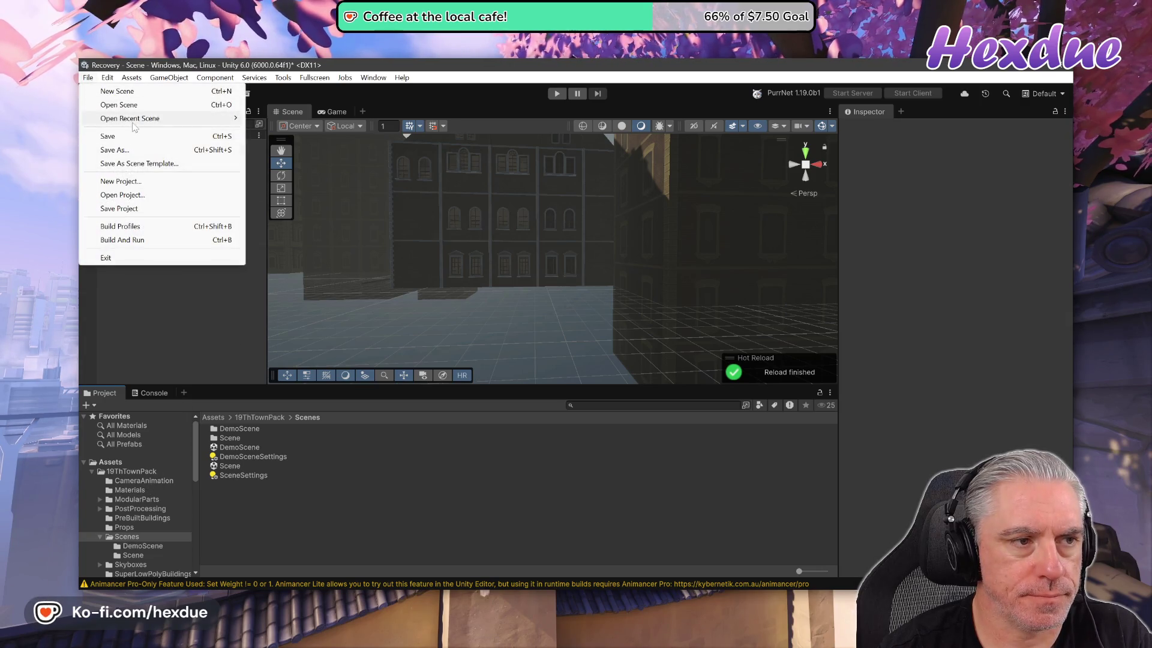
mouse_move(150, 118)
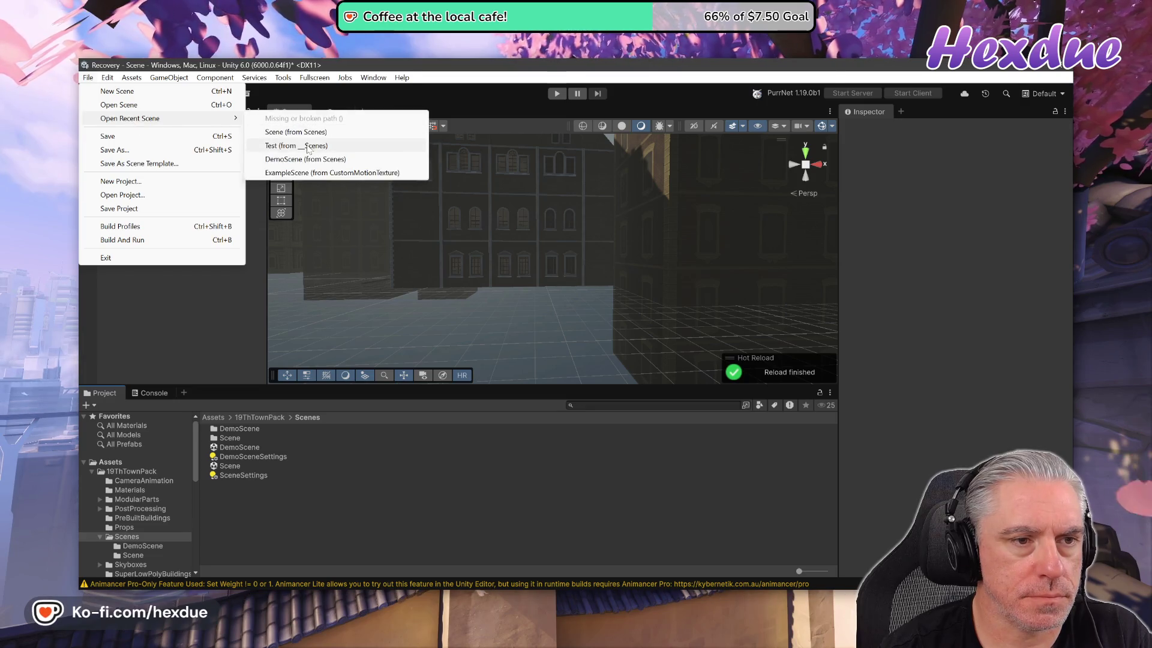
click(310, 132)
click(600, 356)
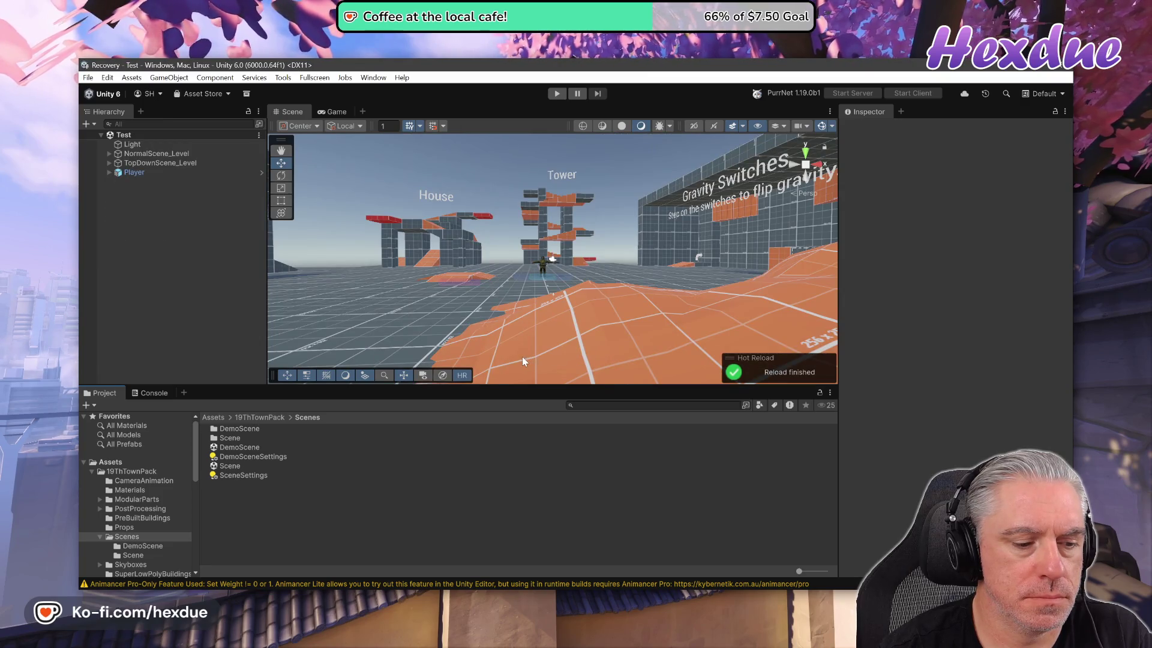
click(132, 173)
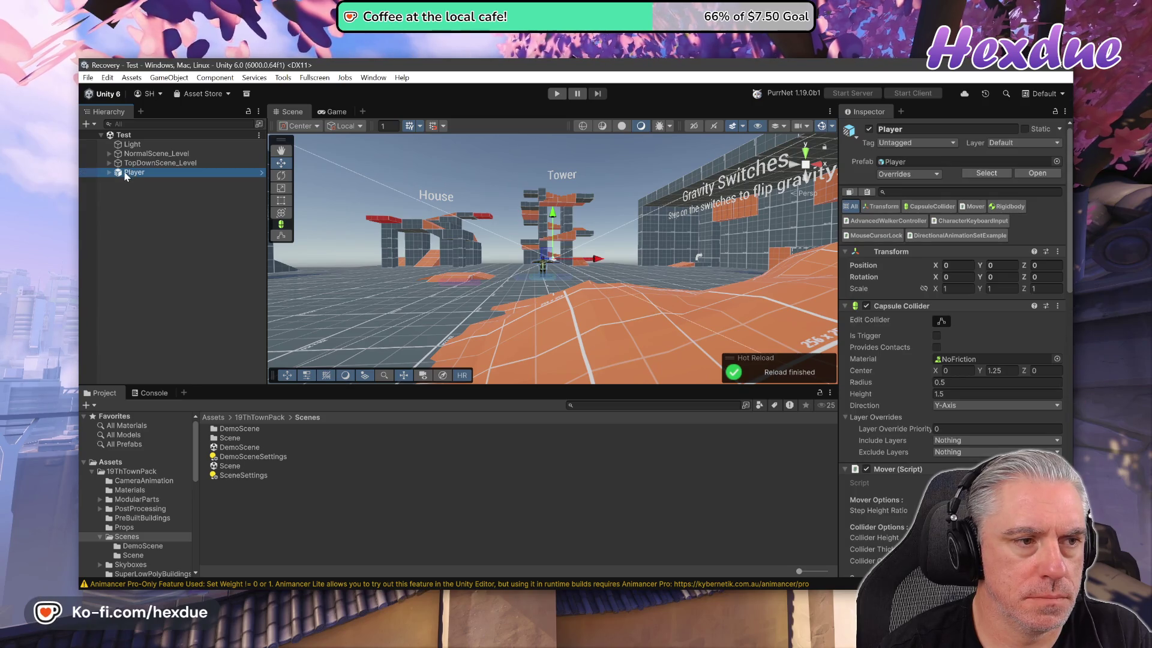
- Frame the Player, enter Play mode and run the soldier into the Tower
double_click(132, 173)
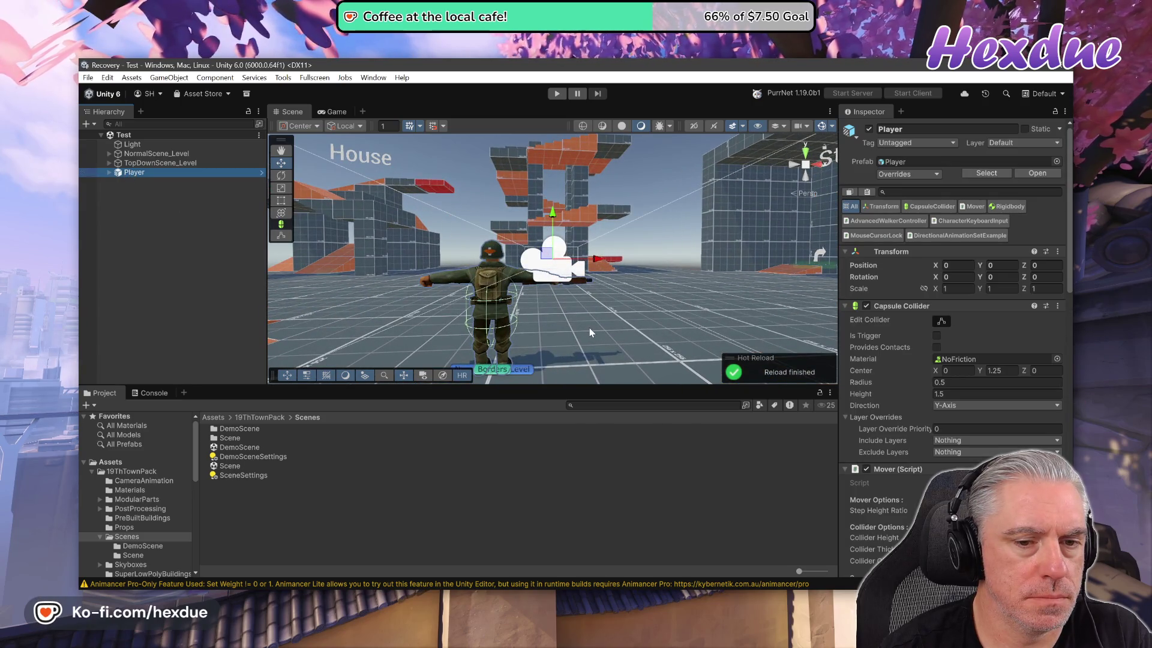
click(557, 94)
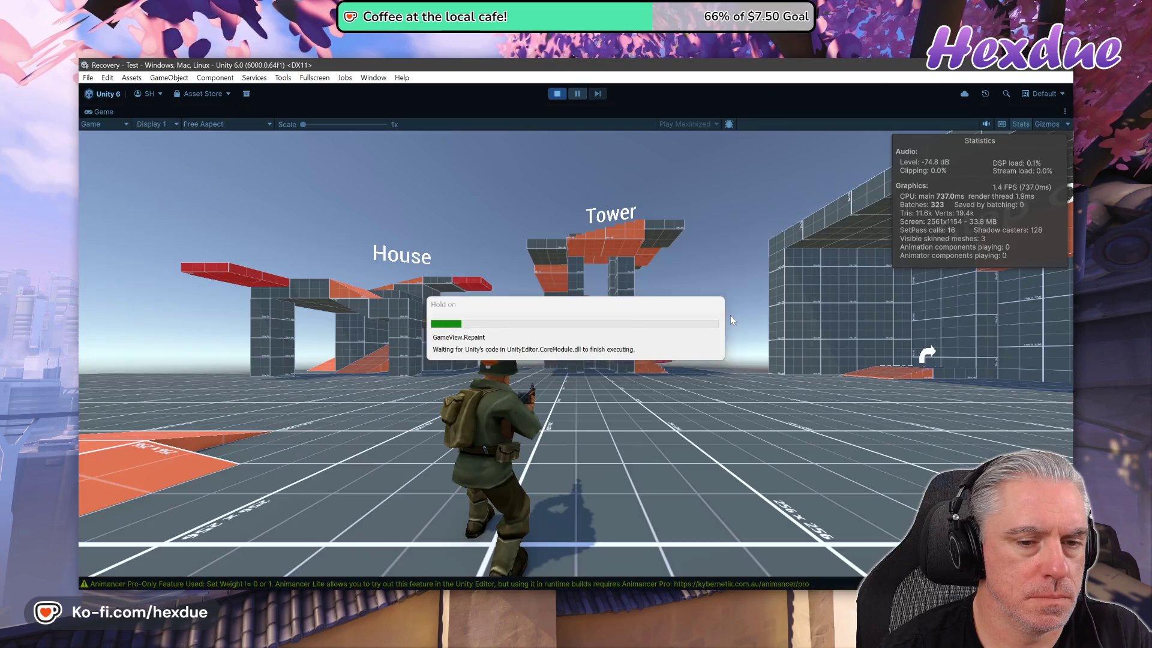
key(w)
key(a)
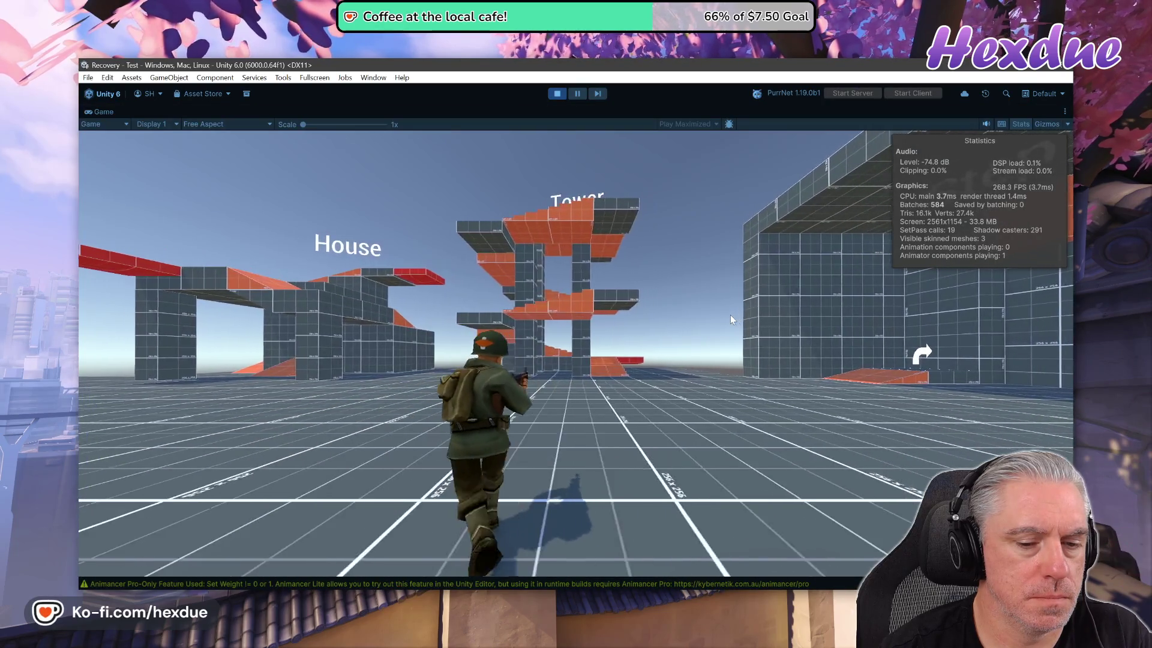
key(w)
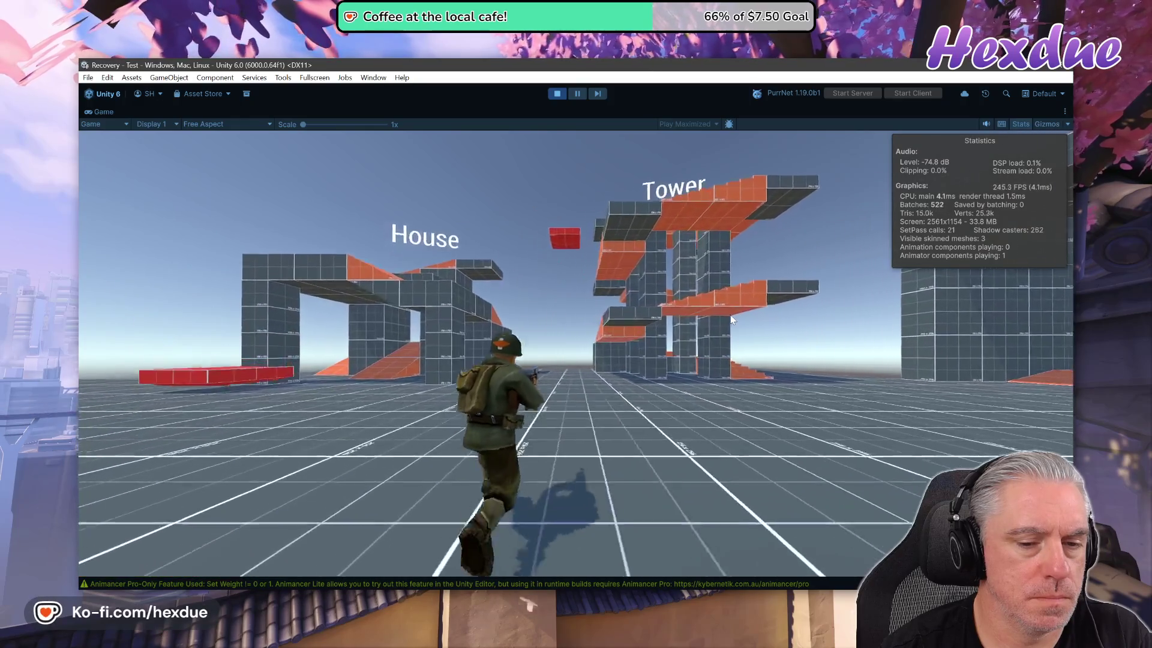
key(w)
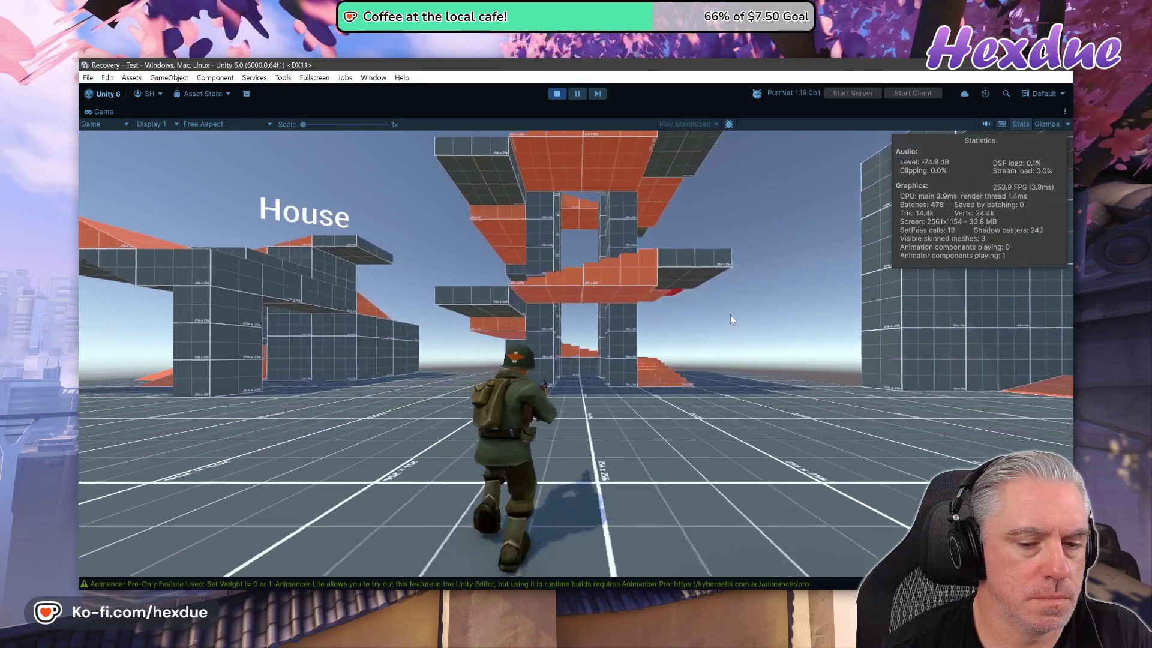
key(w)
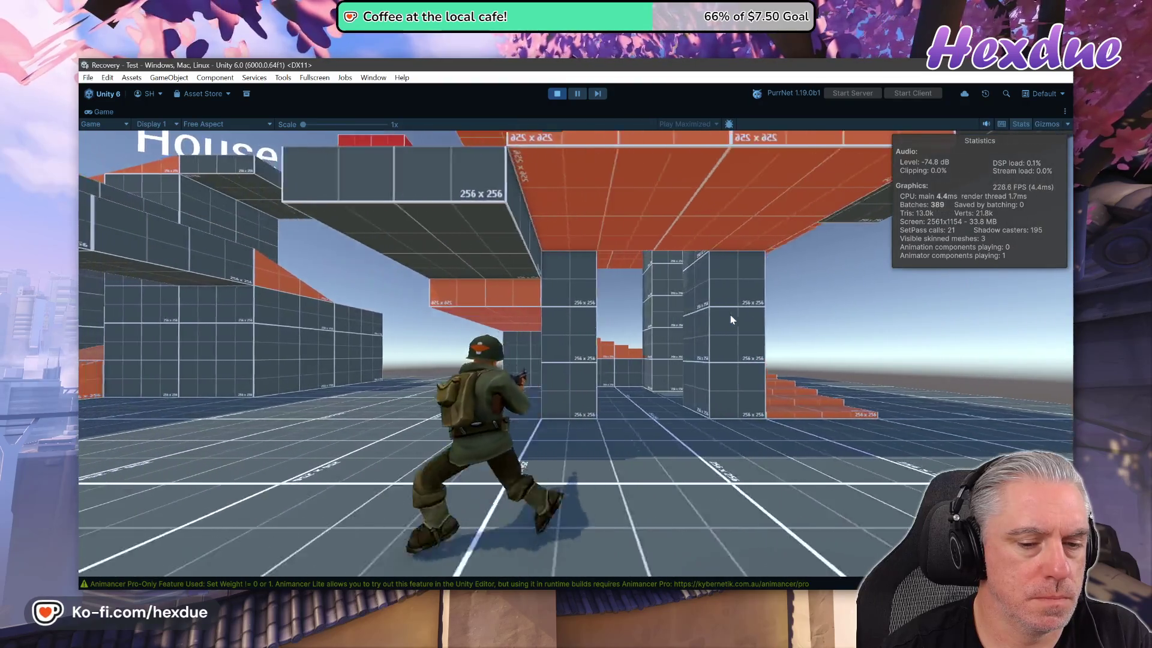
key(w)
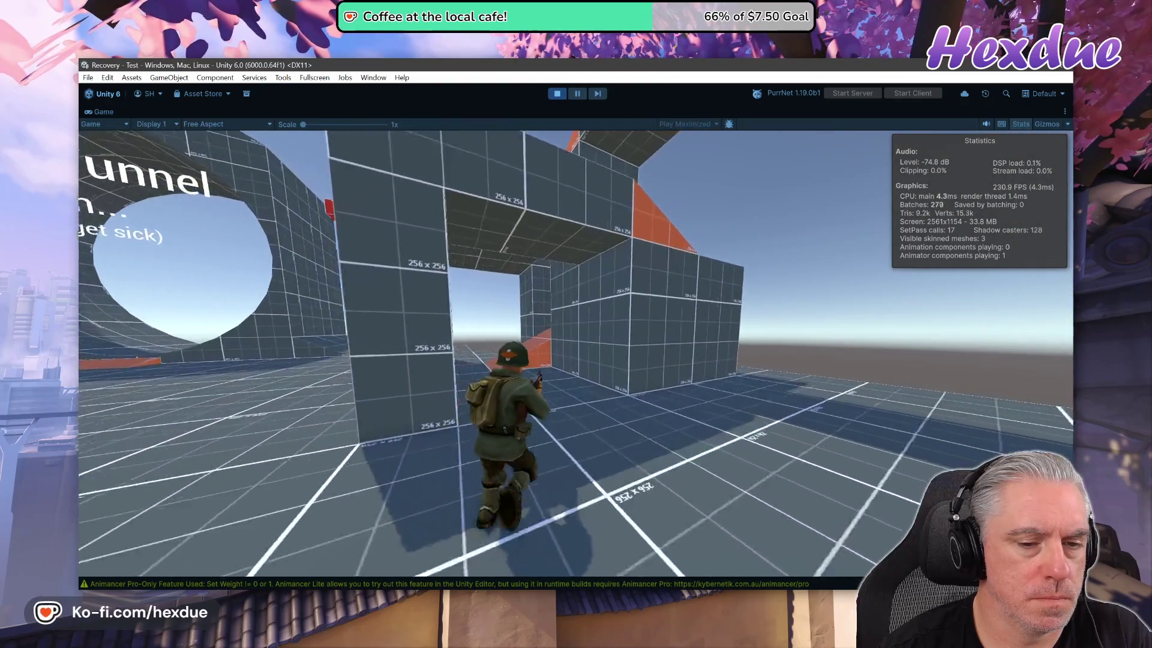
key(w)
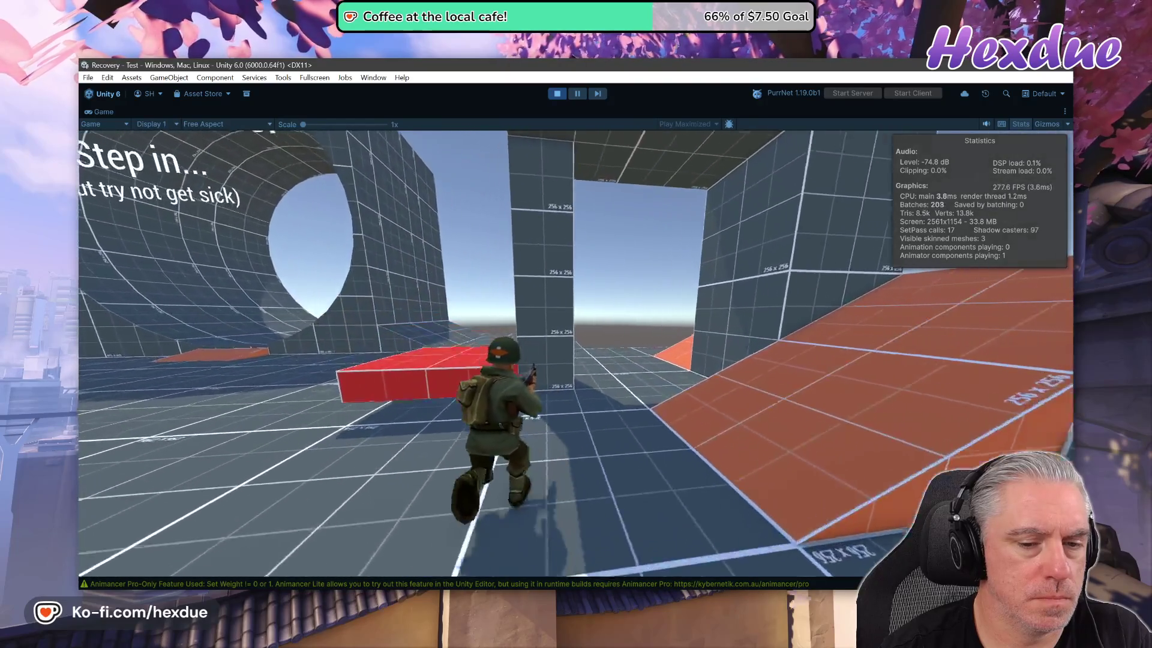
- Run past the House, up the orange ramp and onto the red gravity switch
key(w)
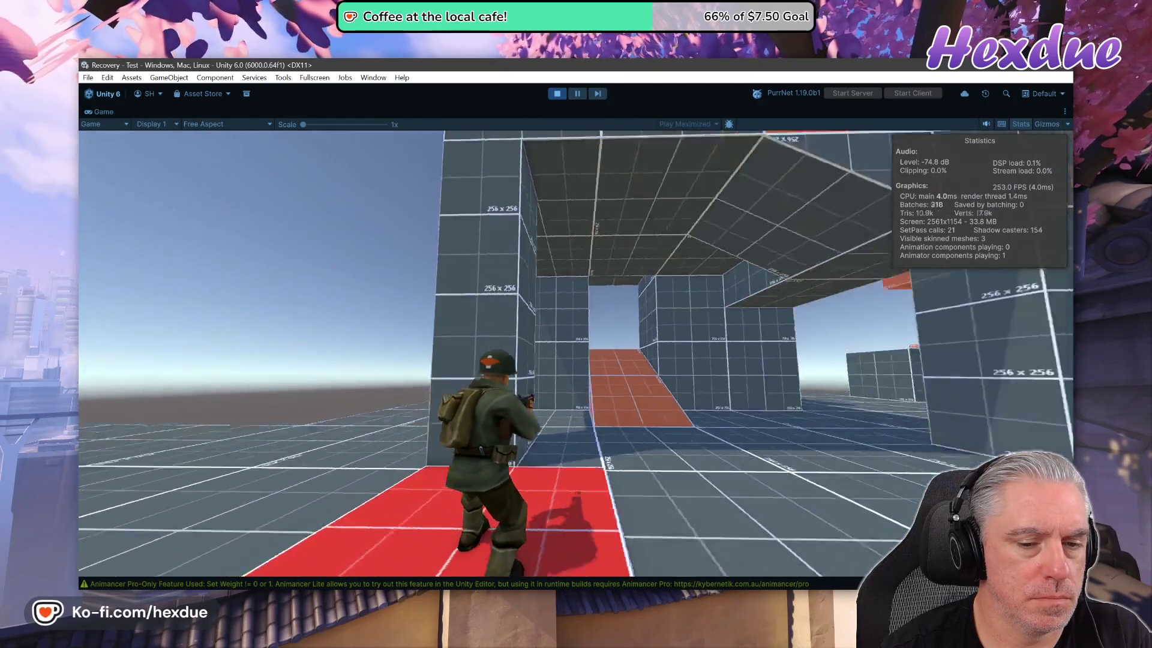
key(w)
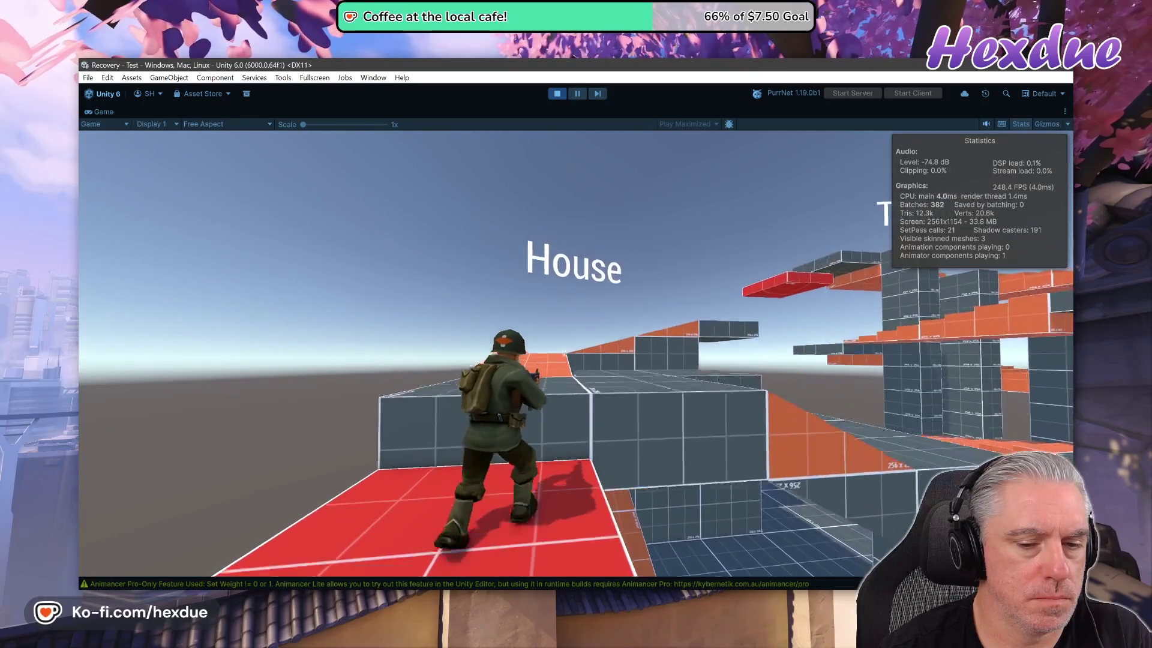
key(w)
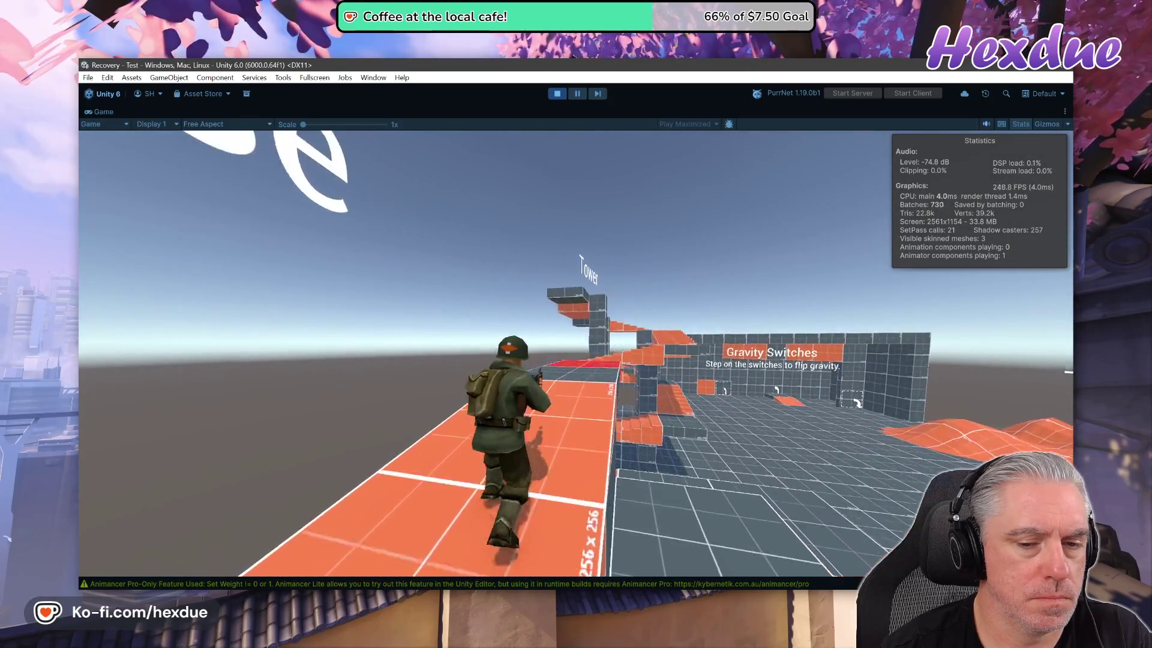
key(w)
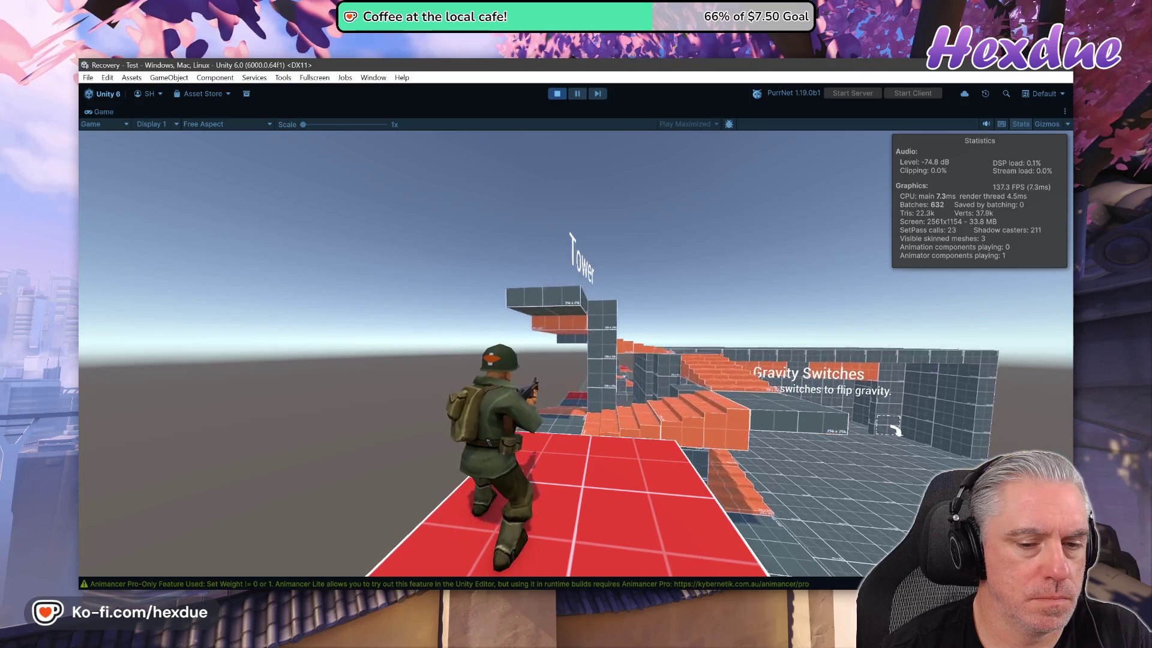
key(w)
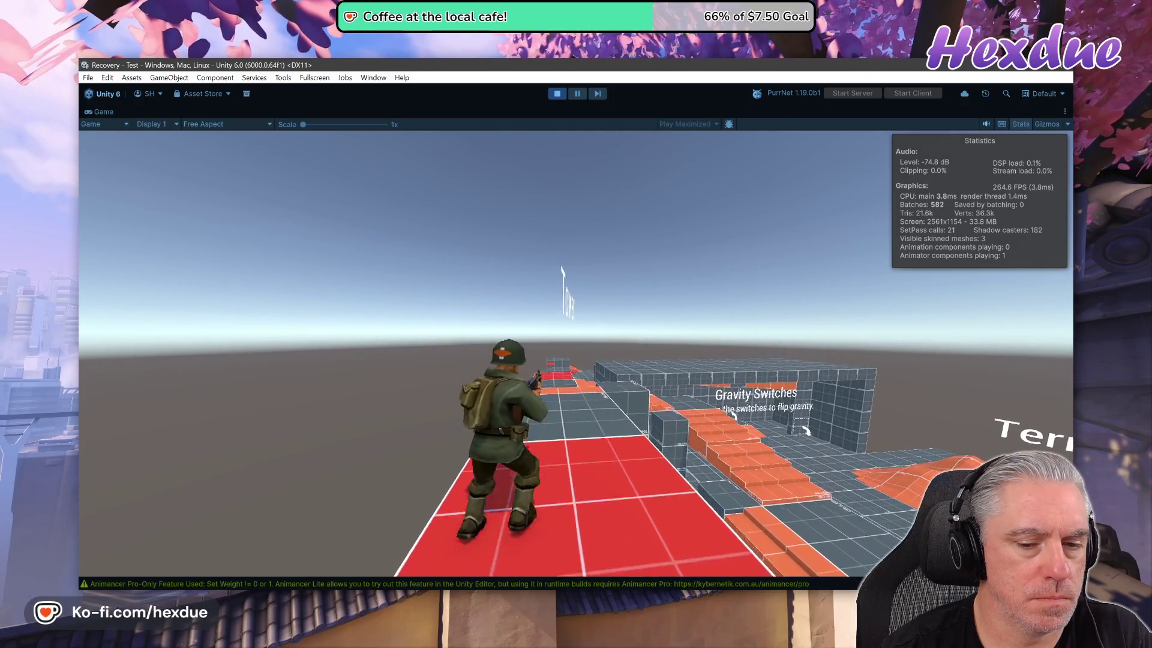
key(w)
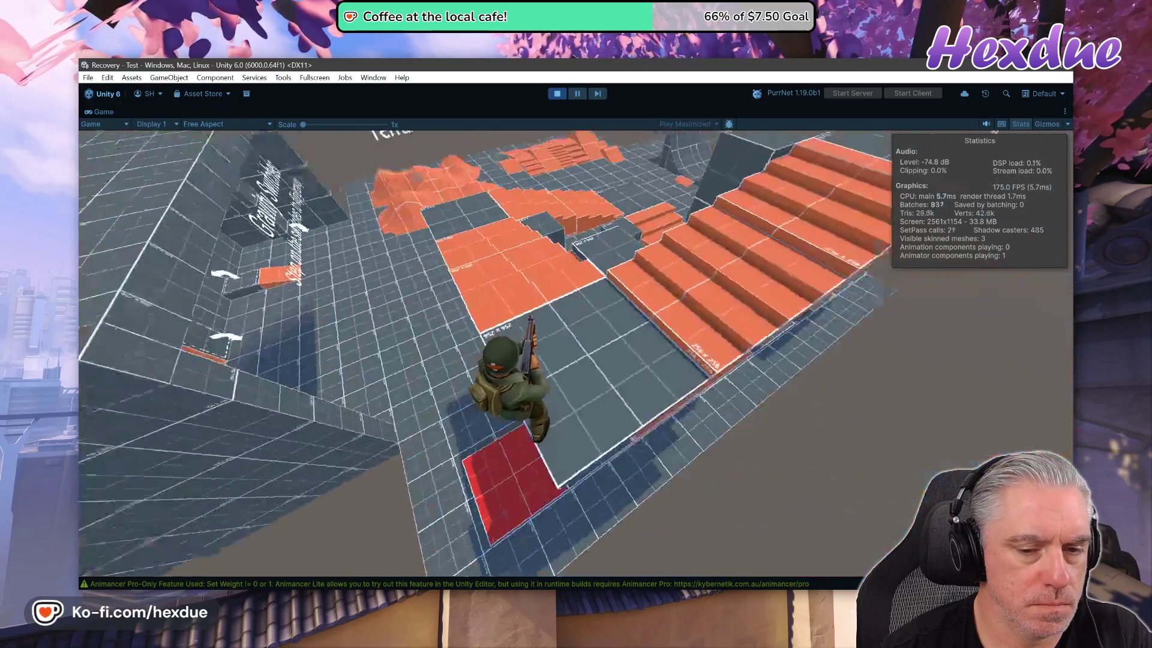
key(w)
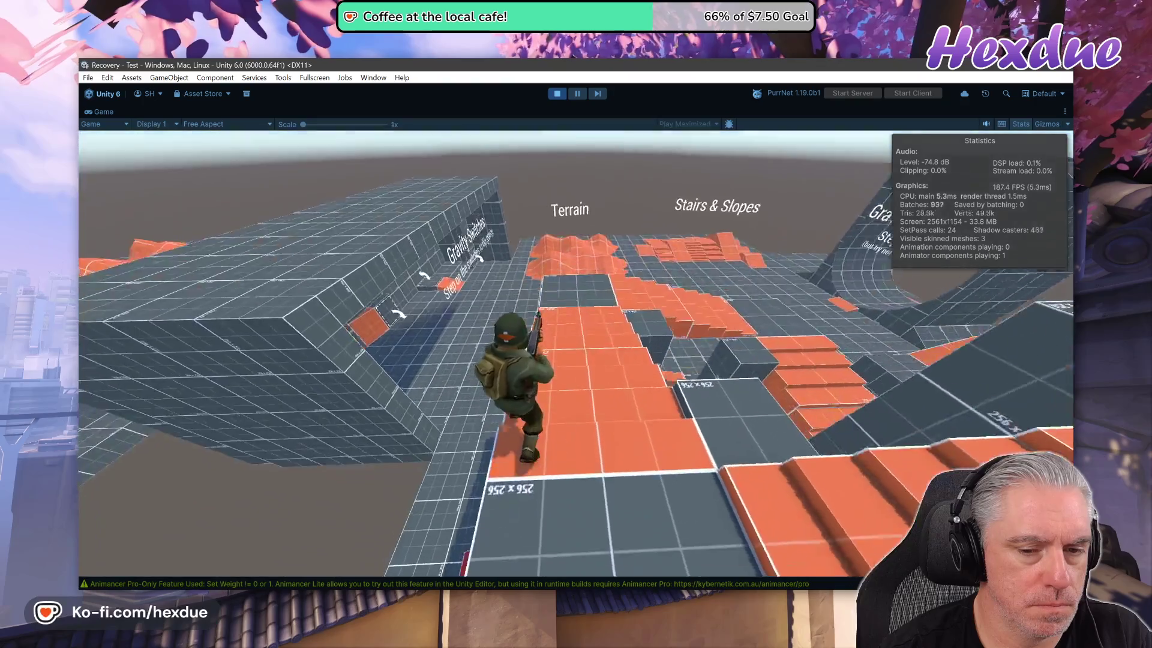
key(w)
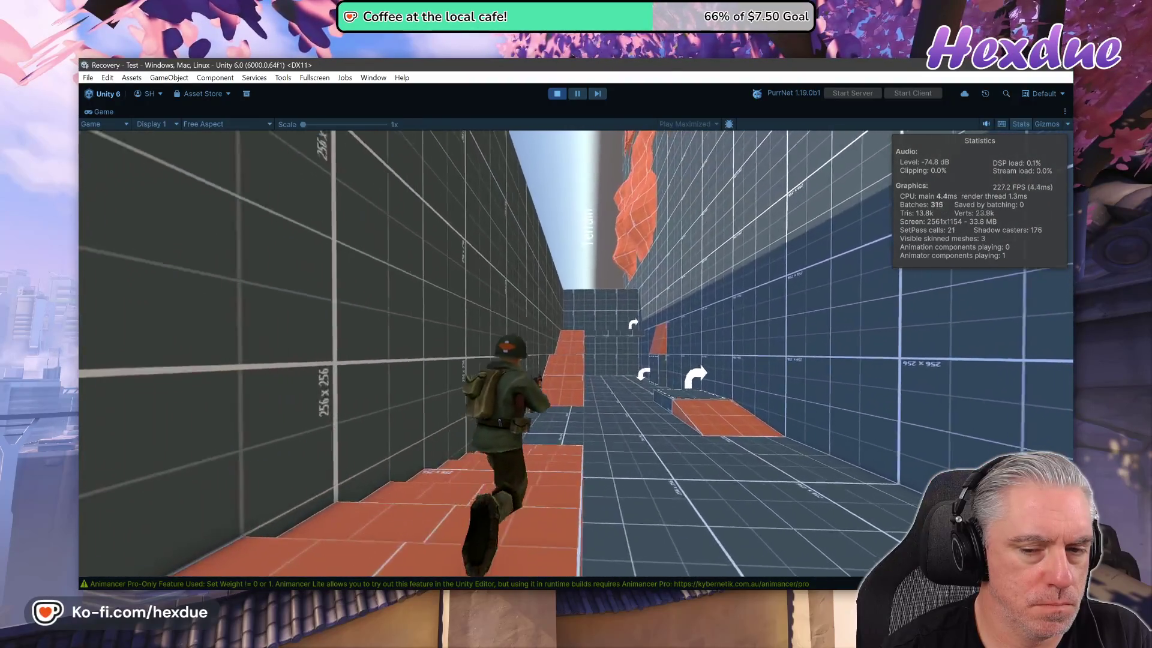
- Run over the terrain toward Stairs & Slopes and the Gravity Tunnel, then stop Play mode
key(w)
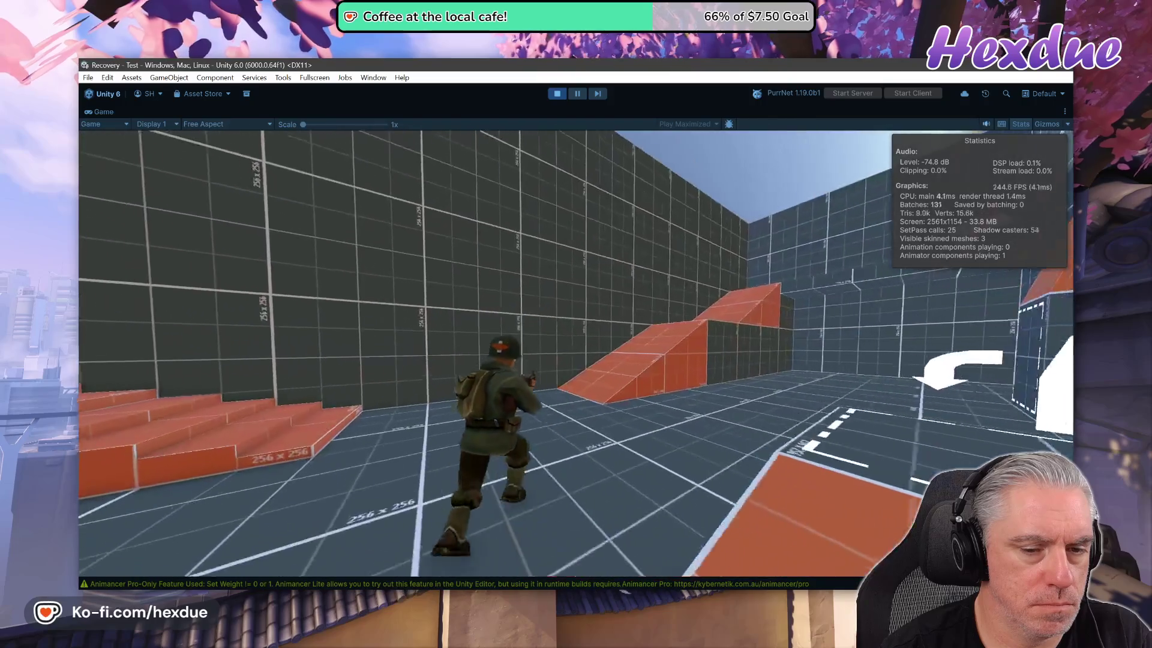
key(w)
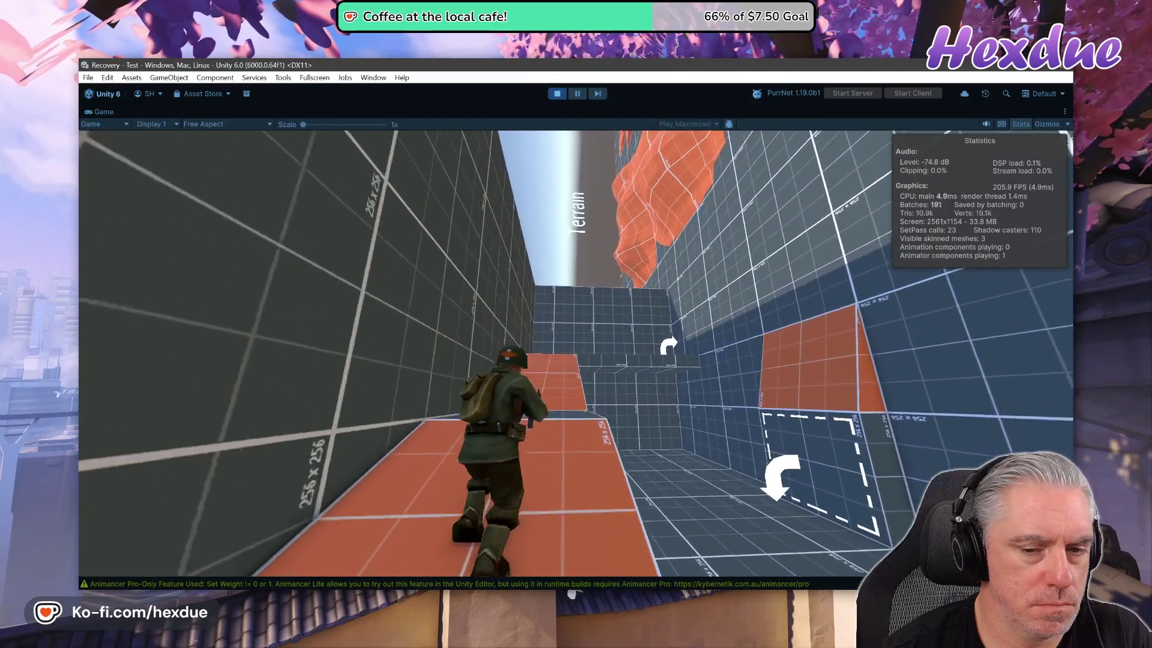
key(w)
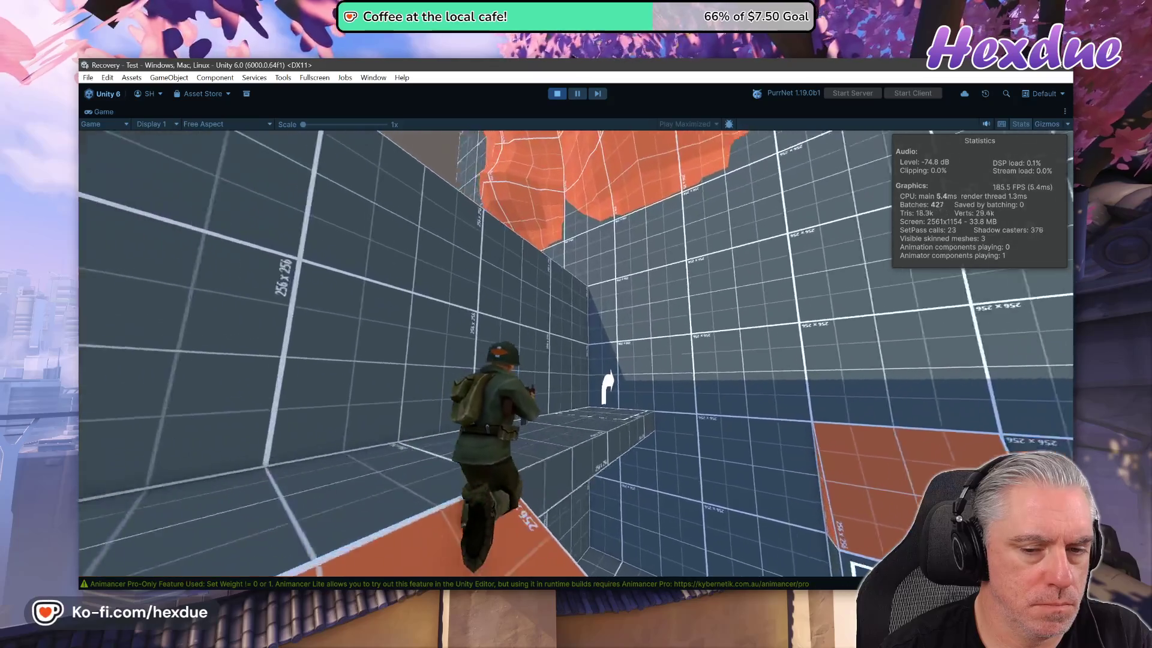
key(w)
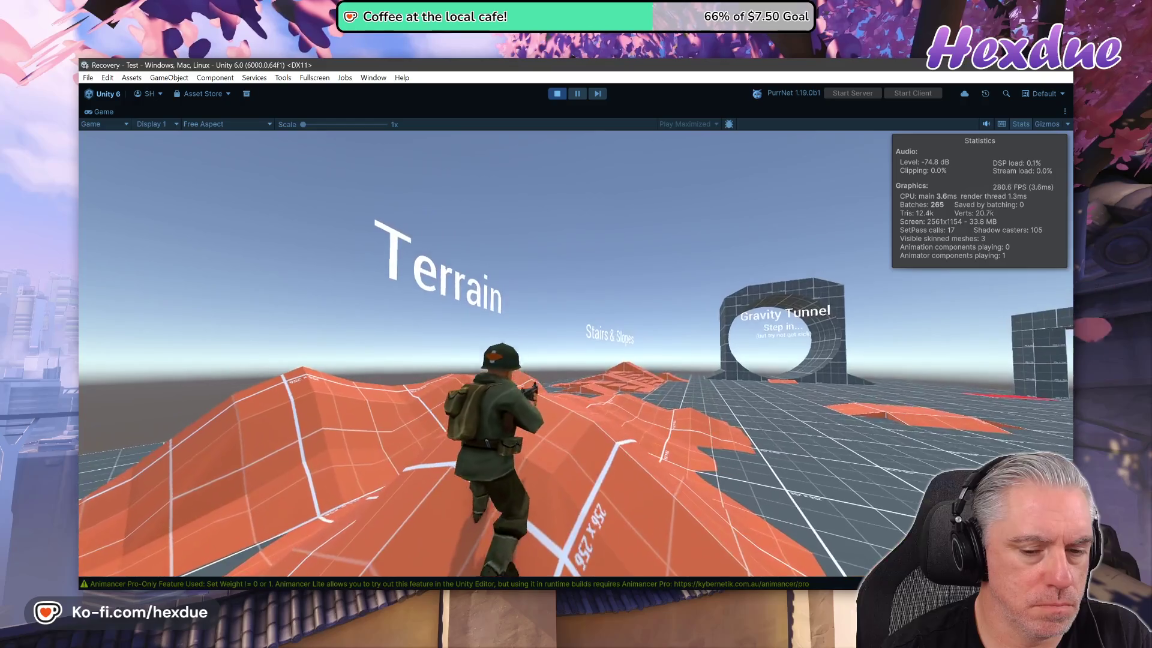
key(w)
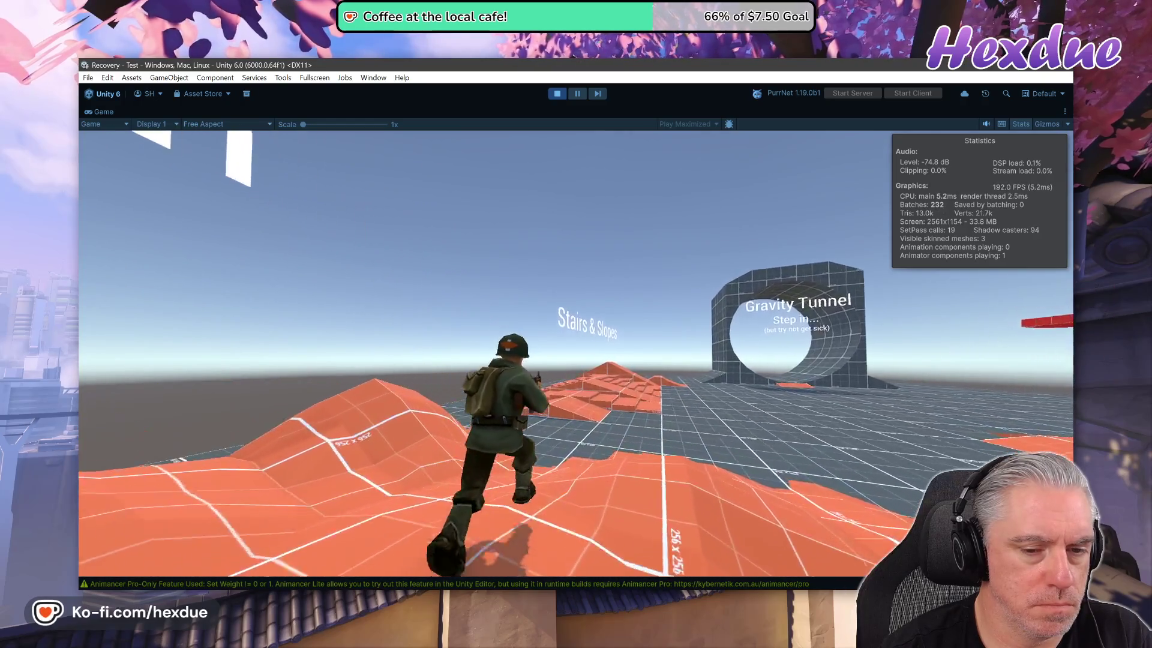
key(w)
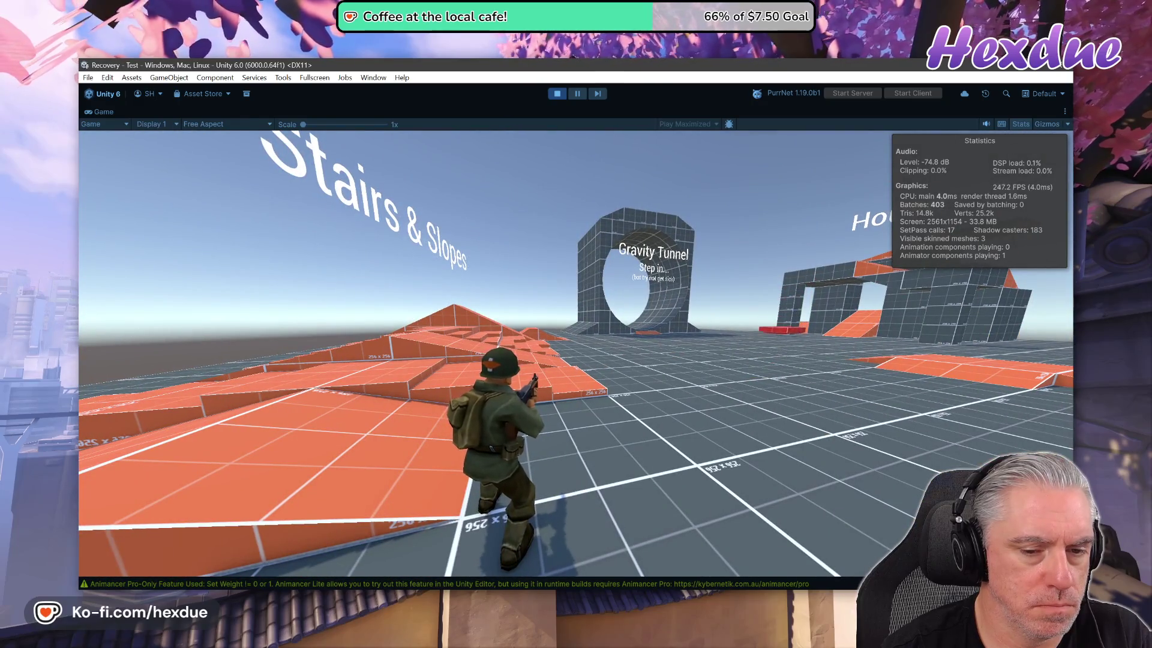
key(w)
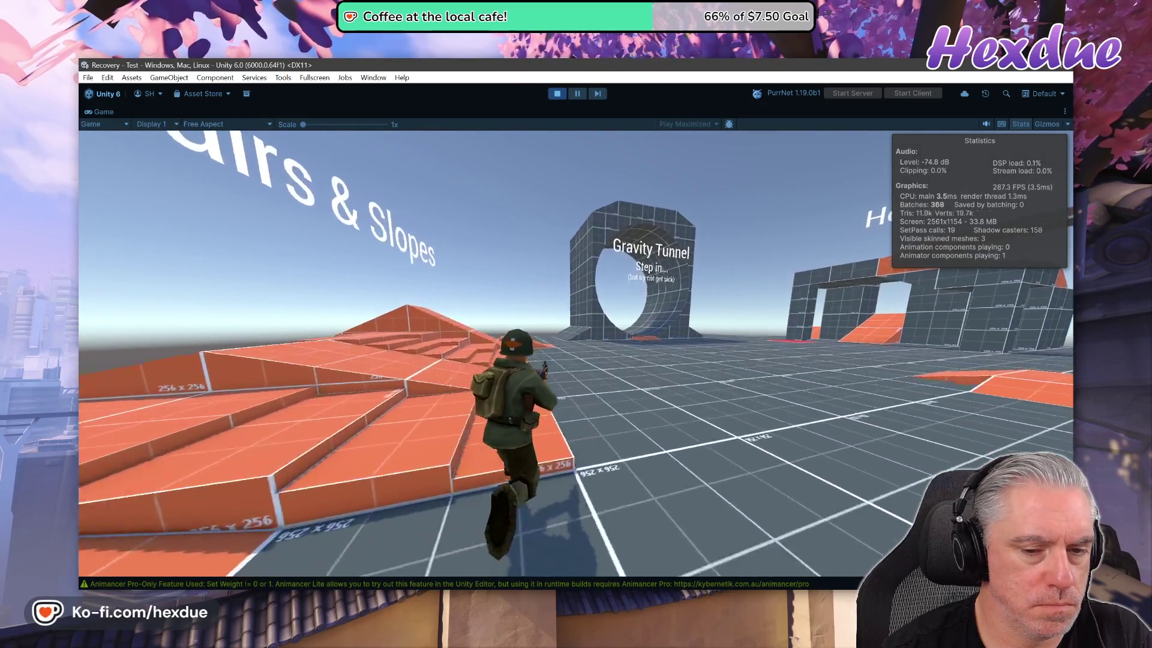
key(w)
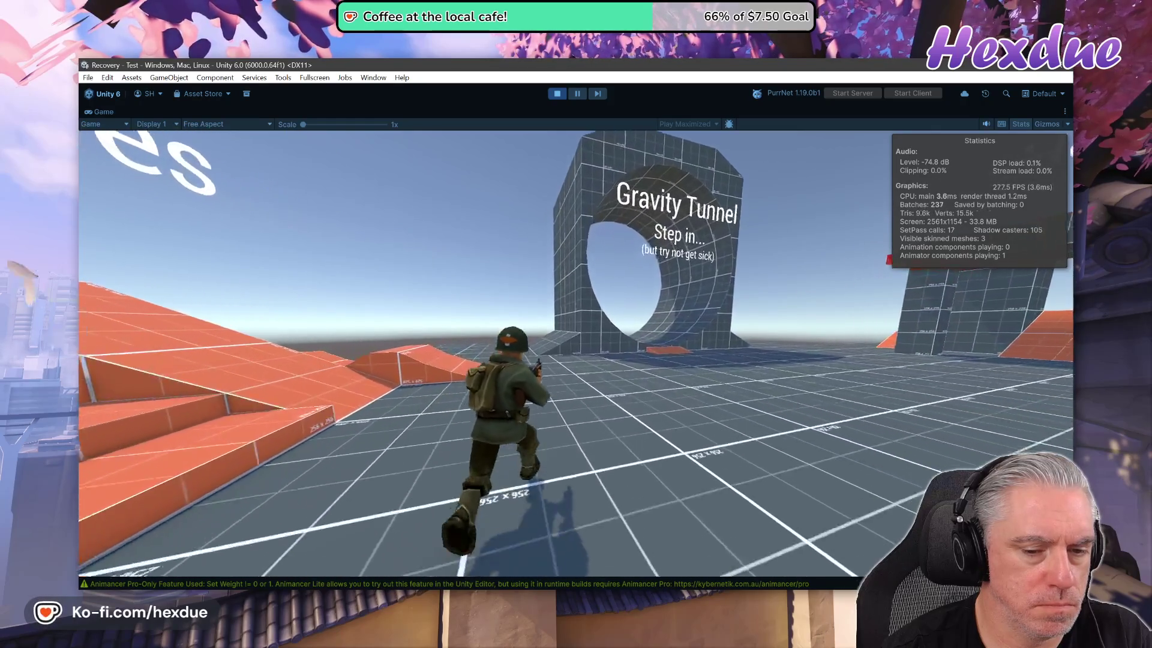
key(w)
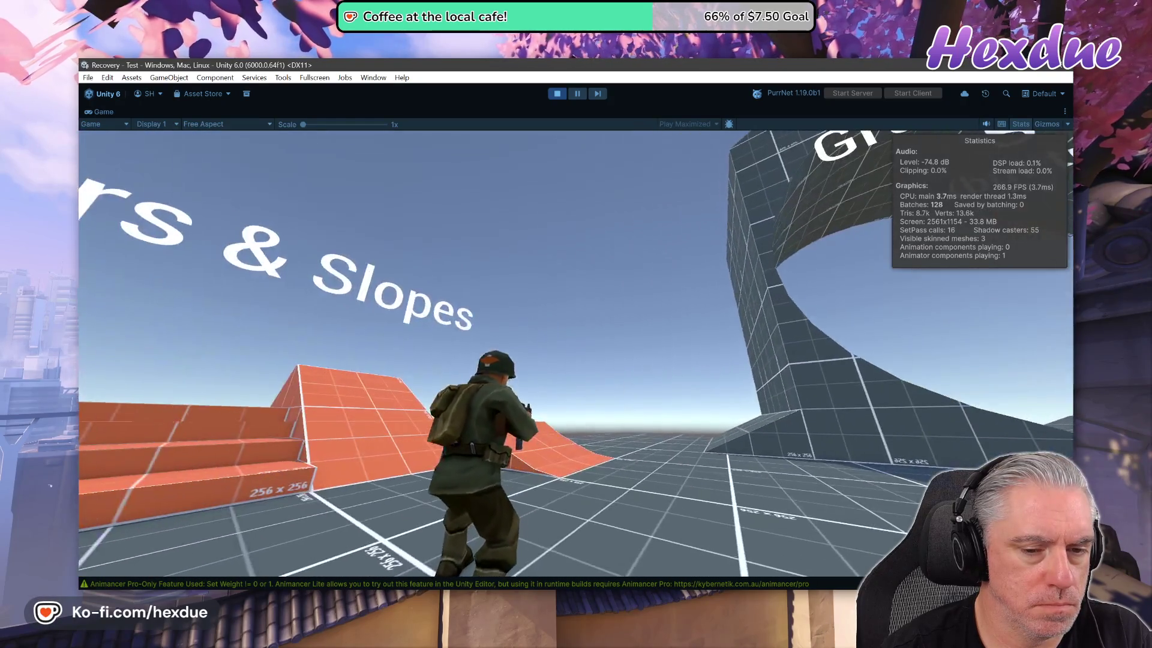
key(w)
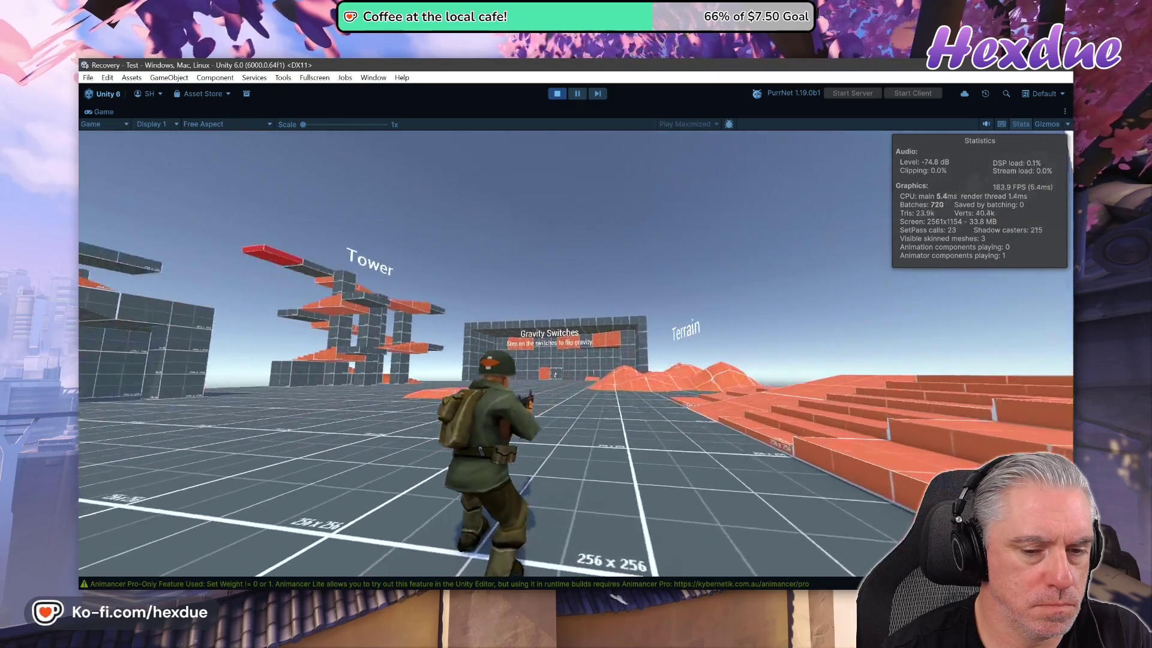
key(w)
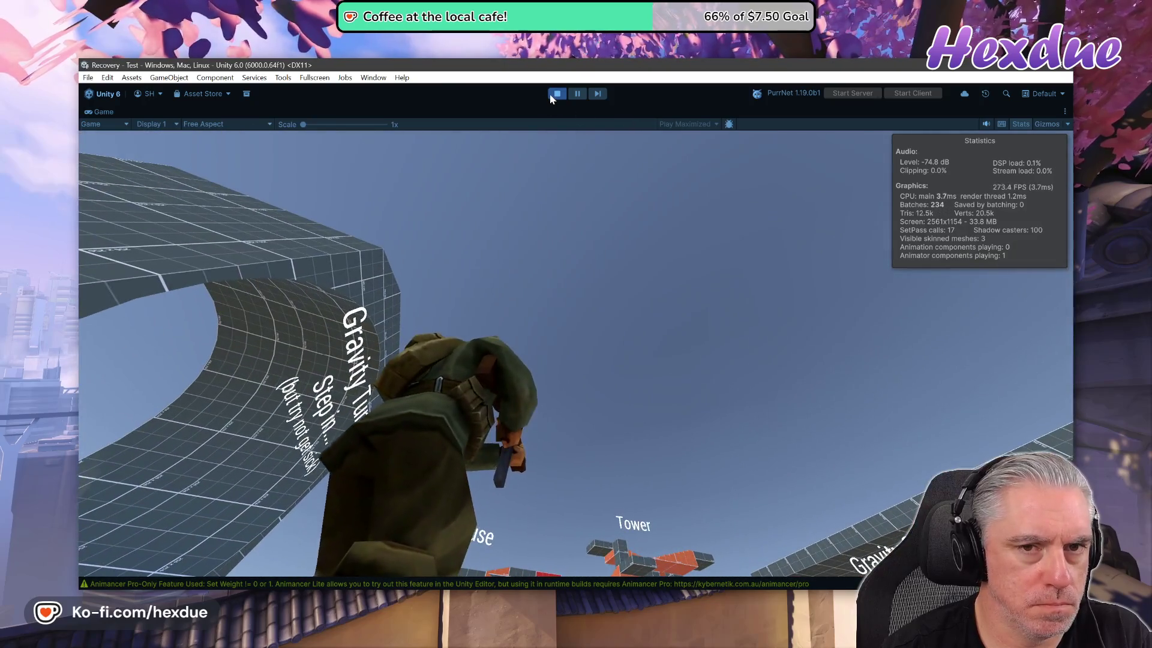
click(557, 94)
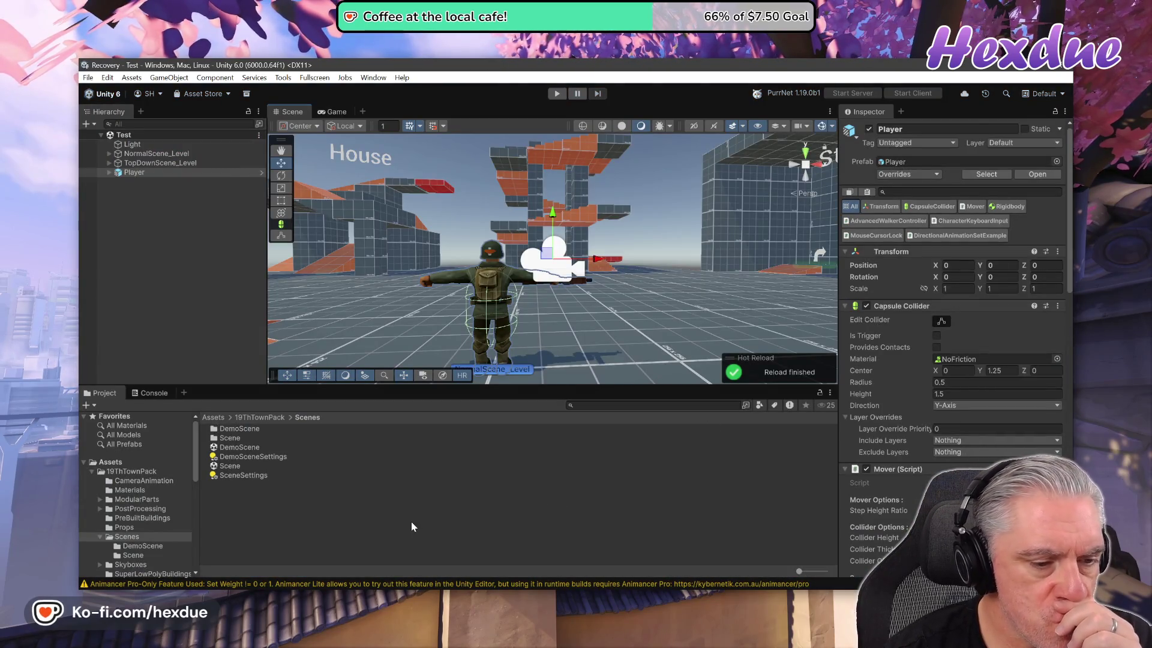
- Delete the 19ThTownPack folder, open _Scripts and switch to Visual Studio Code
click(123, 473)
key(Delete)
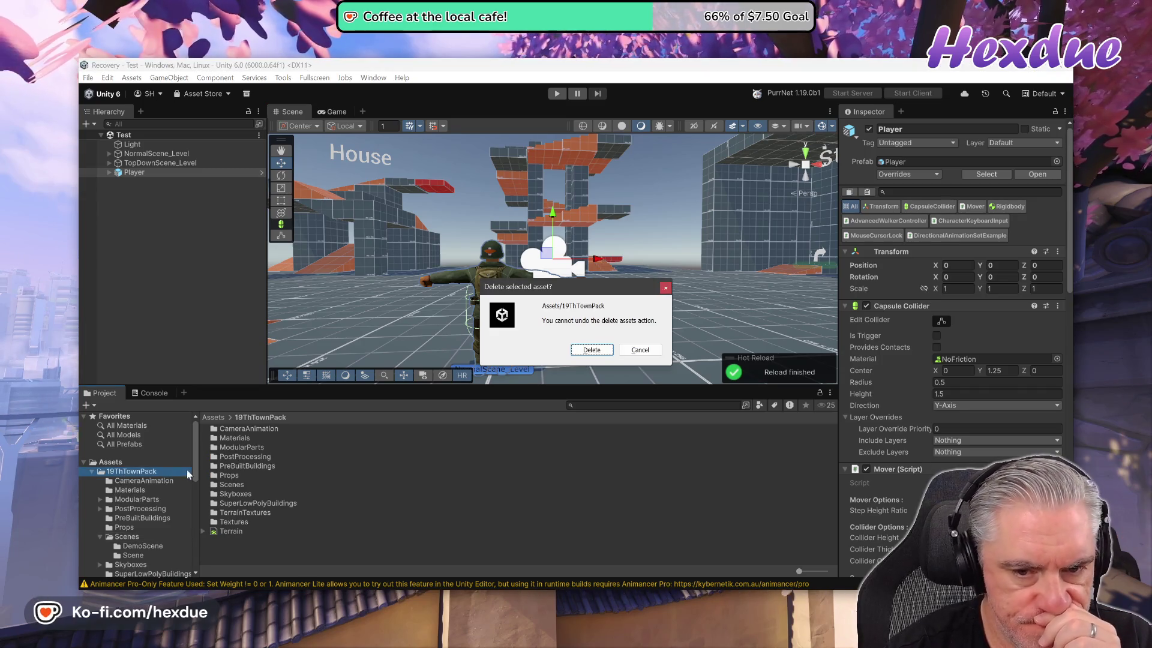
click(592, 349)
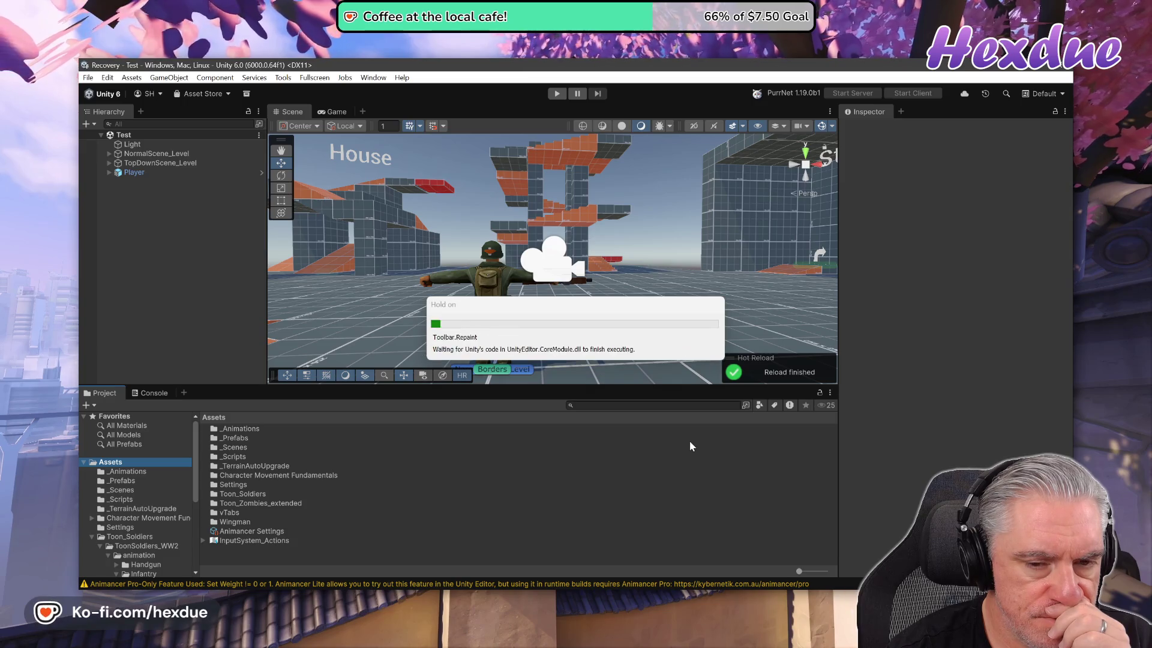
double_click(234, 456)
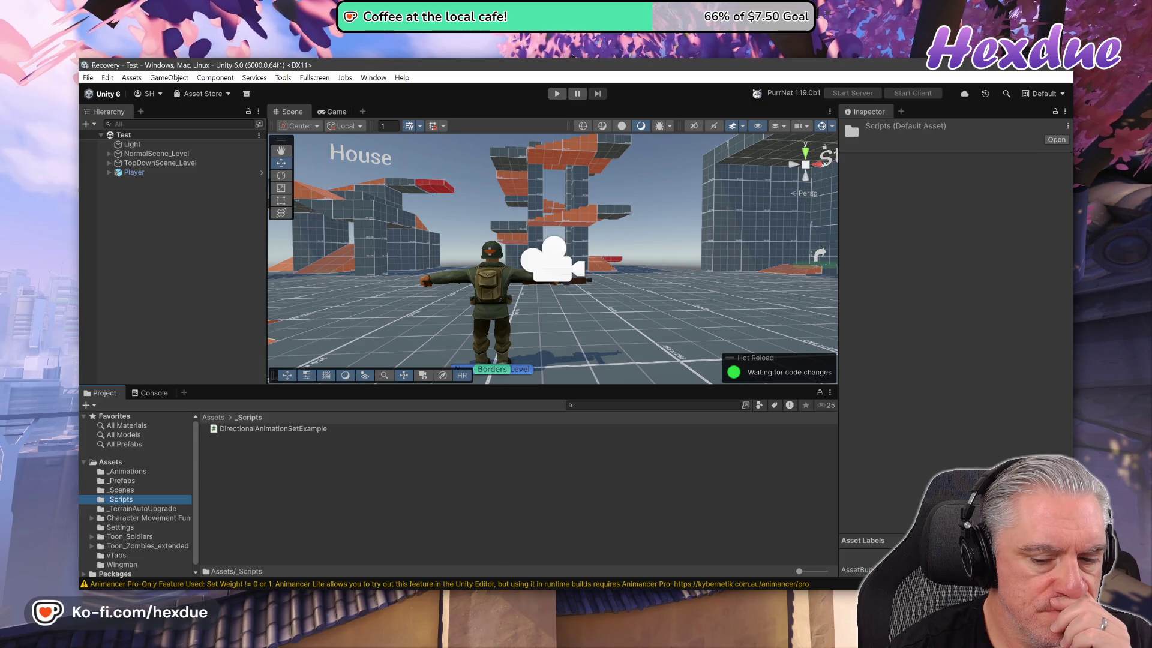
click(537, 588)
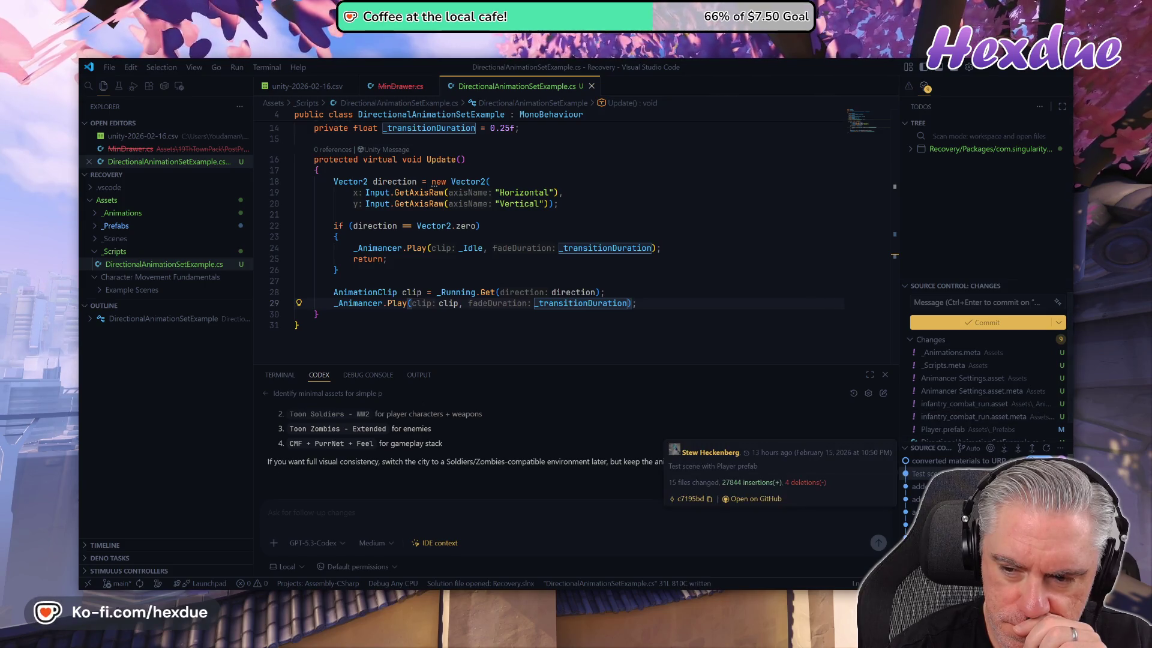
- Open Animancer Settings.asset from Source Control, close MinDrawer.cs and show the terminal
mouse_move(985, 417)
scroll(985, 417, down, 1)
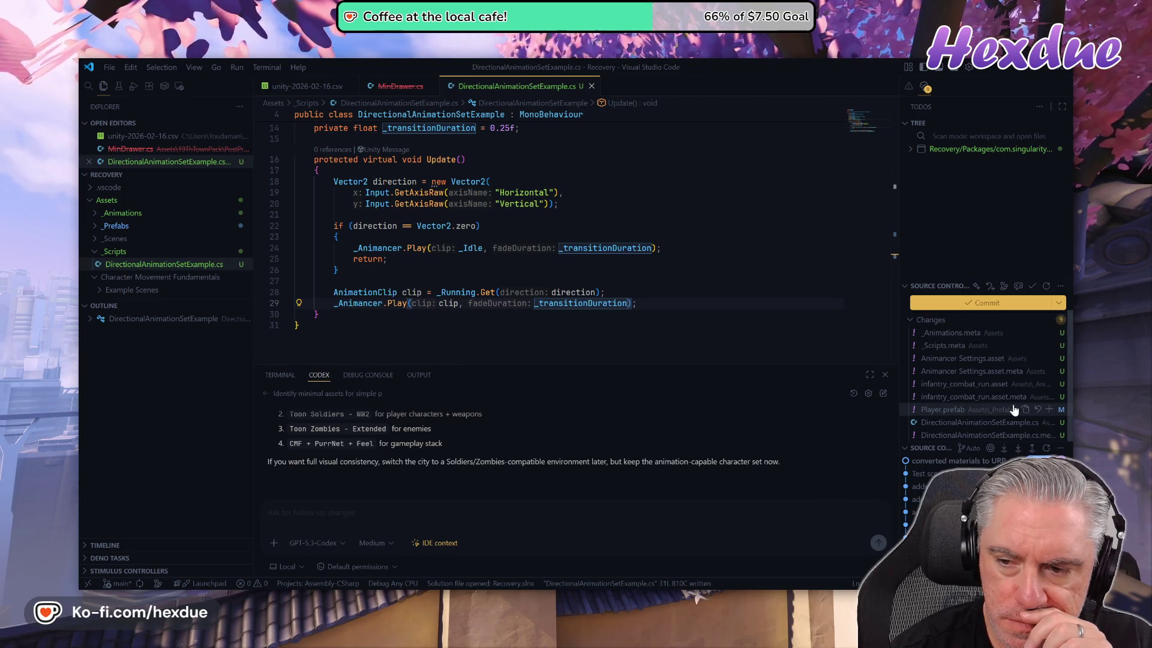
mouse_move(960, 461)
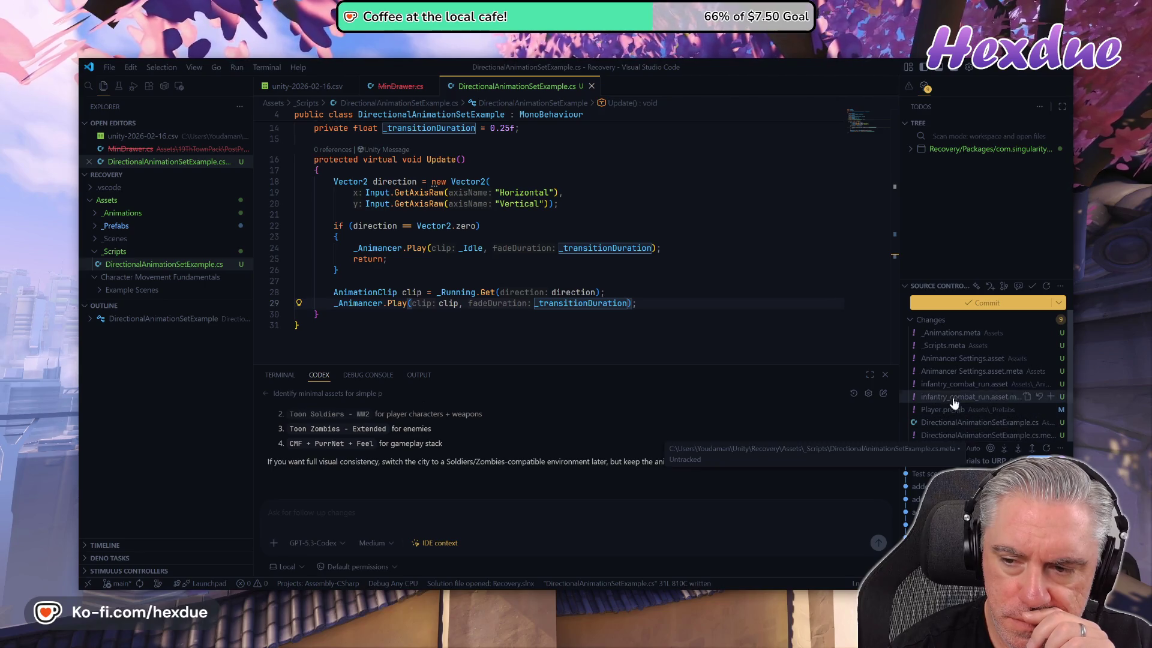
click(946, 362)
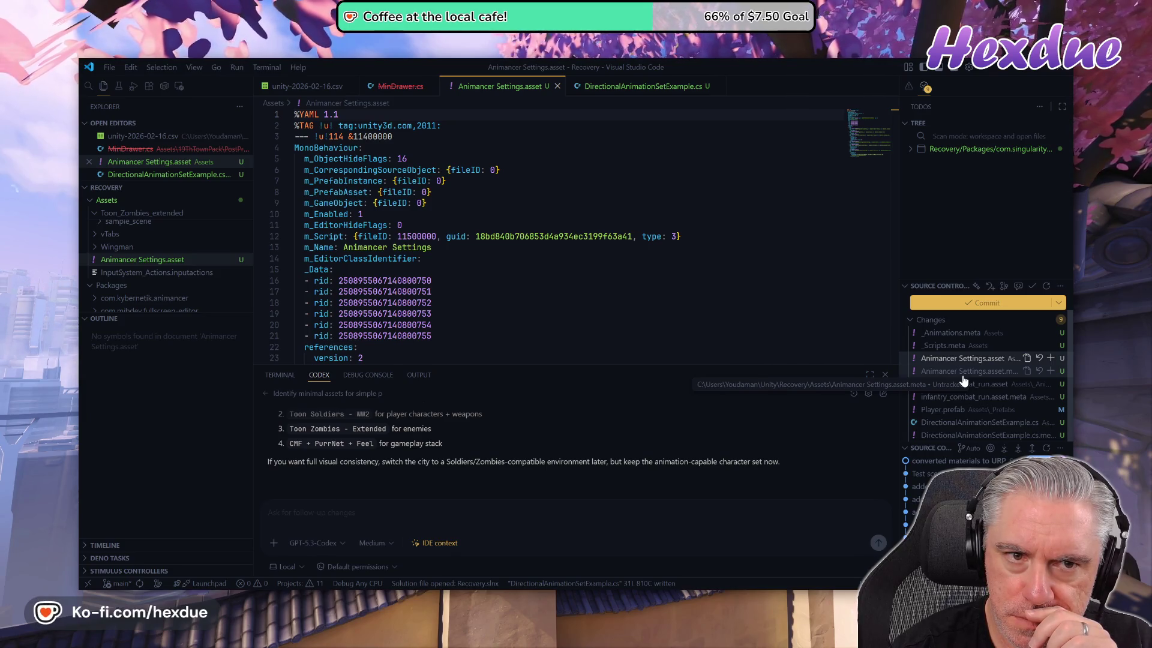
click(430, 87)
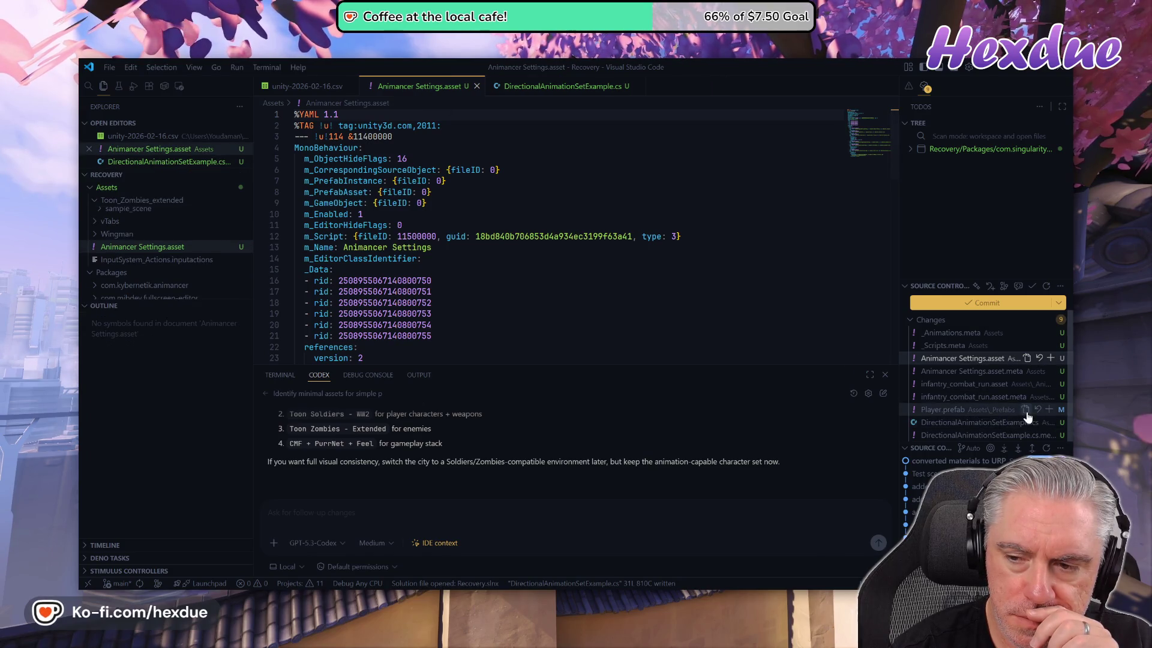
click(280, 374)
text(git st)
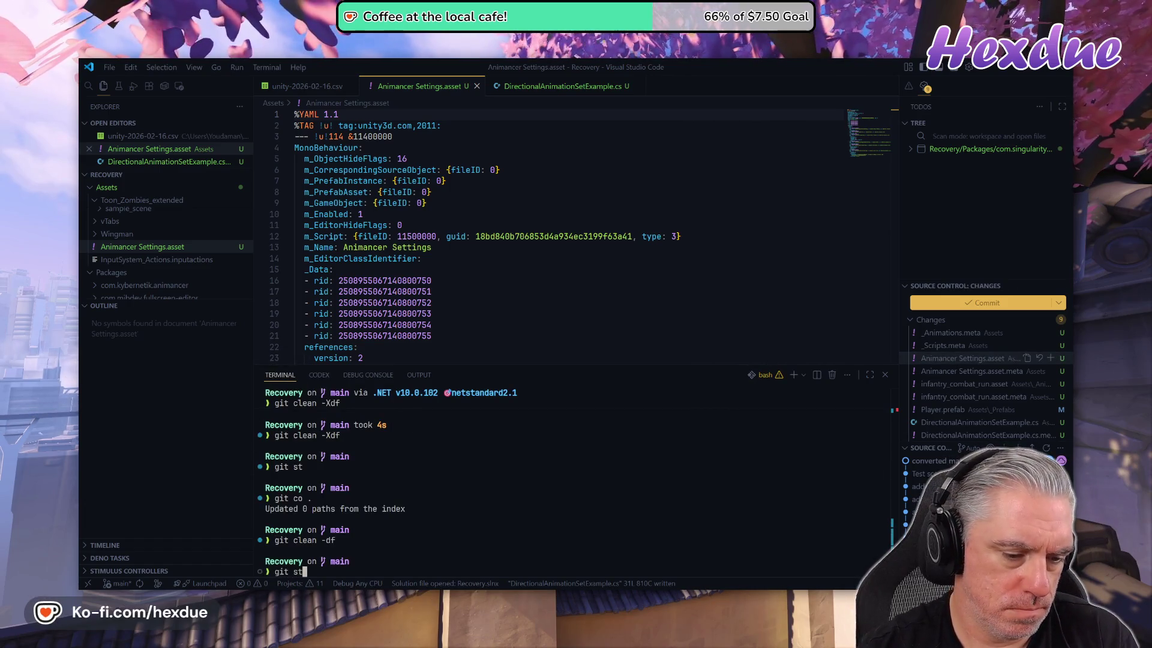
- Run git st, then page through the git diff of Player.prefab
key(Return)
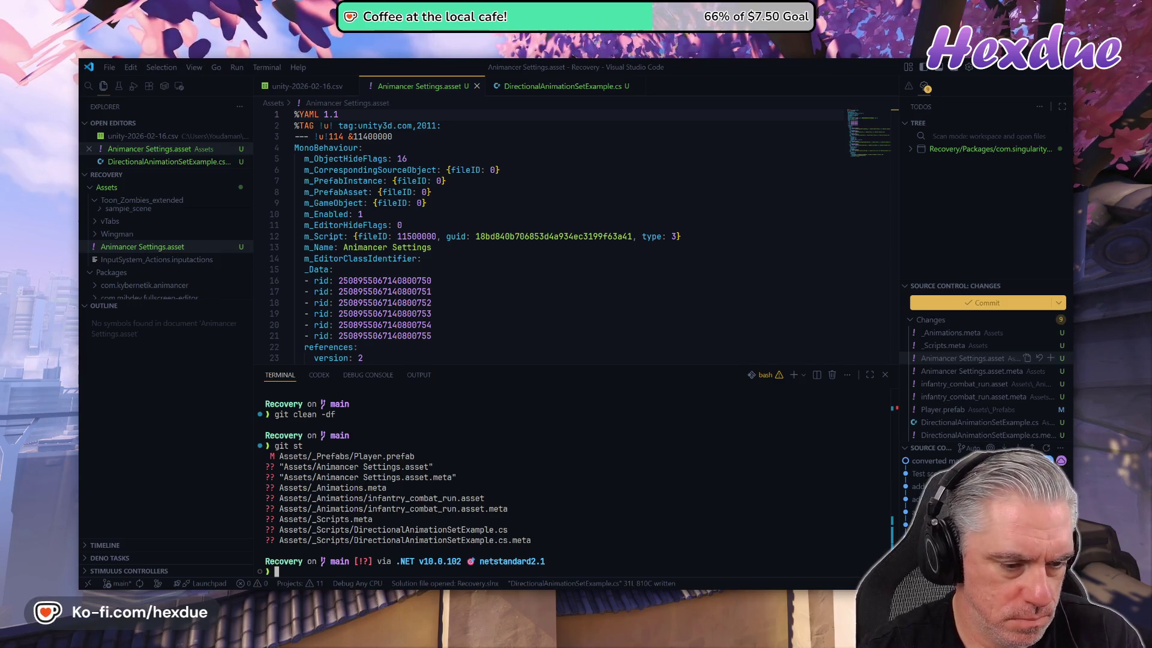
text(git diff)
key(Return)
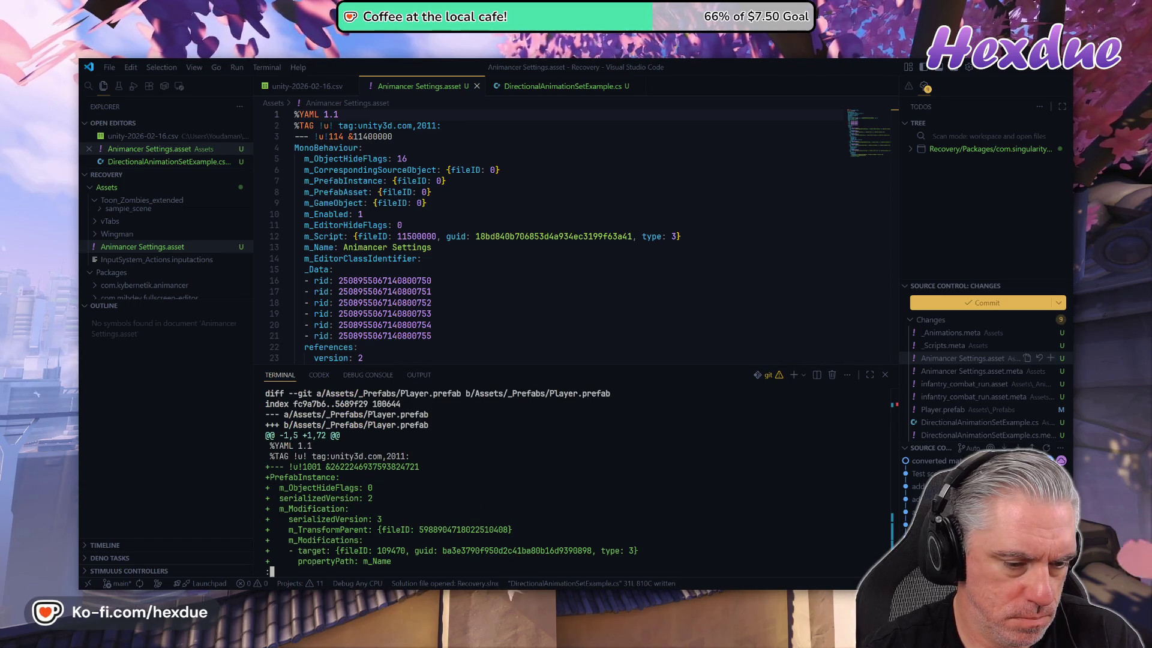
key(space)
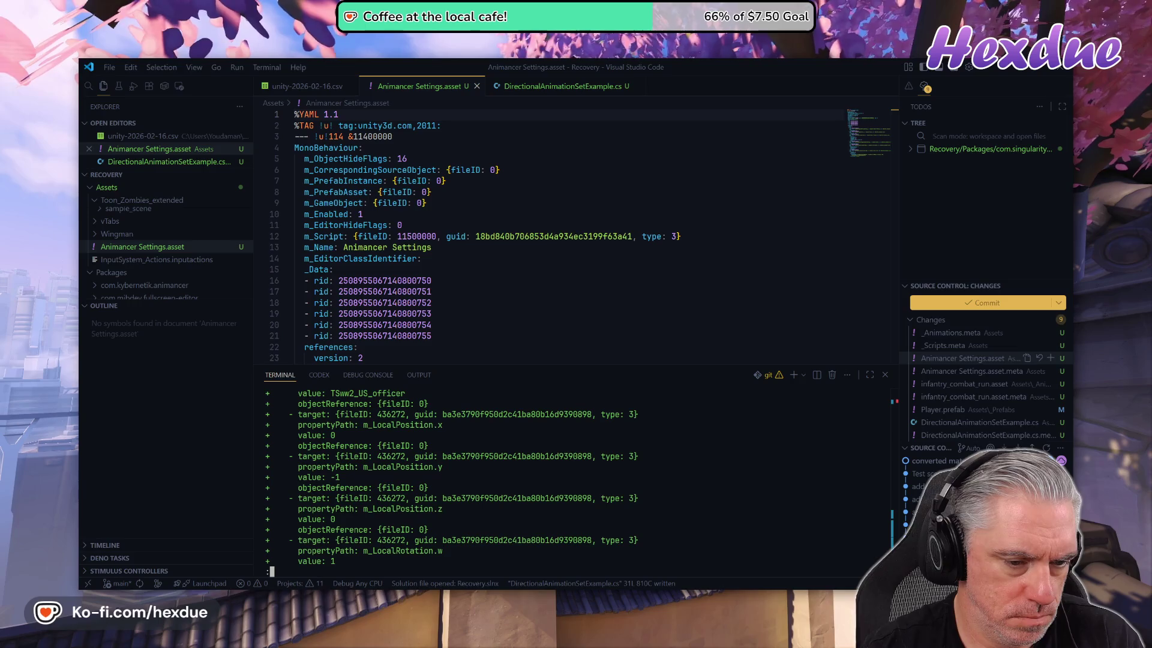
key(space)
key(space)
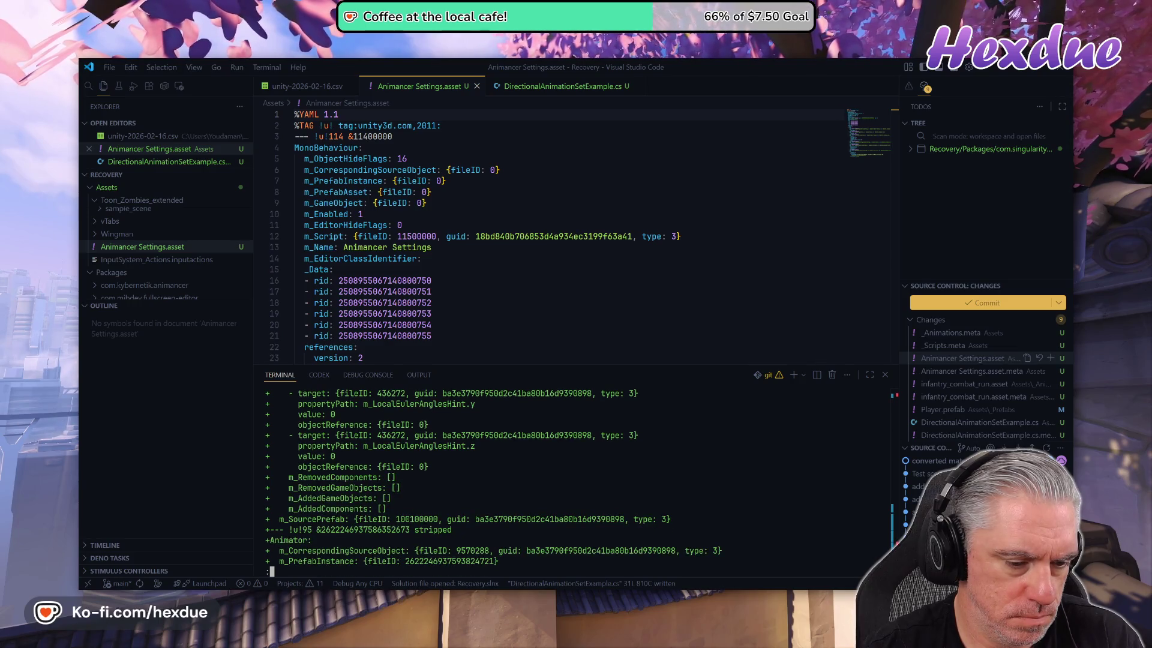
key(space)
key(space)
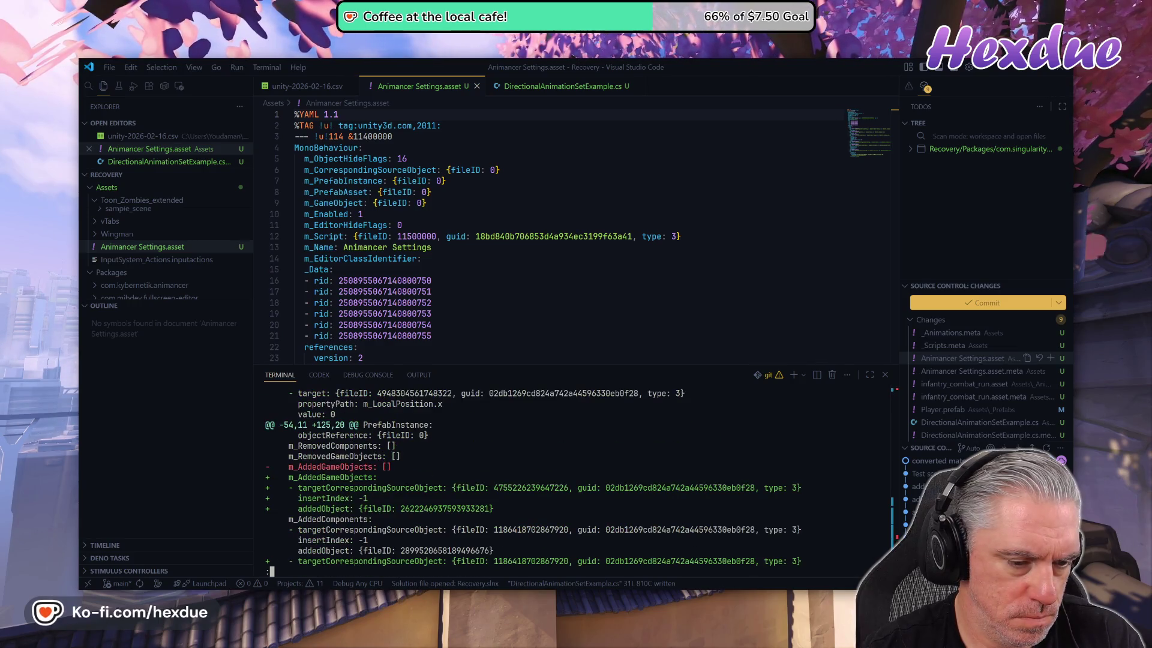
key(space)
key(space)
key(space)
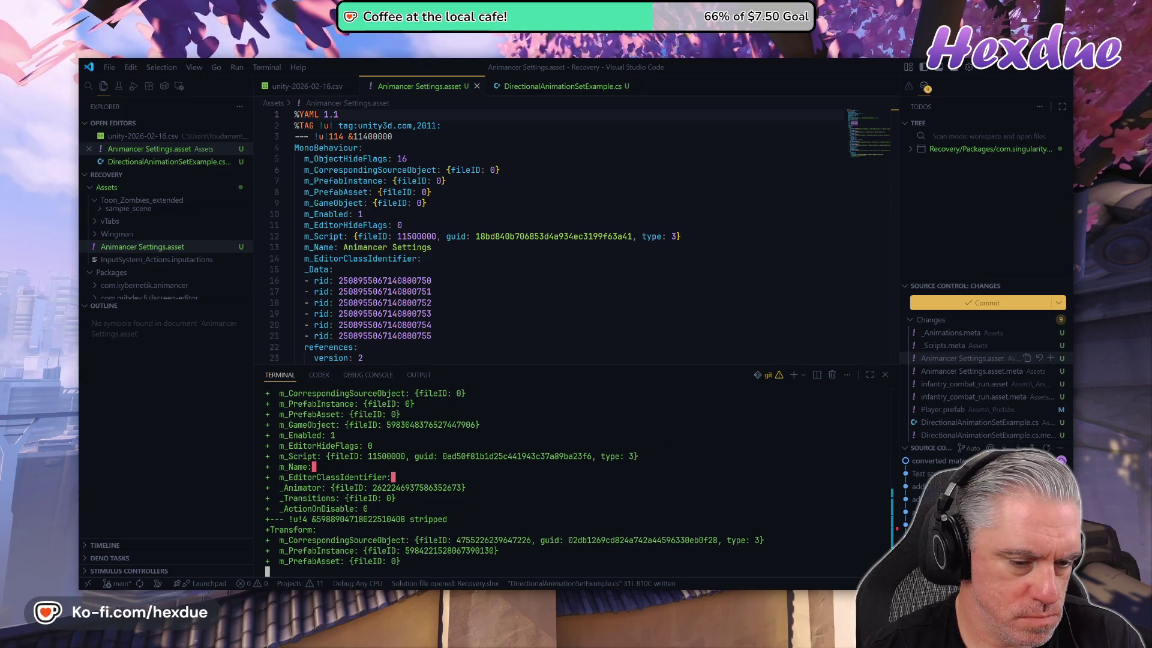
- Quit the diff pager and run git st again
text(q)
text(t s)
key(Return)
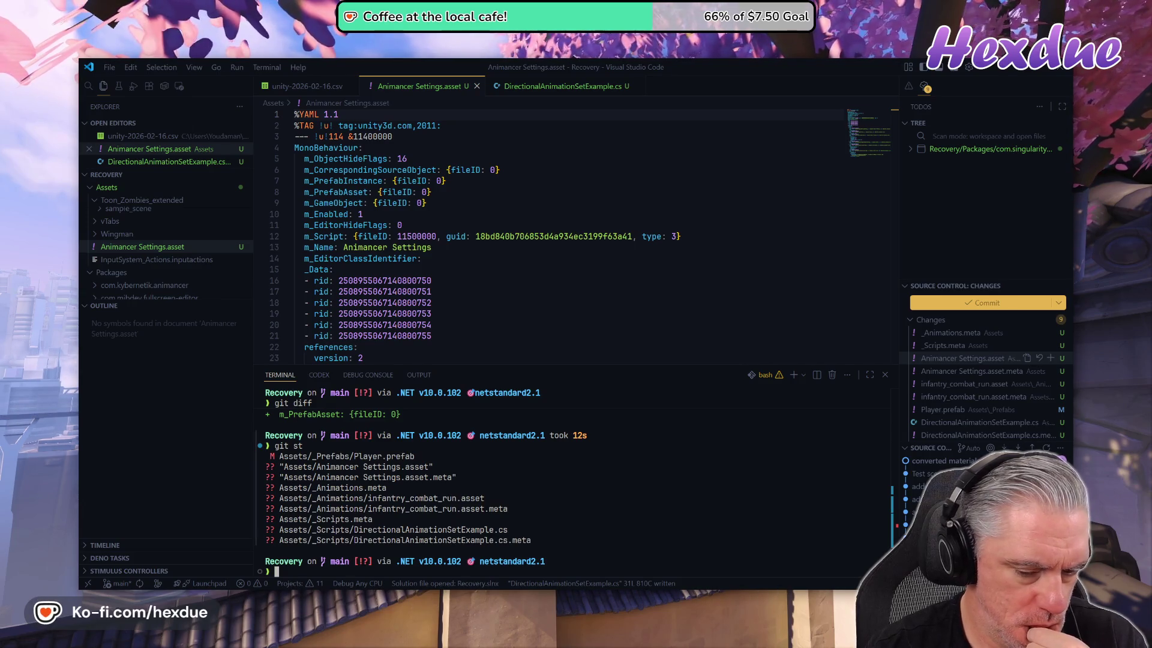
mouse_move(564, 588)
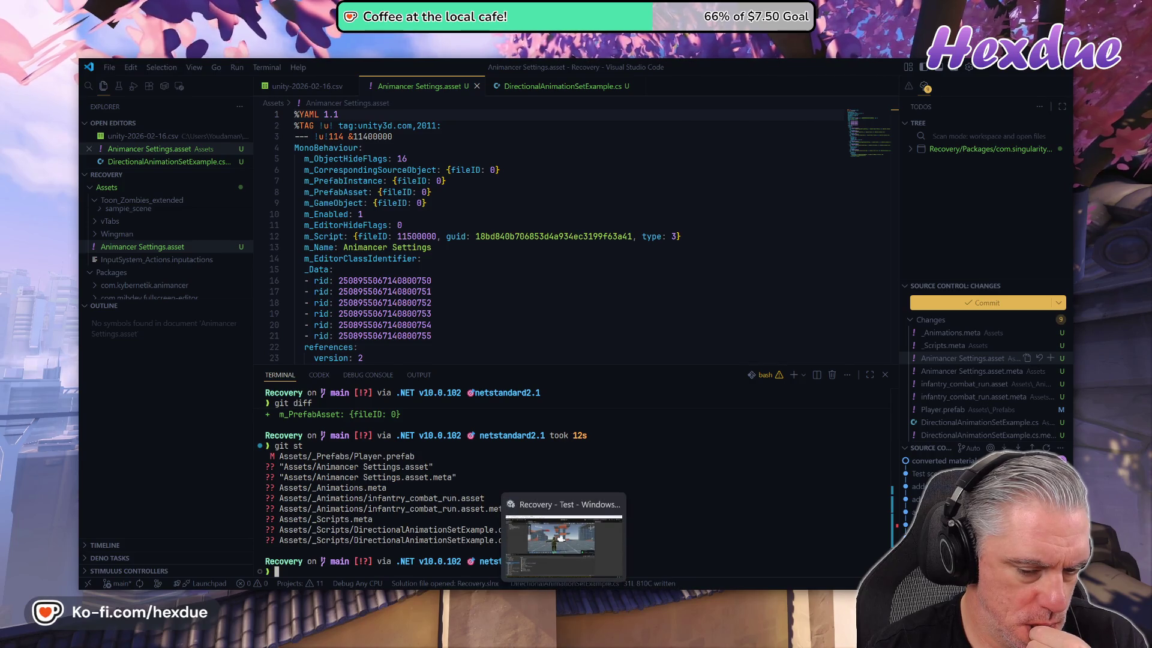
click(566, 564)
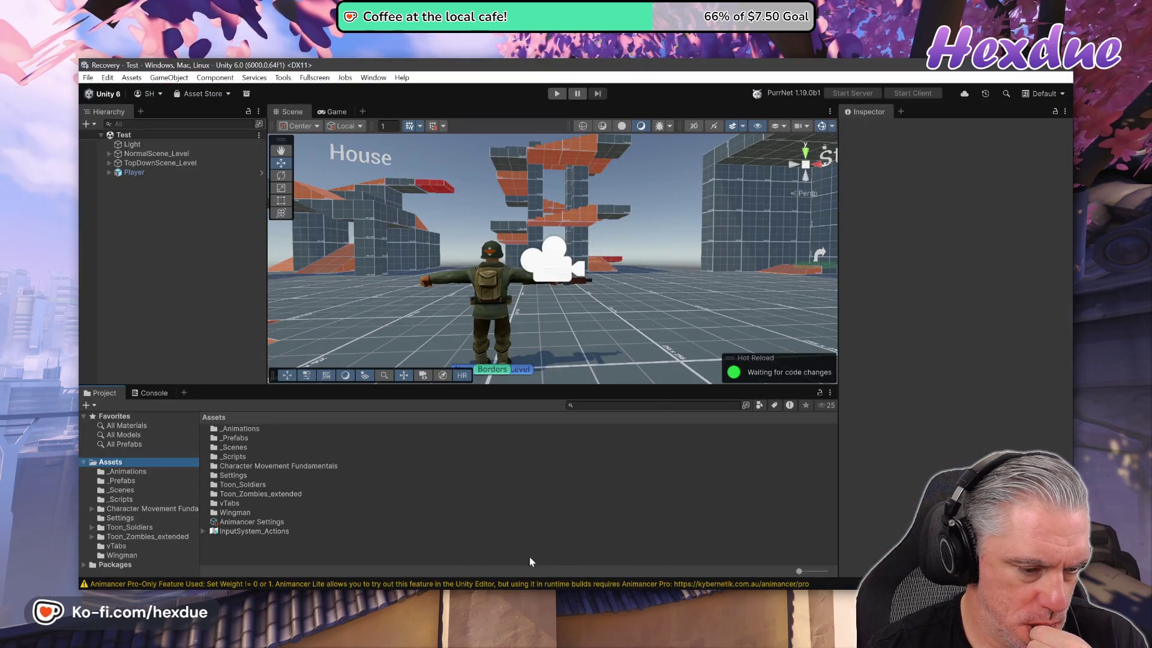
click(244, 522)
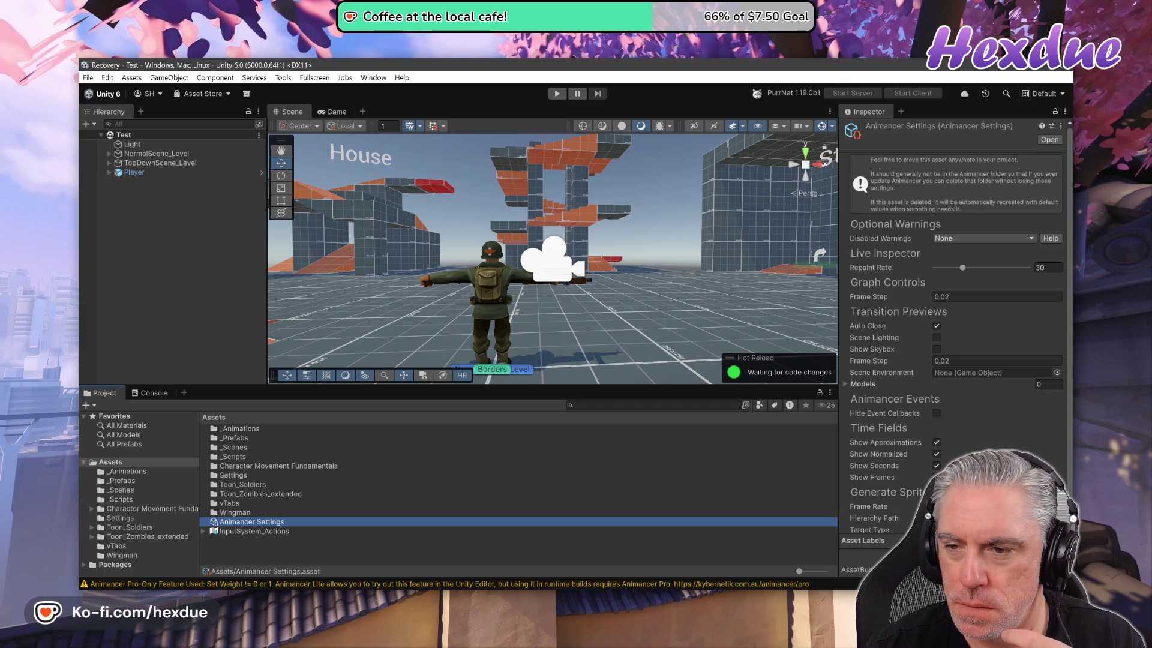
scroll(954, 336, down, 1)
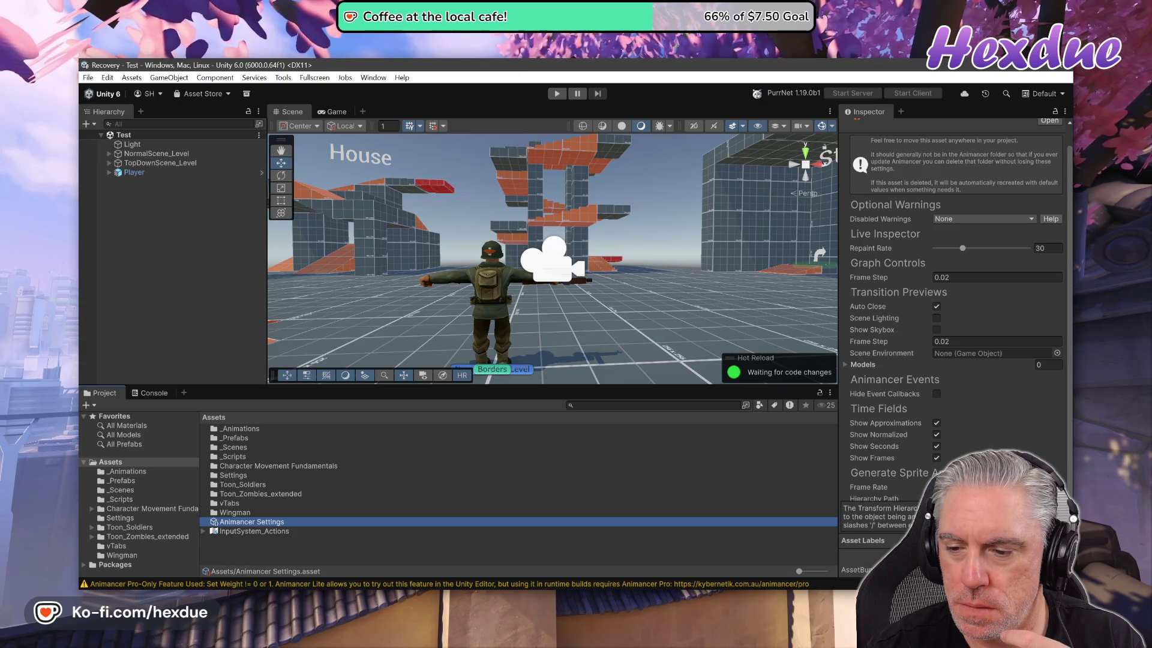
click(261, 533)
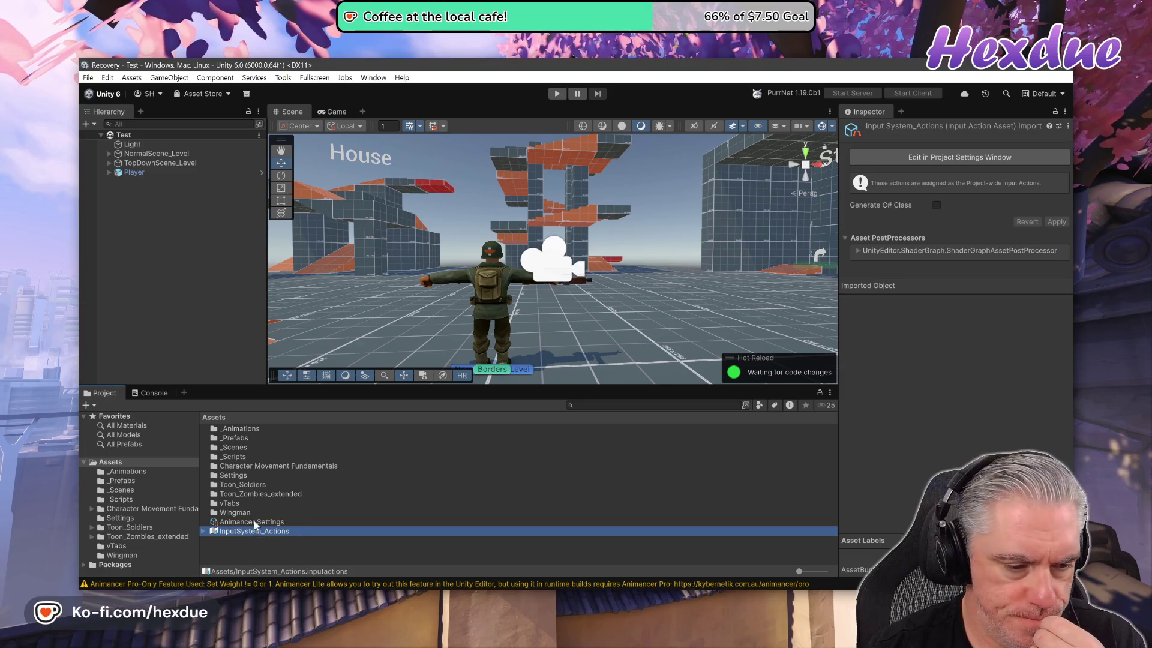
click(255, 523)
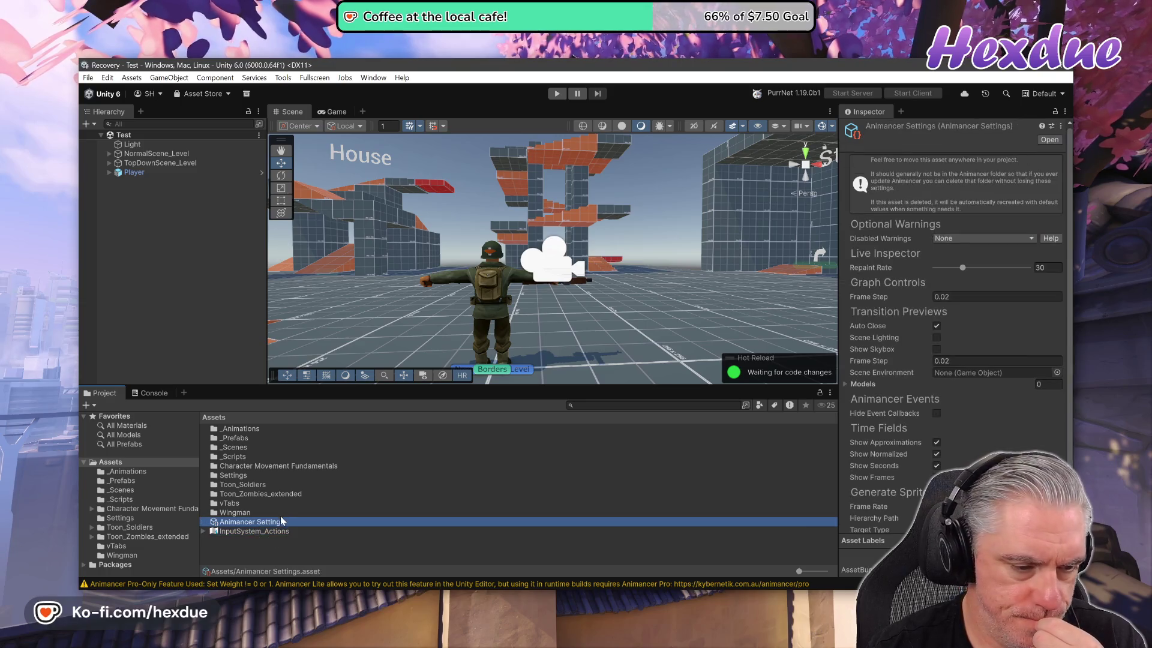
click(233, 447)
click(240, 427)
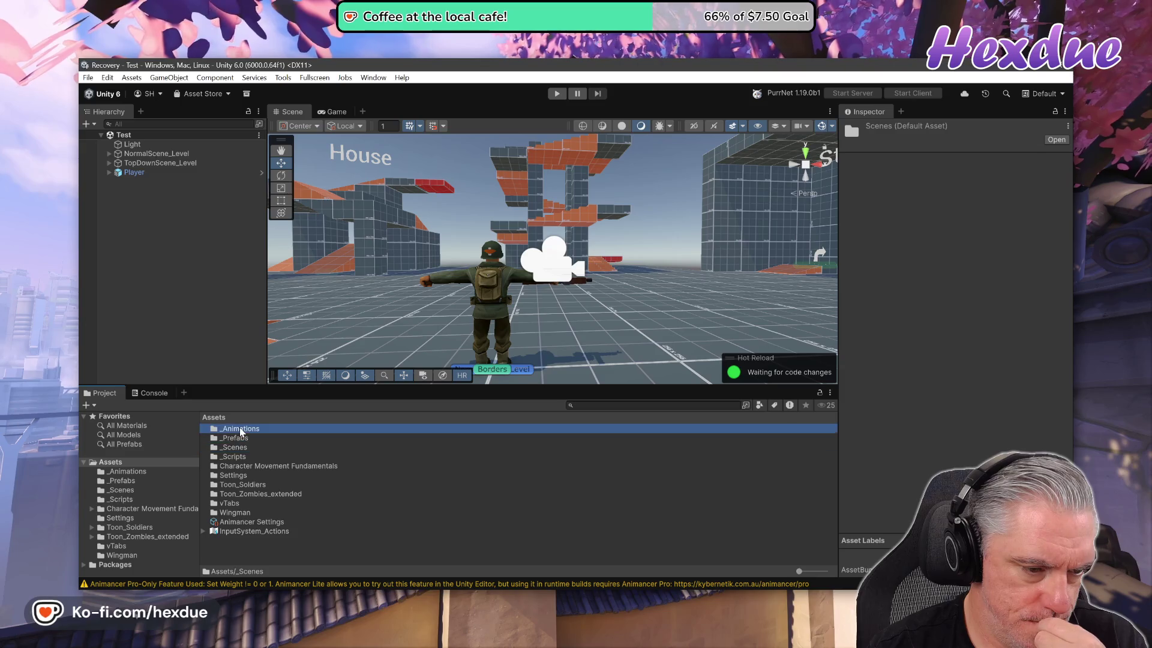
click(233, 438)
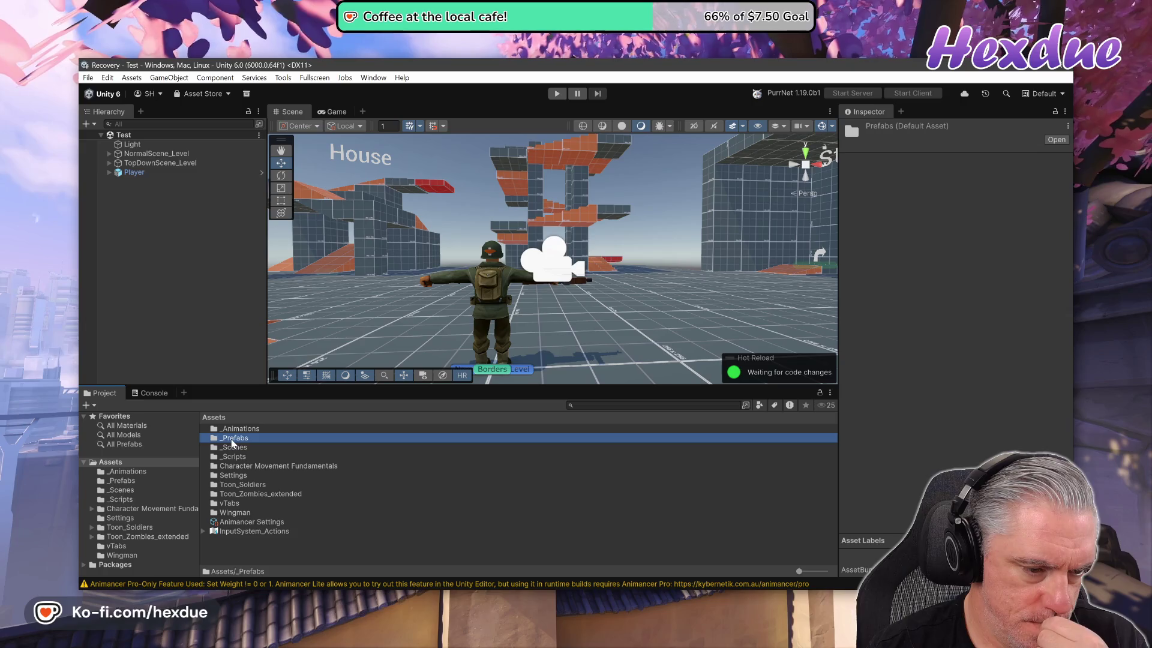
double_click(237, 431)
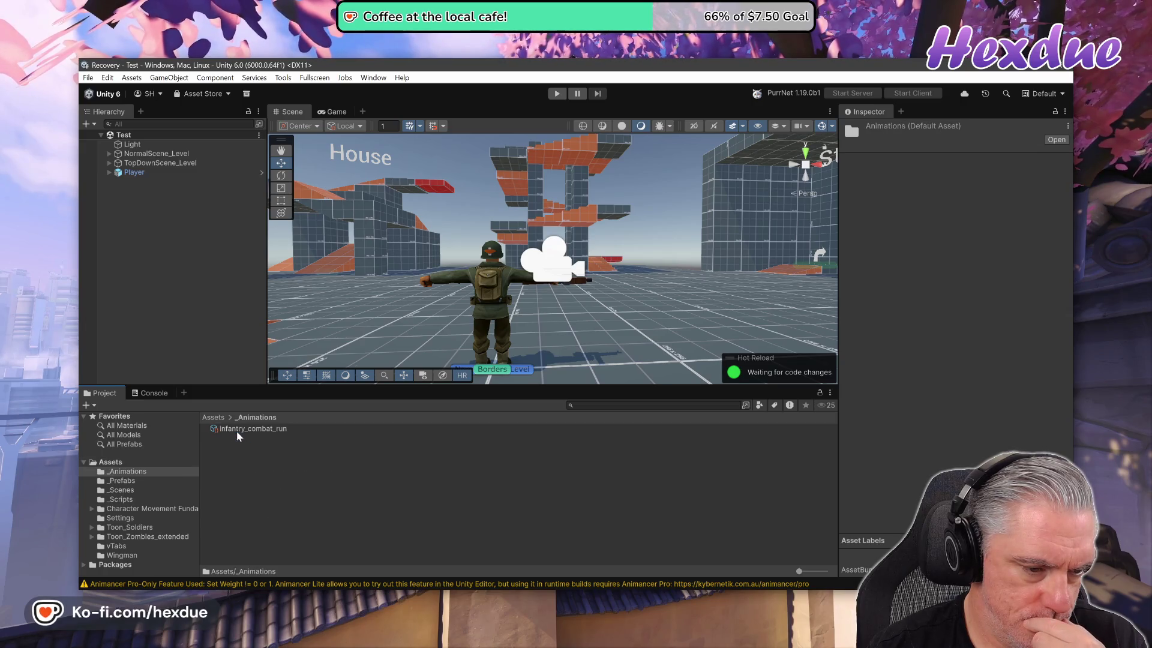
click(233, 436)
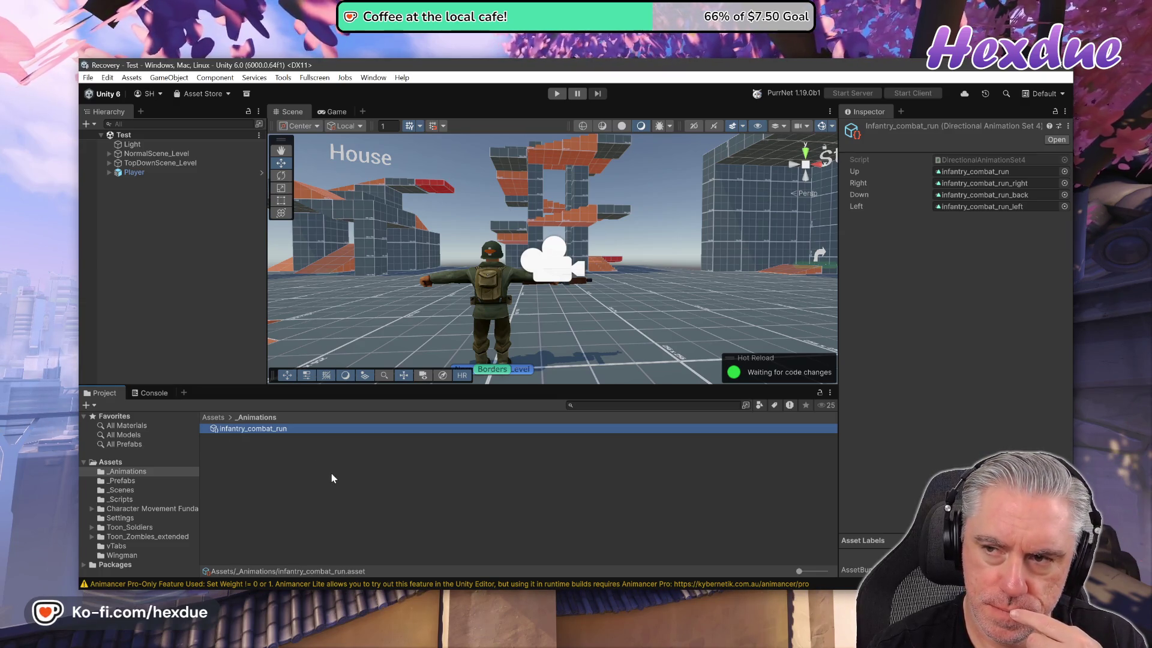
click(126, 482)
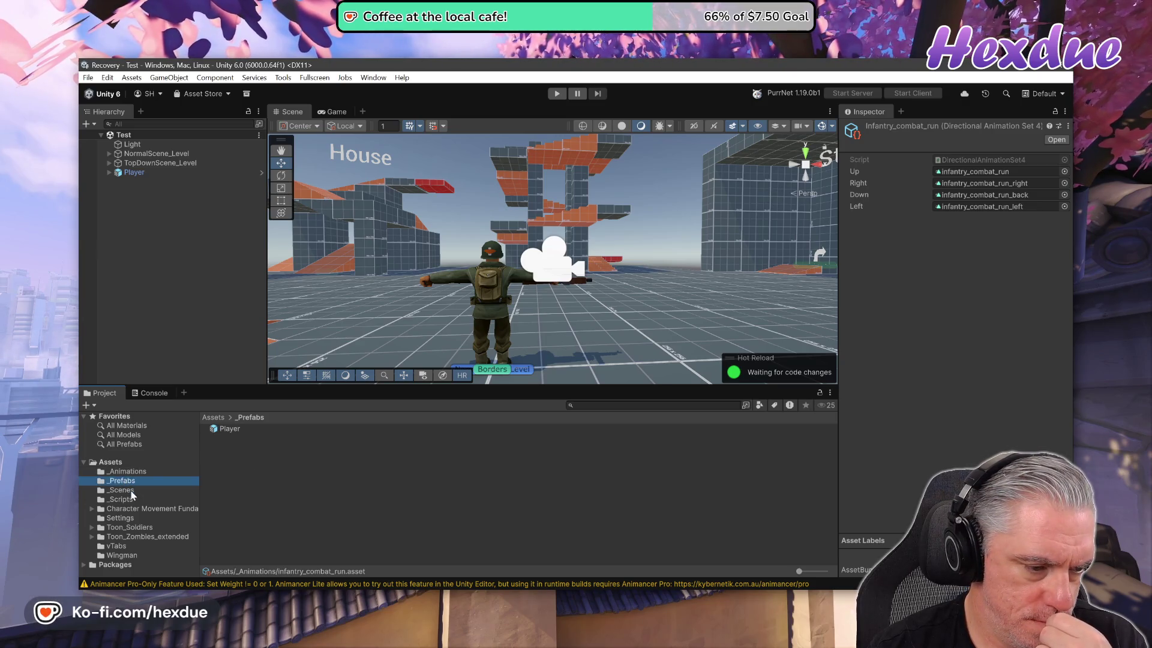
click(132, 491)
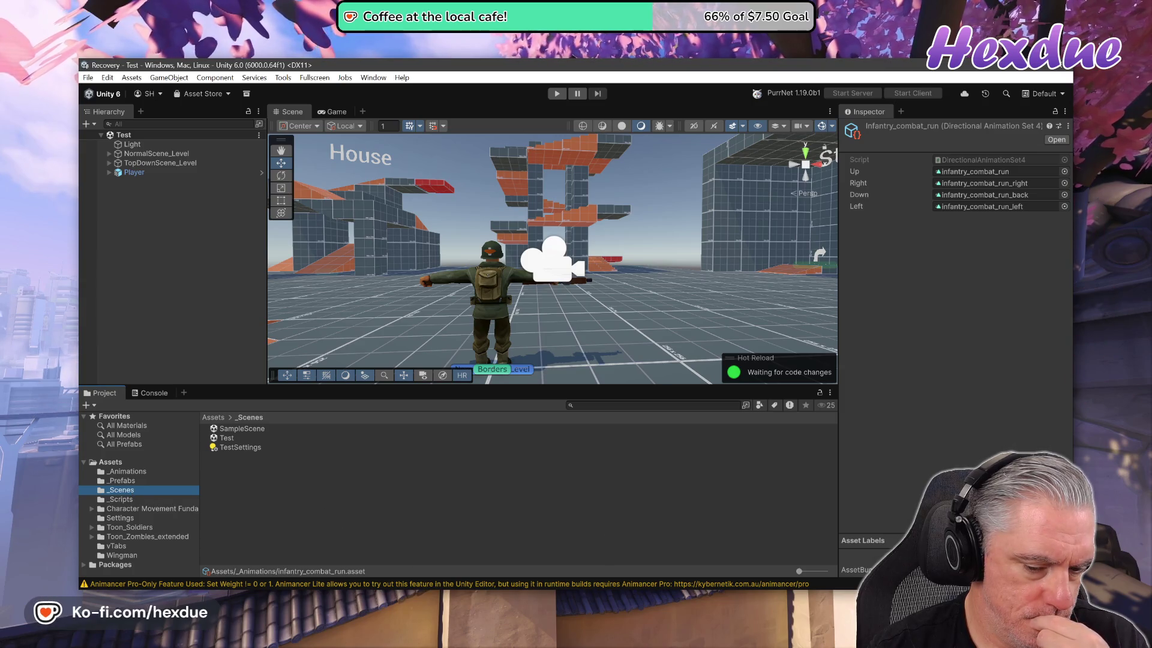
mouse_move(537, 586)
click(538, 543)
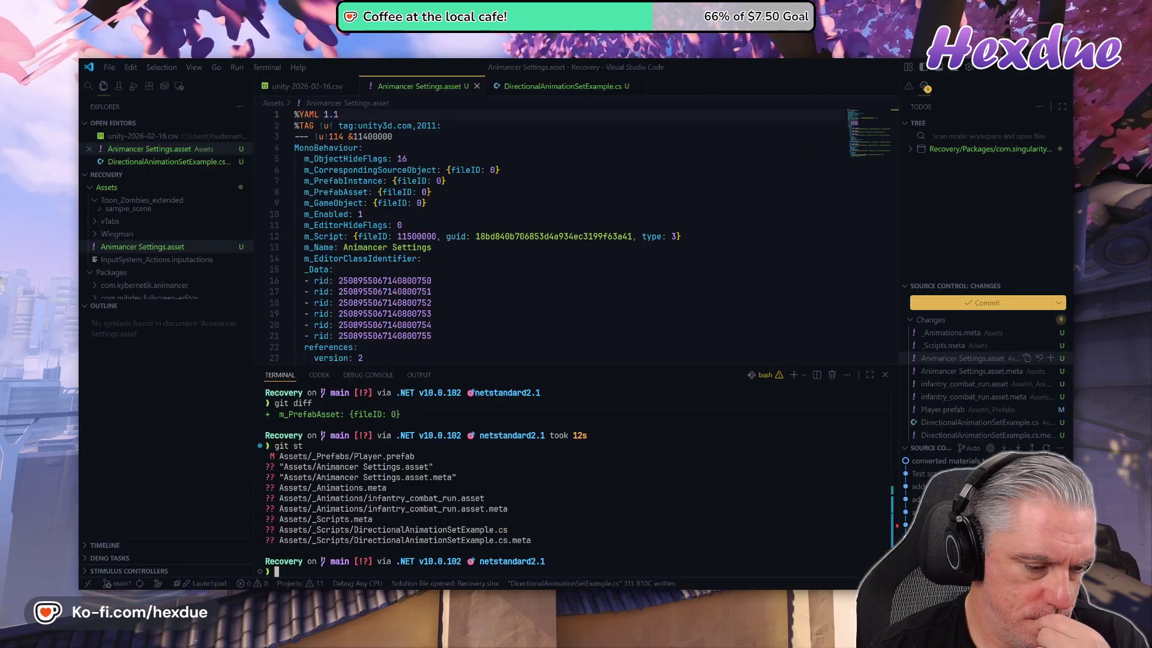
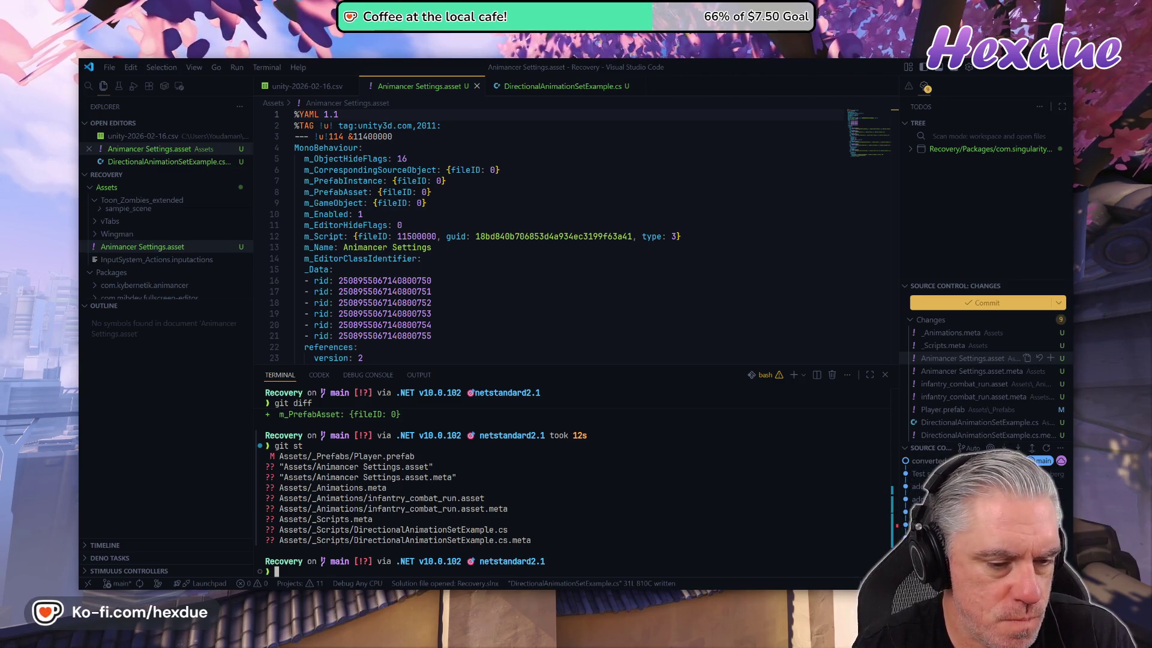
- Create and switch to a new git branch 'officer' with git co -b, then stage all changed files
text(git co -b)
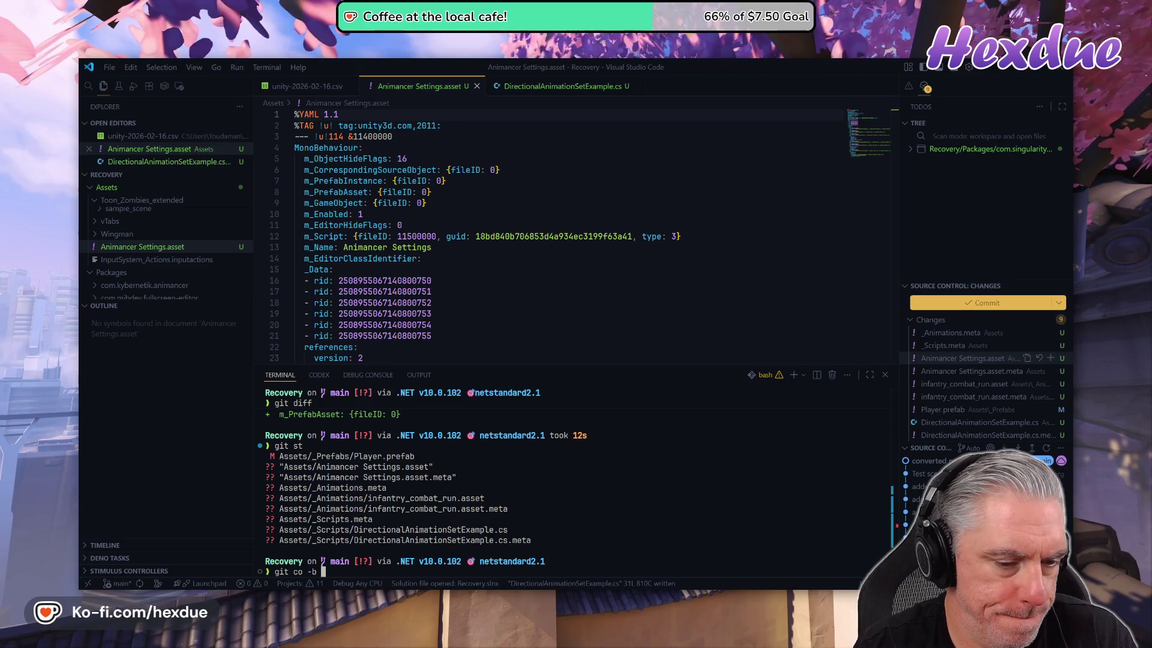
text(officer)
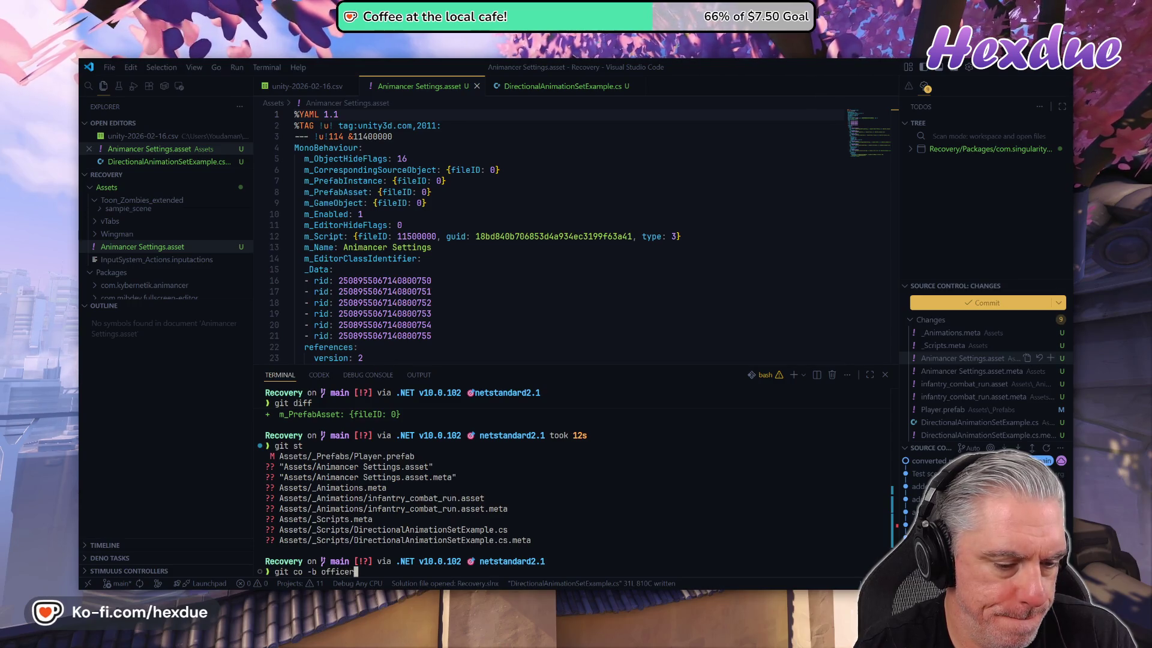
key(Return)
text(git add .)
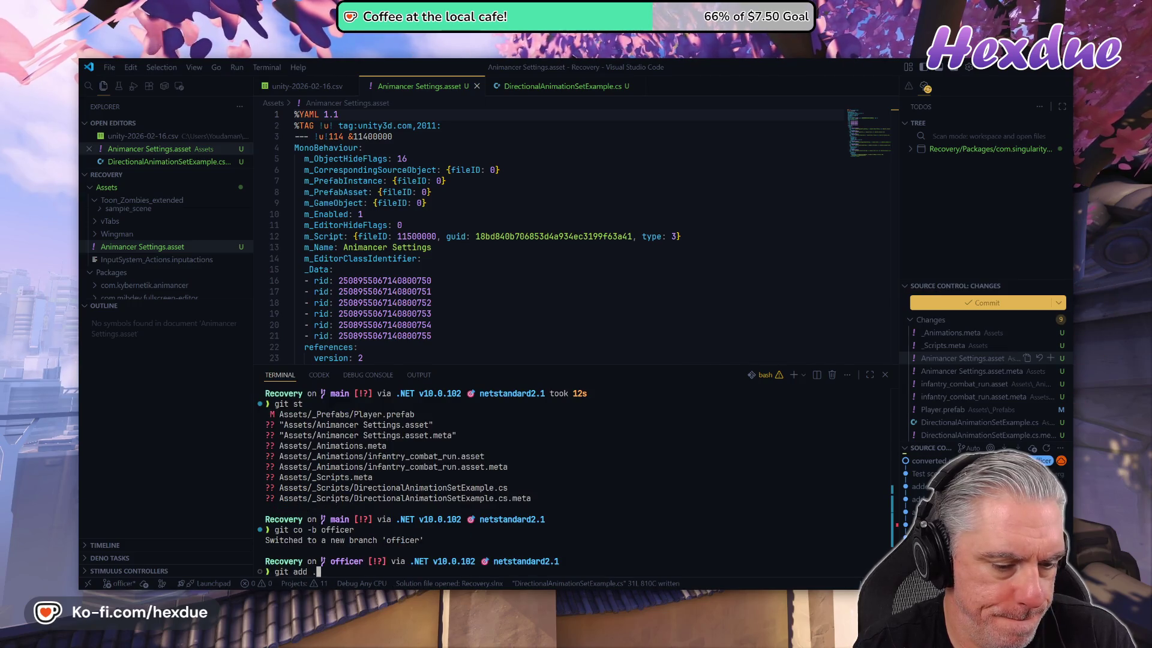
key(Return)
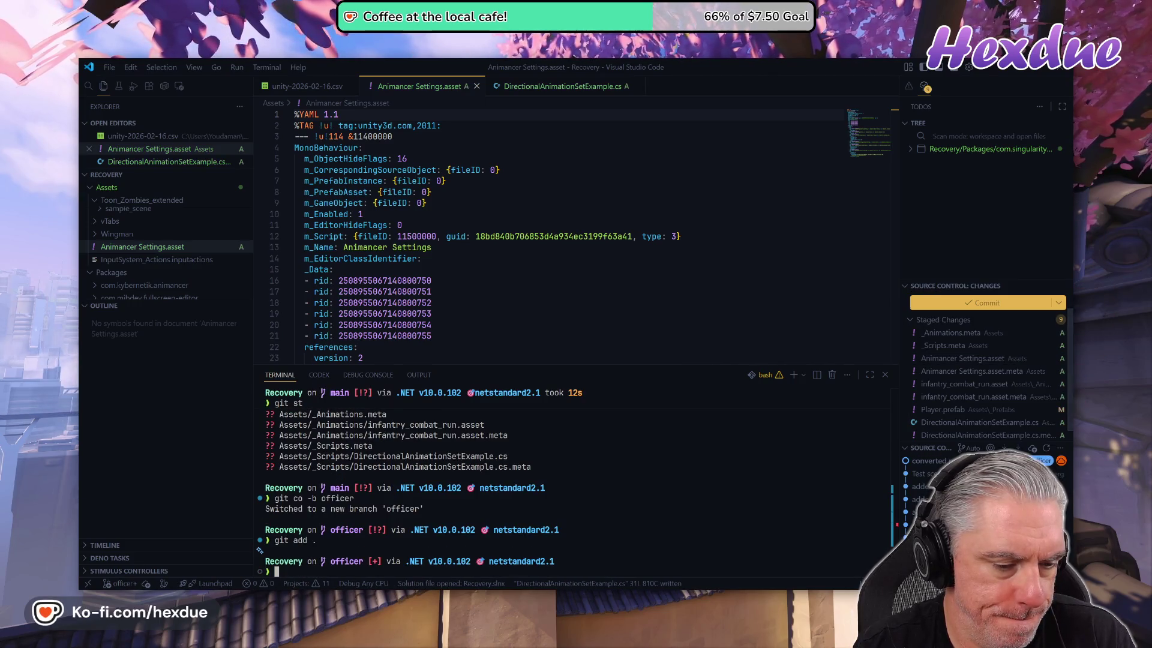
- Draft the git cam message 'officer prefab player model + run directional animation set'
text(git cam ')
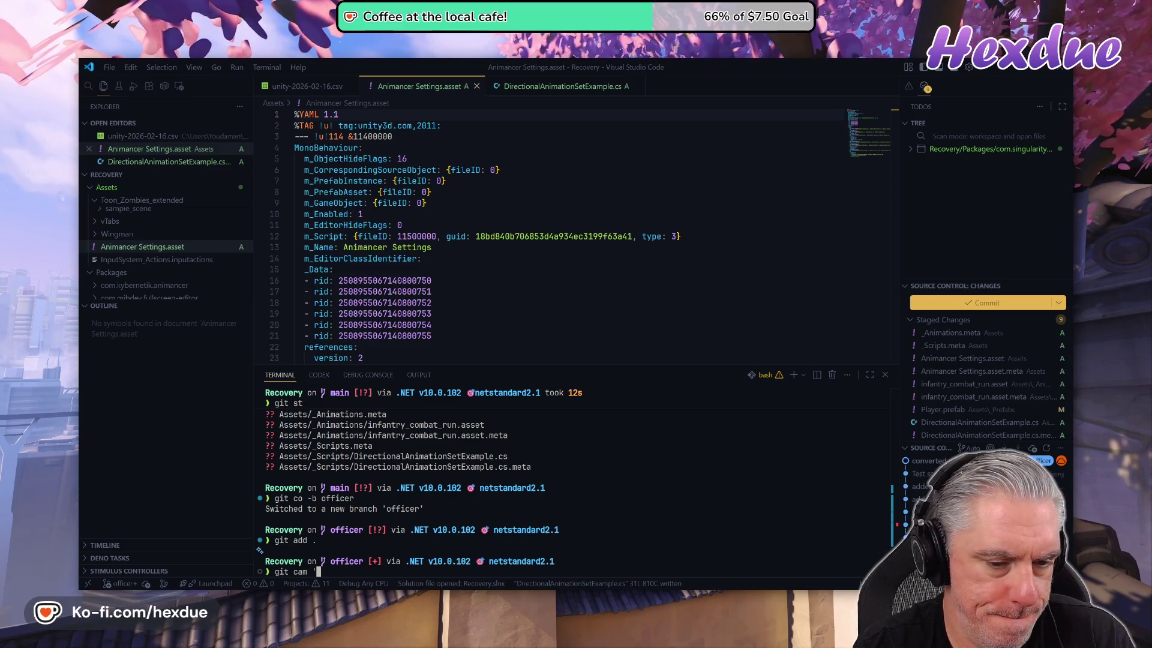
text(added )
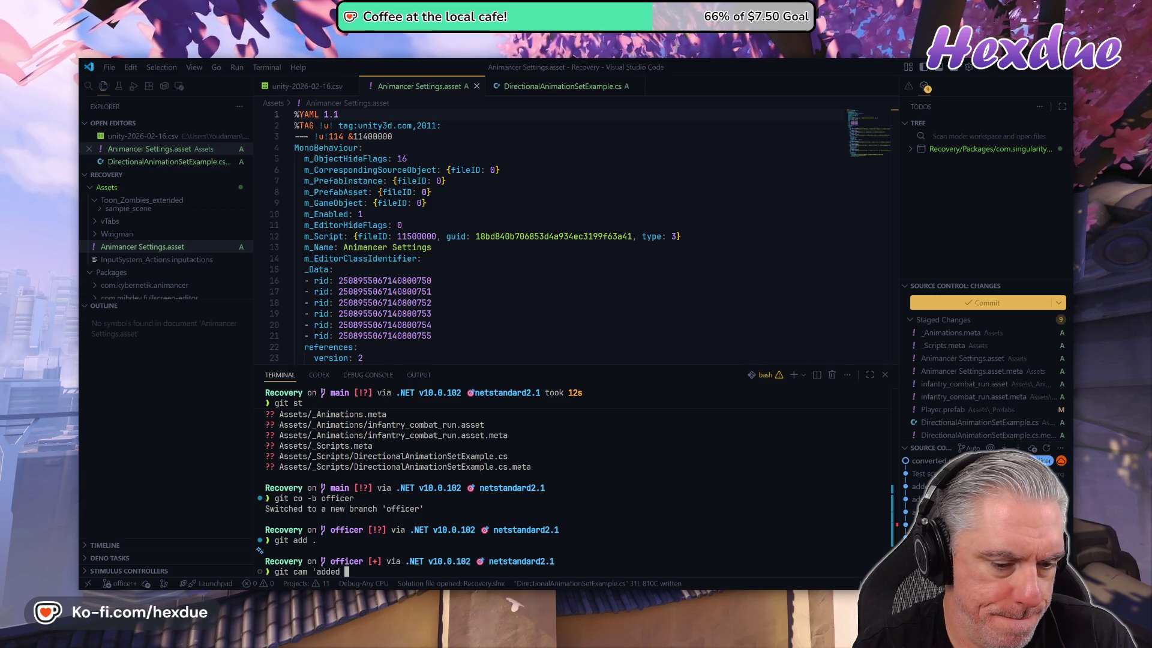
text(officer )
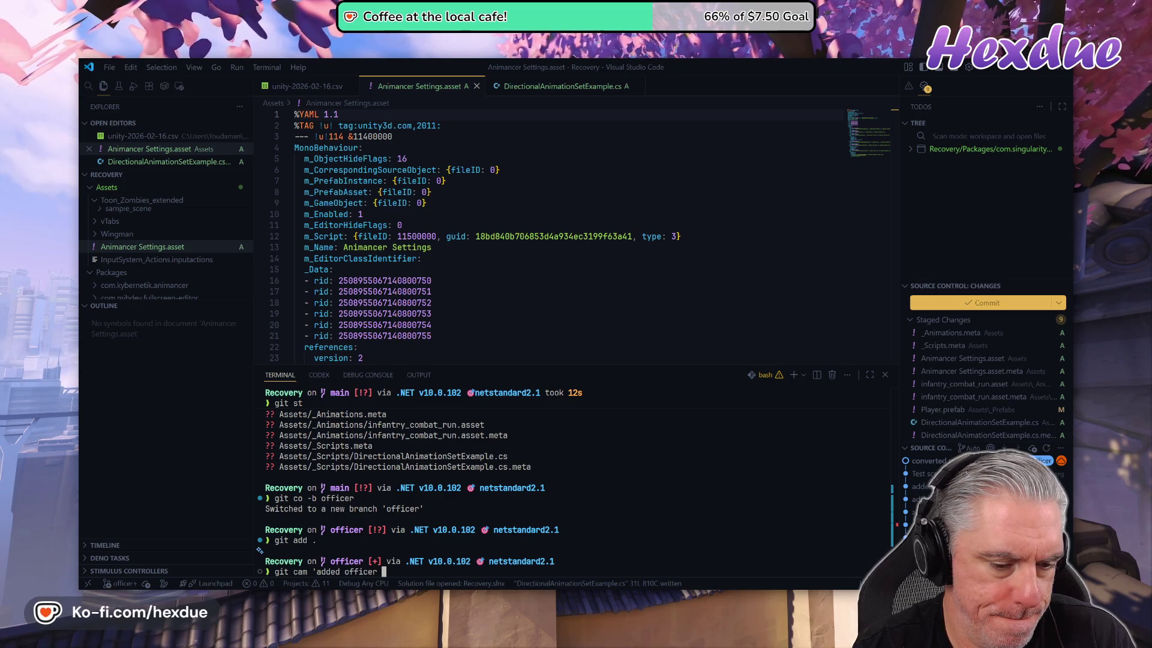
text(prefab to)
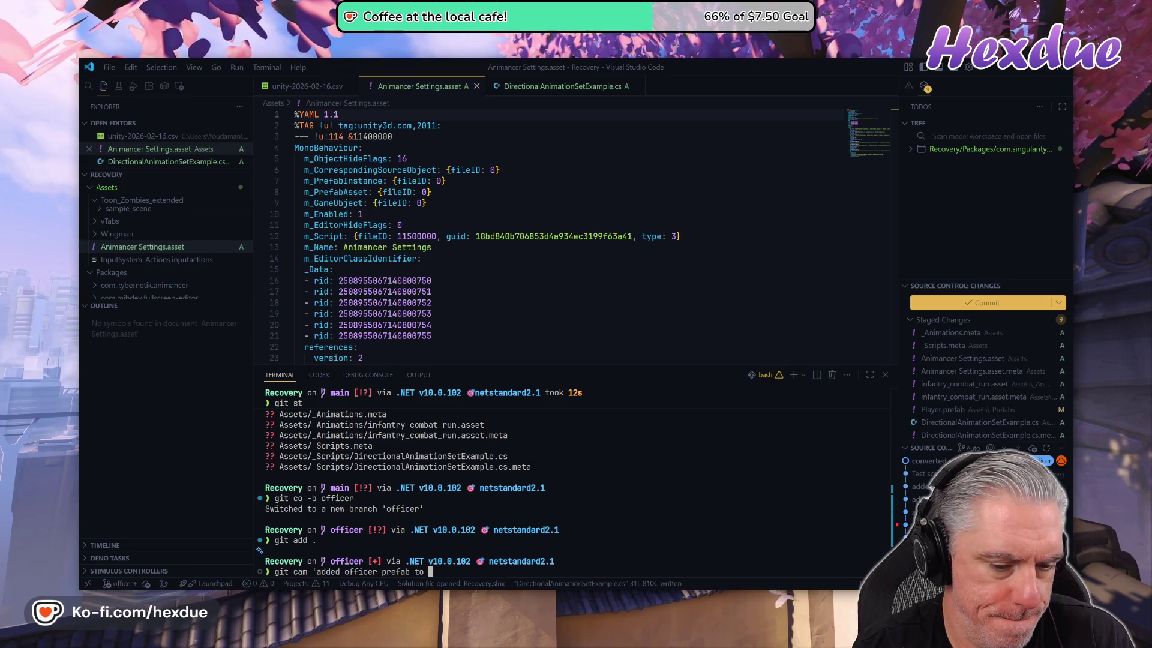
key(BackSpace)
key(BackSpace)
text(as pla)
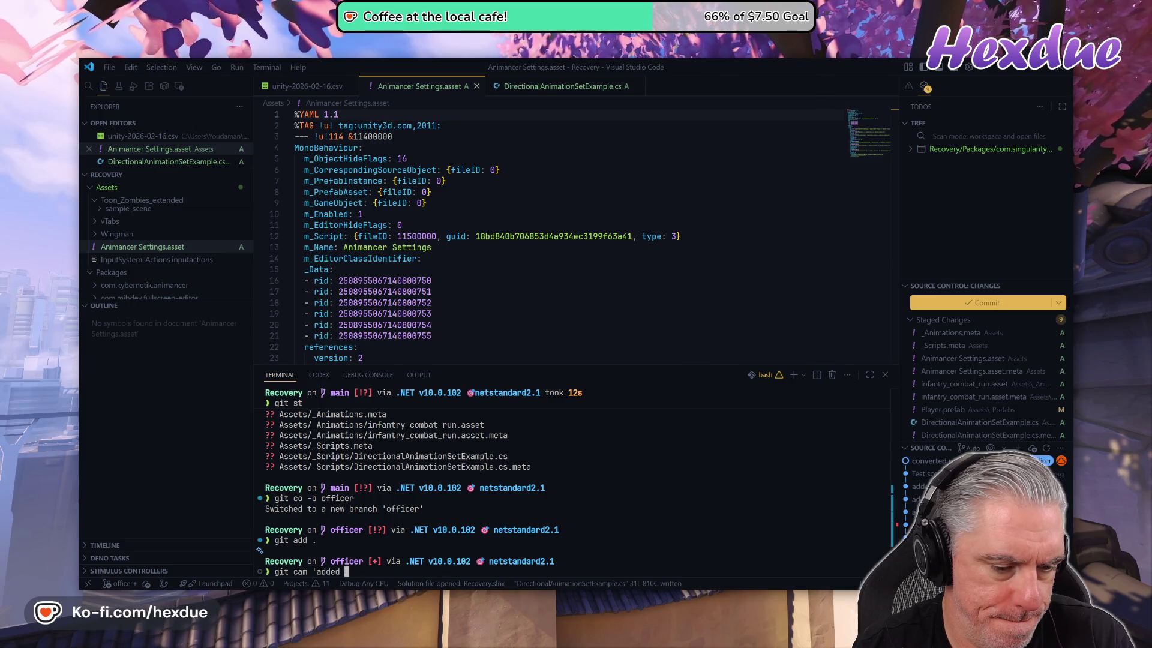
text(offer)
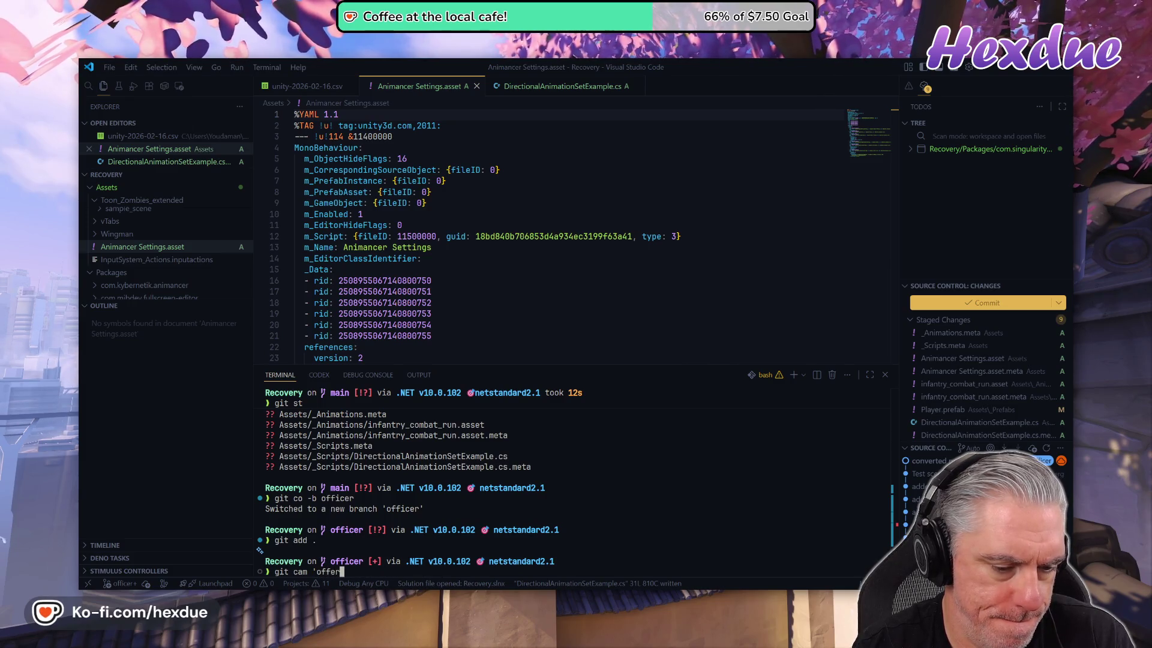
key(BackSpace)
key(BackSpace)
text(icer prefab)
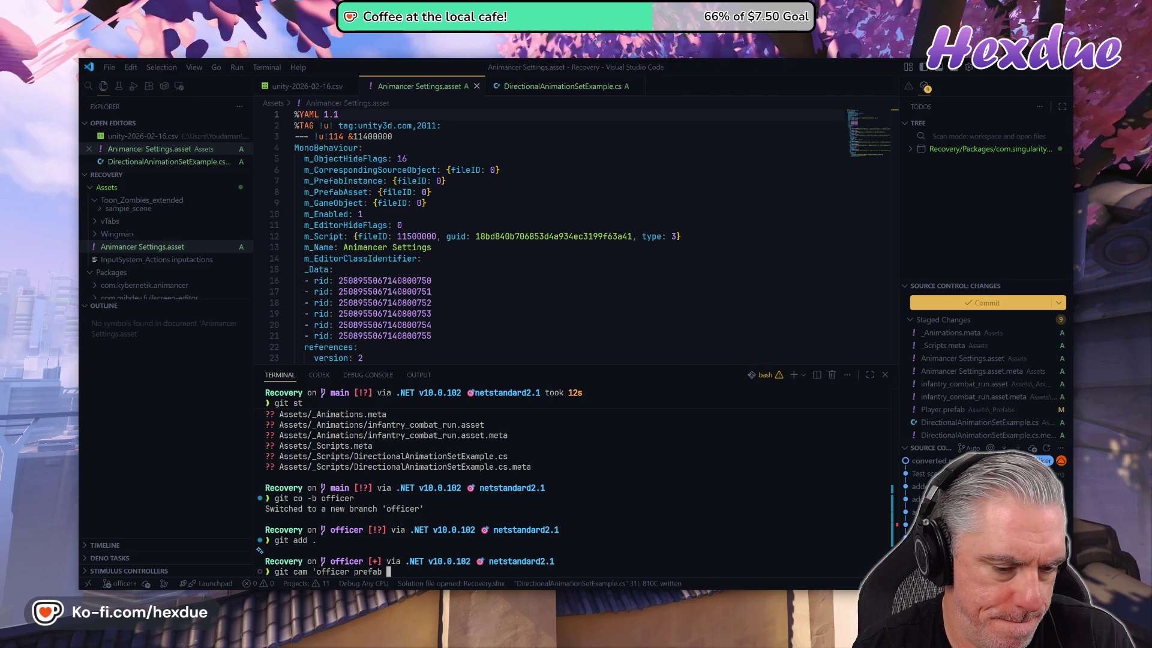
text(playe r)
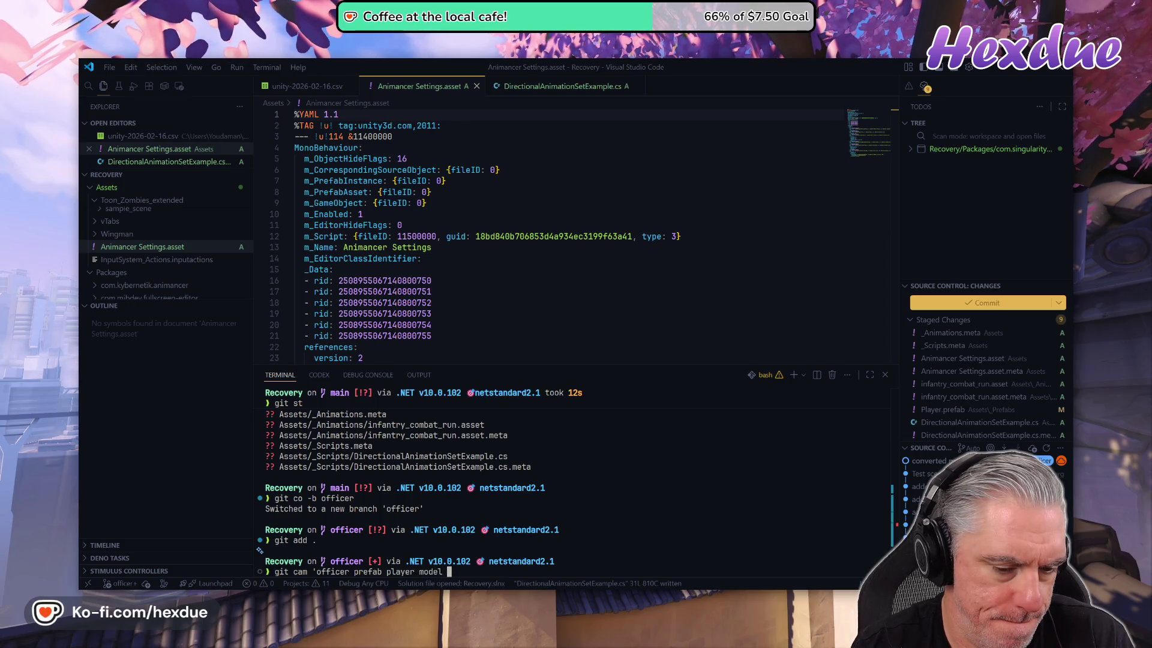
text(+)
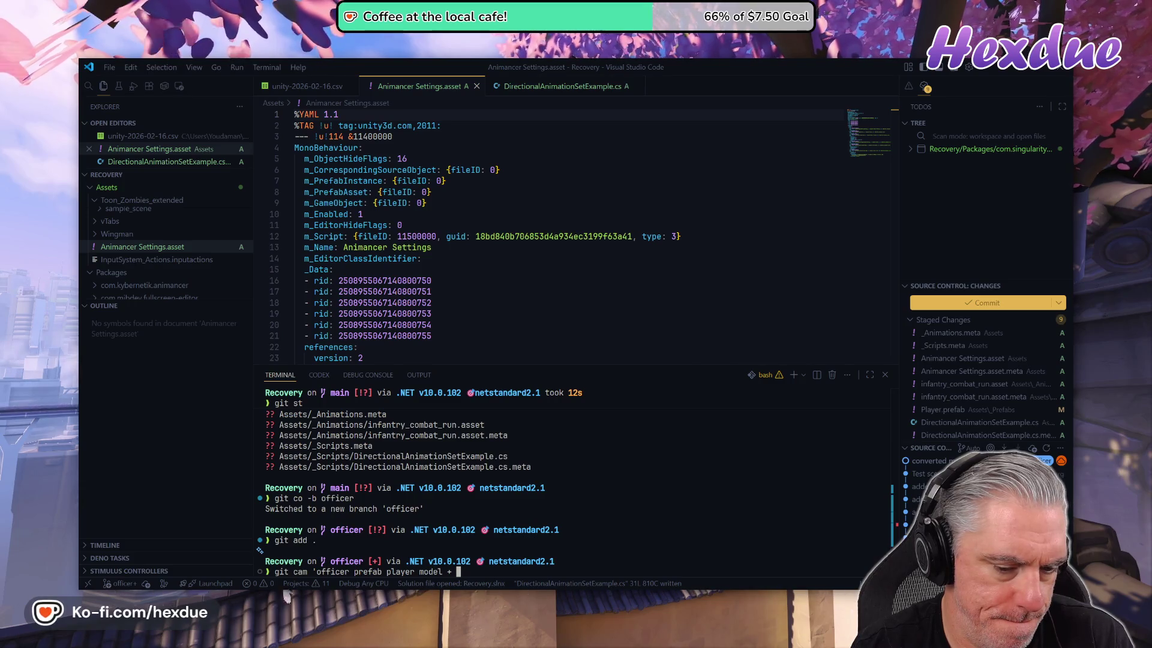
text(run )
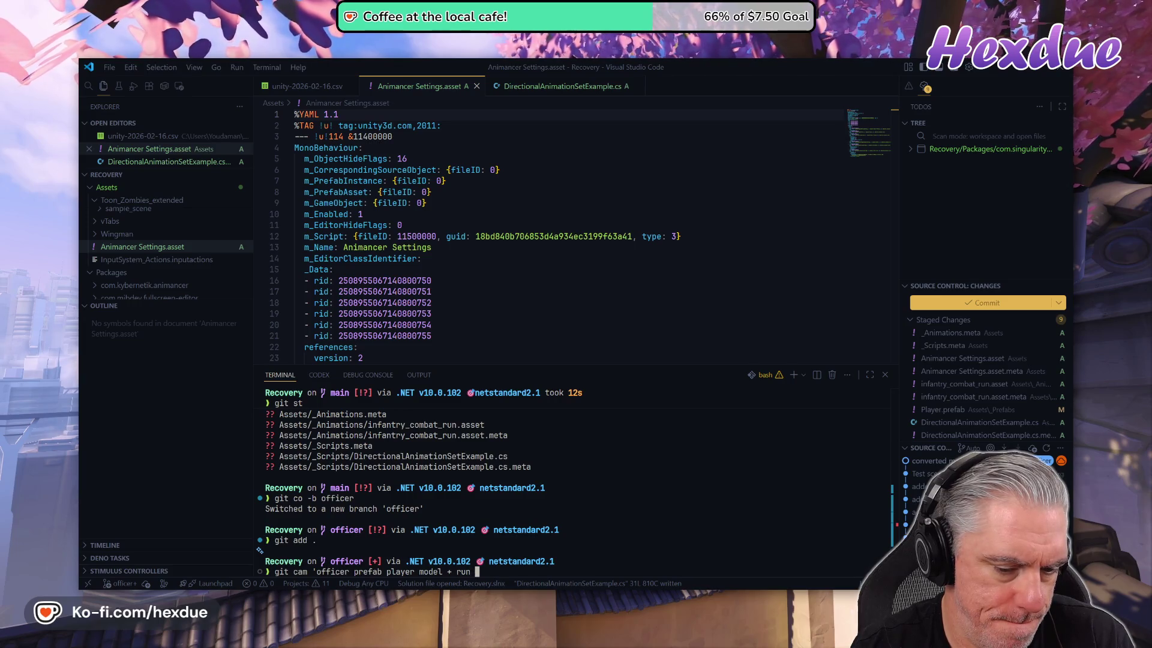
text(Directional)
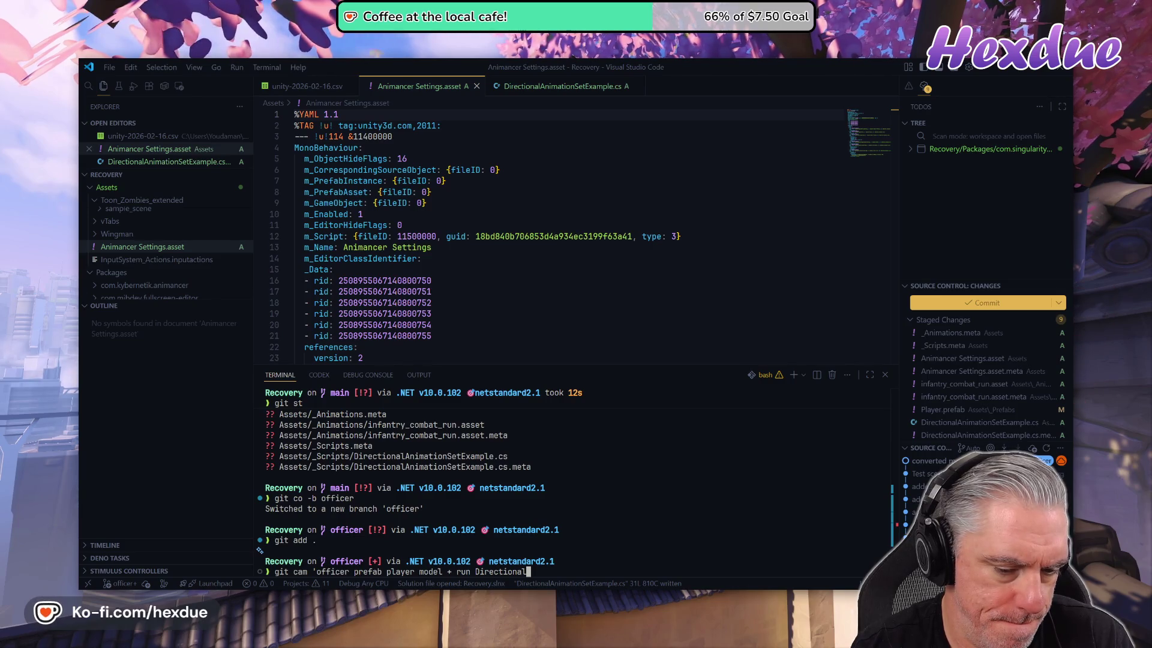
text(d)
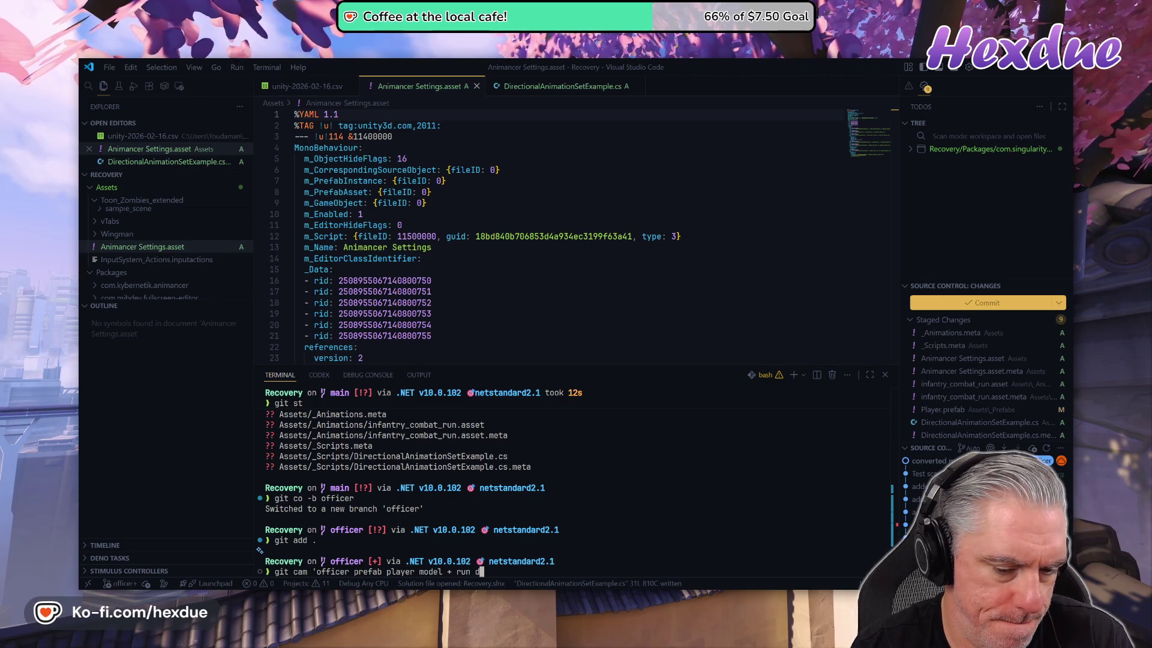
text(irecl an)
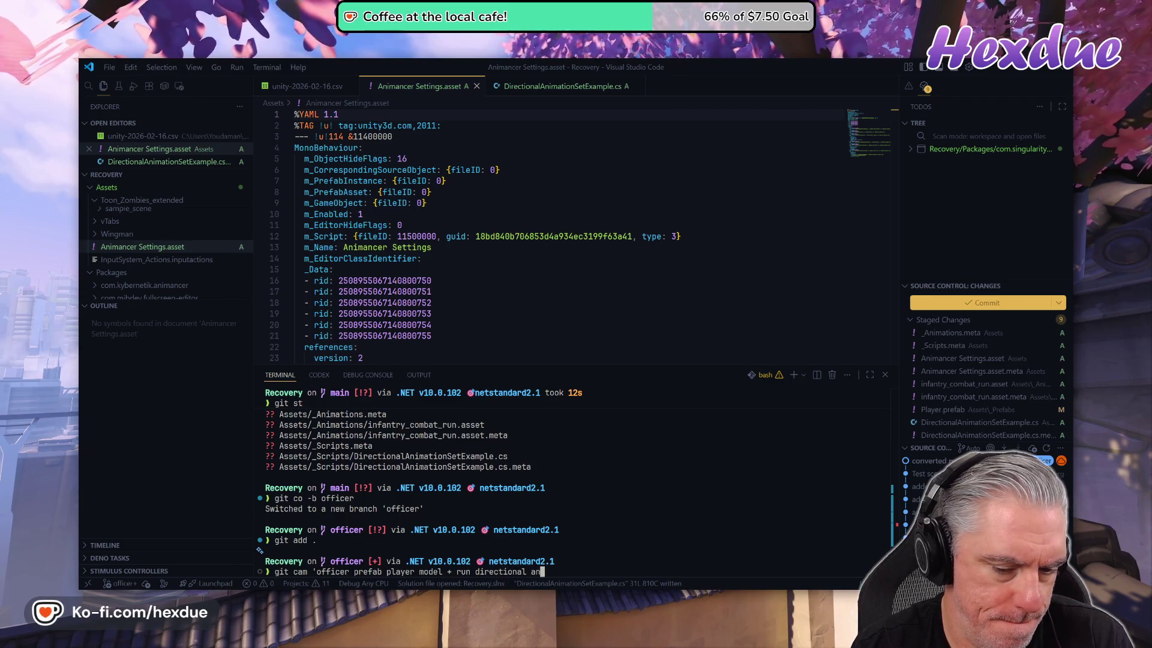
text(imation set')
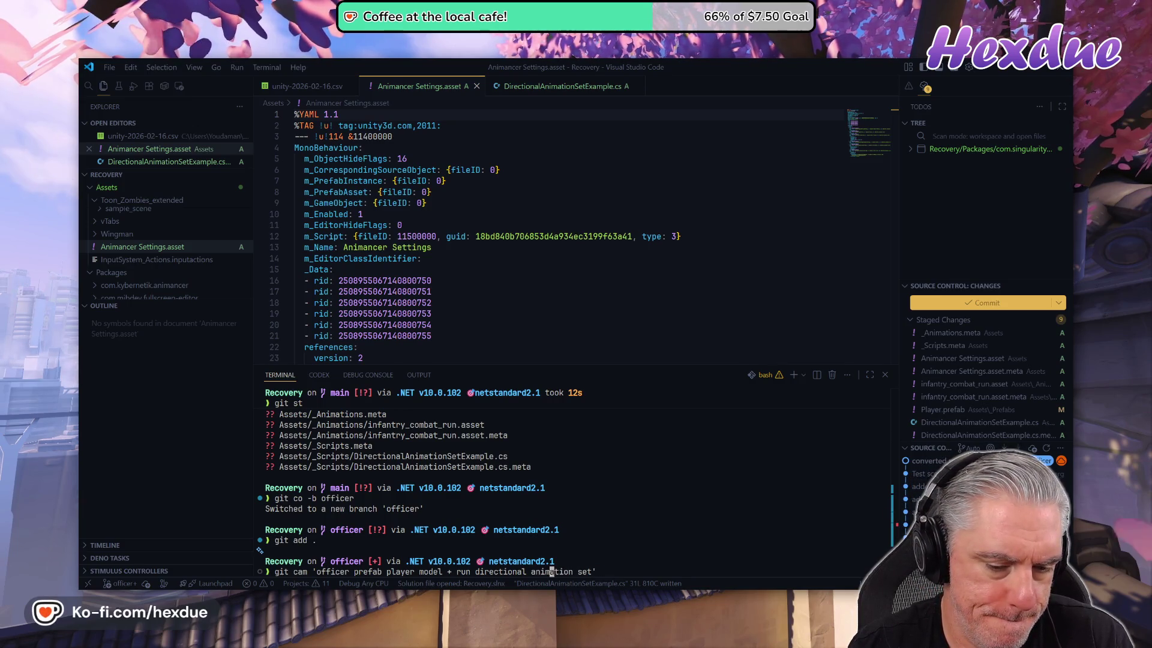
key(ctrl+Left)
key(ctrl+Left)
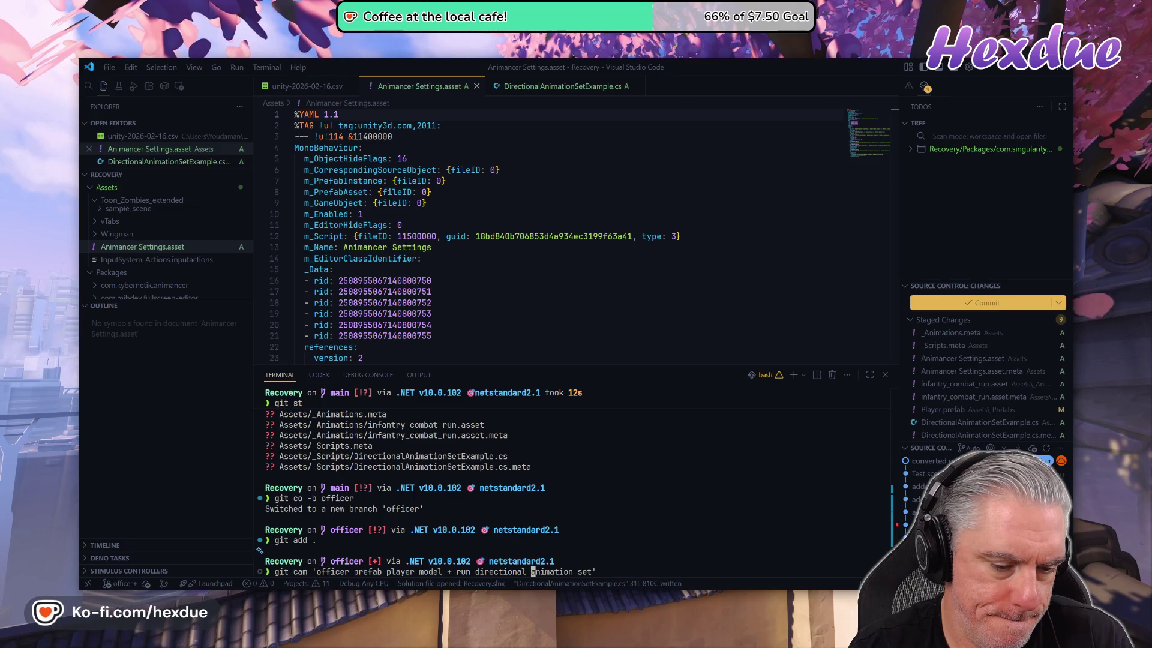
- Reword the start of the commit message to 'set player model to soldier, added'
key(Left)
key(Left)
key(Left)
key(Left)
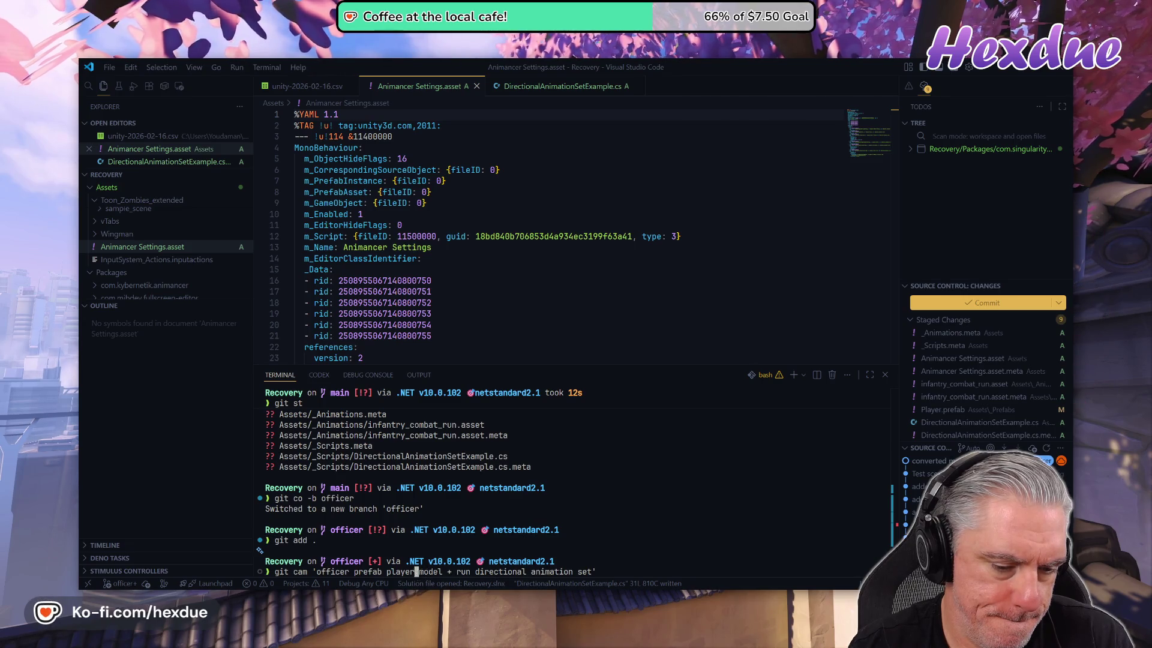
key(BackSpace)
key(BackSpace)
key(BackSpace)
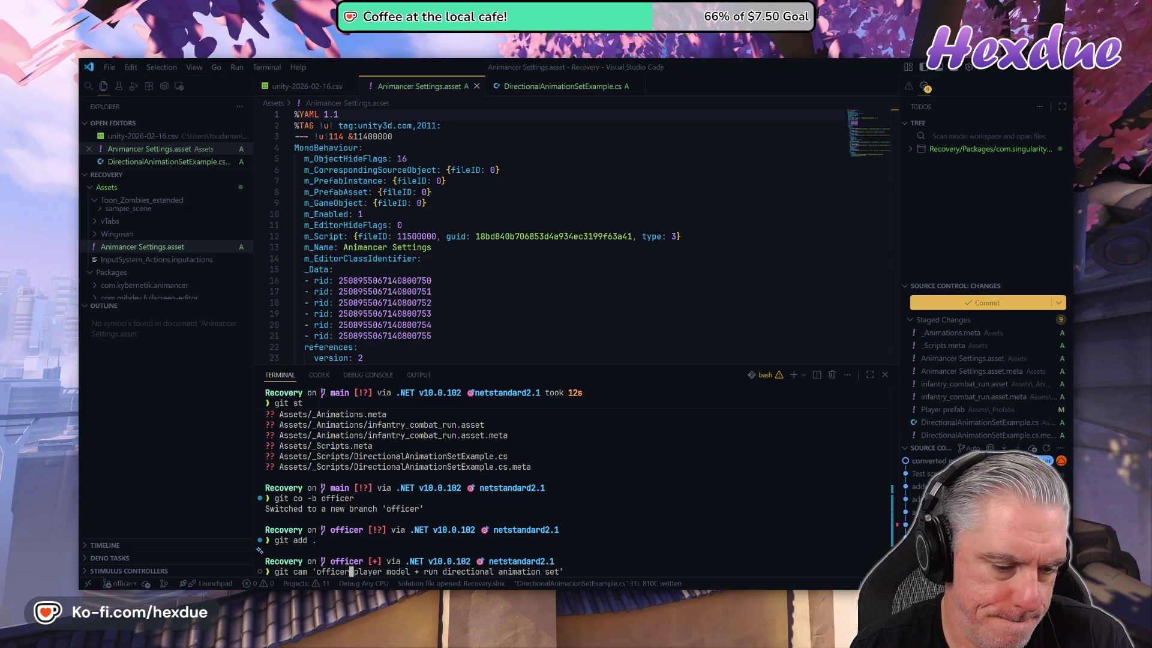
text(set)
key(Right)
key(Right)
key(Right)
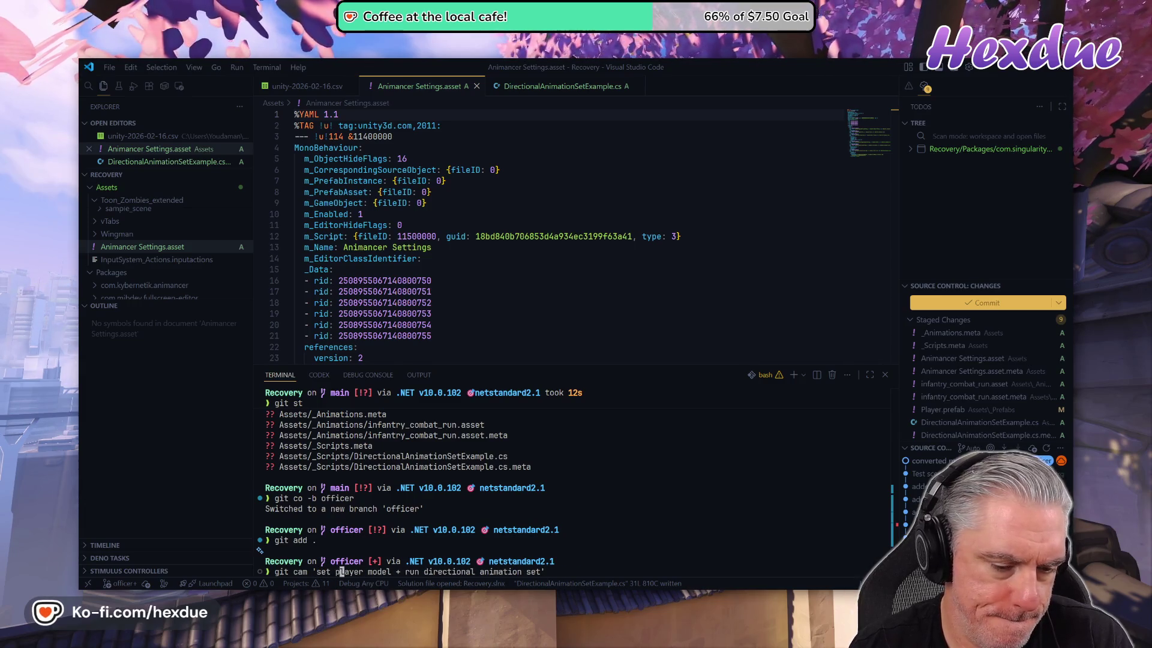
text(to offic)
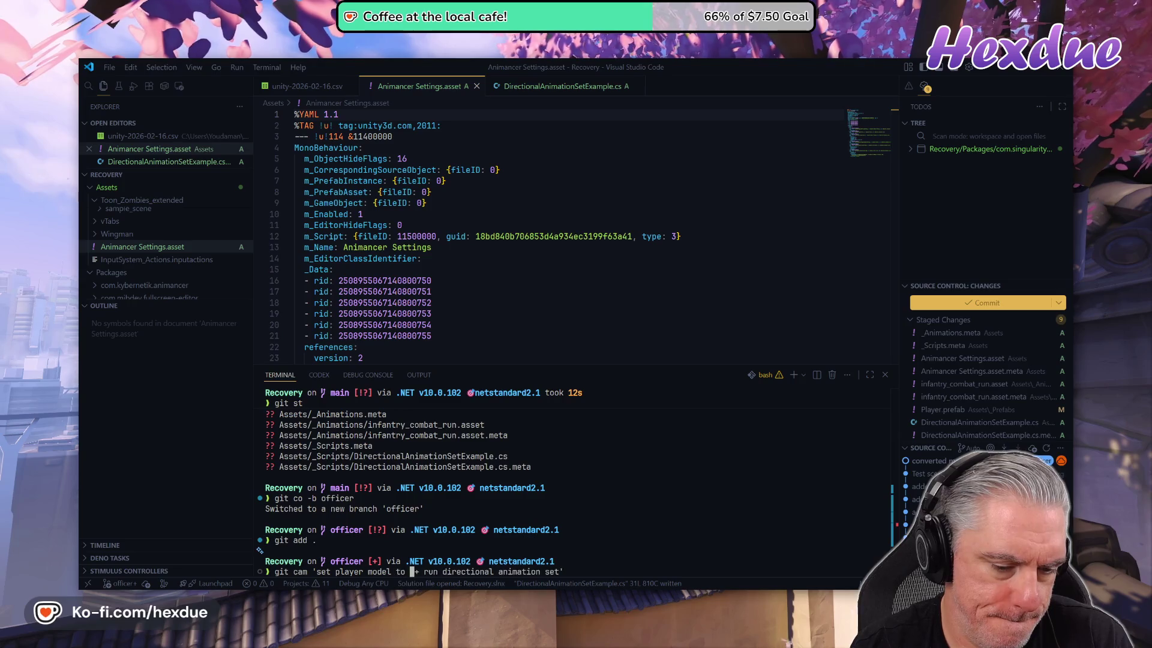
text(er)
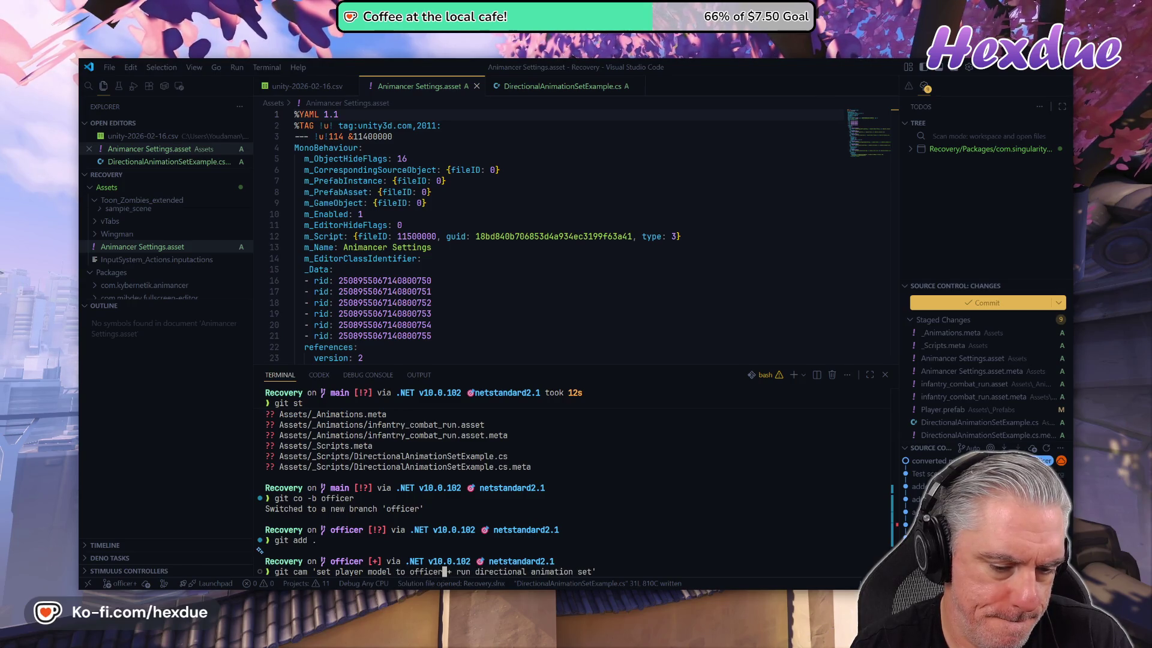
text( prefab)
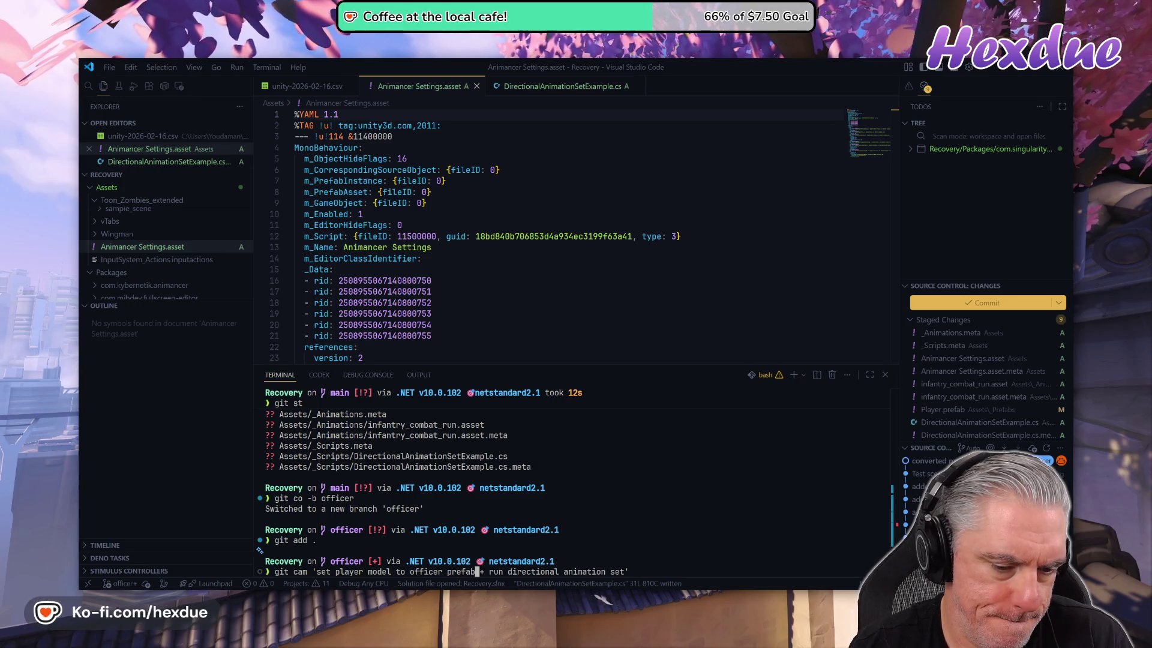
key(BackSpace)
key(BackSpace)
key(BackSpace)
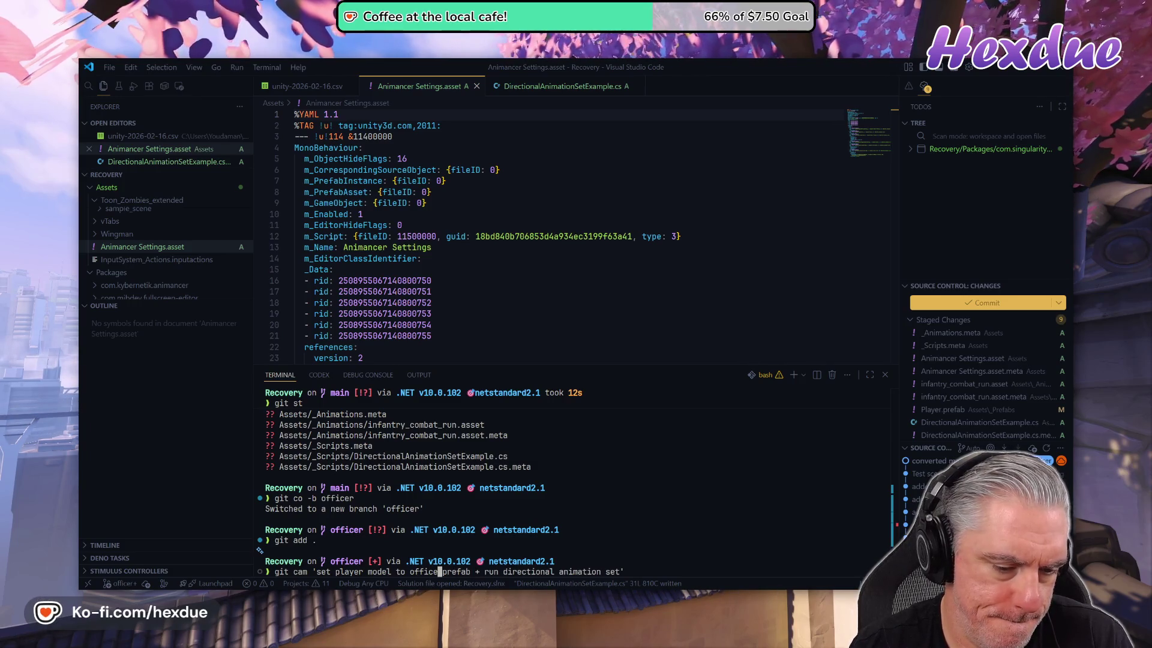
text(soldier)
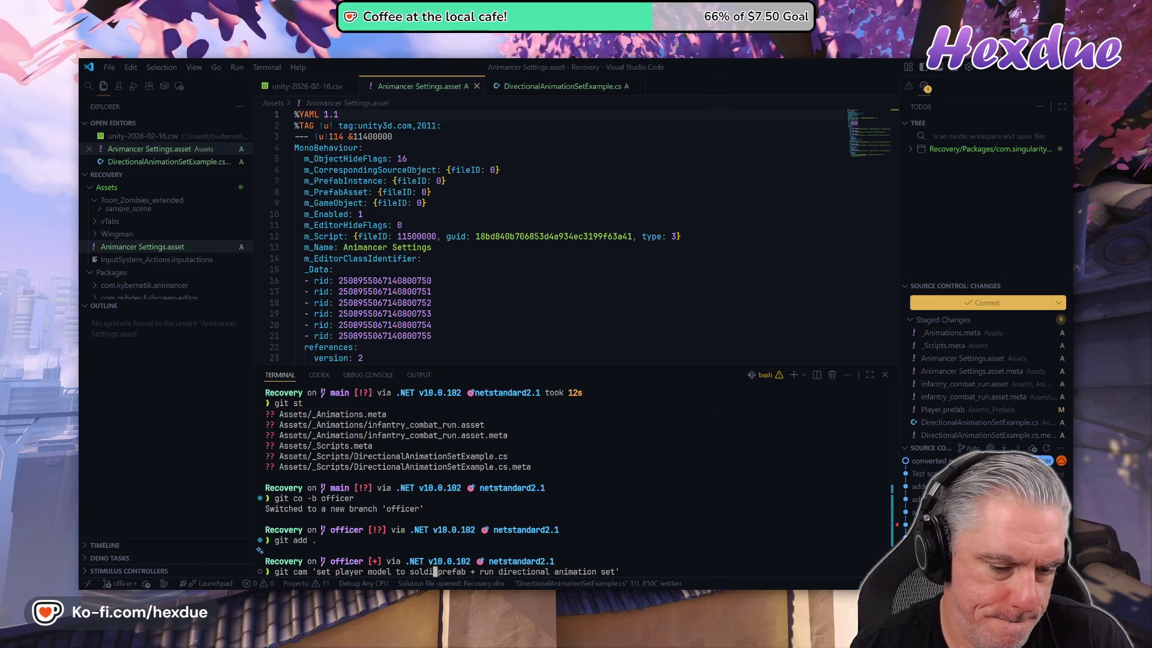
key(Right)
key(Right)
key(Right)
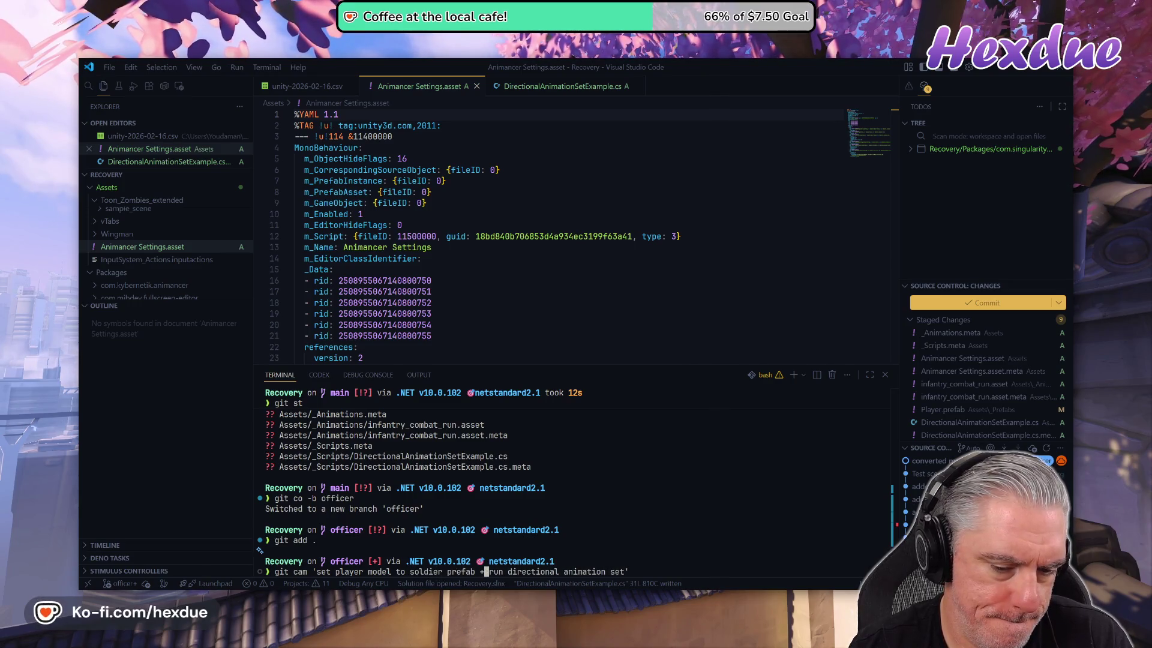
key(BackSpace)
key(BackSpace)
key(BackSpace)
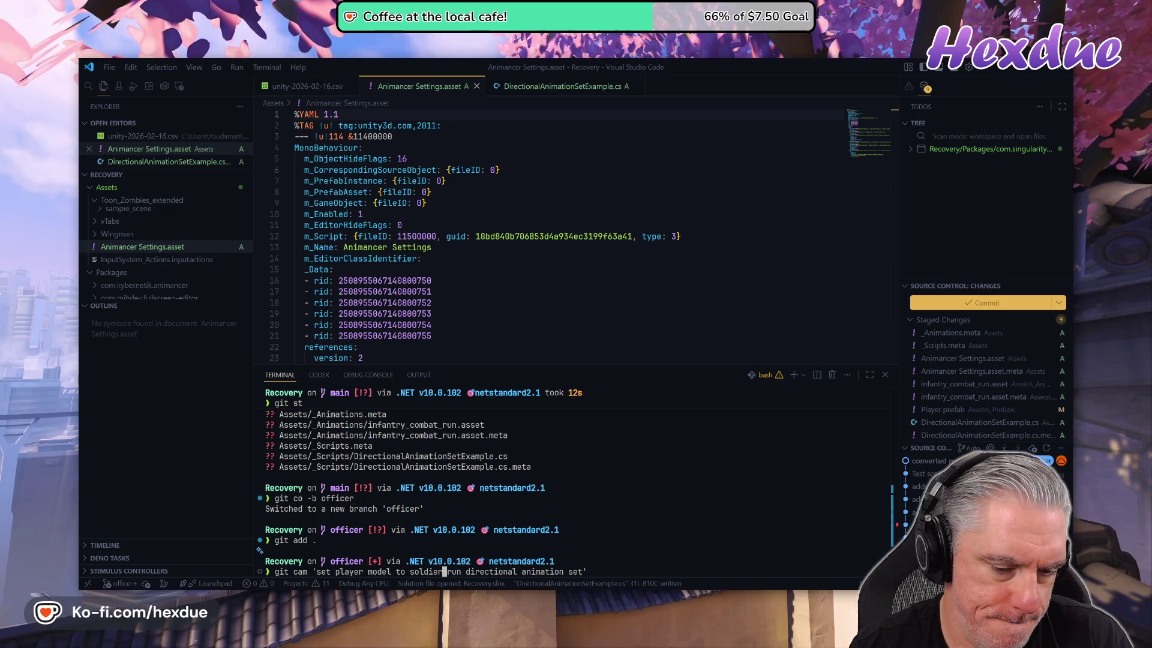
text(, a)
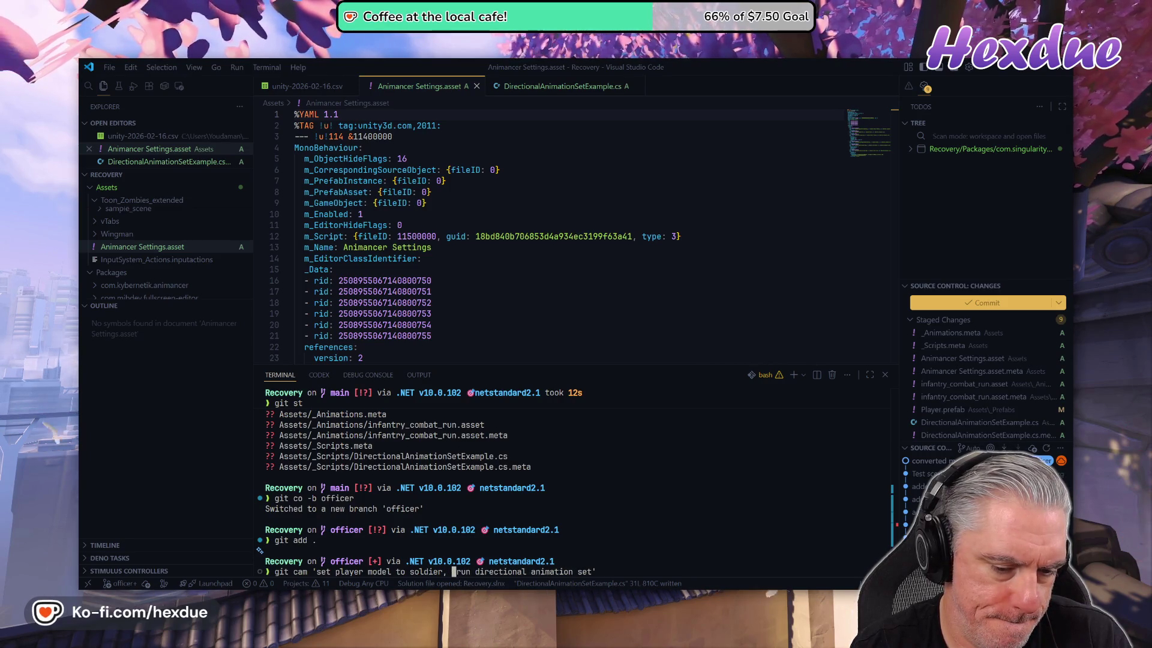
text(dded)
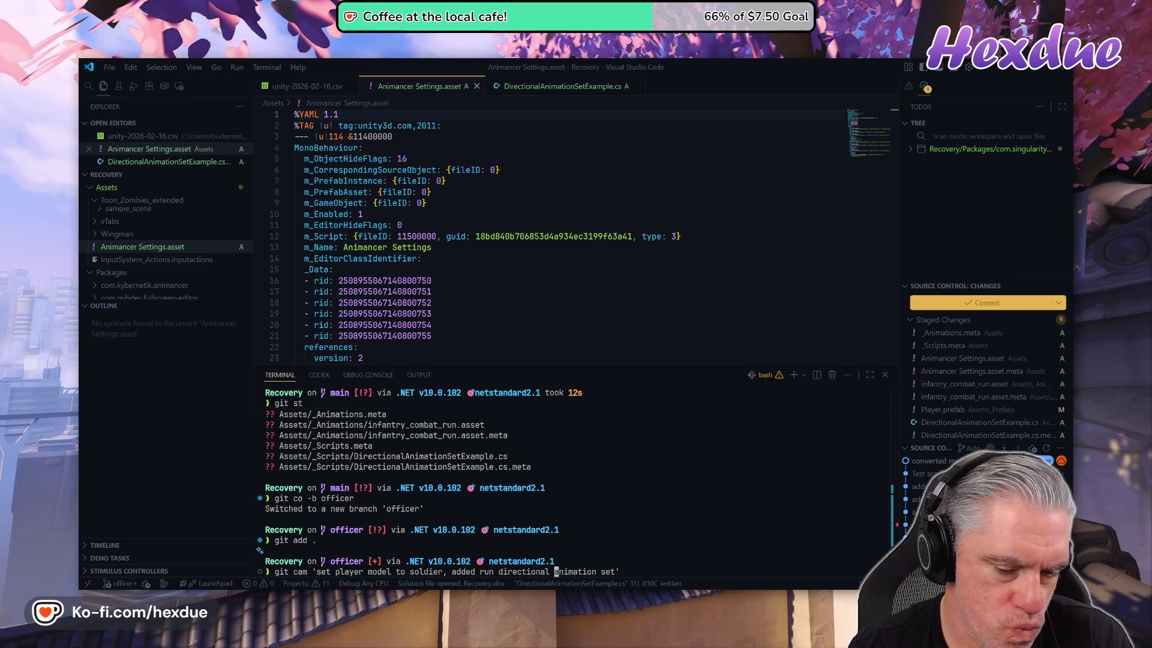
- Replace the trailing words of the commit message with DirectionalAnimationSet
key(Right)
key(Right)
key(Right)
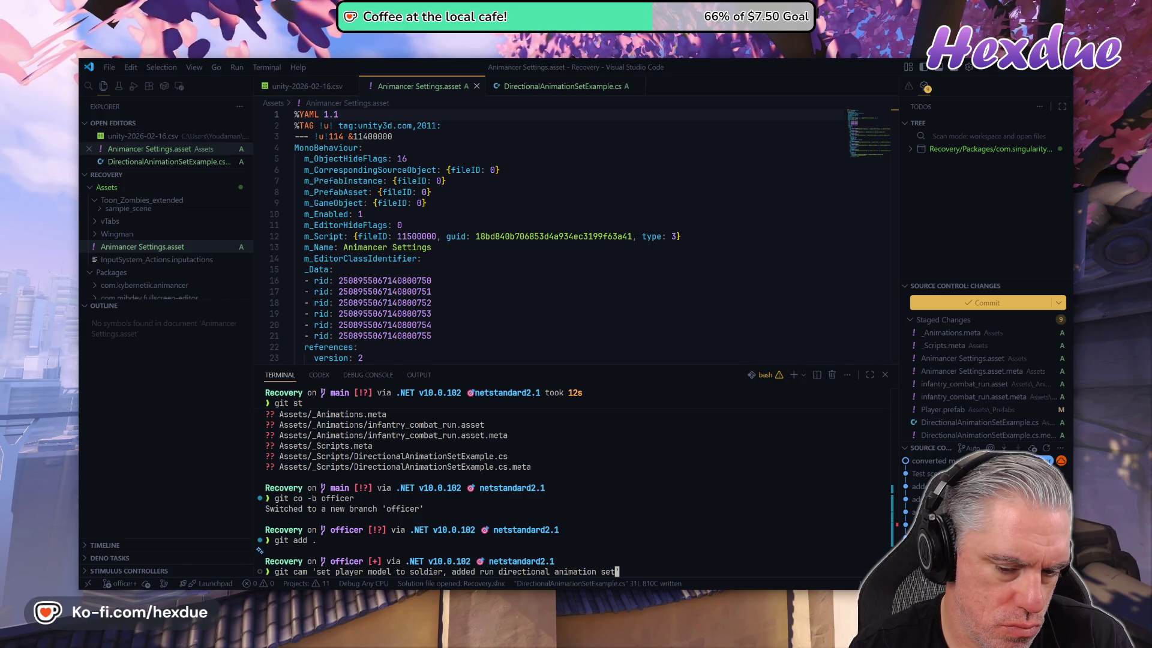
key(BackSpace)
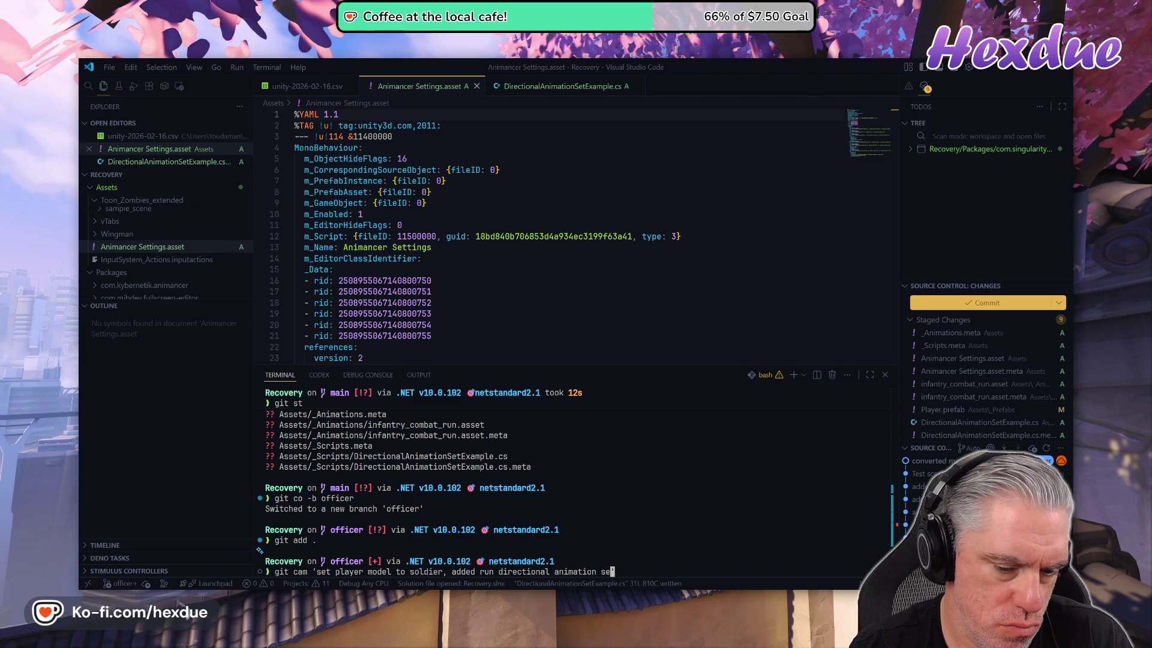
key(ctrl+w)
key(ctrl+w)
key(ctrl+w)
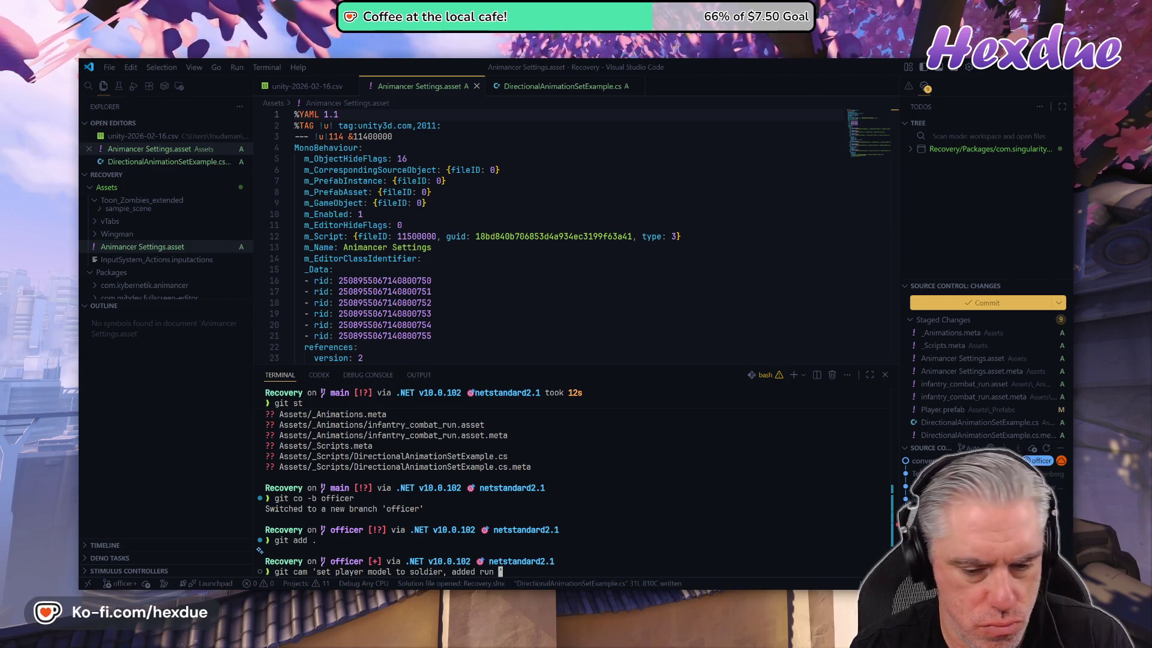
text(Directional)
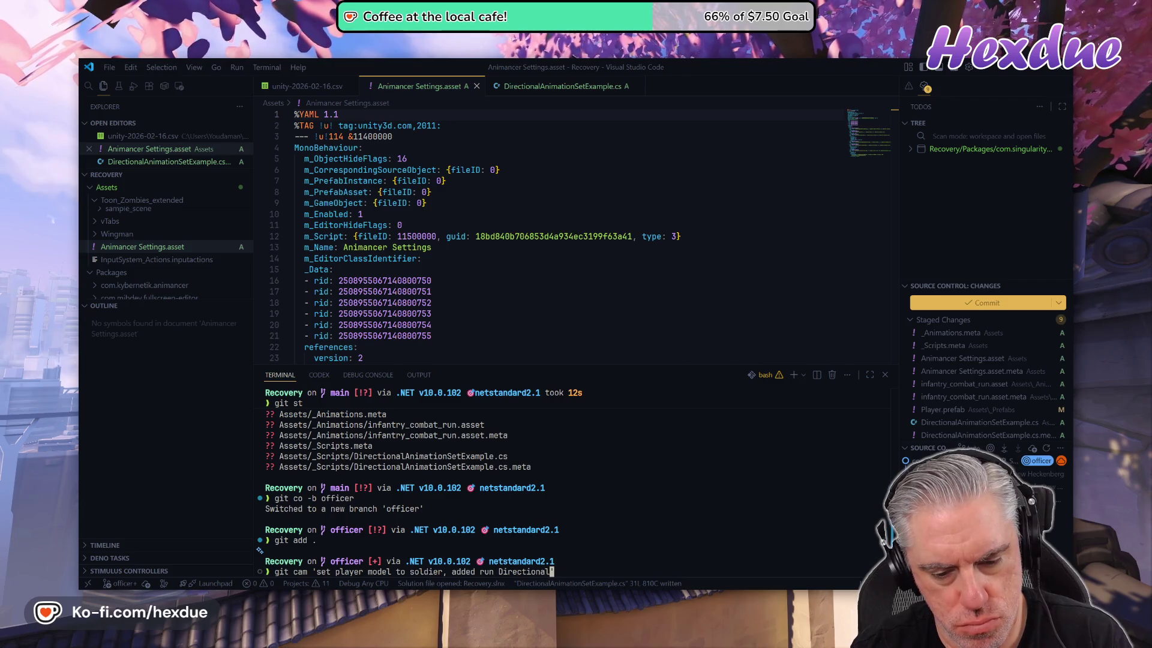
text(AnimationSet)
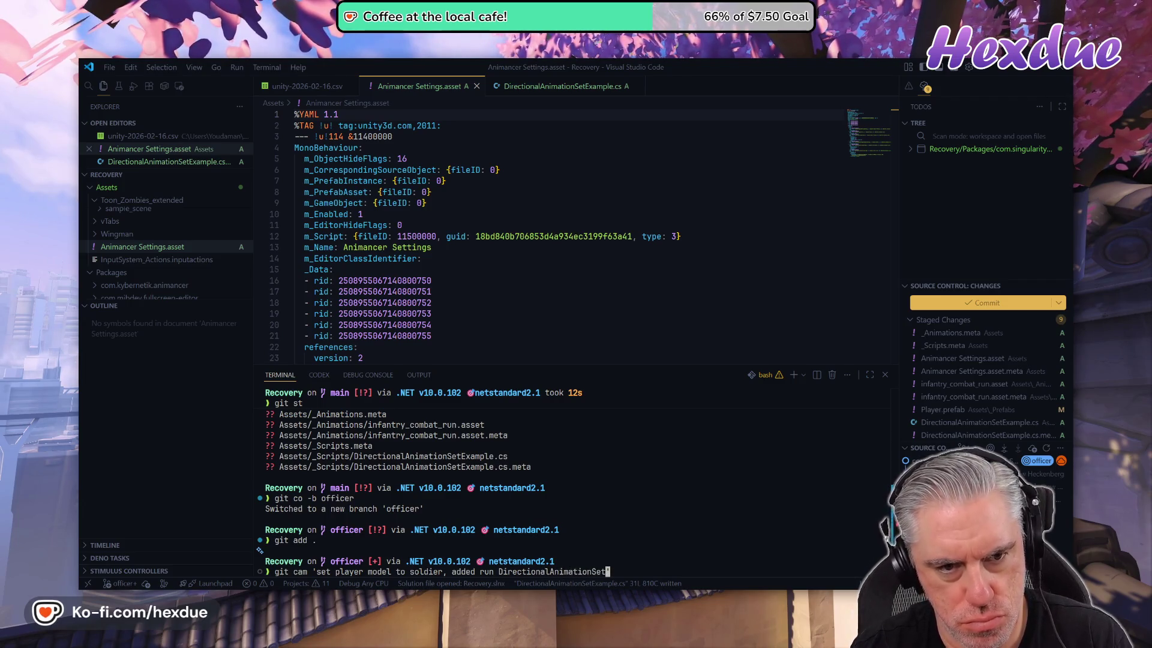
- Copy DirectionalAnimationSet4 from DirectionalAnimationSetExample.cs and paste it into the commit message
click(549, 86)
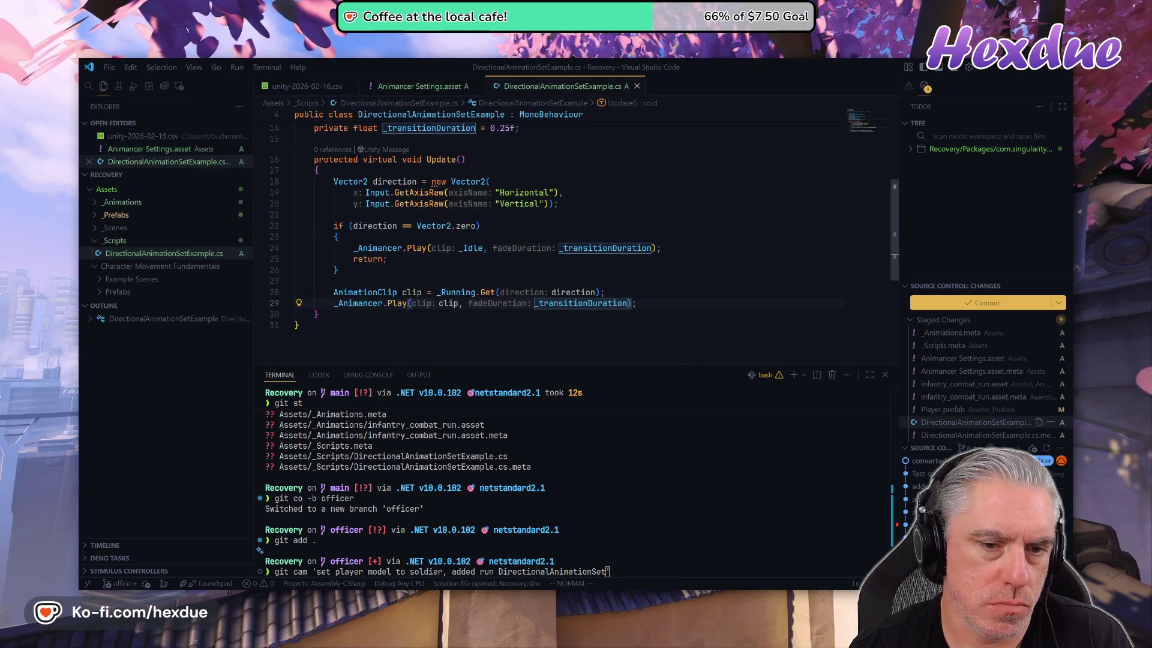
scroll(570, 234, up, 2)
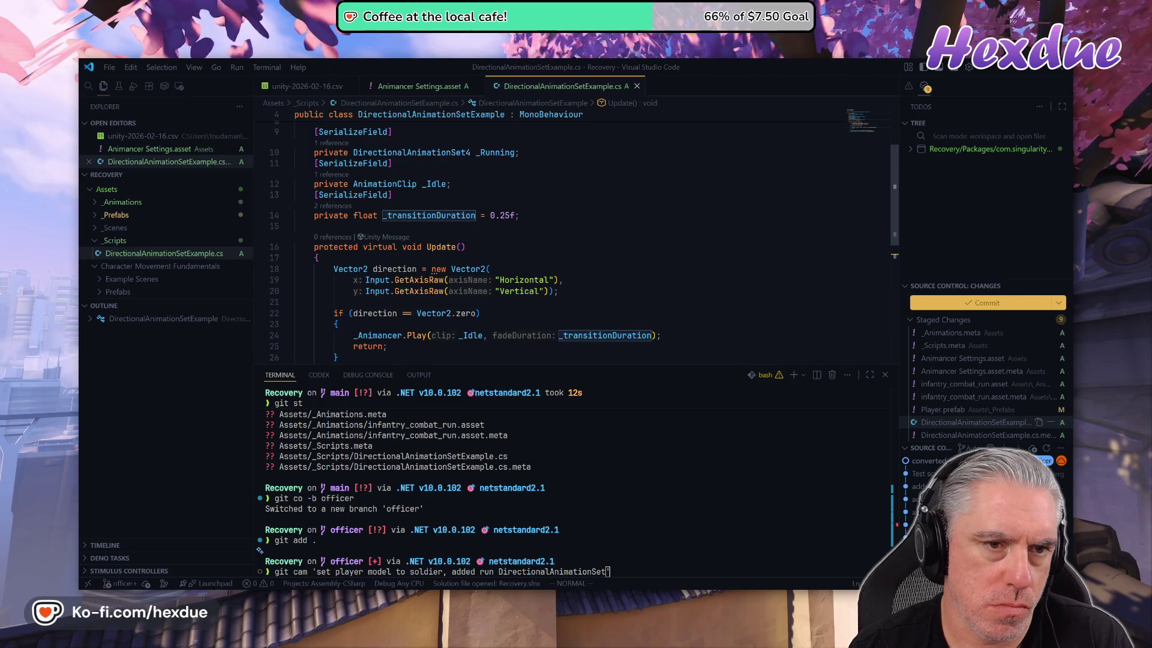
double_click(413, 152)
key(ctrl+c)
right_click(418, 152)
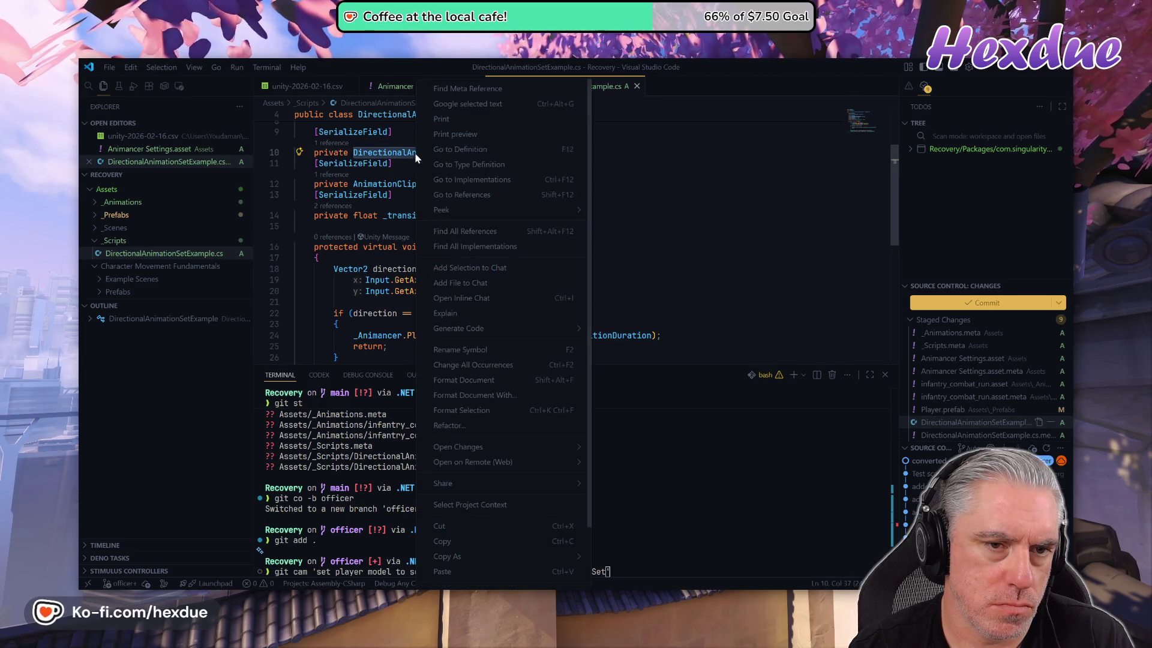
click(474, 541)
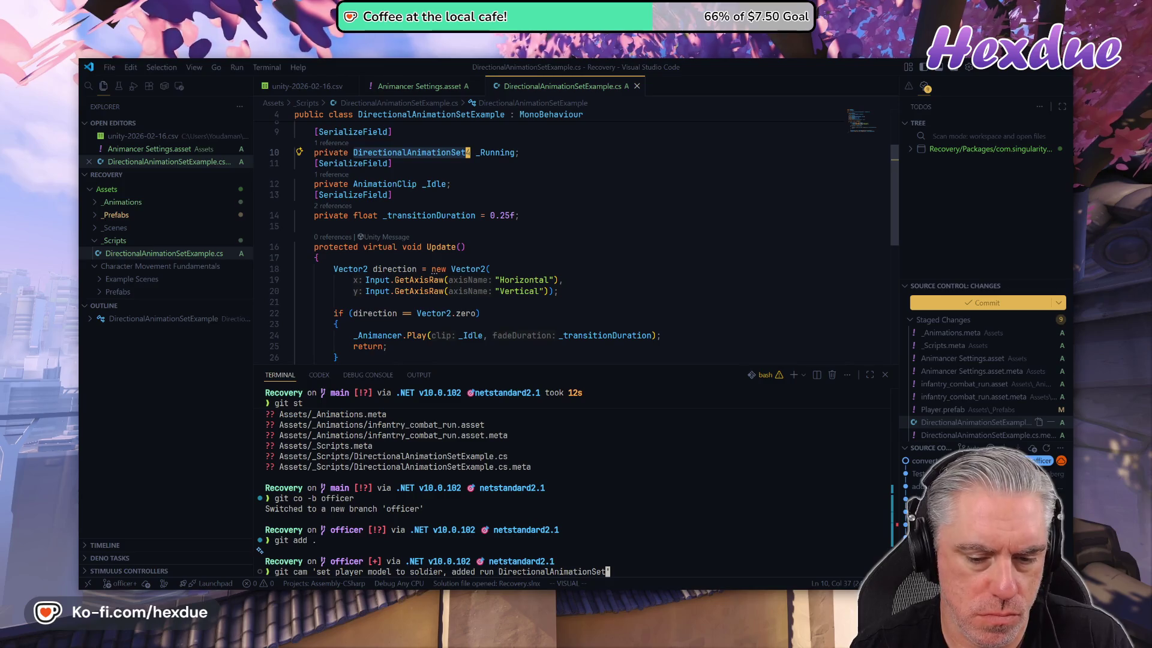
text(')
key(BackSpace)
key(BackSpace)
key(BackSpace)
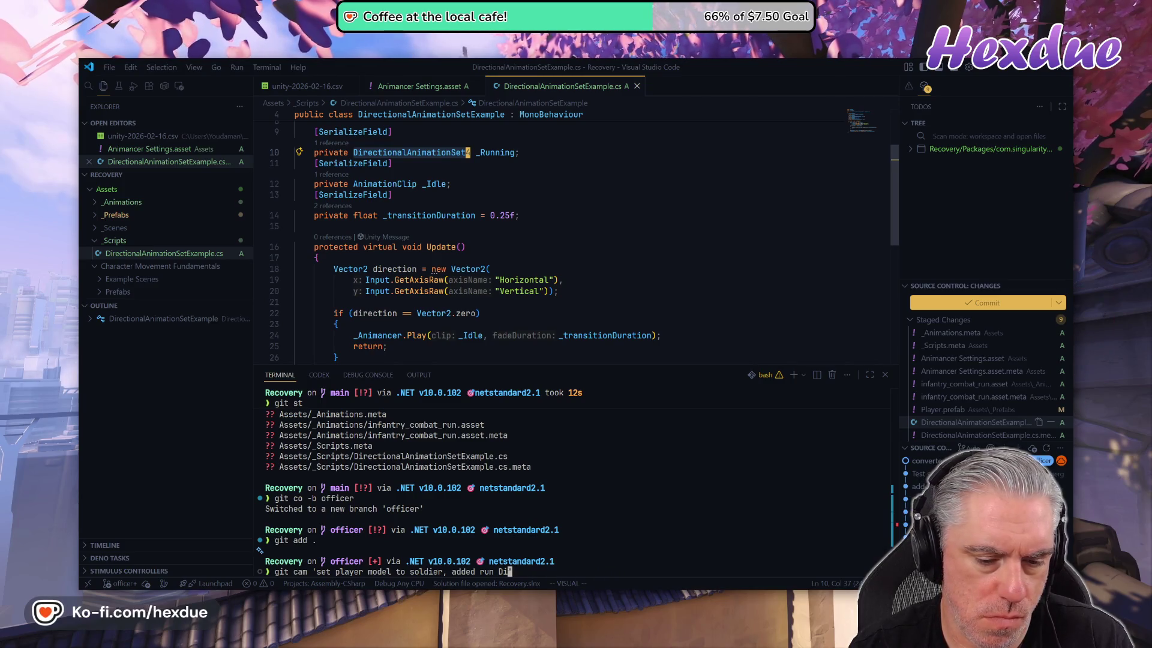
key(BackSpace)
key(BackSpace)
key(ctrl+v)
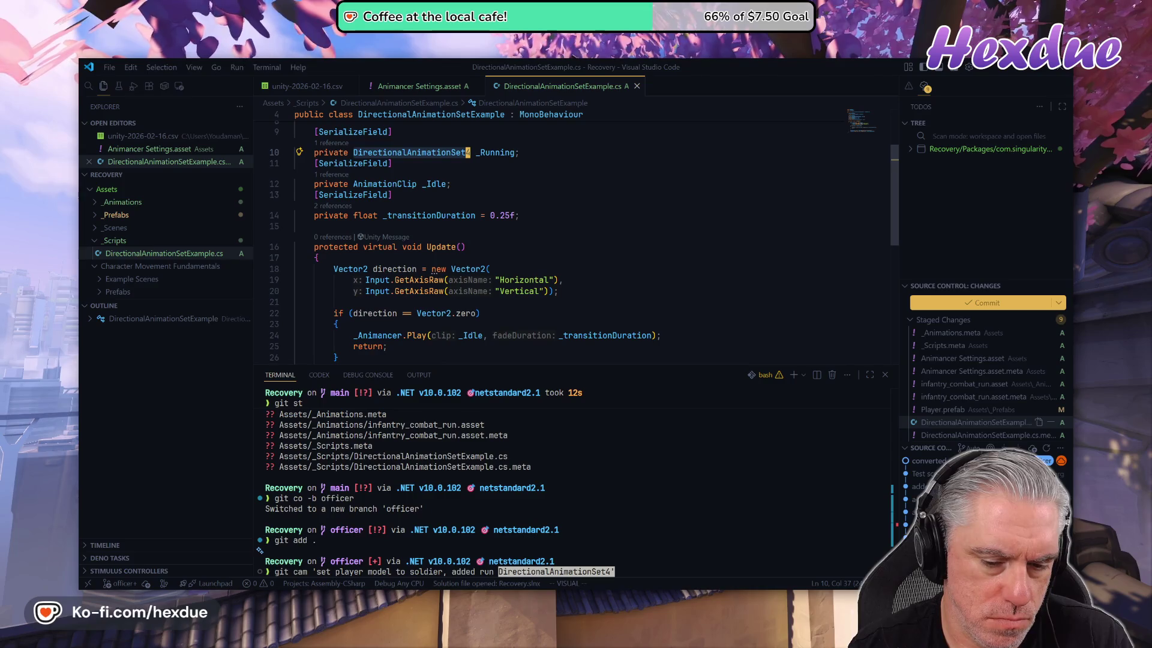
- Drop 'run' before the type name, capitalize Player, and add 'prefab' after soldier
key(End)
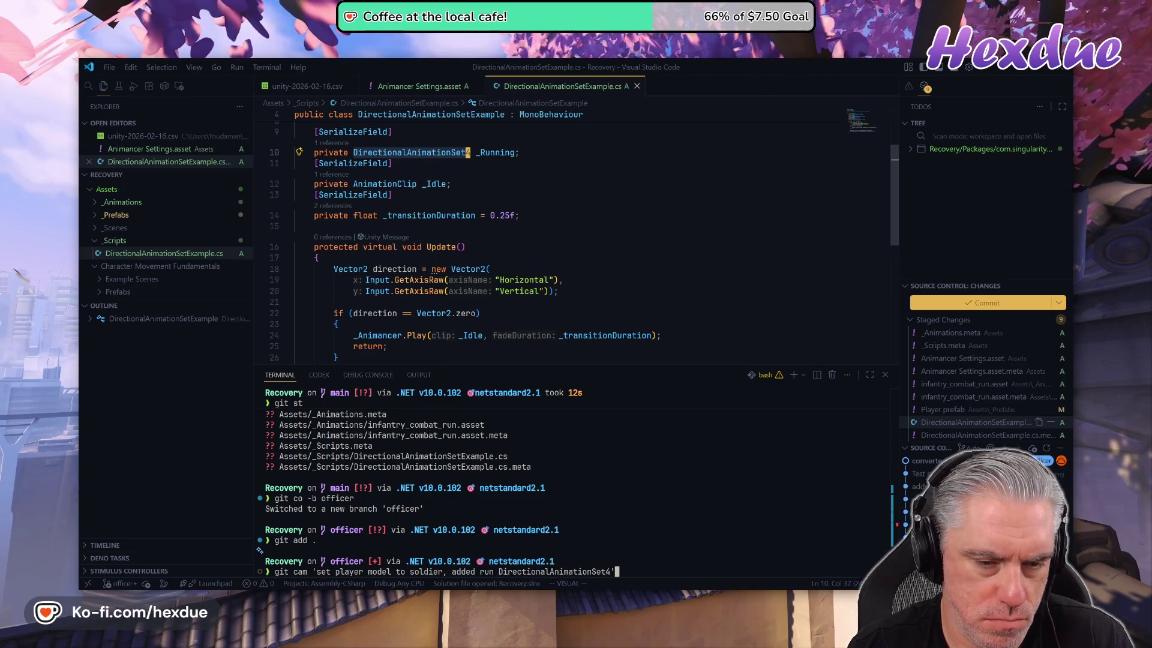
key(Left)
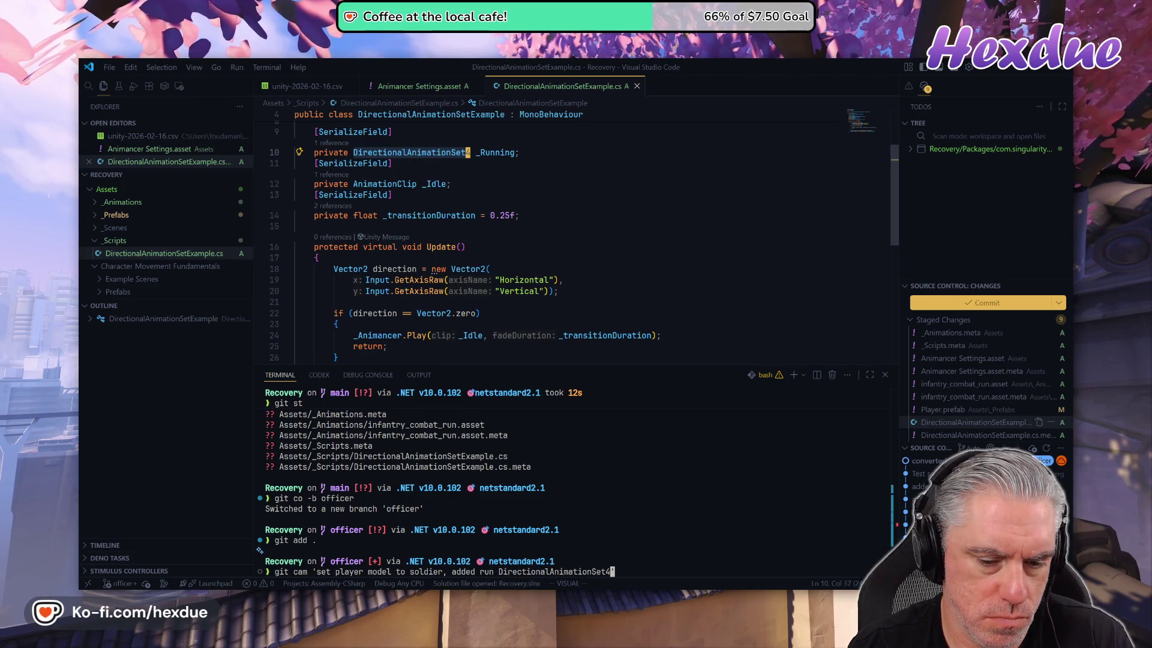
key(Left)
key(Left)
key(Left)
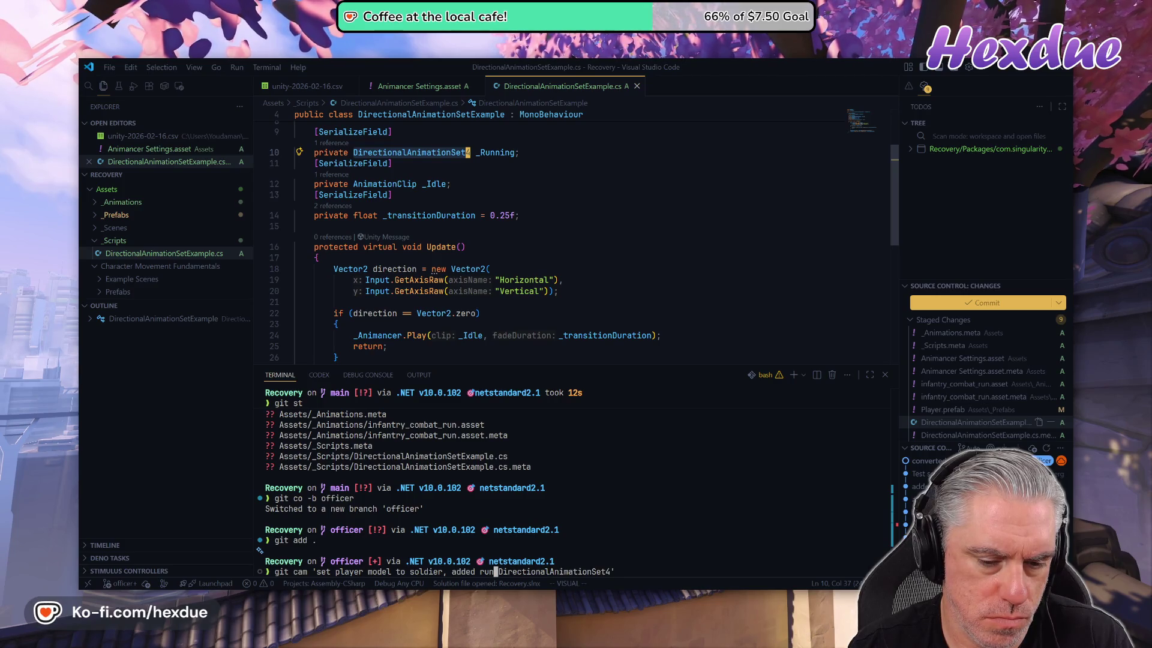
key(BackSpace)
key(BackSpace)
key(BackSpace)
key(Right)
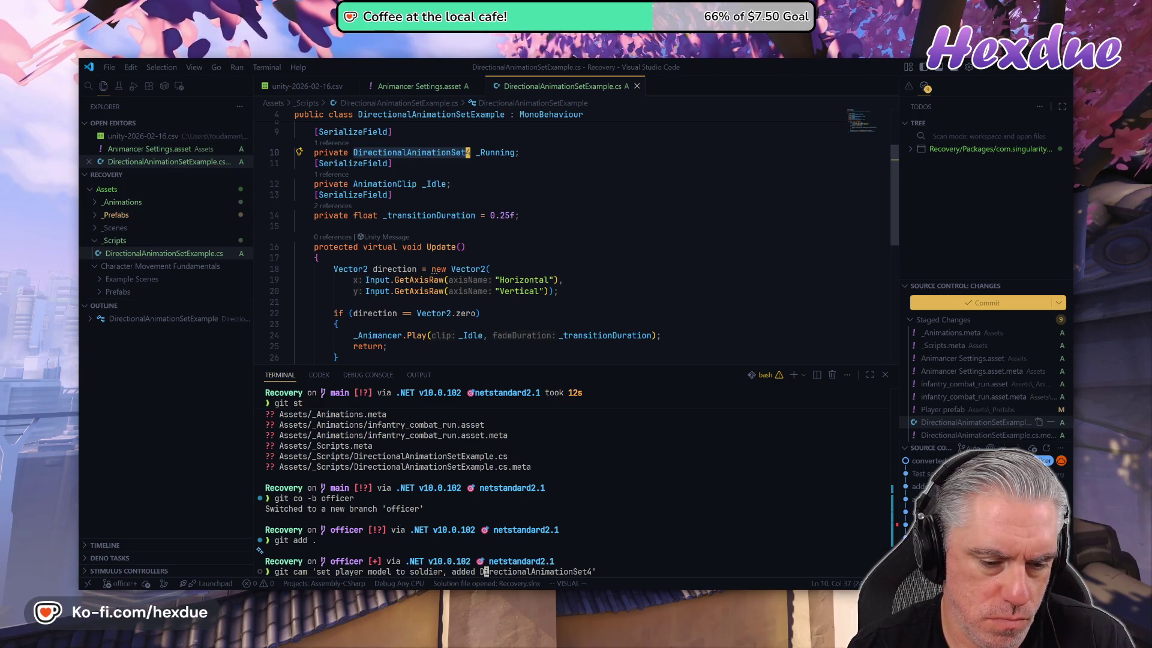
key(Right)
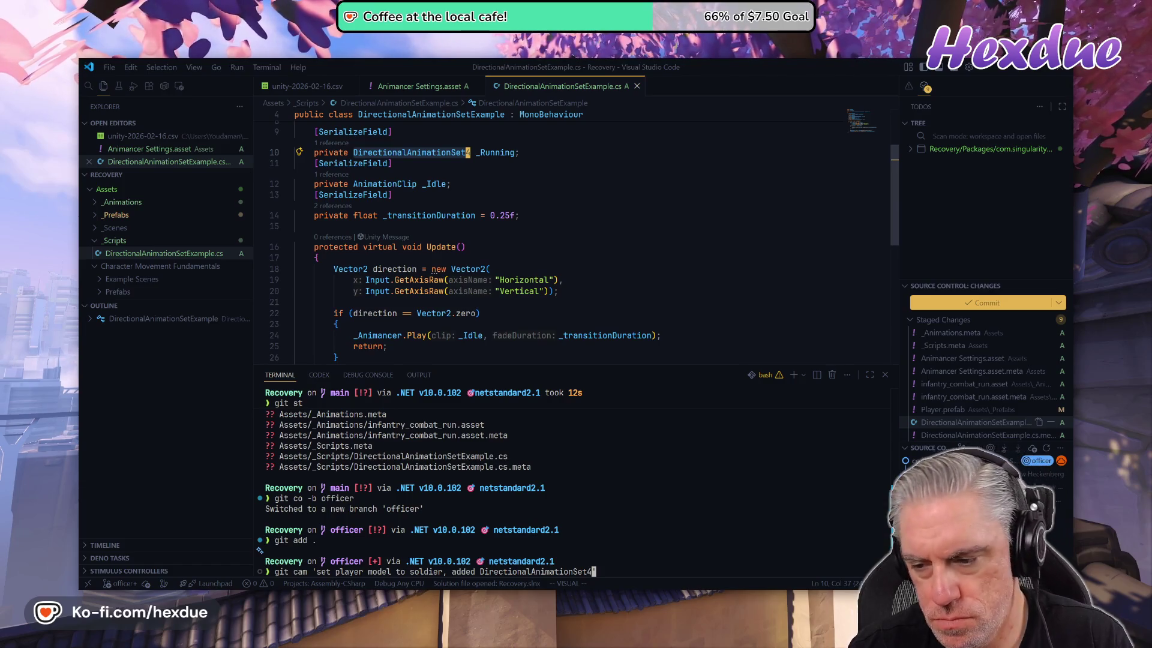
key(Left)
key(Left)
key(Left)
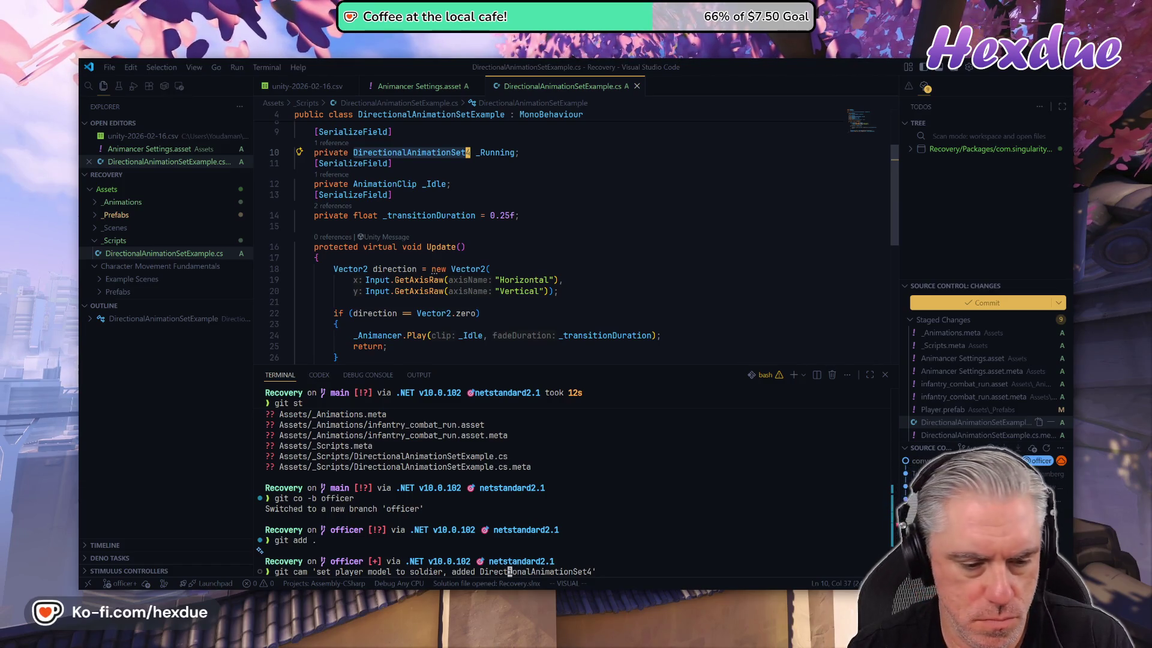
key(Left)
key(Left)
key(Left)
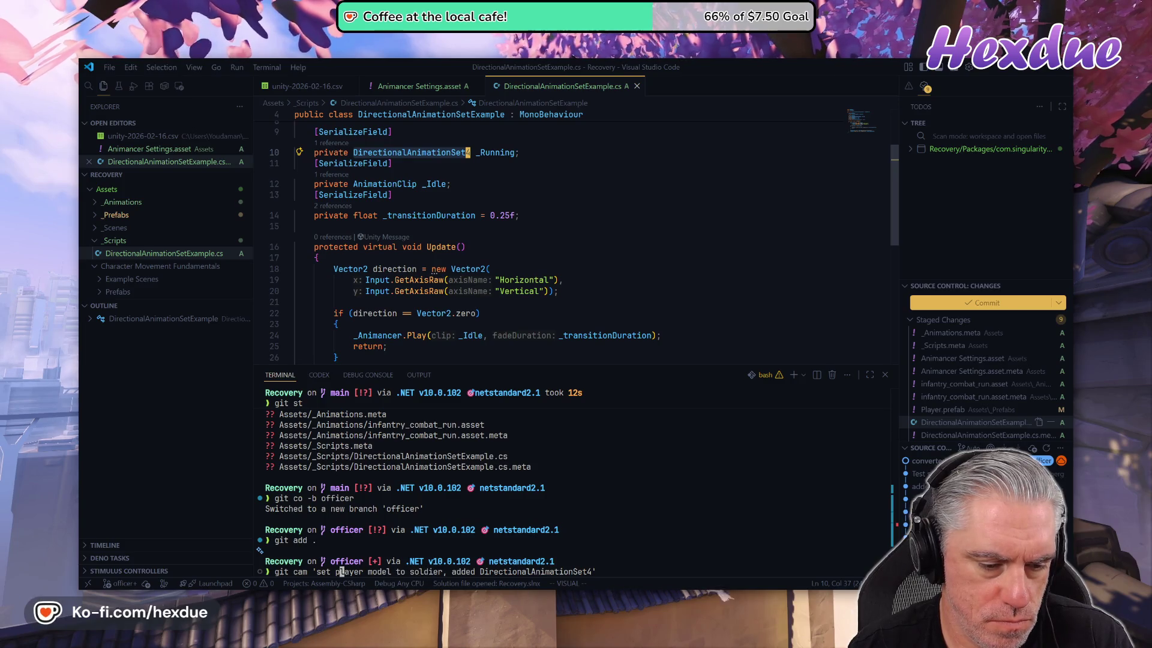
text(P)
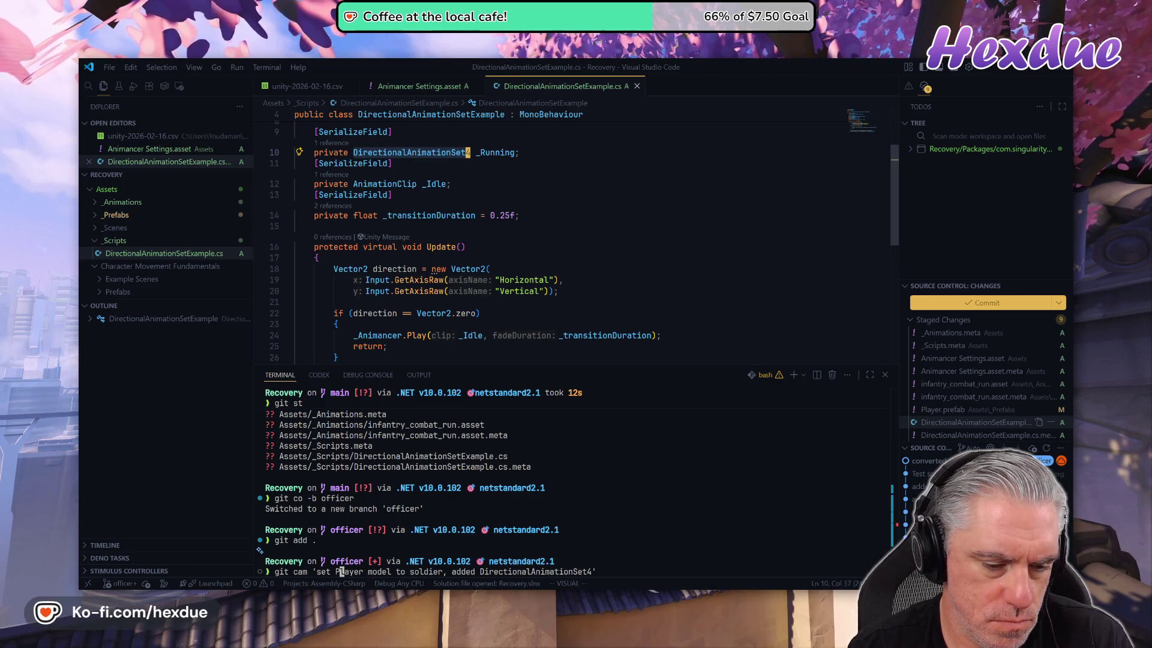
key(Right)
key(Right)
key(Right)
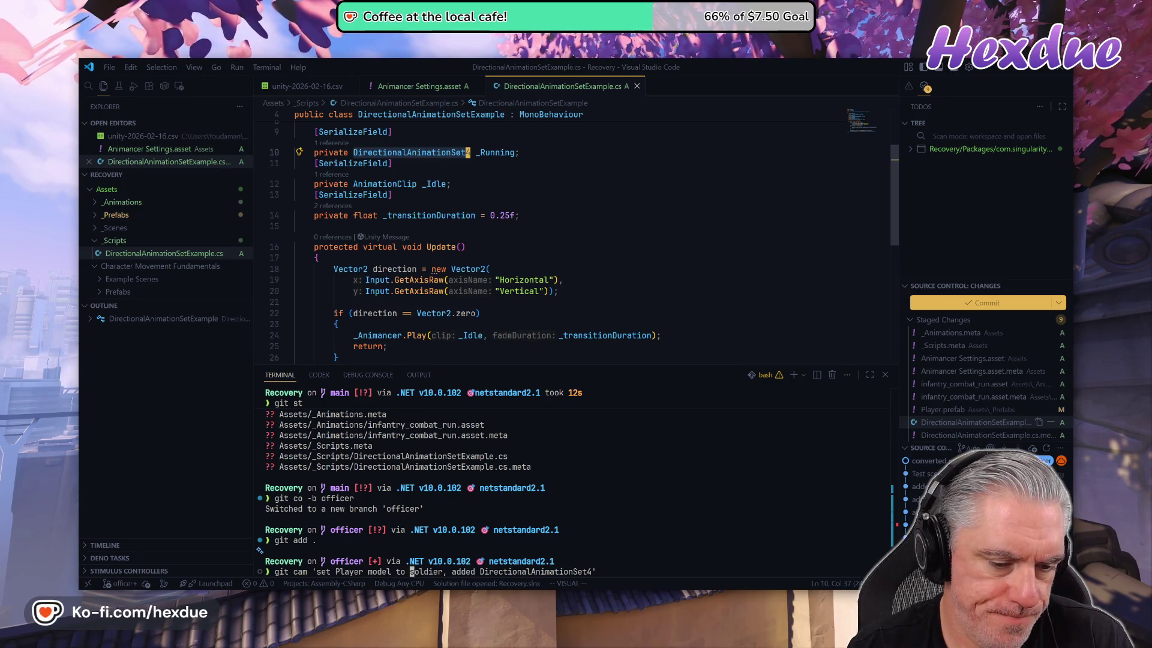
key(e)
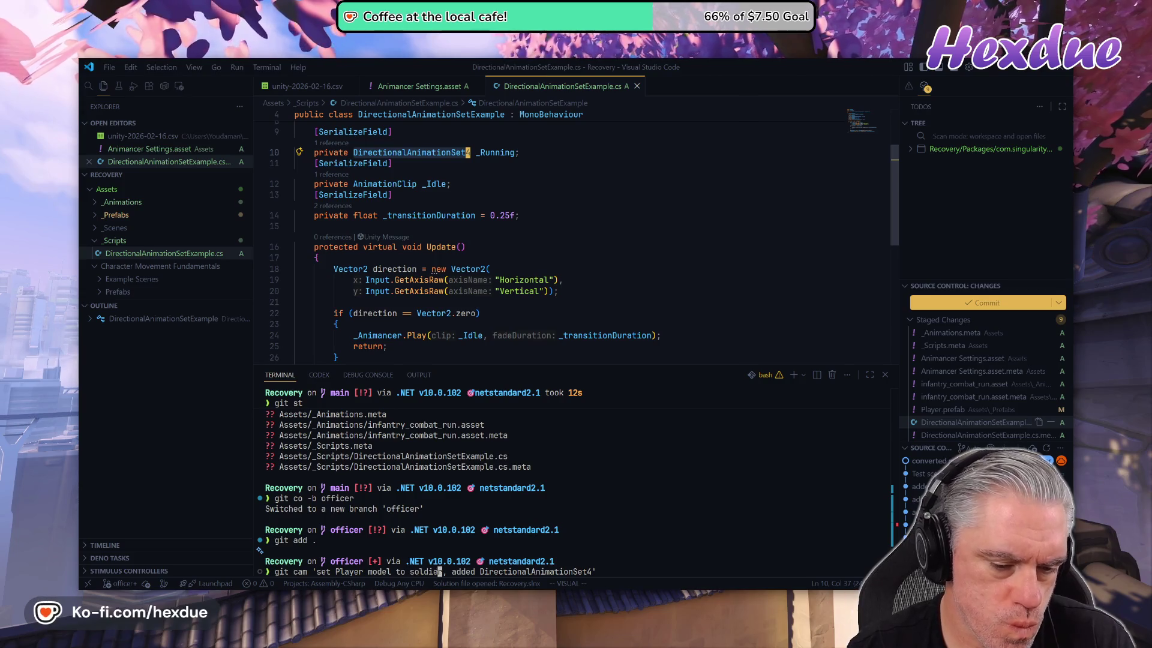
text(prefab)
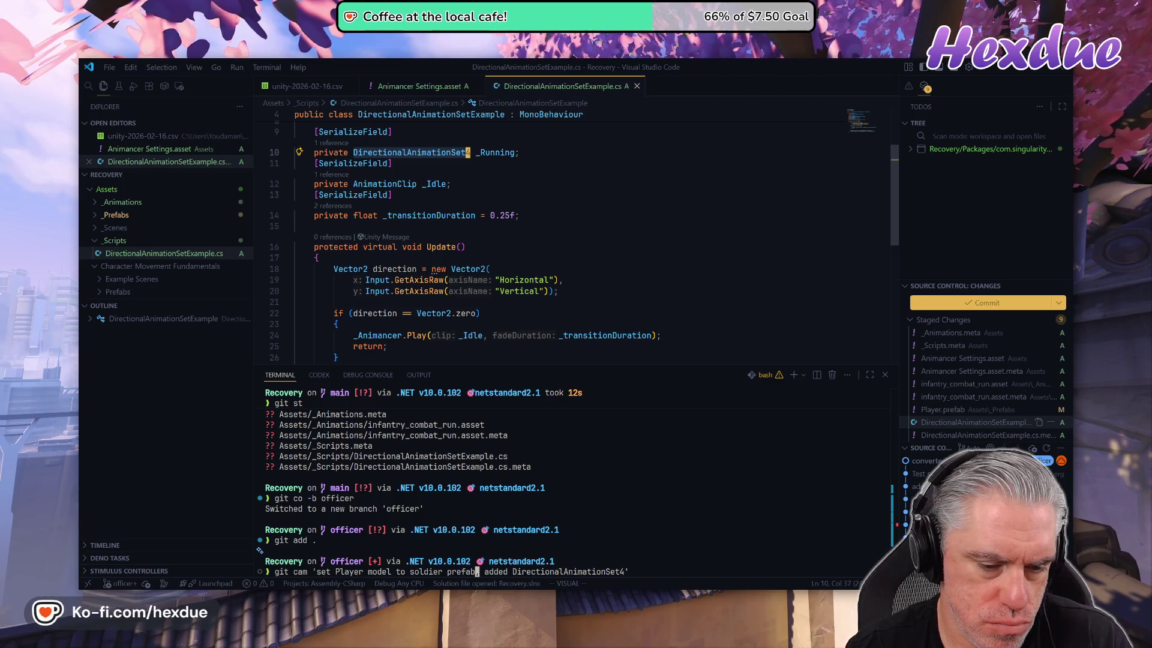
text(,)
- End the message with 'for running' and commit the nine files to the officer branch
key(Escape)
key(f)
key(o)
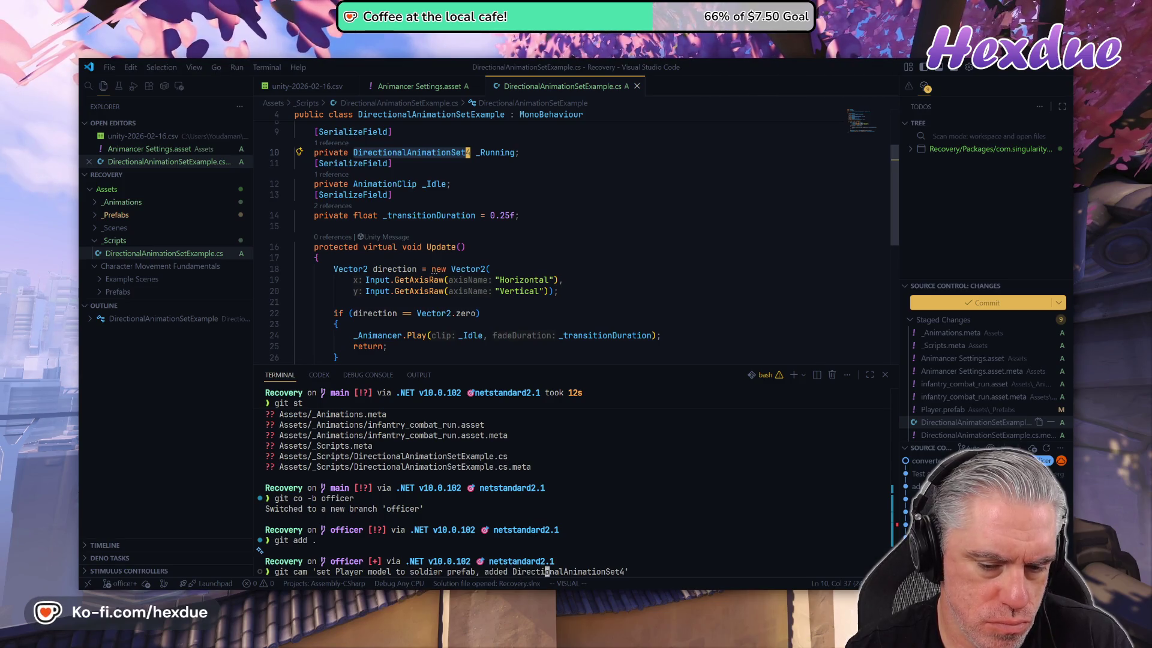
key($)
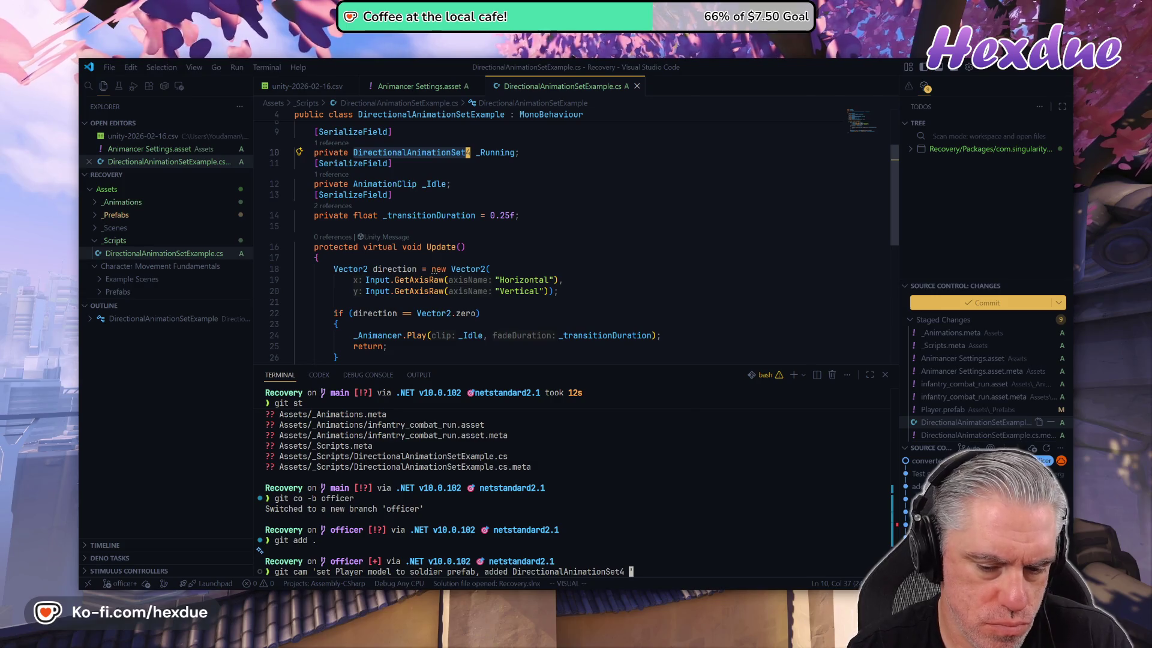
text(for running)
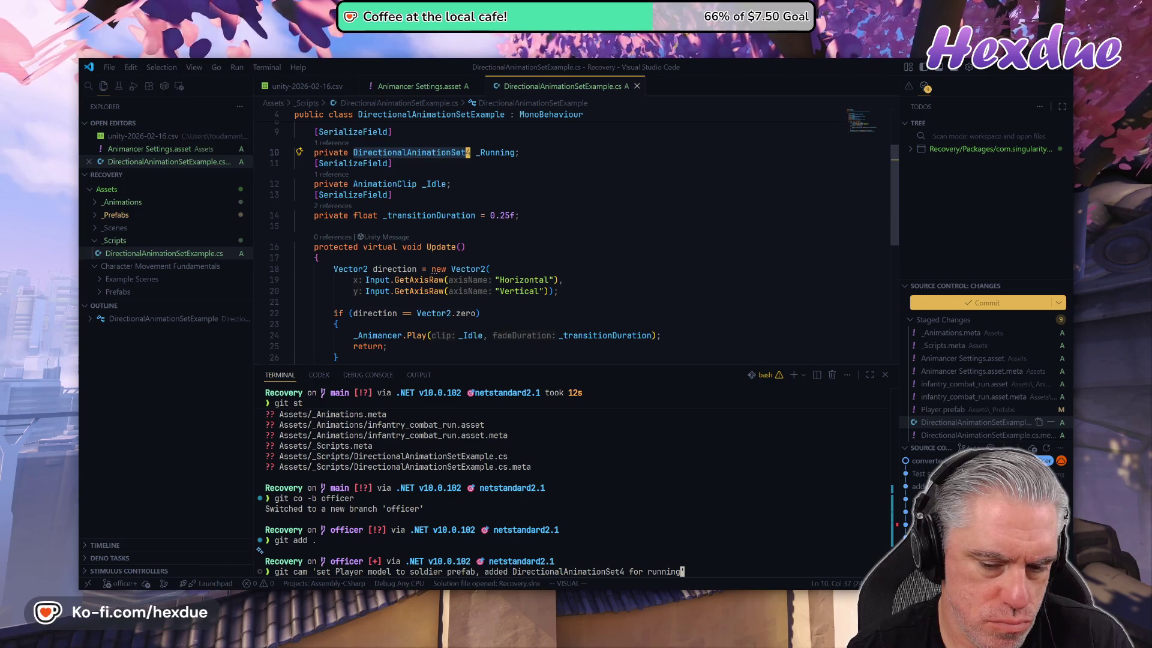
key(Return)
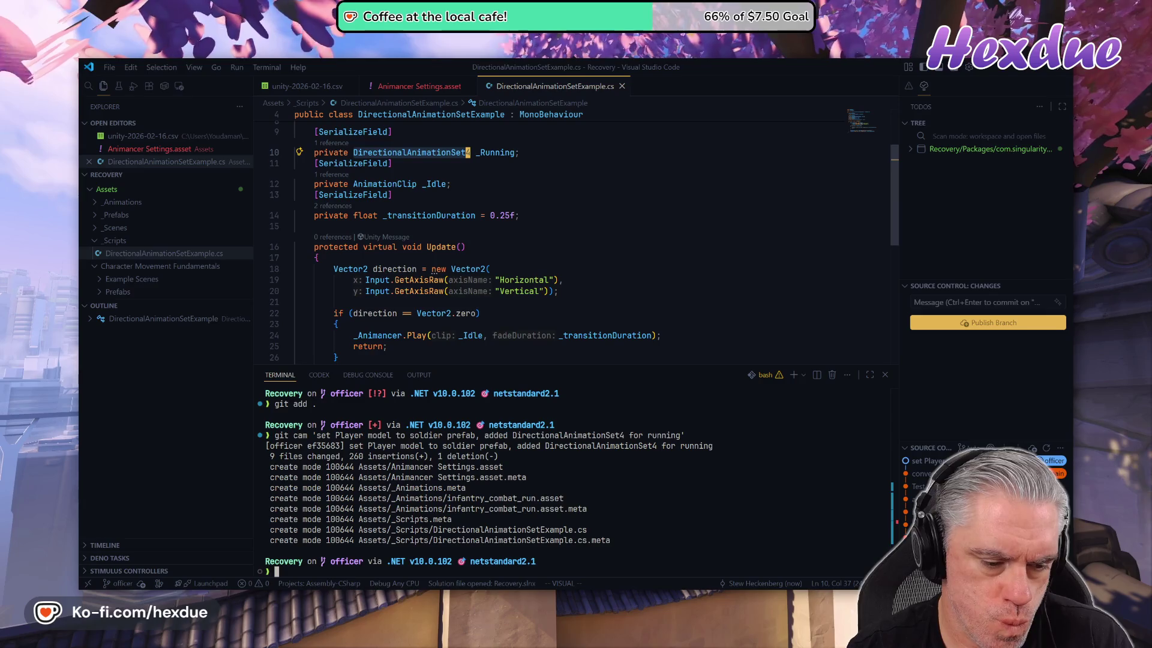
- Create and switch to a soldier branch, delete the officer branch, and view the log
text(git co -bsoldier)
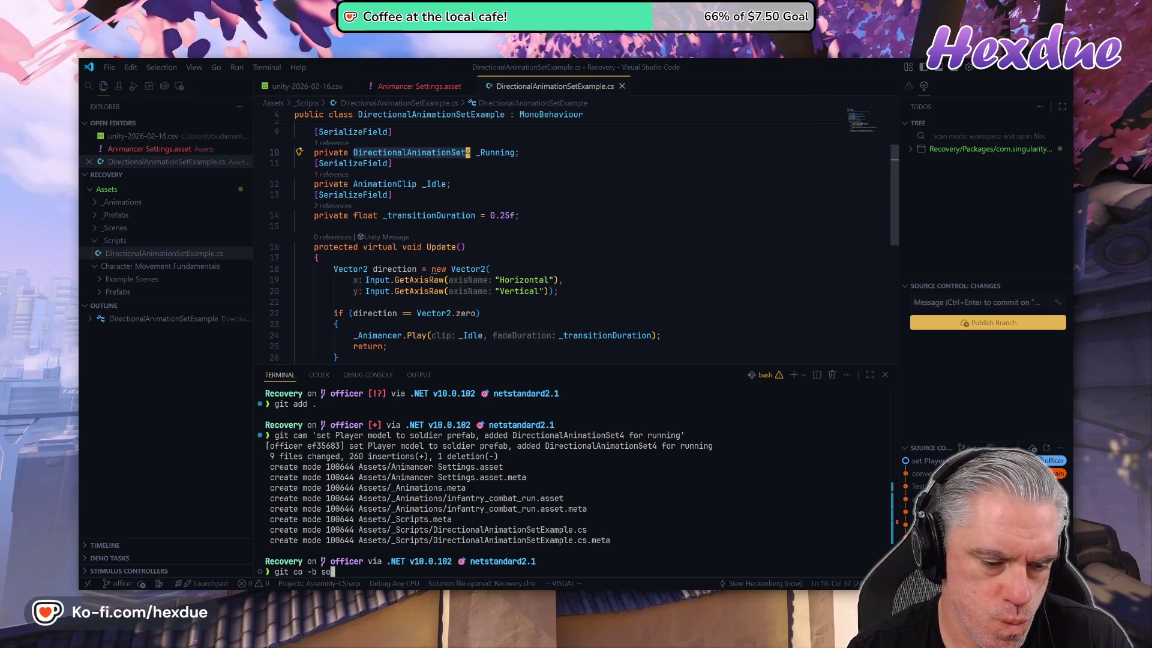
key(Return)
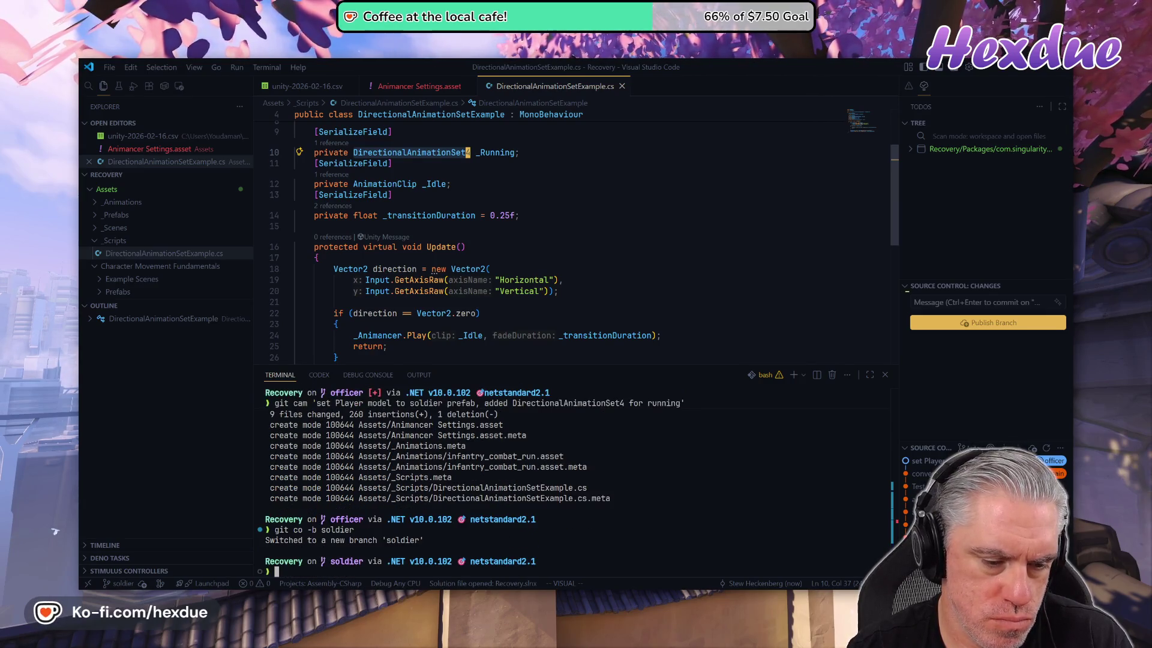
text(gitbranc)
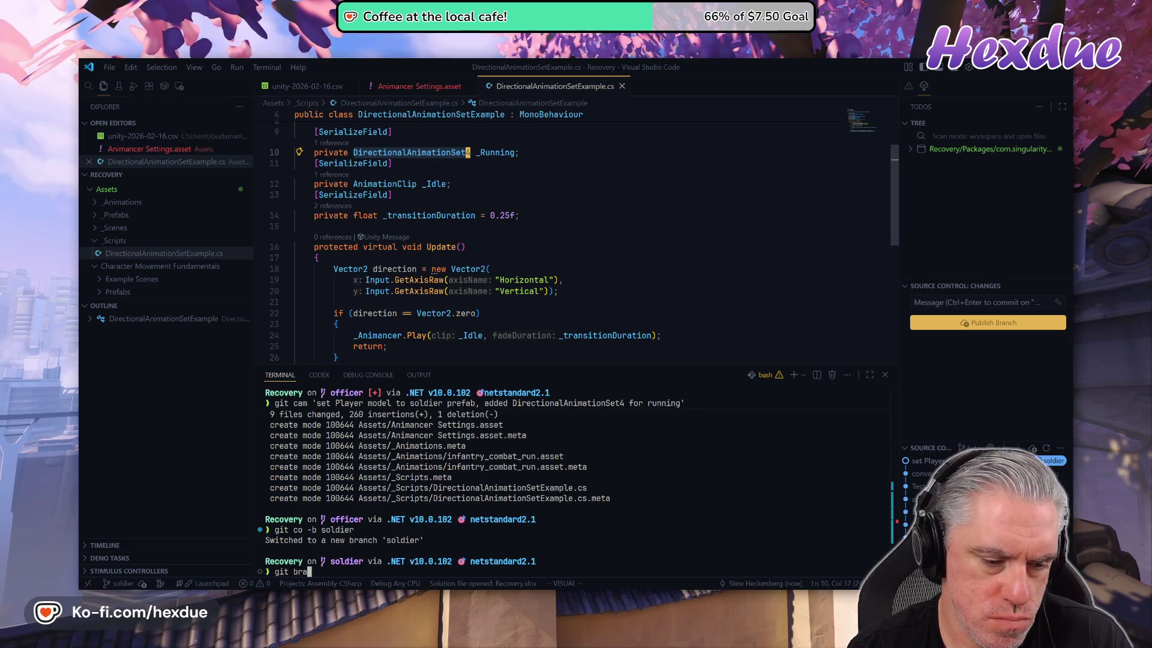
text(h -D )
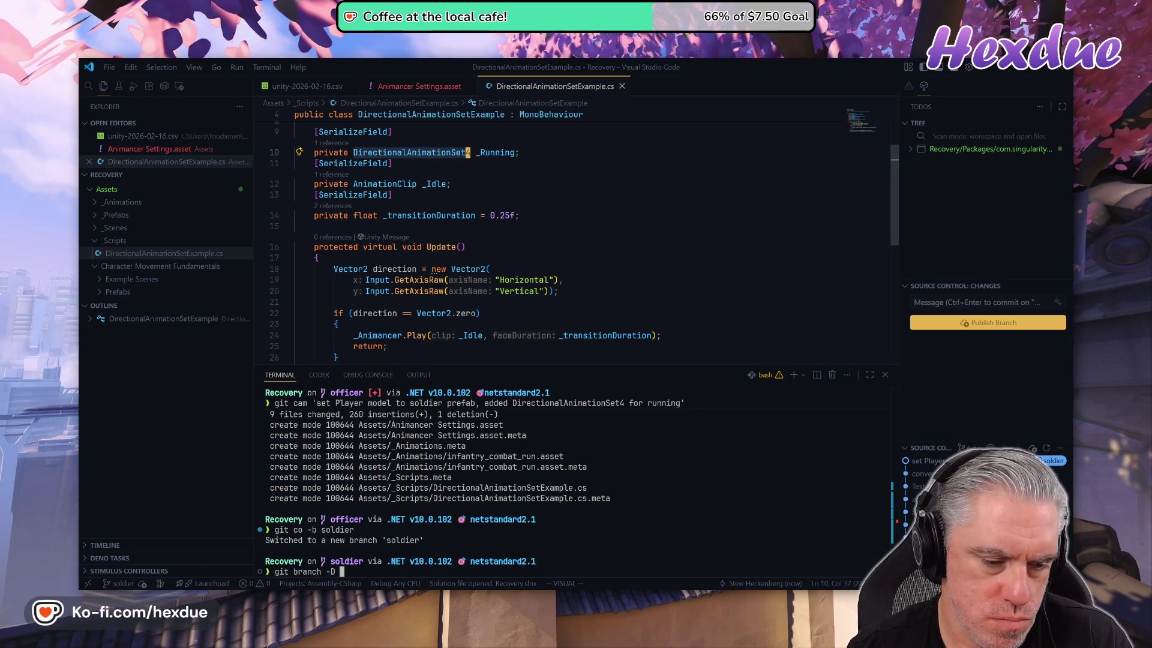
text(officer)
key(Return)
text(git vlo)
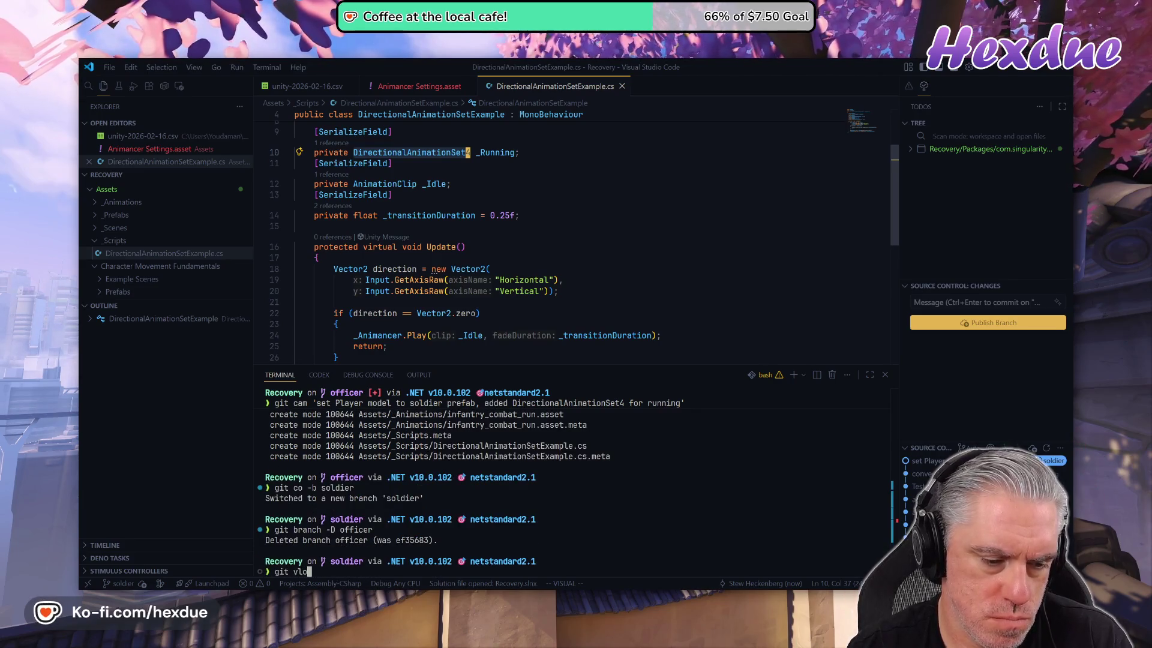
text(g)
key(Return)
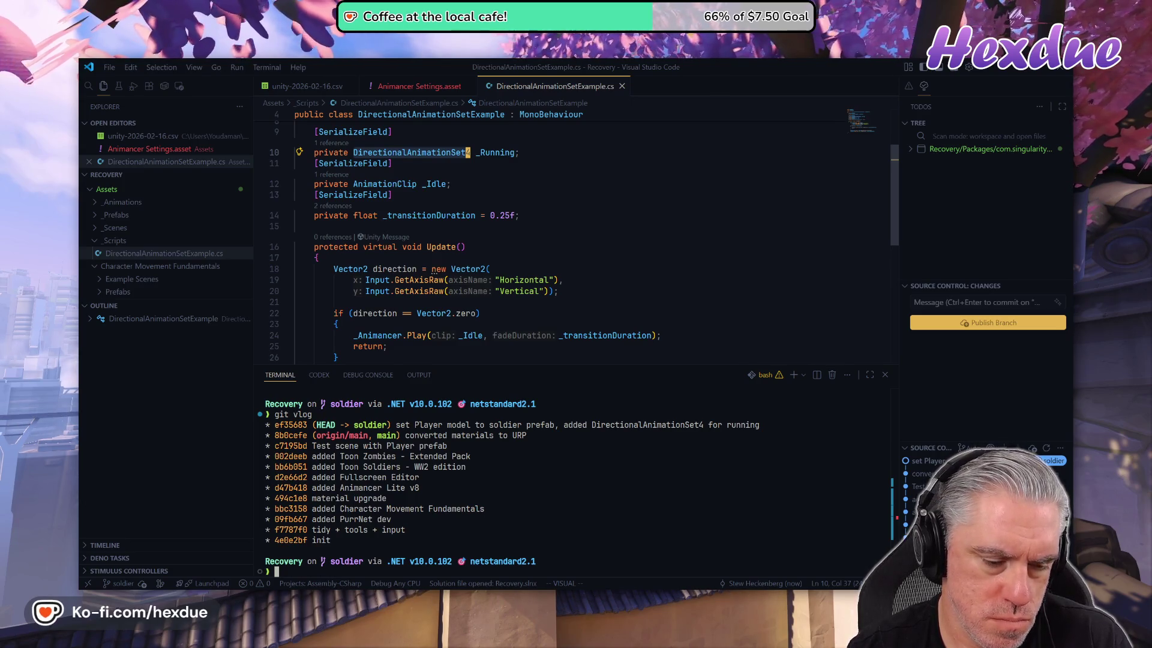
- Push the soldier branch to GitHub using 'git push --set-upstream origin soldier'
text(git push)
key(Return)
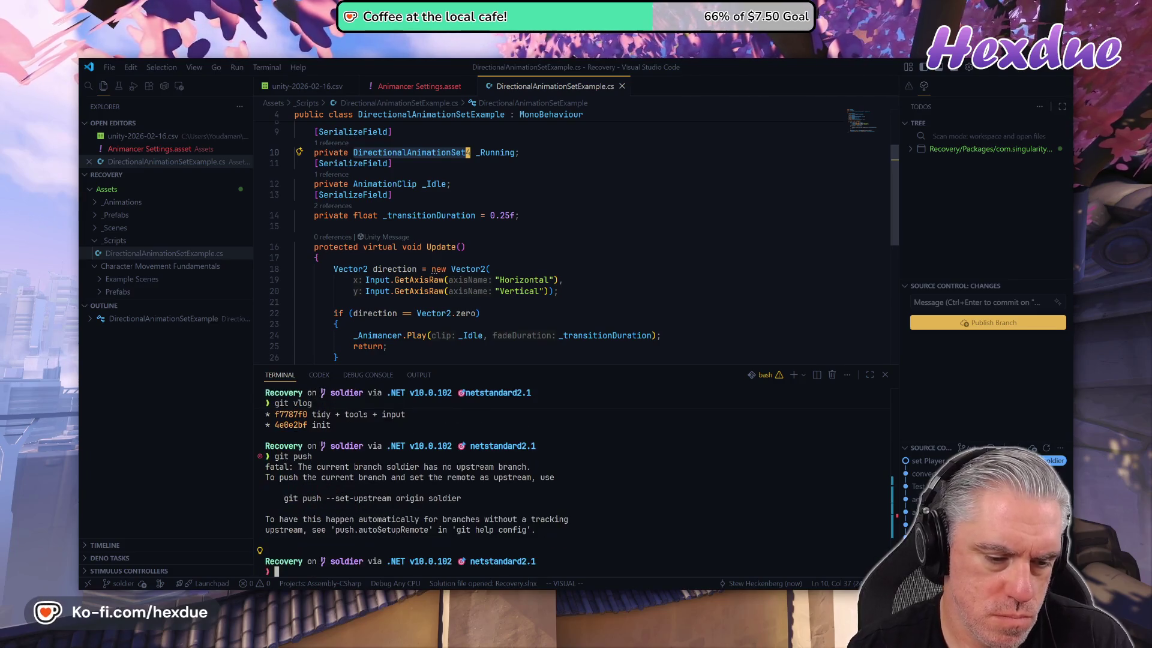
triple_click(409, 498)
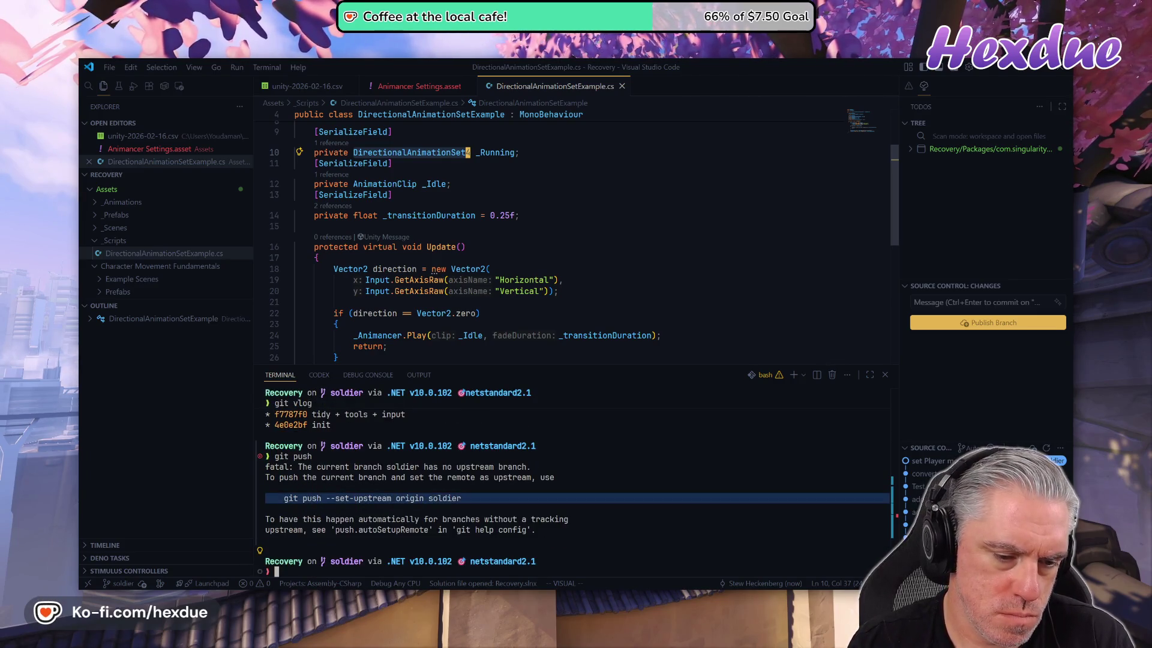
key(ctrl+c)
key(ctrl+v)
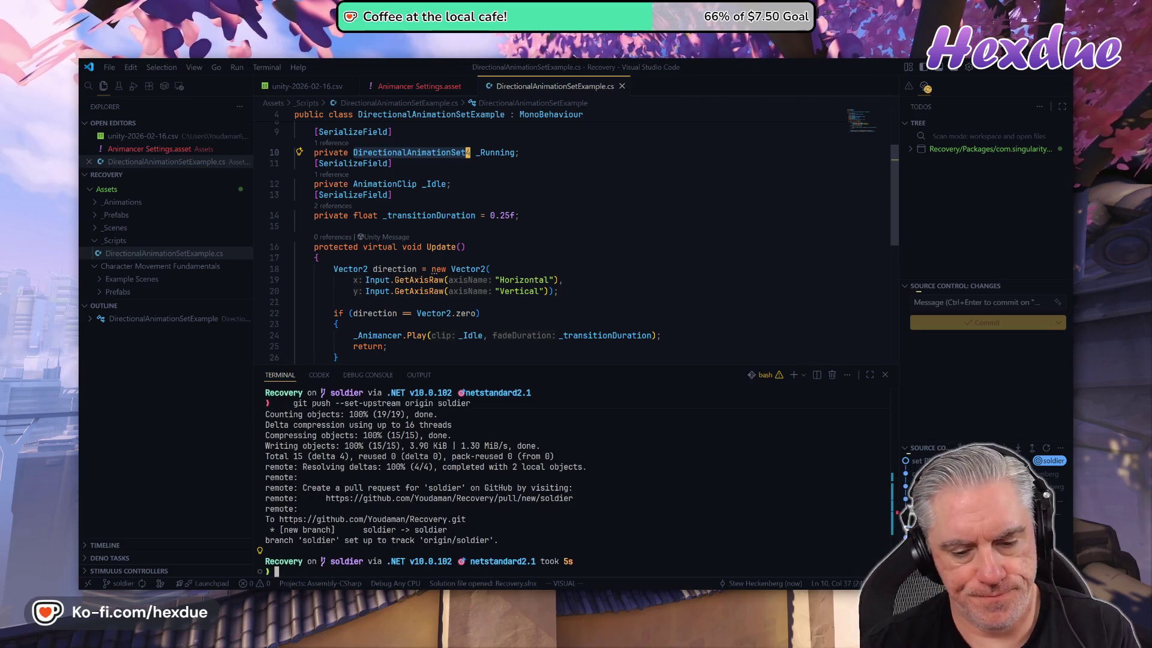
mouse_move(641, 594)
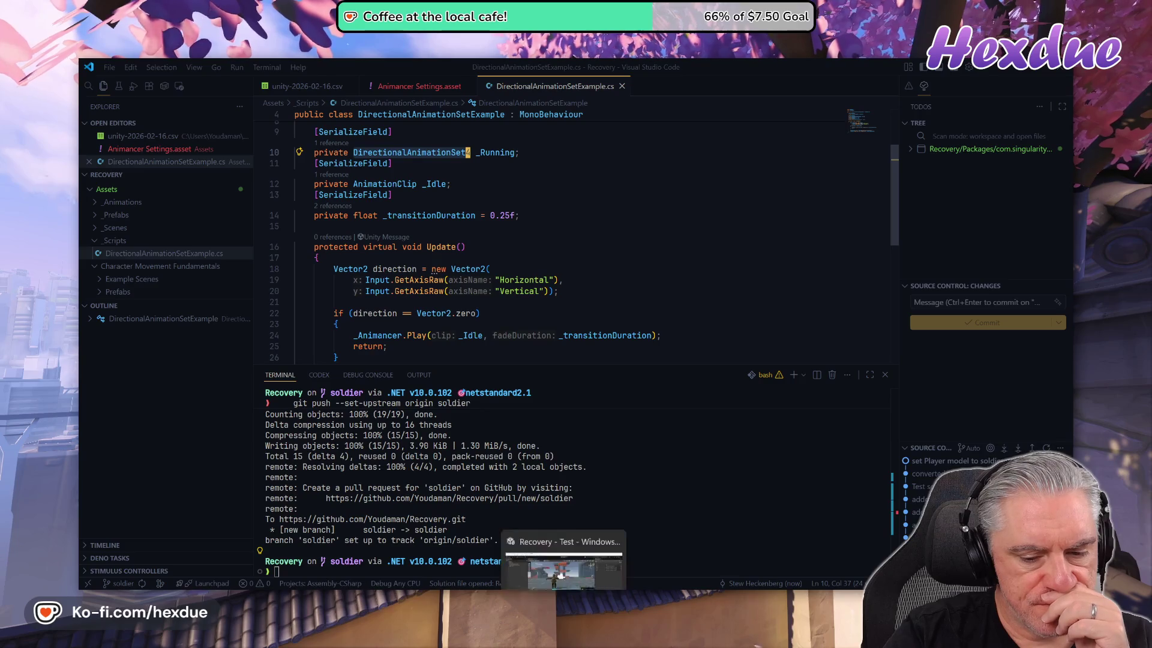
- Glance at the Animancer docs, close Animancer Settings.asset, and return focus to the script
click(613, 542)
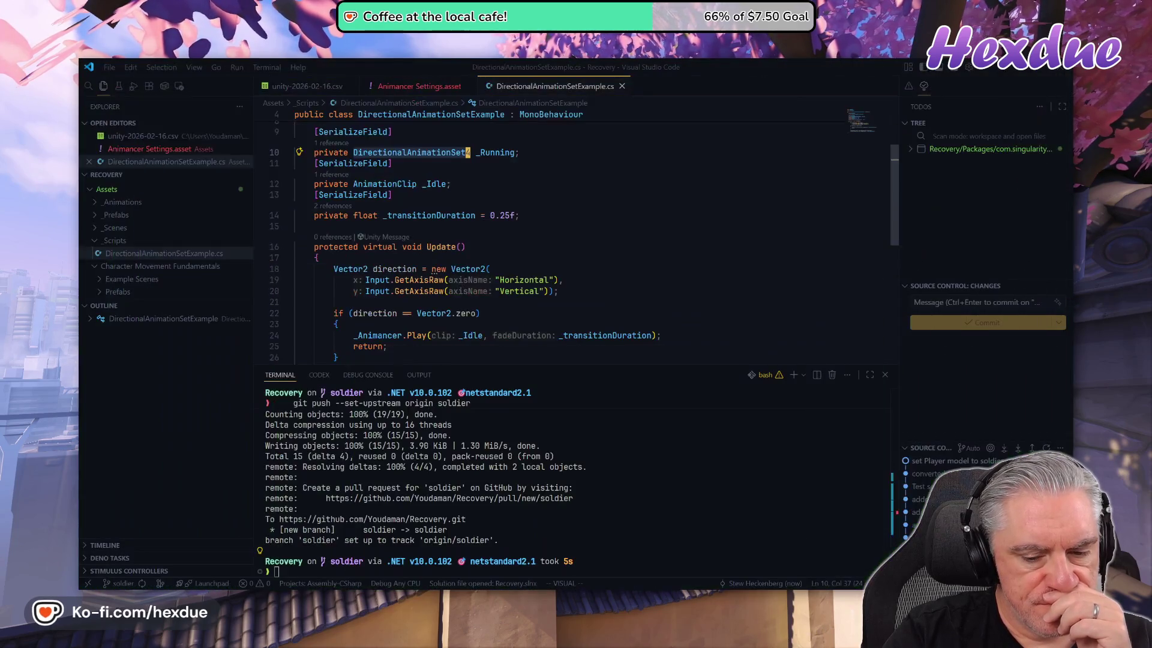
key(alt+Tab)
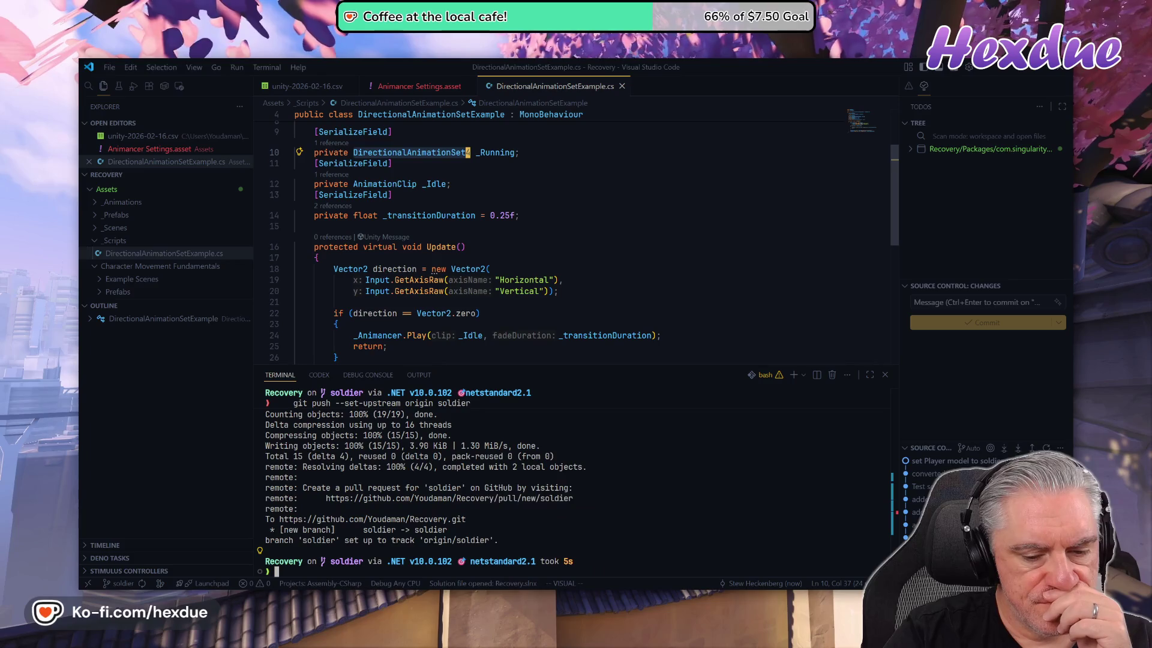
mouse_move(1020, 460)
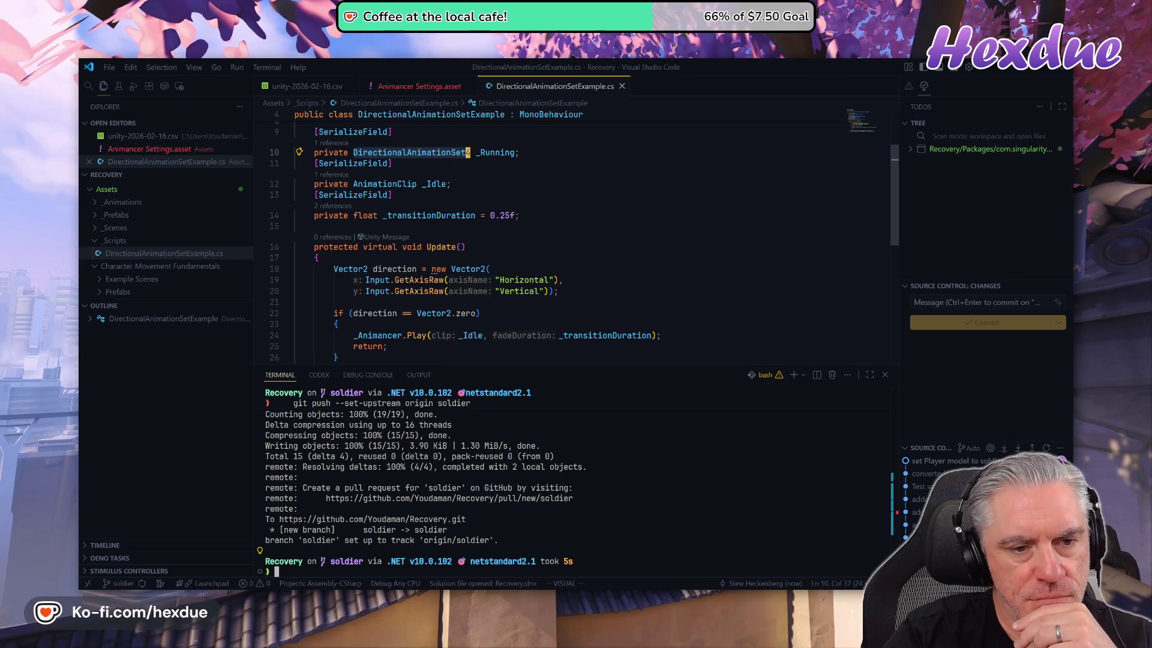
scroll(396, 264, down, 1)
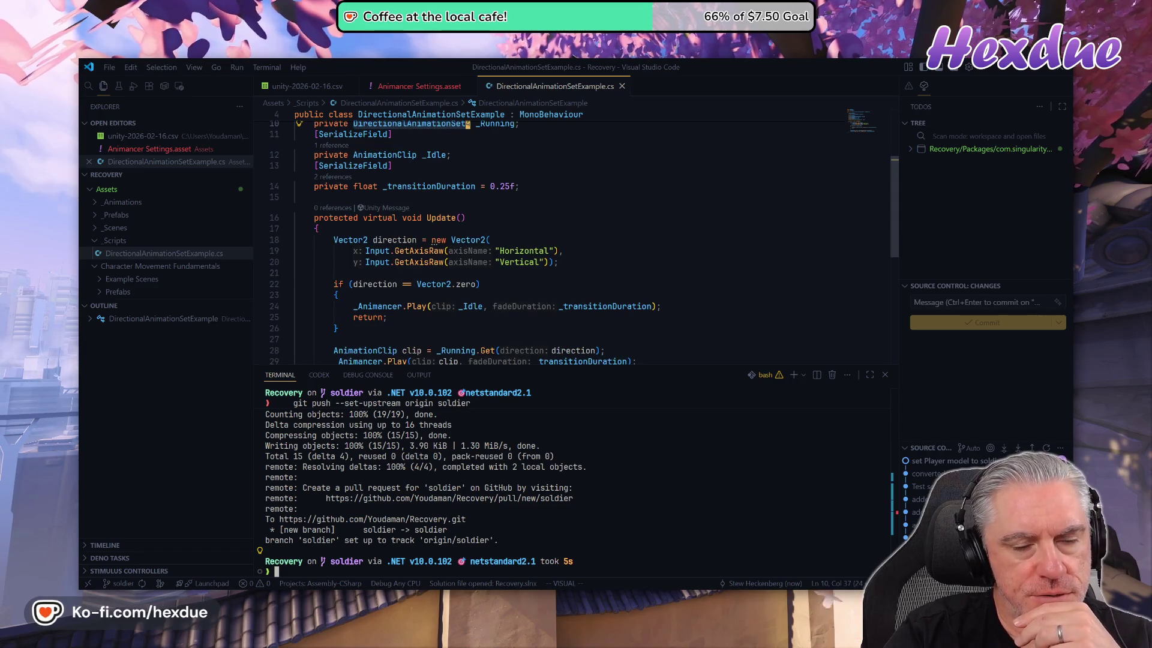
click(469, 87)
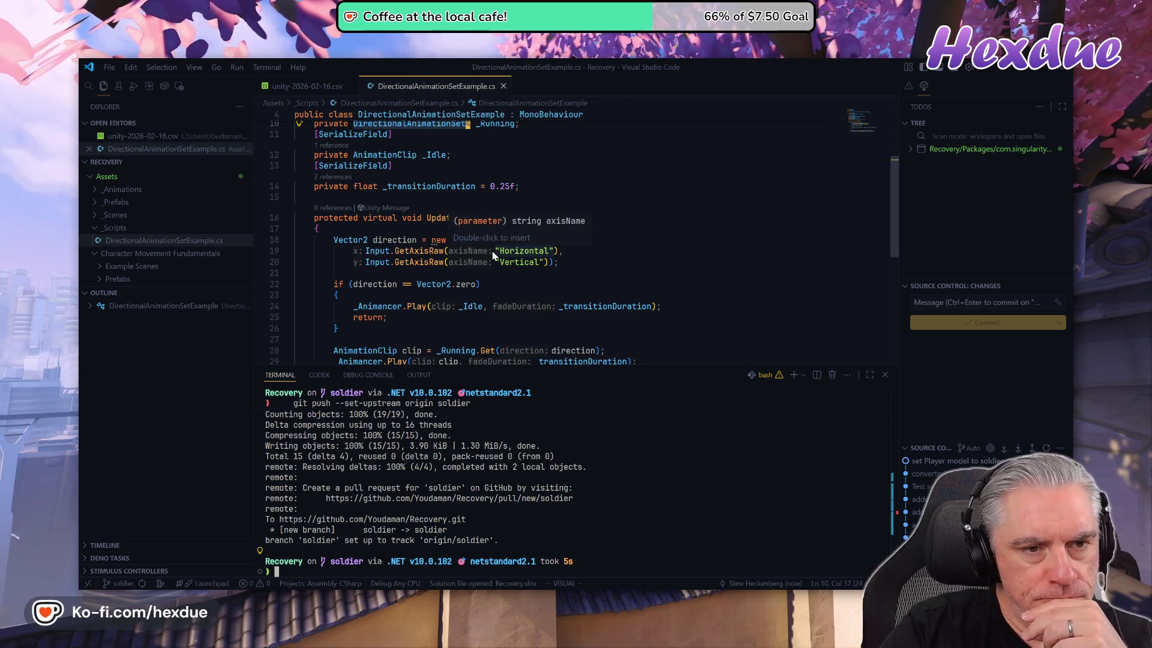
scroll(493, 255, up, 2)
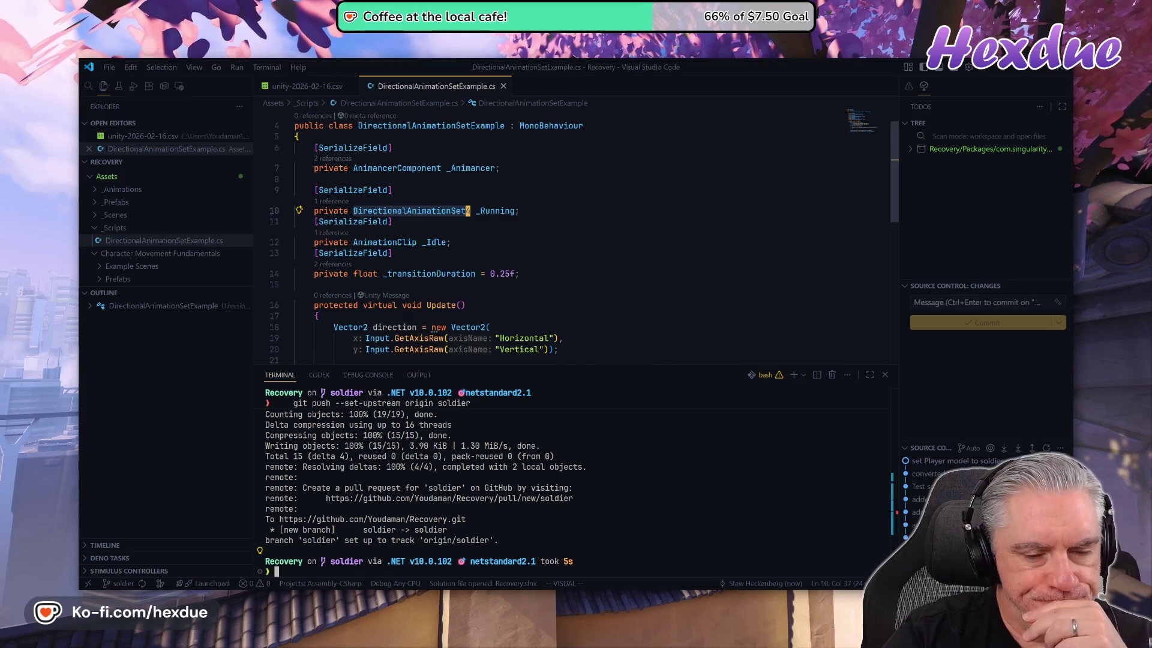
scroll(493, 255, down, 1)
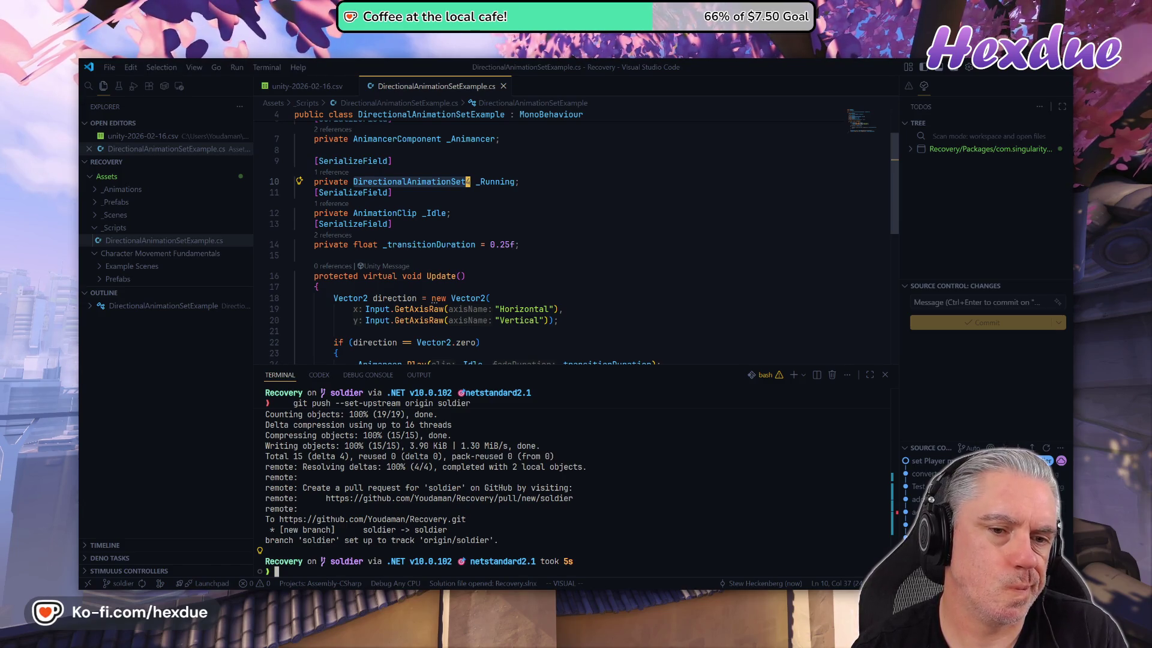
text(jjjj)
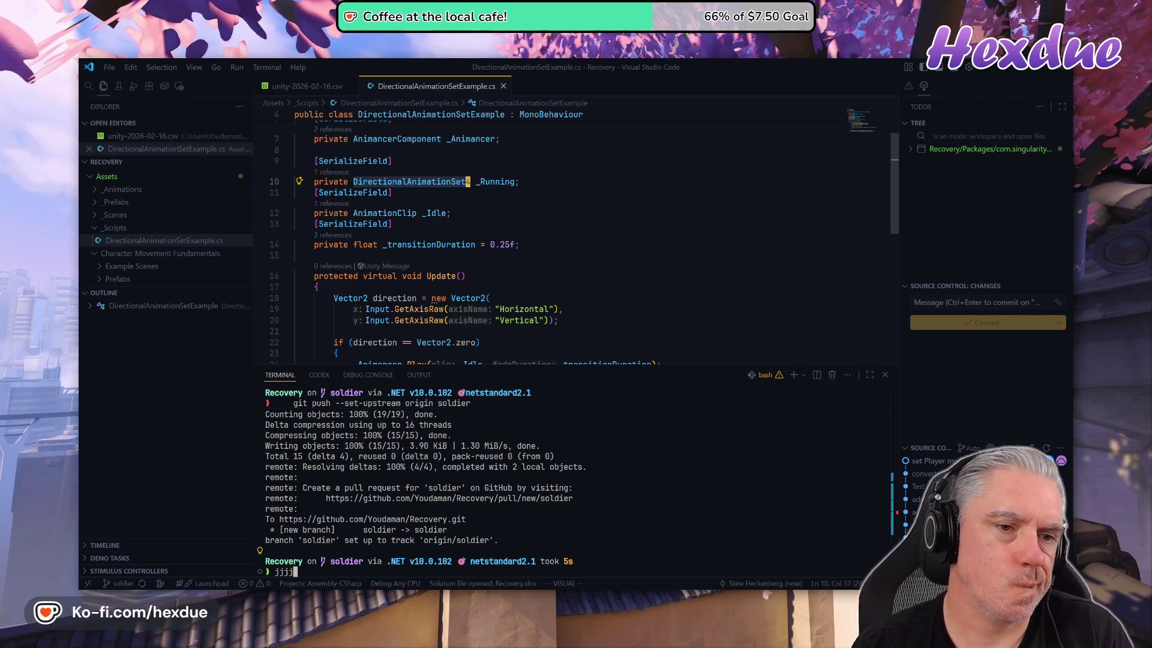
key(BackSpace)
key(BackSpace)
key(BackSpace)
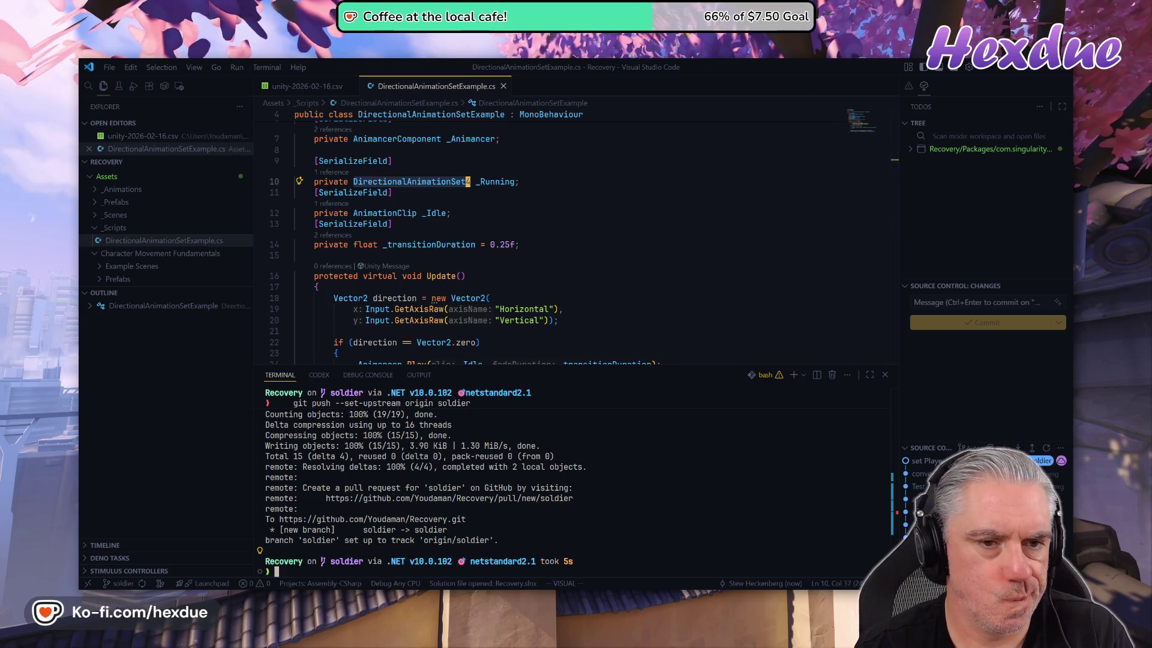
click(312, 245)
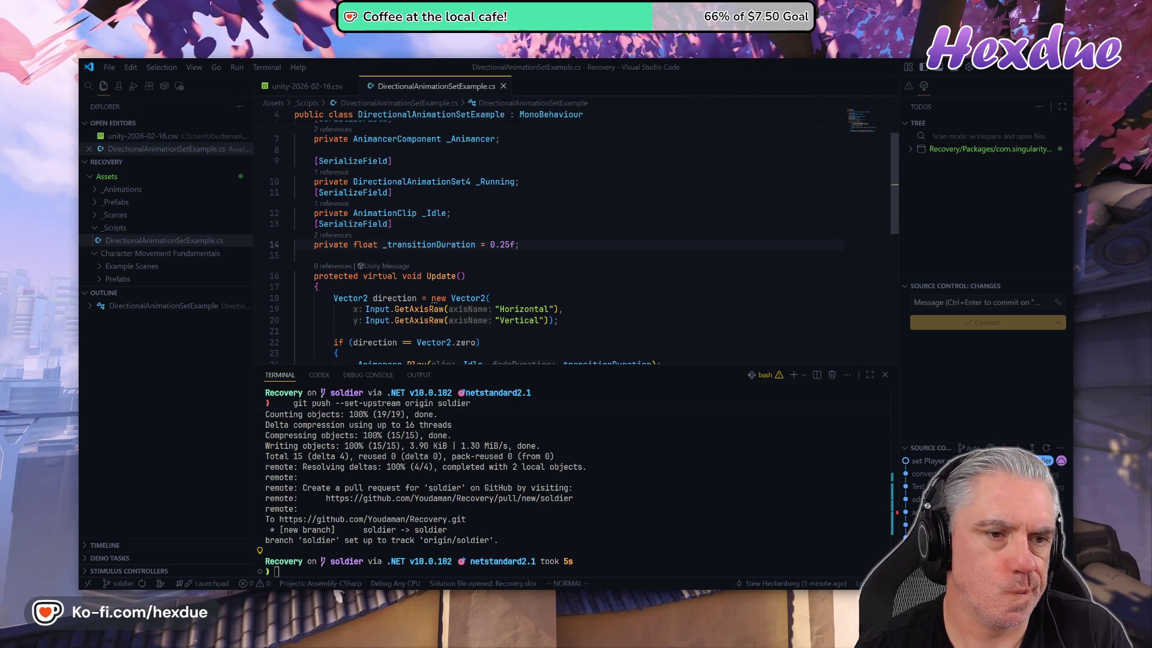
- Insert blank lines below the _Running and _Idle field declarations
click(311, 182)
key(o)
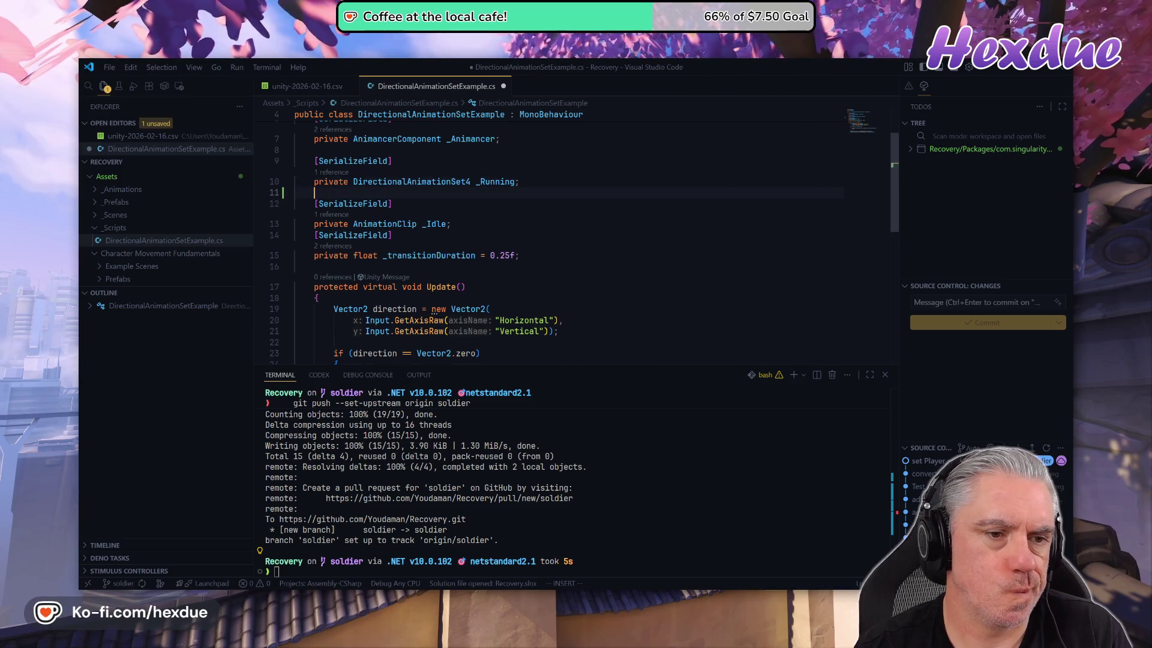
key(Escape)
key(j)
key(j)
key(o)
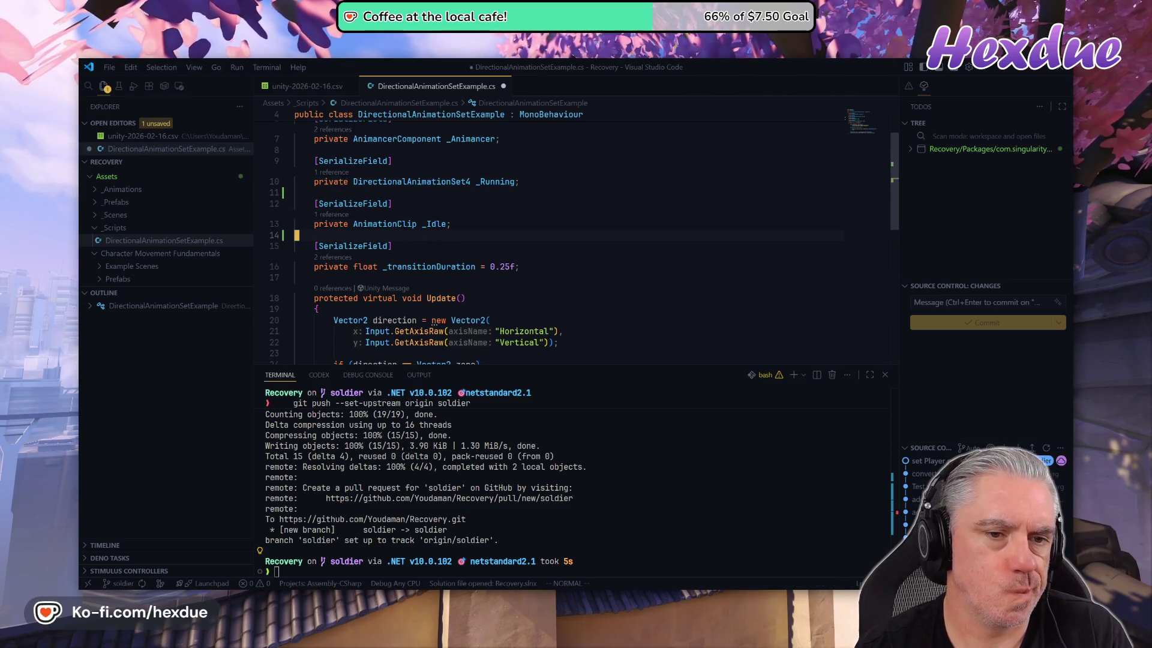
key(j)
- Join [SerializeField] onto the _transitionDuration, _Idle and _Running declaration lines
key(l)
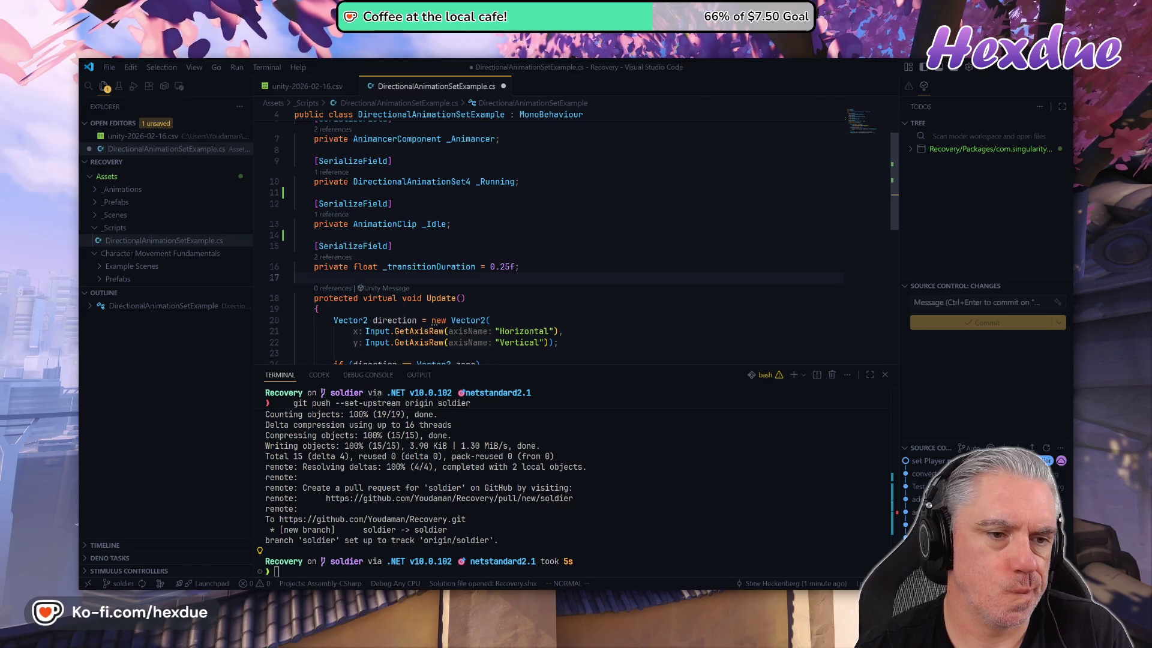
key(w)
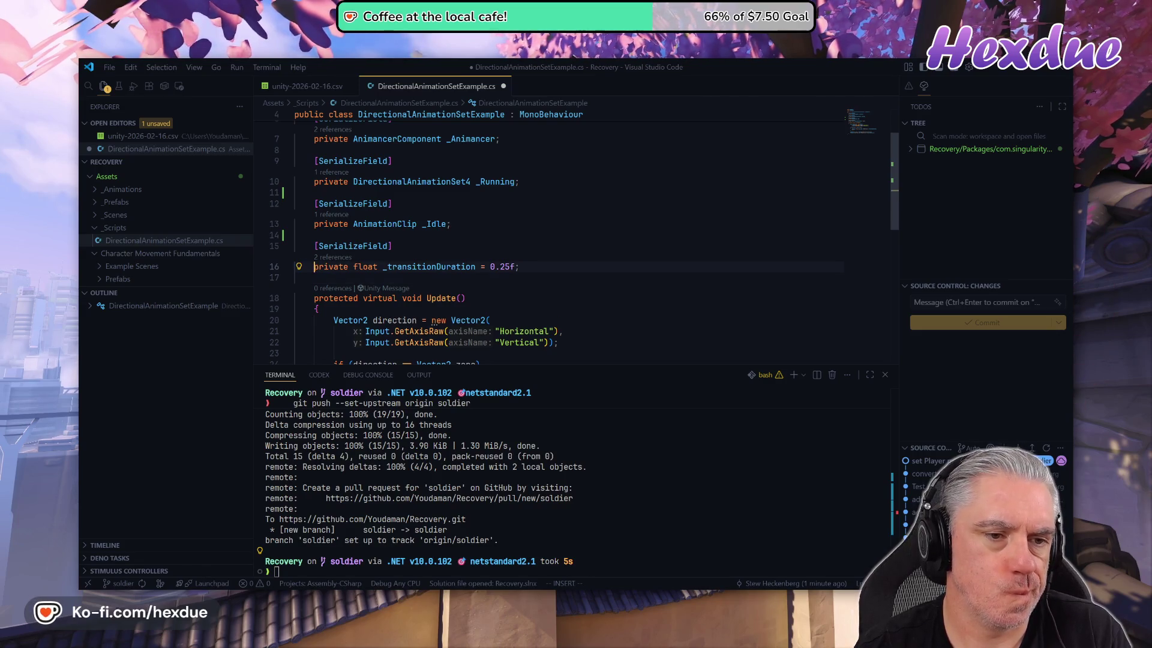
key(k)
key(J)
key(a)
key(Escape)
key(k)
key(k)
key(k)
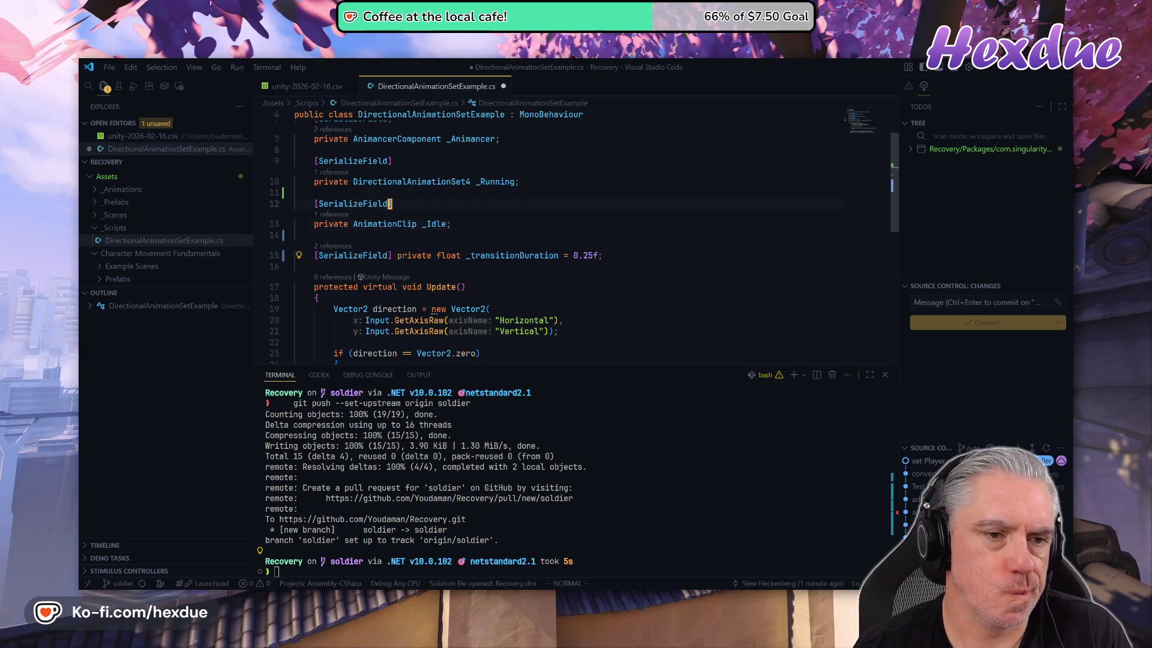
key(b)
key(b)
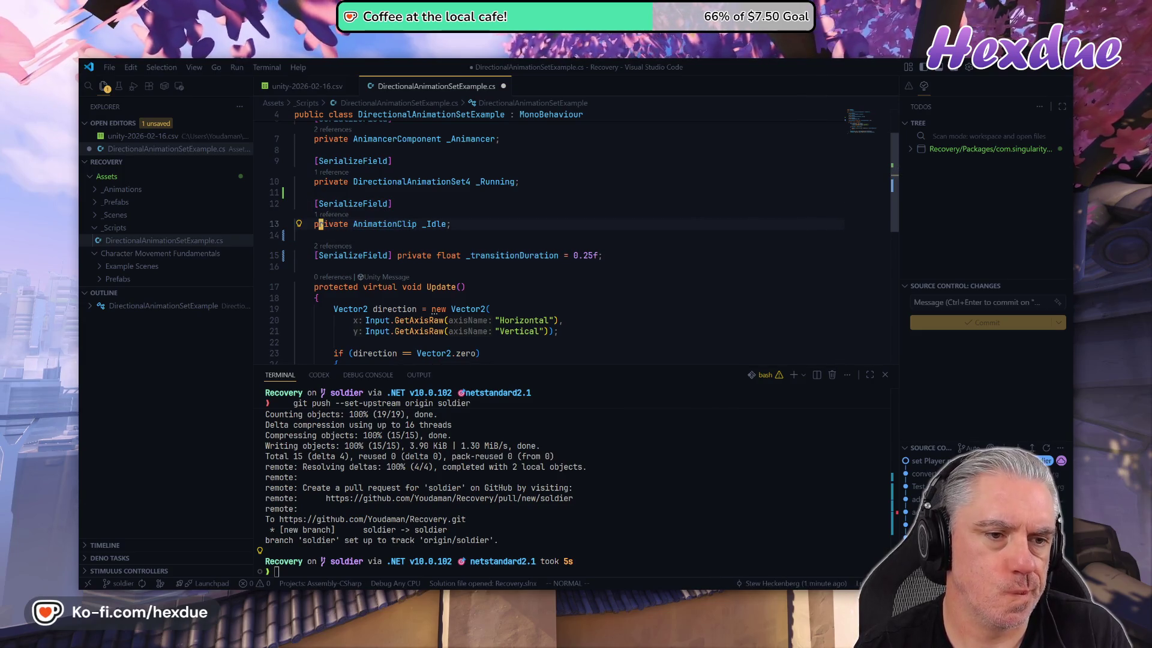
key(k)
key(J)
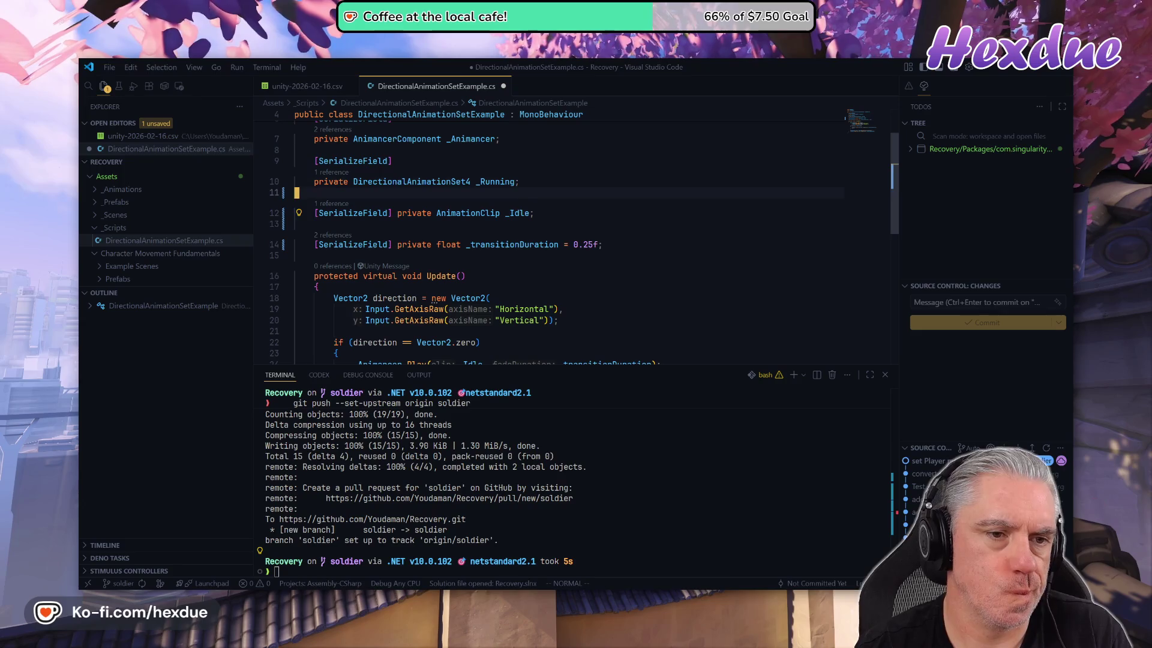
key(k)
key(k)
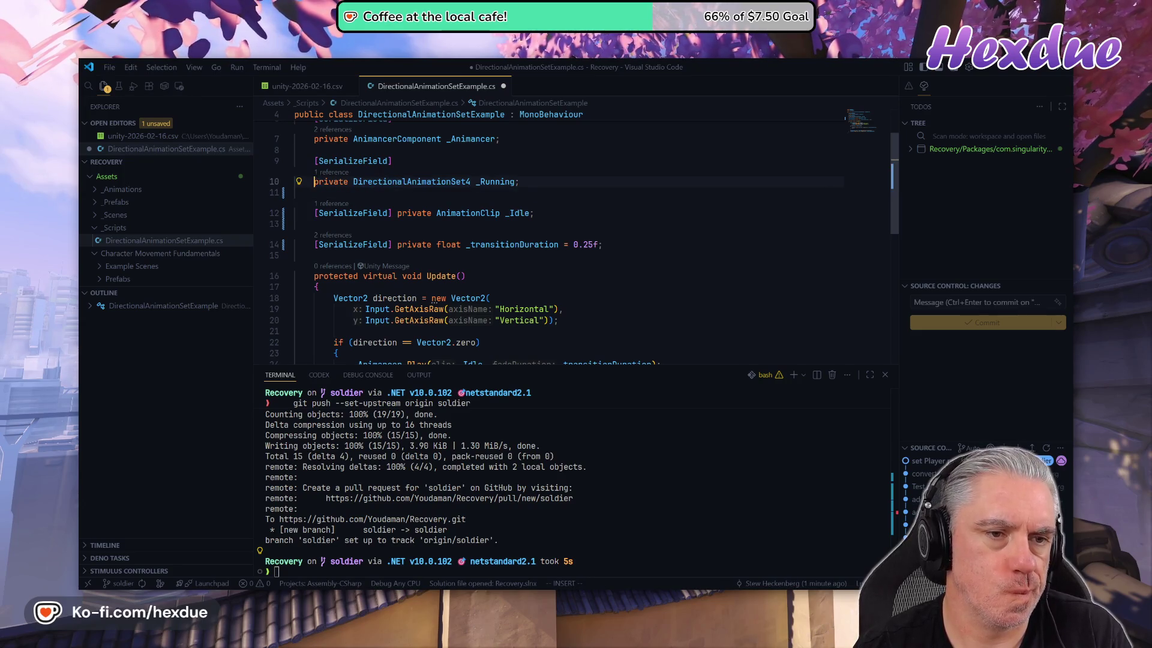
key(k)
key(J)
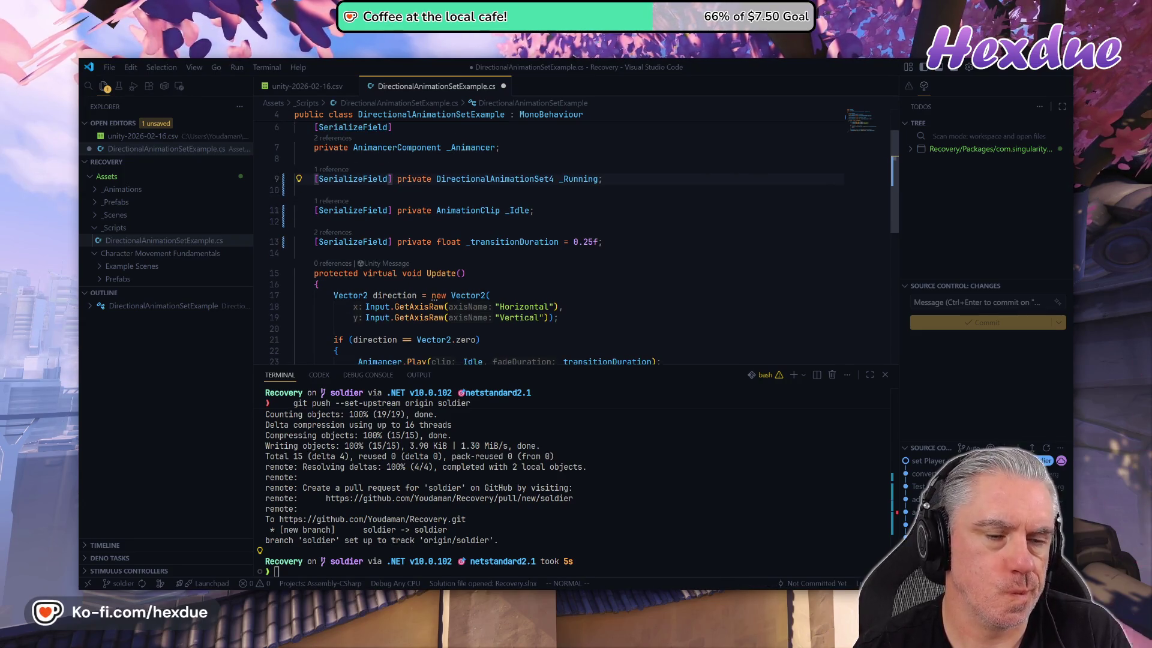
- Open empty lines below the transition duration field for a new field
key(j)
key(j)
key(j)
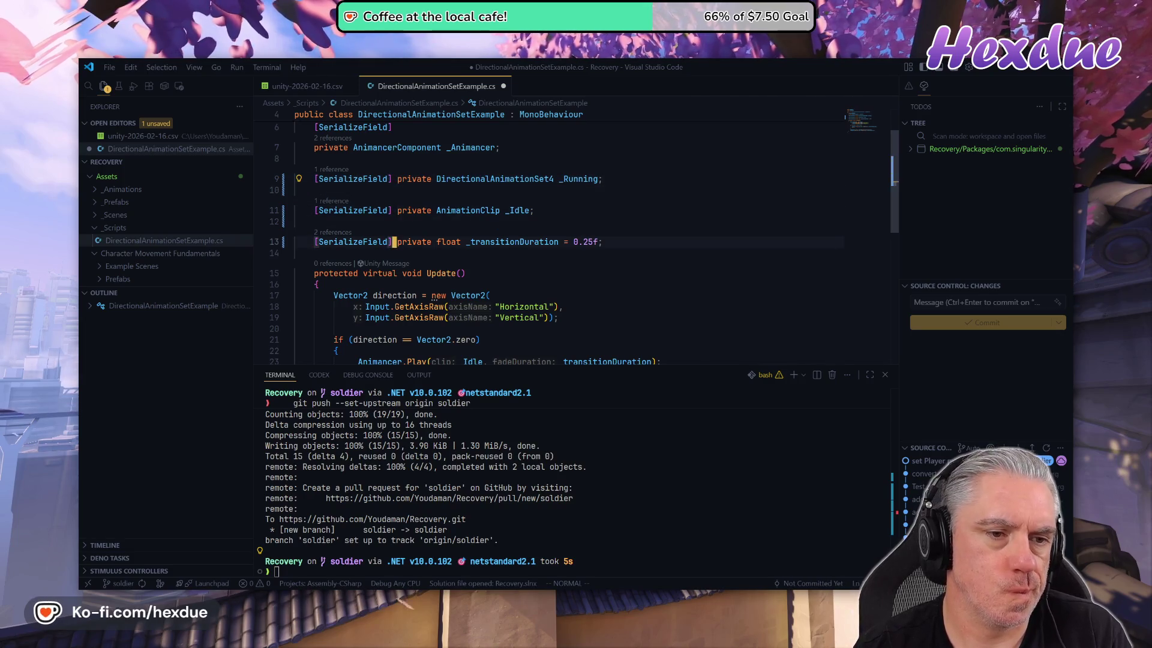
key(o)
key(Return)
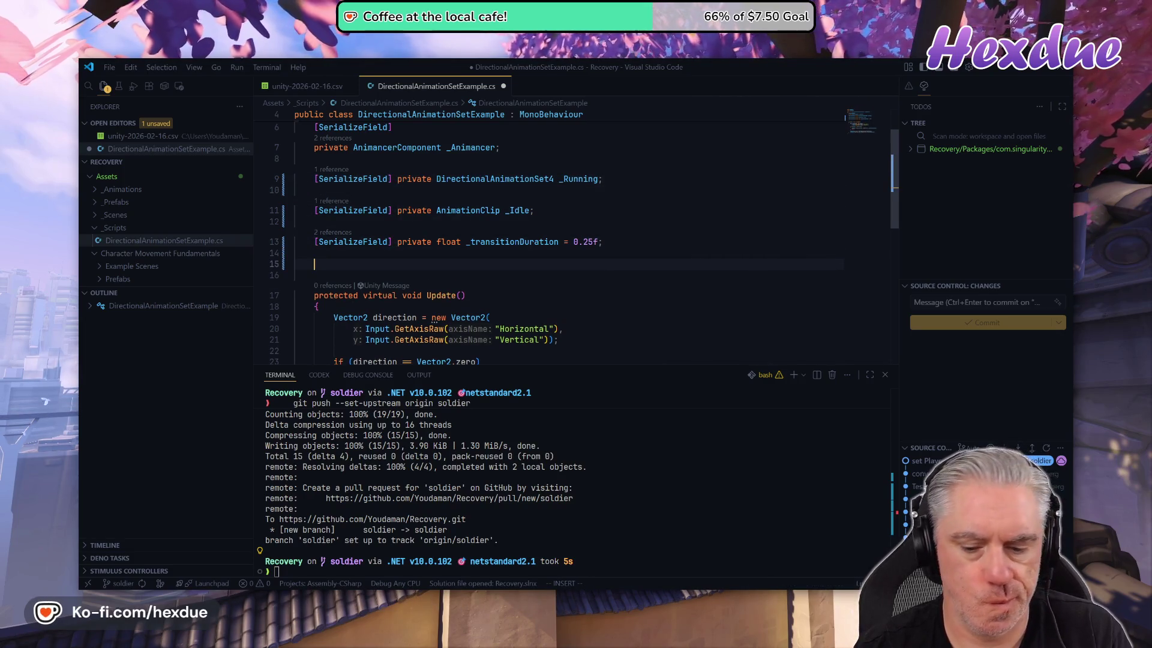
- Insert a [SerializeField] attribute for the new field via autocompletion
text([S3er])
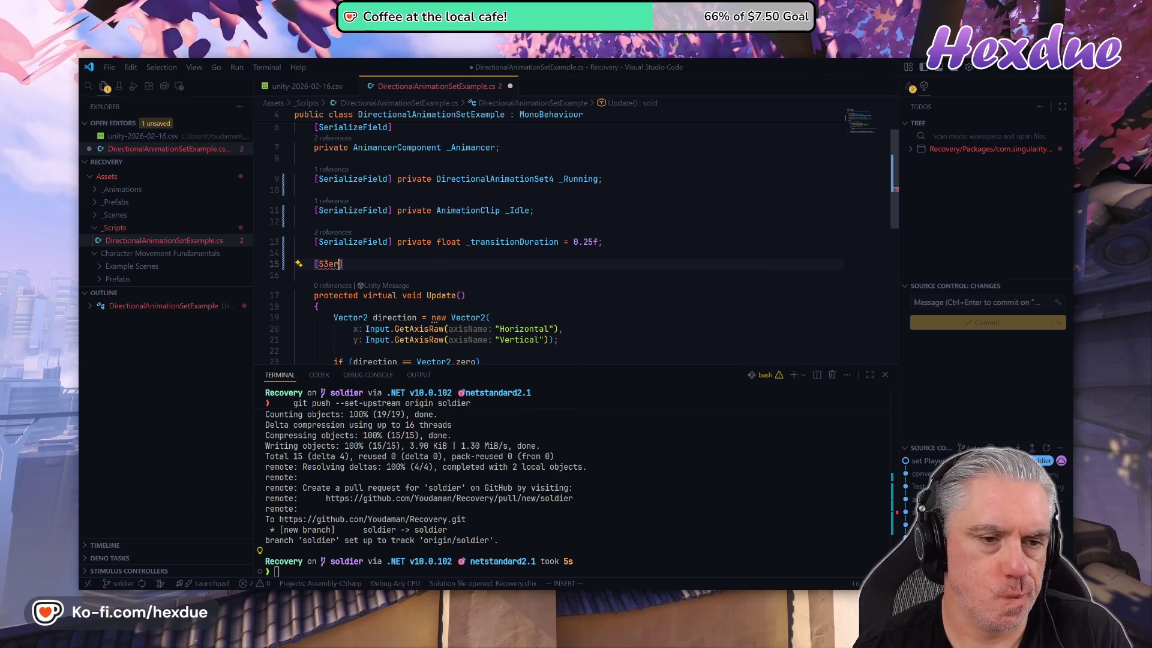
key(ctrl+space)
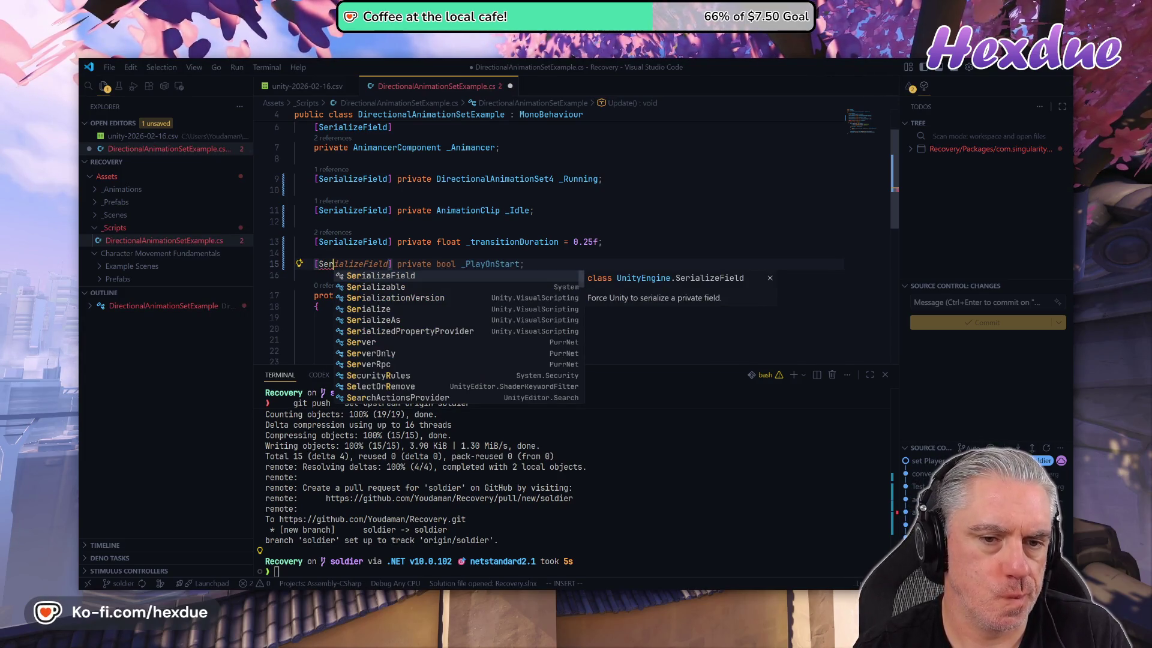
key(Tab)
key(Tab)
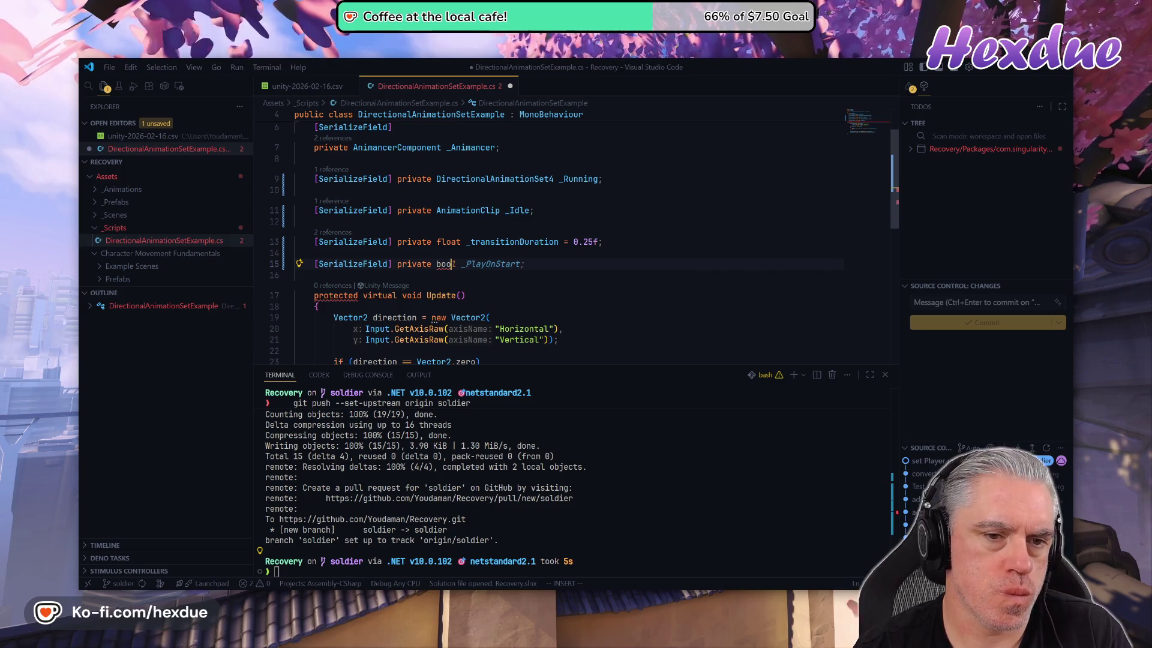
- Start renaming the _Animancer field to _animancer with Rename Symbol
key(Escape)
key(k)
key(k)
key(k)
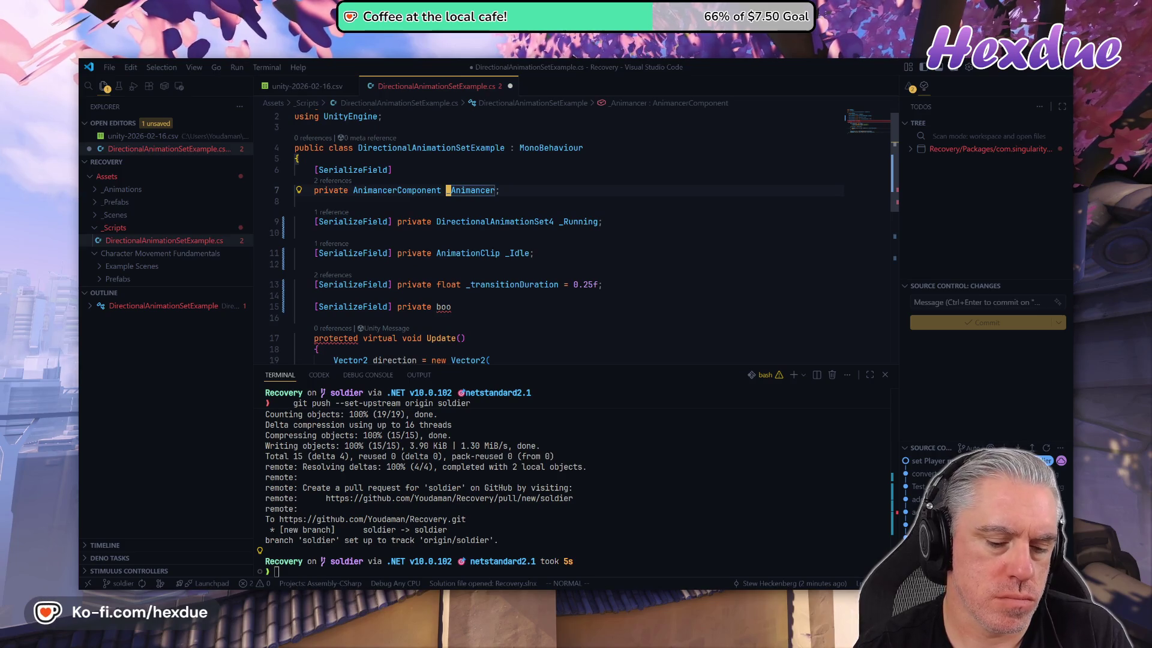
key(F2)
text(_an)
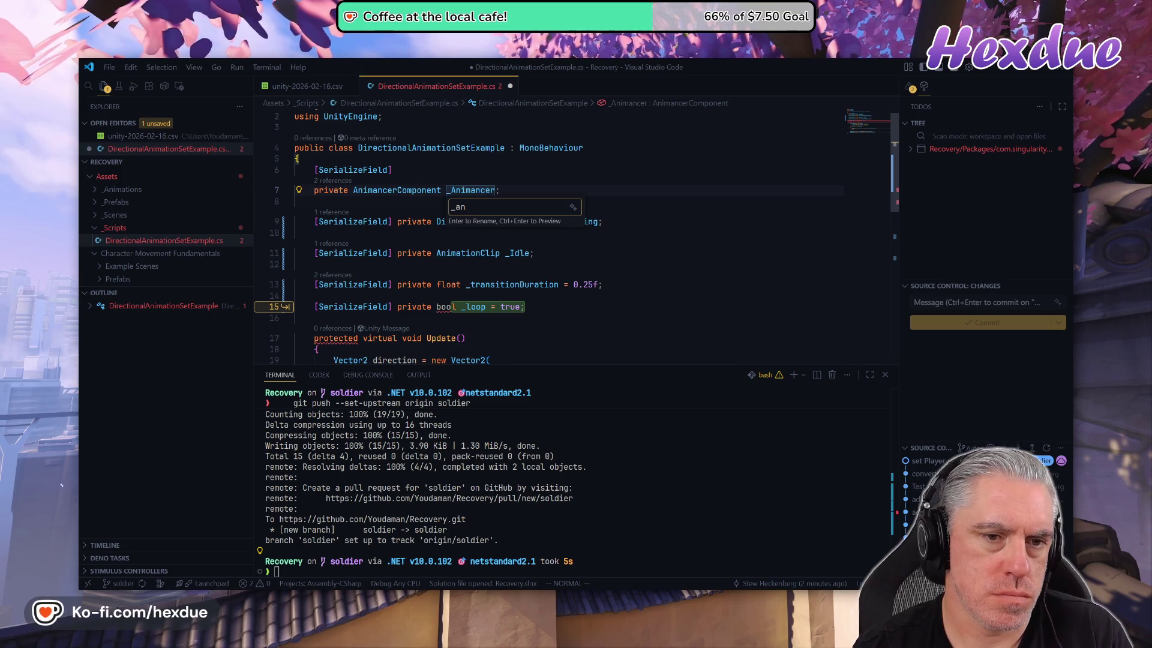
text(imance)
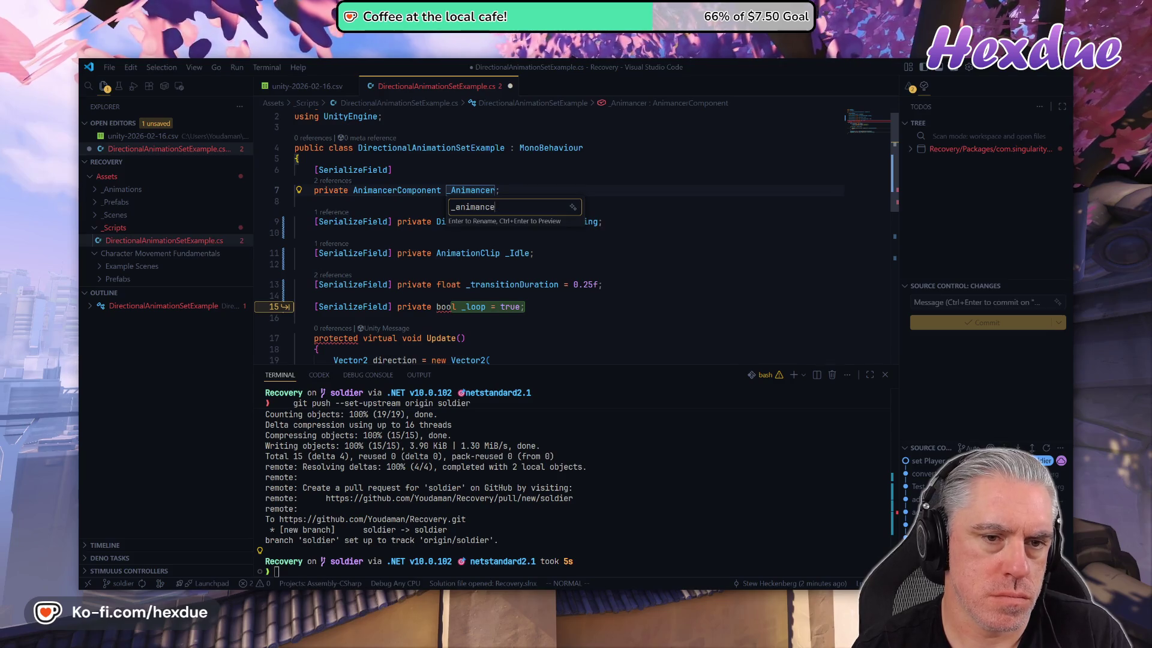
- Finish renaming _Animancer to _animancer, then rename _Running to _running
text(ncer)
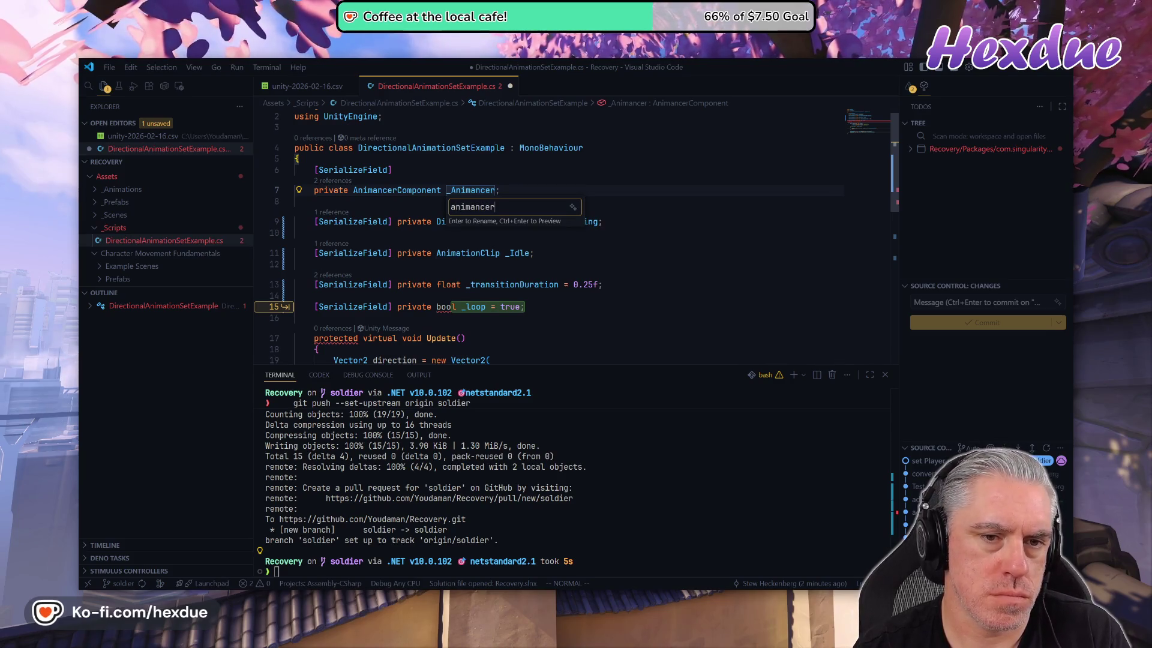
key(ctrl+BackSpace)
text(_)
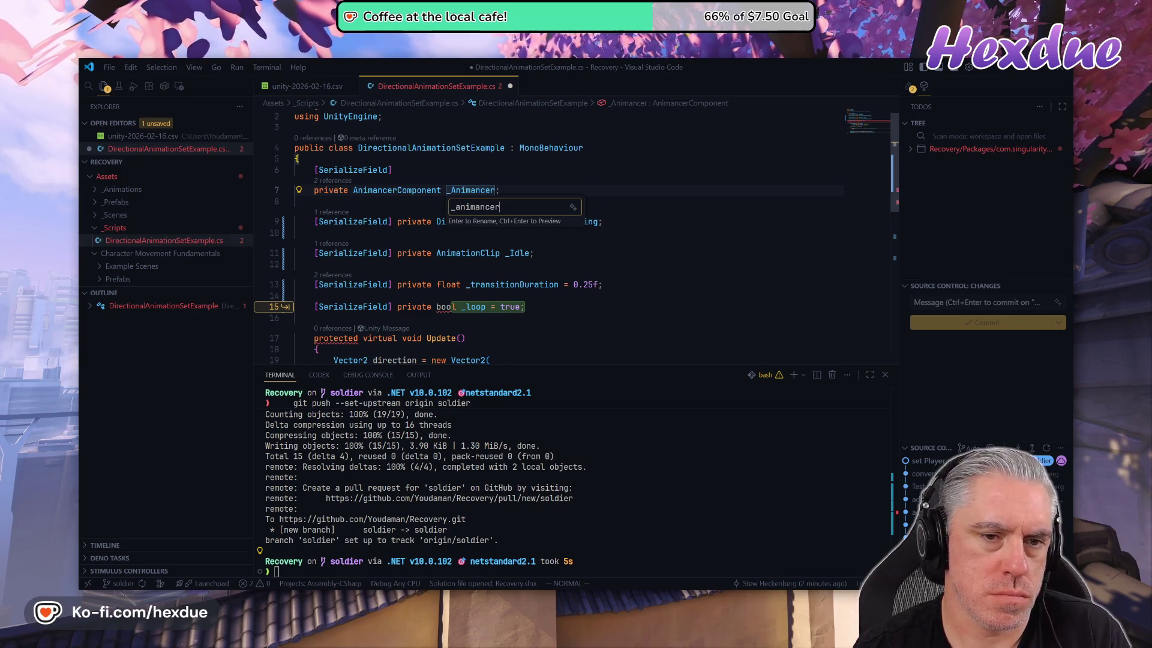
key(Return)
key(j)
key(j)
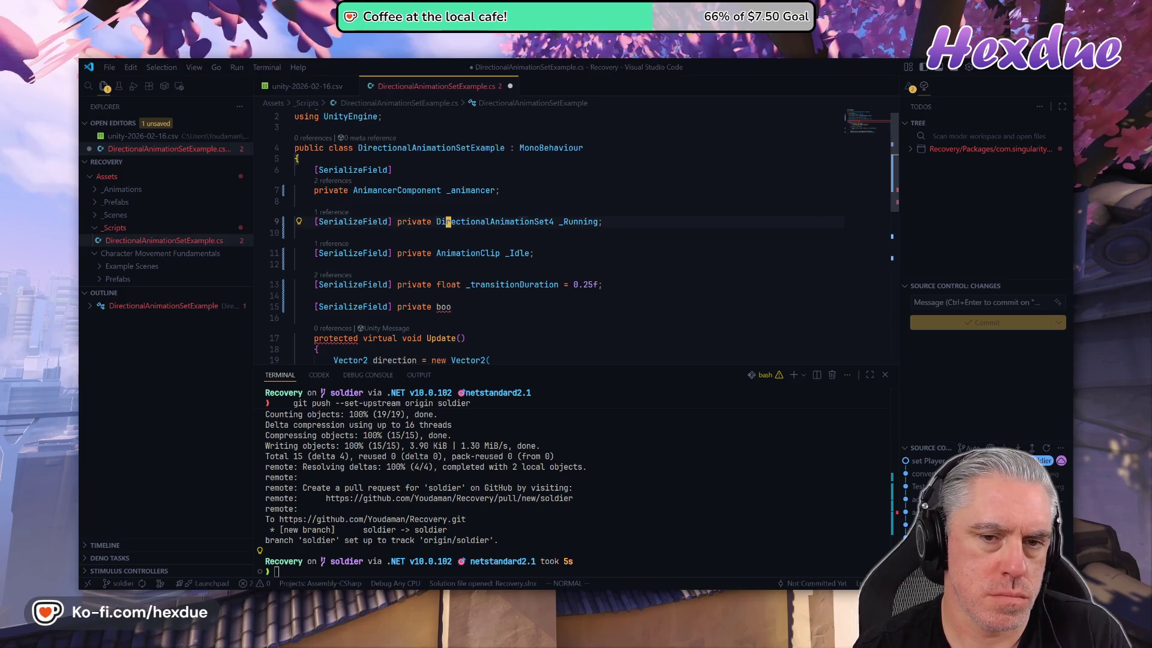
key(e)
key(w)
key(e)
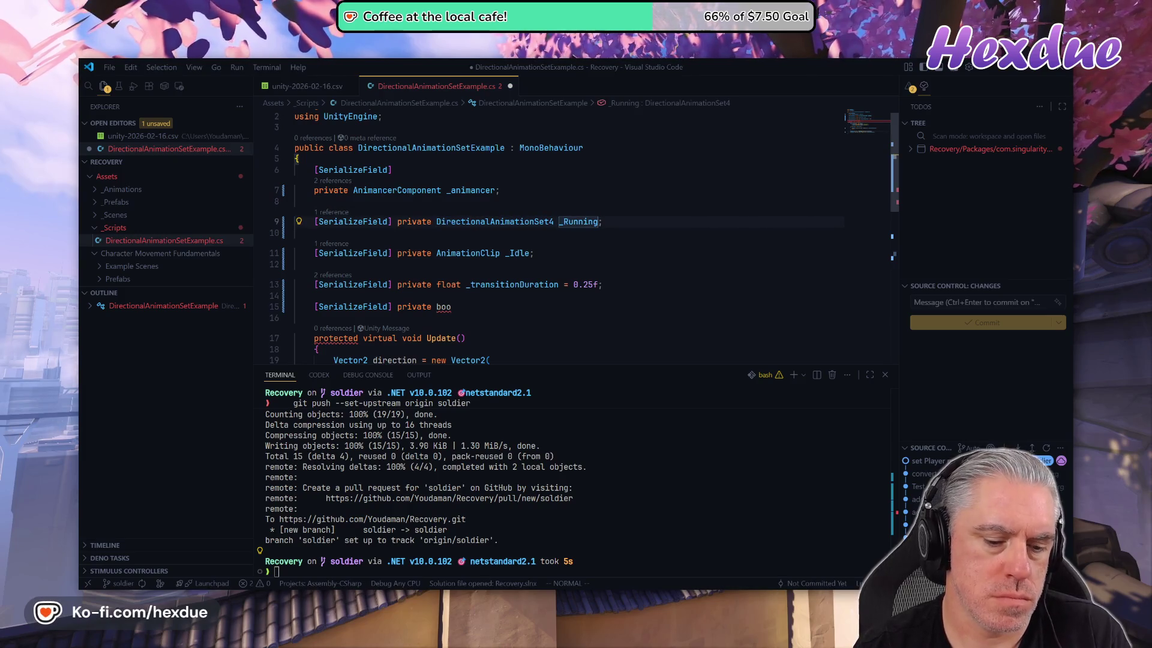
key(F2)
text(_runnin)
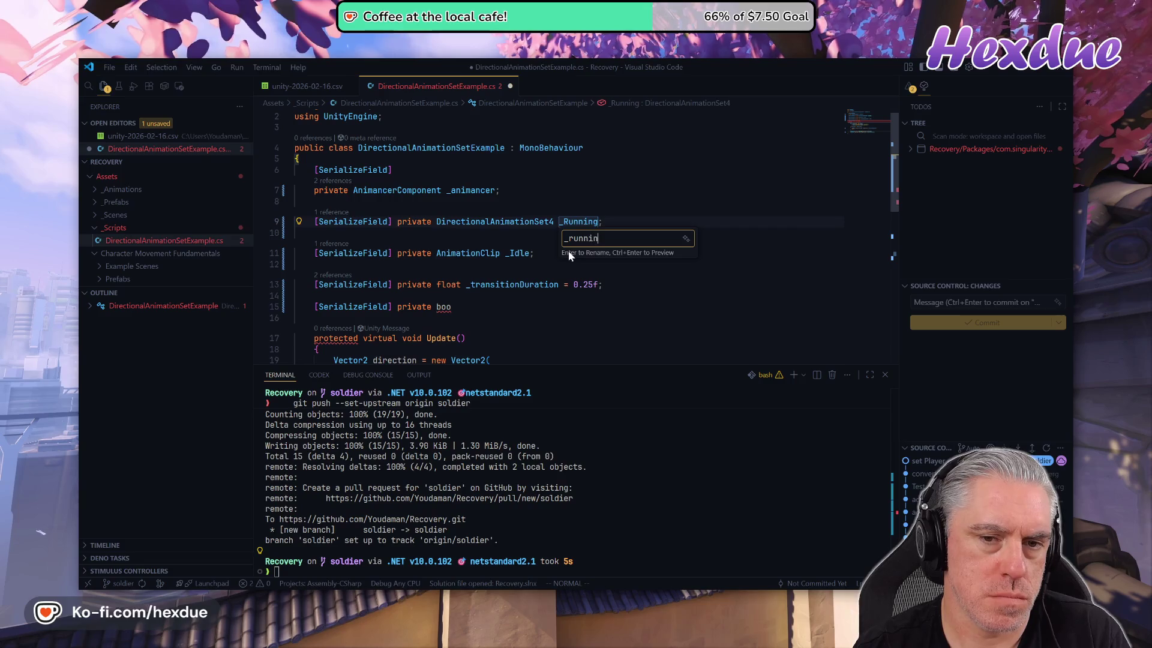
text(g)
key(Return)
- Rename the _Idle field to _idle throughout the script
key(j)
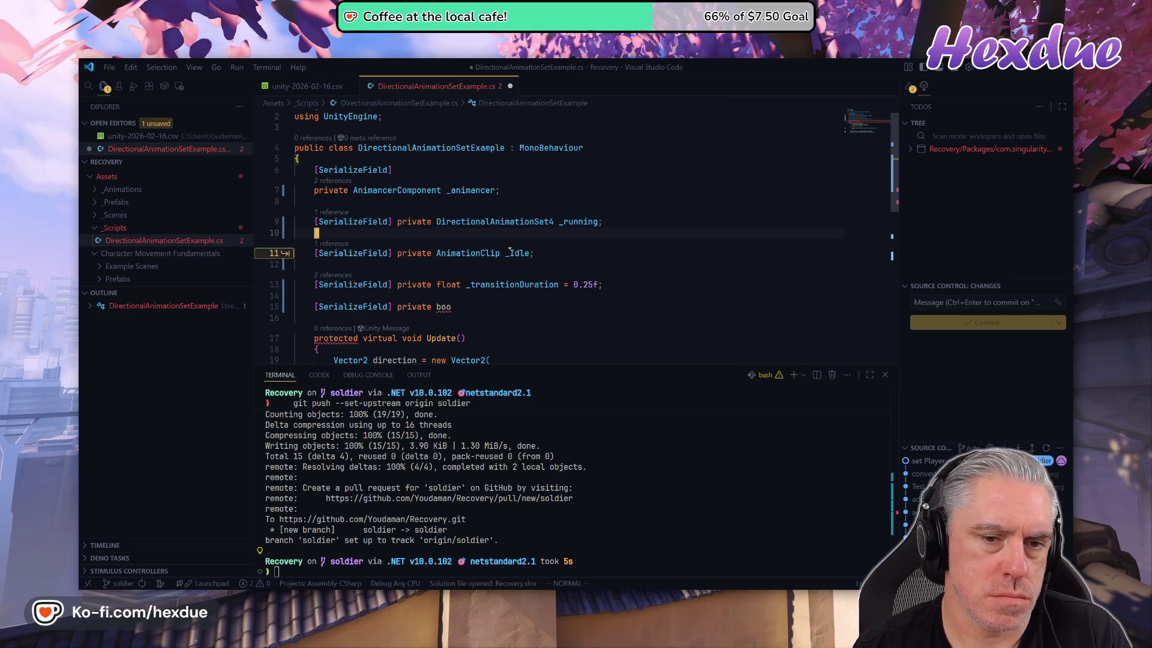
key(j)
key(w)
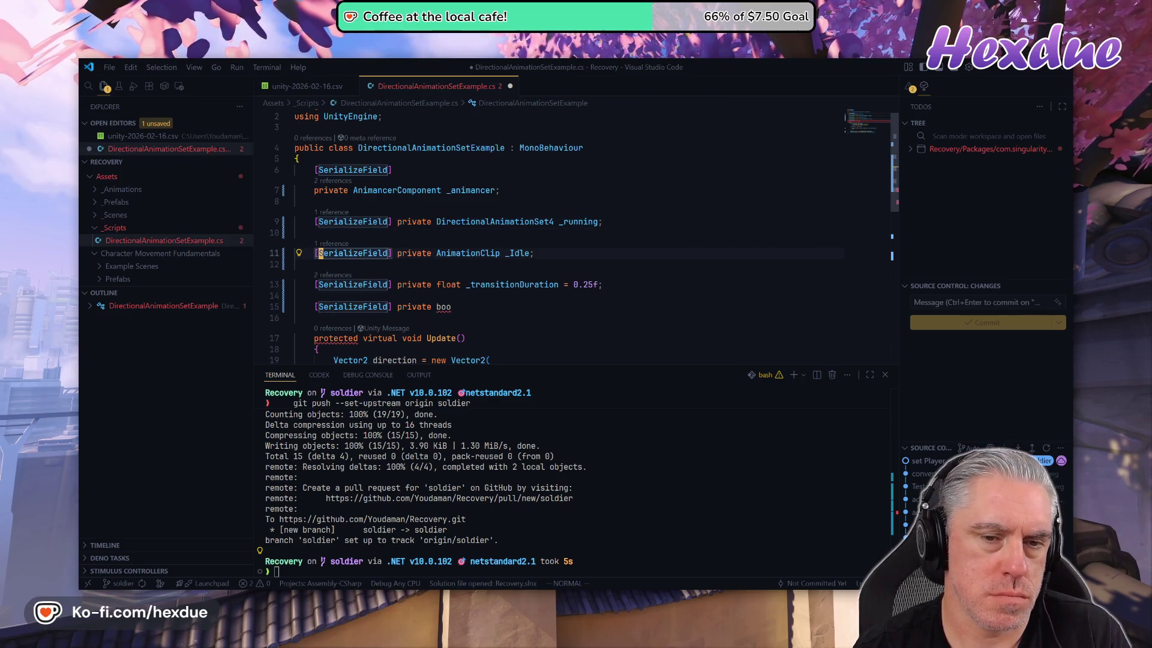
key(e)
key(h)
key(h)
key(w)
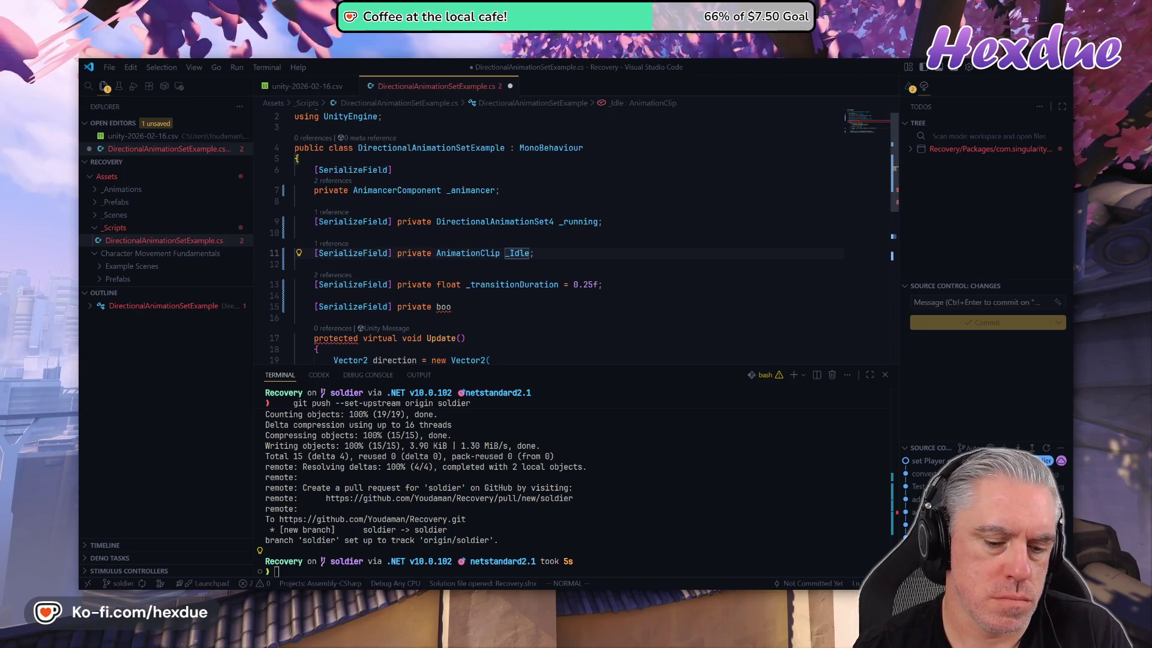
key(F2)
text(_idle)
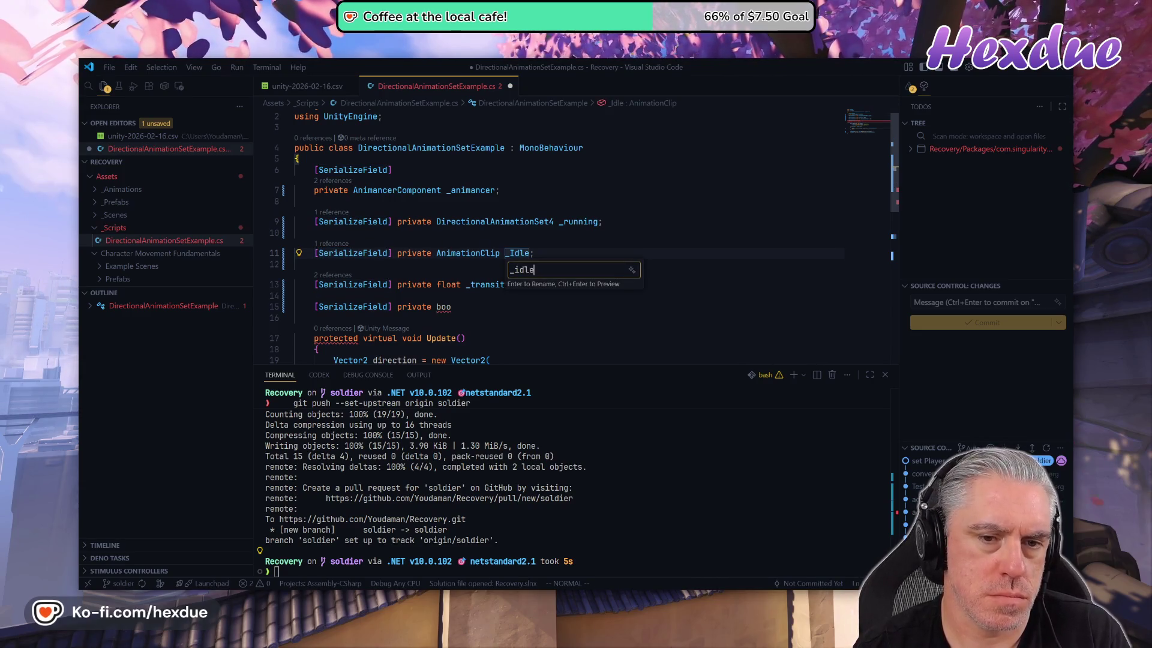
key(Return)
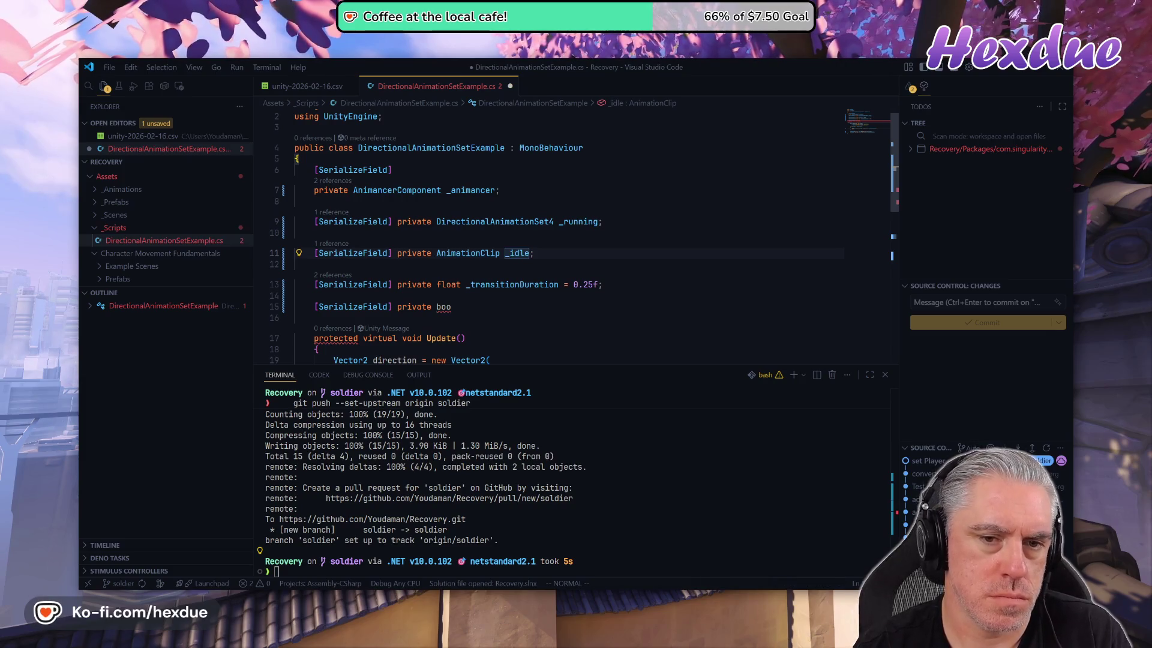
key(ctrl+d)
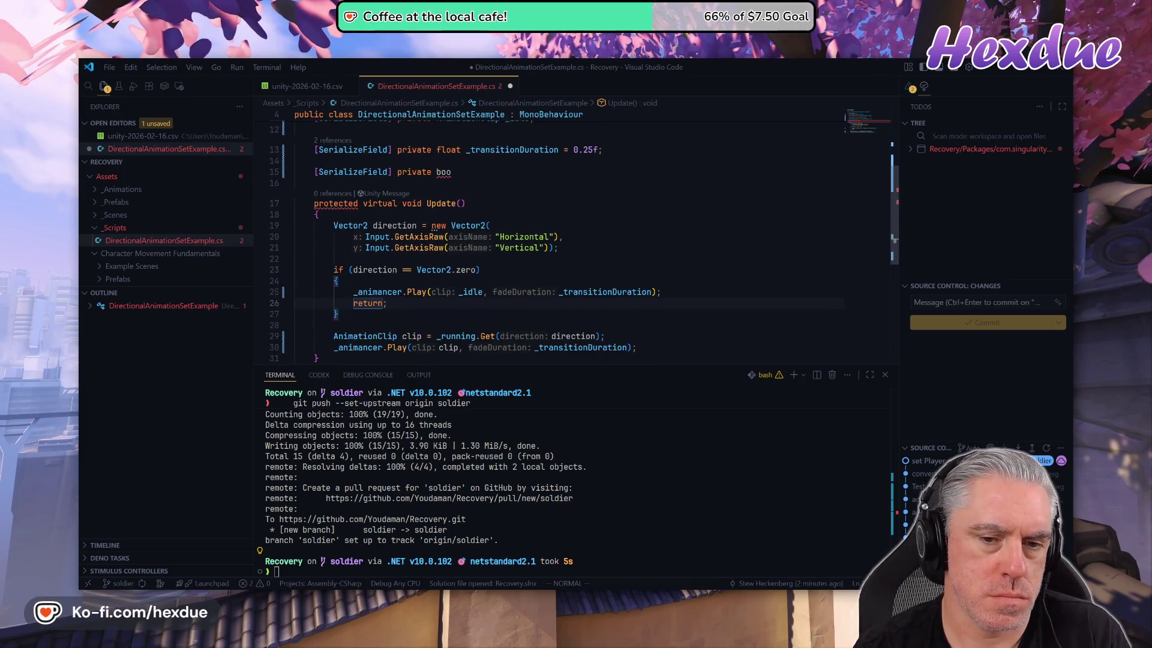
- Clear the unfinished bool field's type and name, leaving '[SerializeField] private'
key(k)
key(k)
key(k)
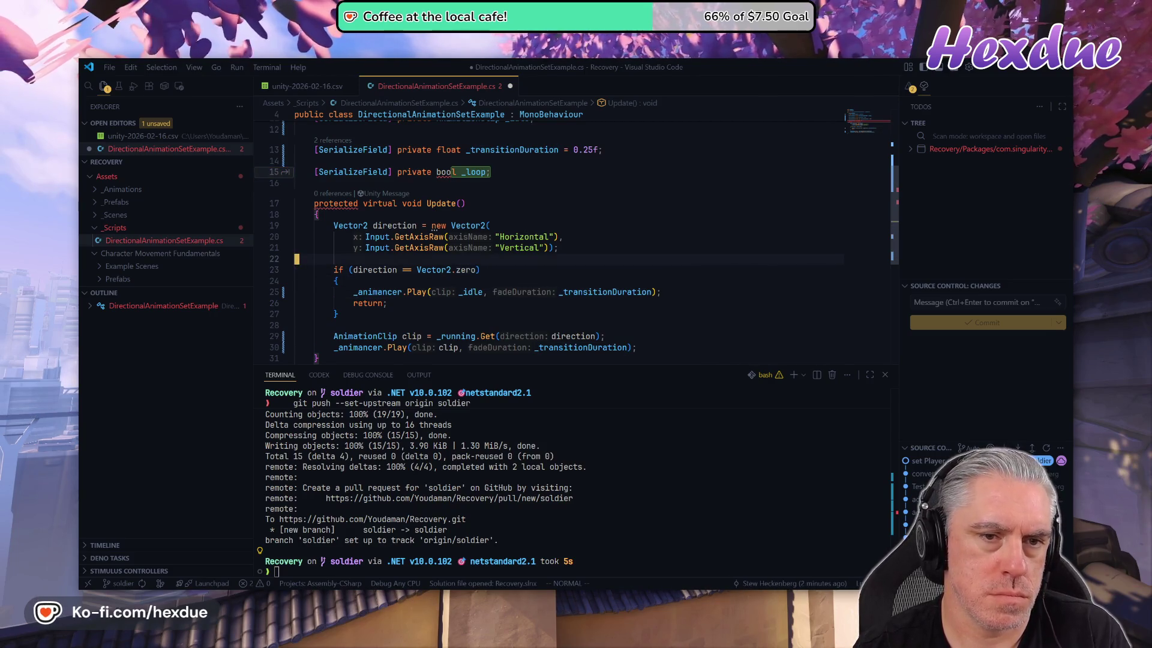
key(ctrl+u)
key(j)
key(j)
key(j)
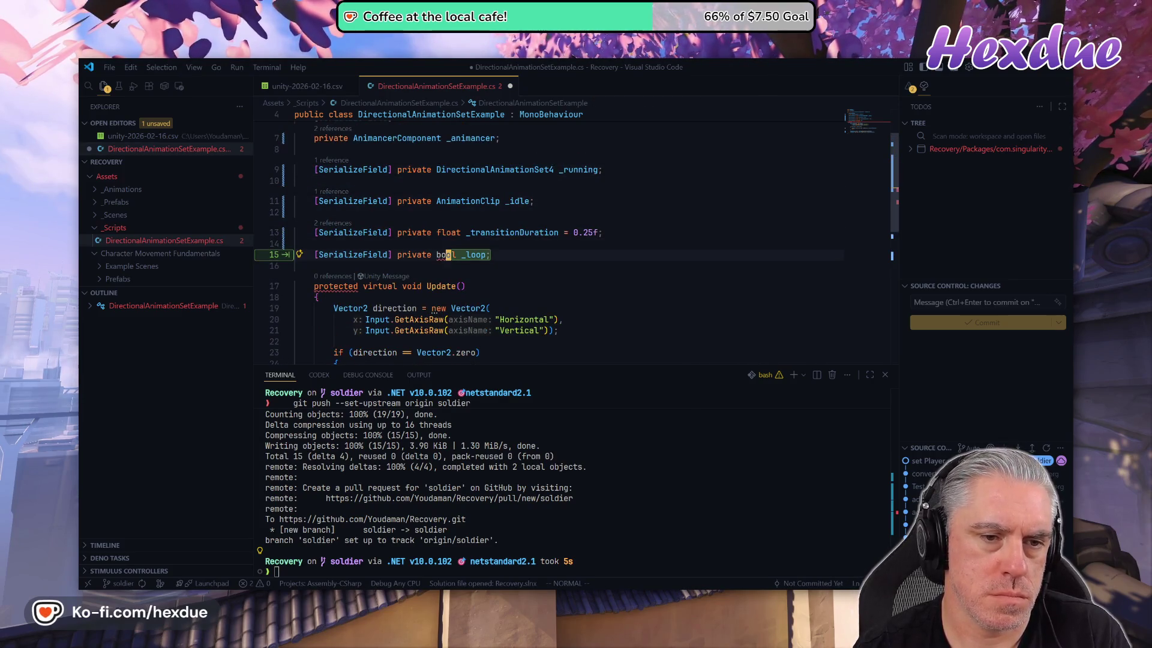
text(D)
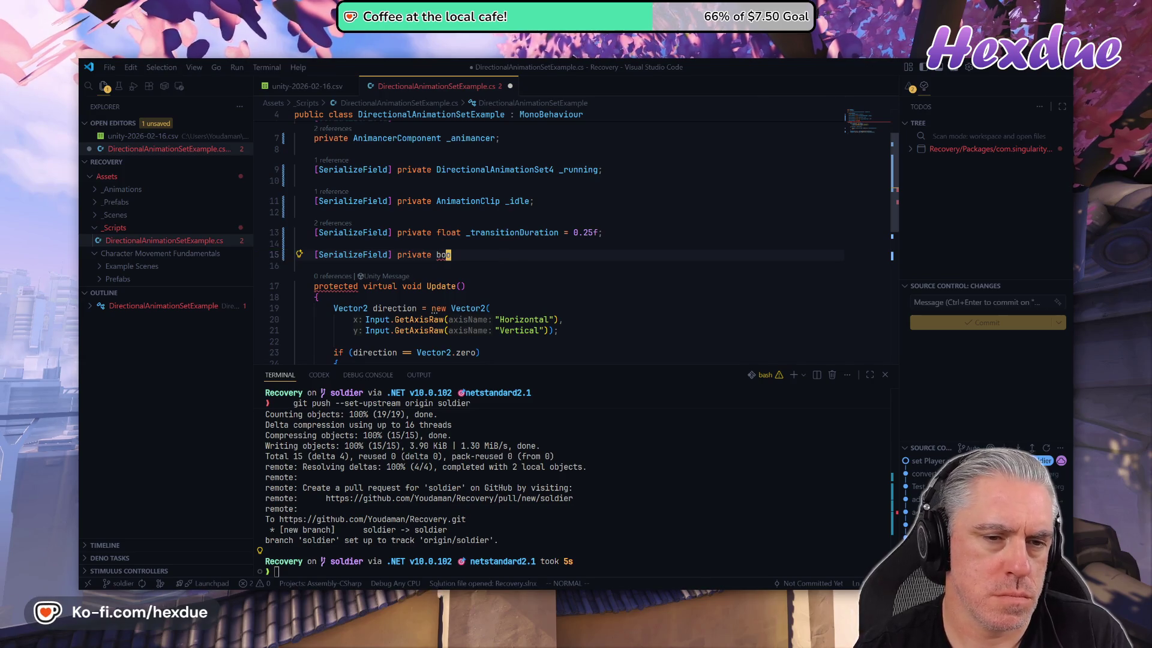
text(l _playOnStart;)
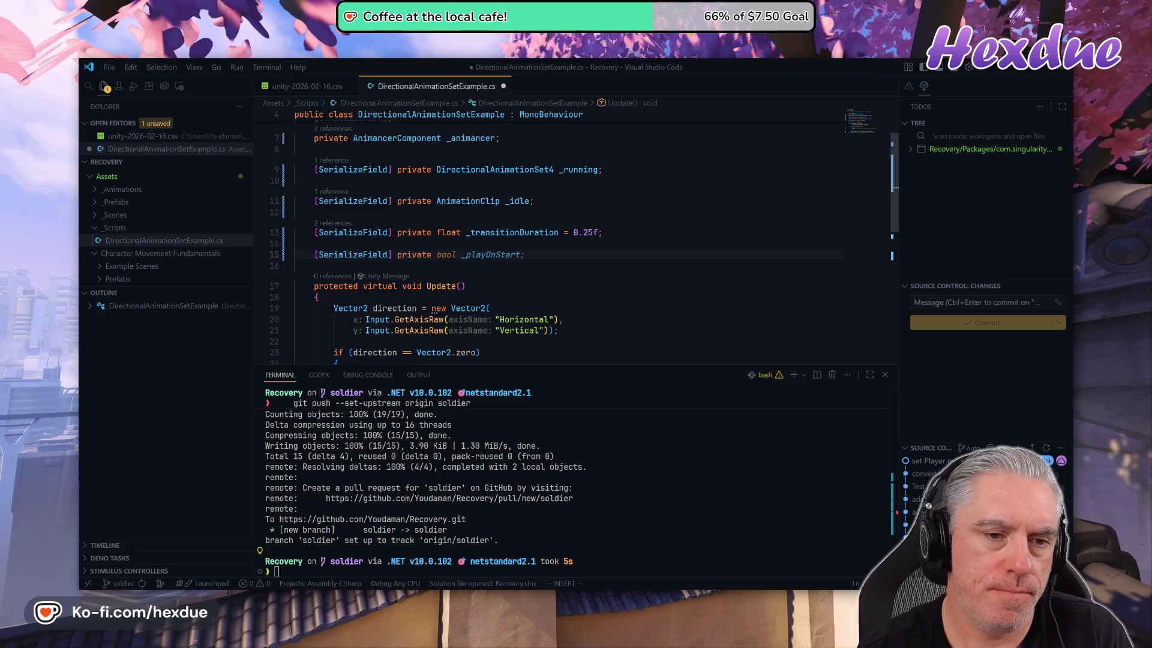
key(Escape)
- Add a 'using CMF;' directive at the top of the script
key(g)
key(g)
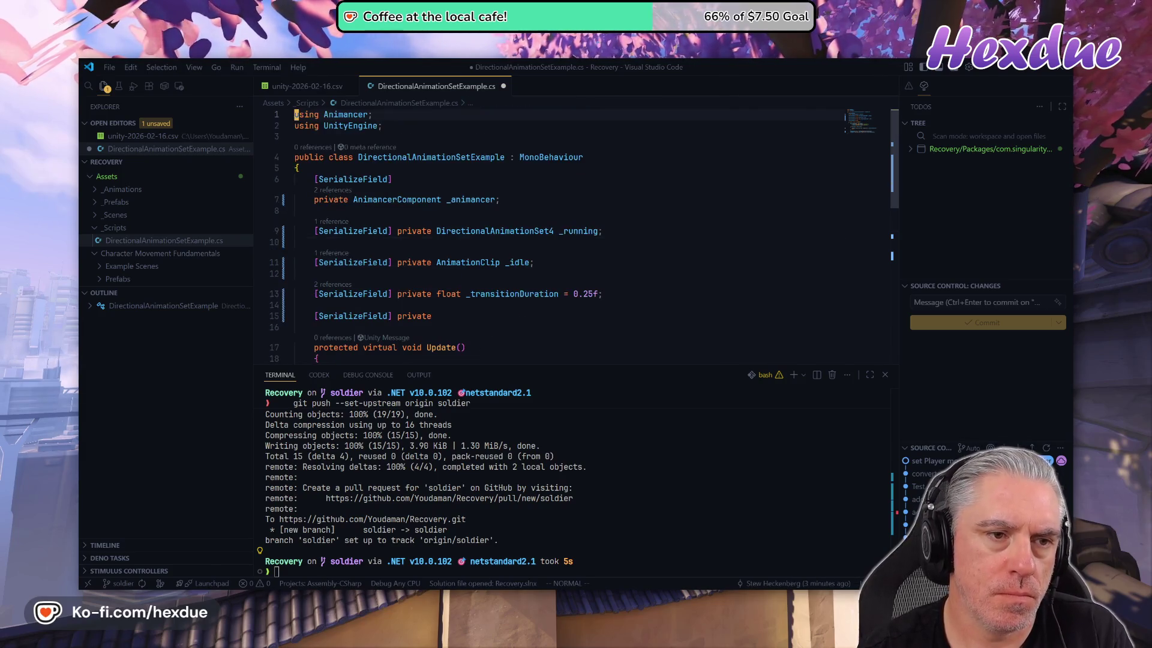
text(jousing CMF;)
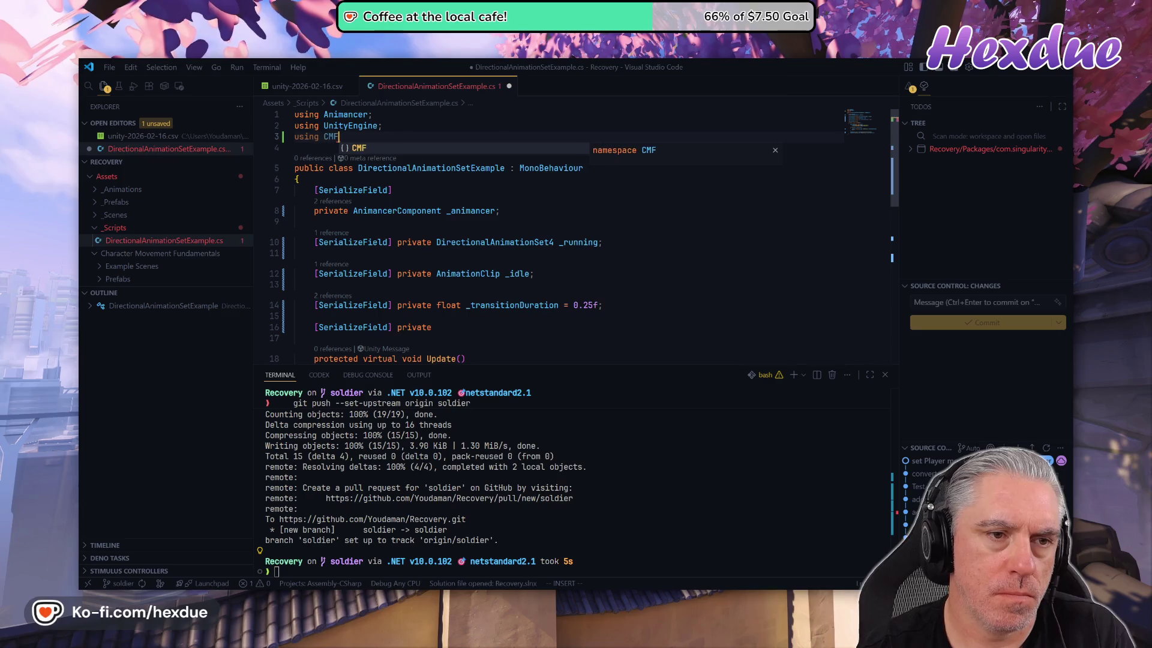
key(Escape)
key(ctrl+o)
scroll(570, 240, down, 3)
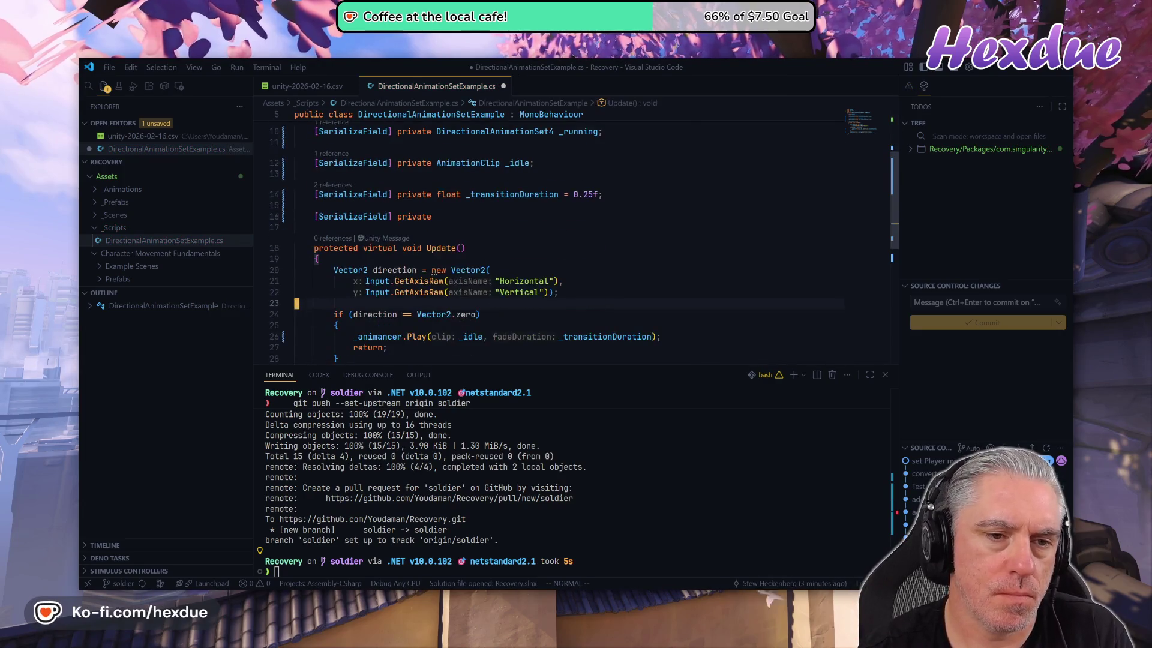
- Declare [SerializeField] private AdvancedWalkerController _controller; on line 16
click(346, 217)
click(355, 216)
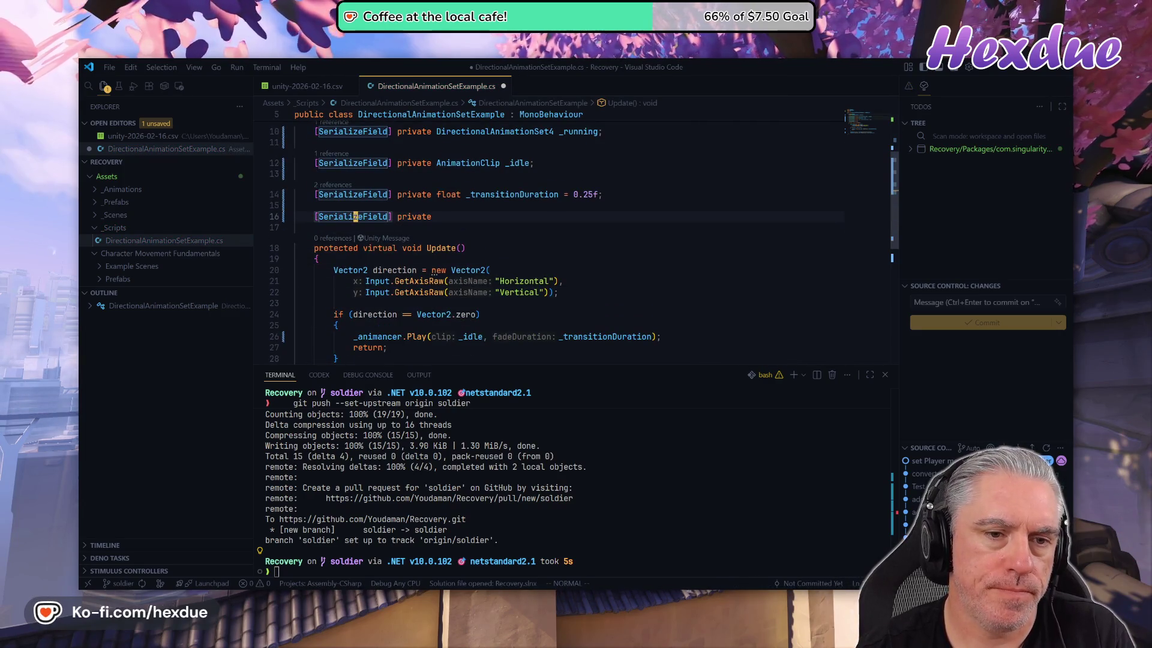
text(A )
text(controller)
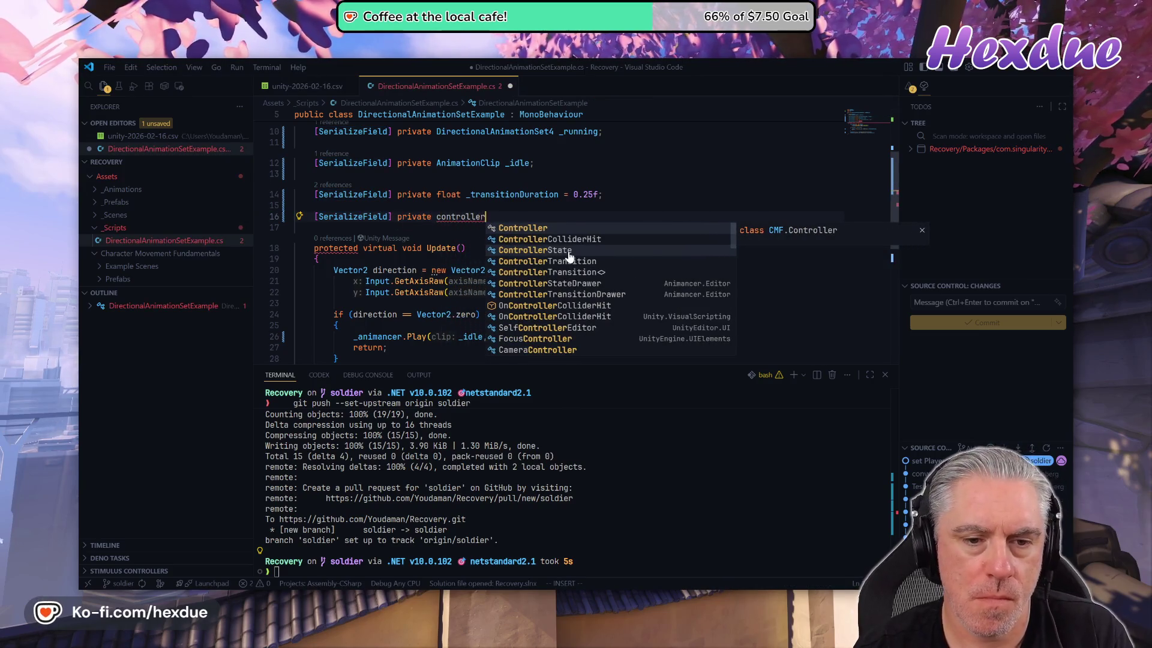
text(ad)
key(BackSpace)
key(ctrl+BackSpace)
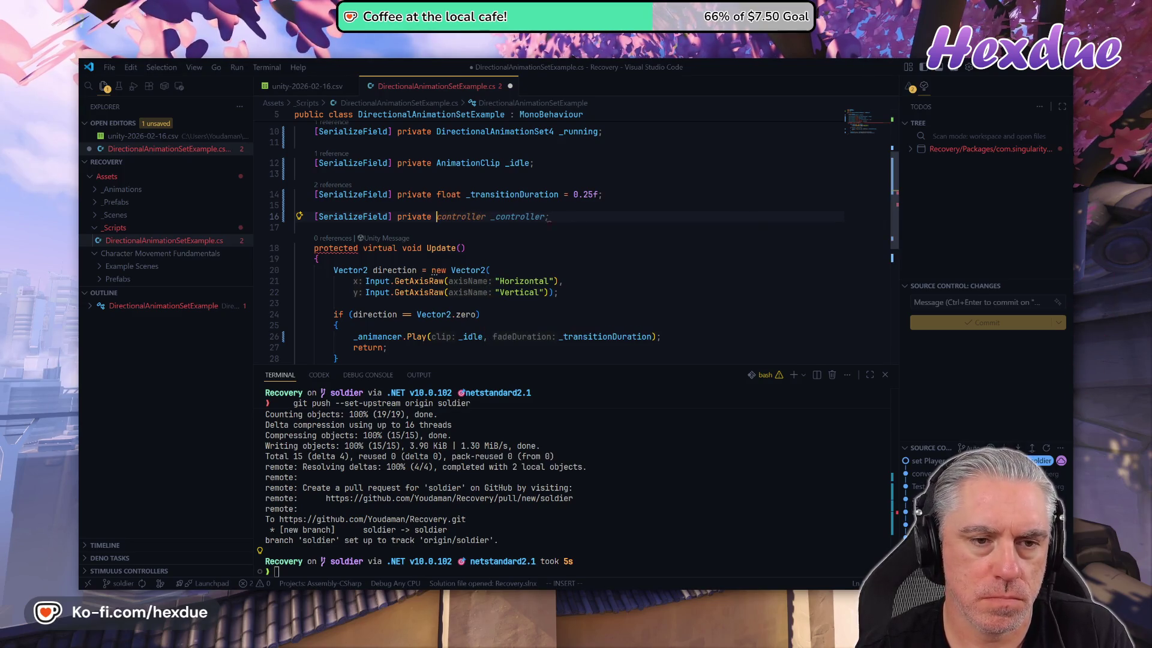
text(advanc)
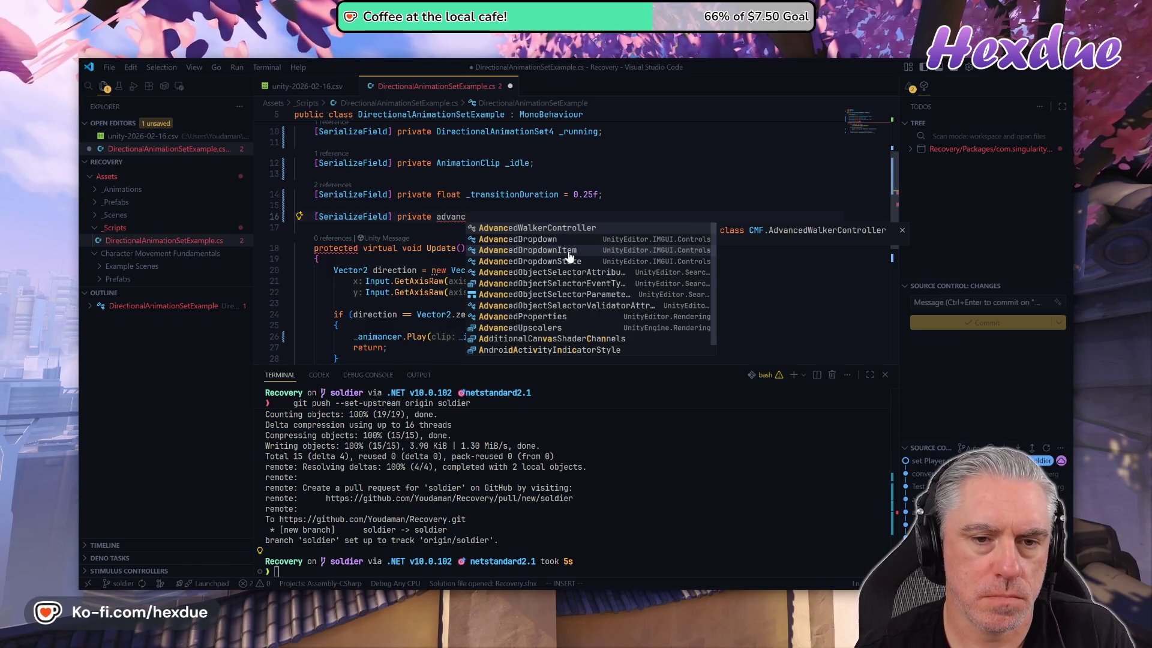
key(Up)
key(Down)
key(Tab)
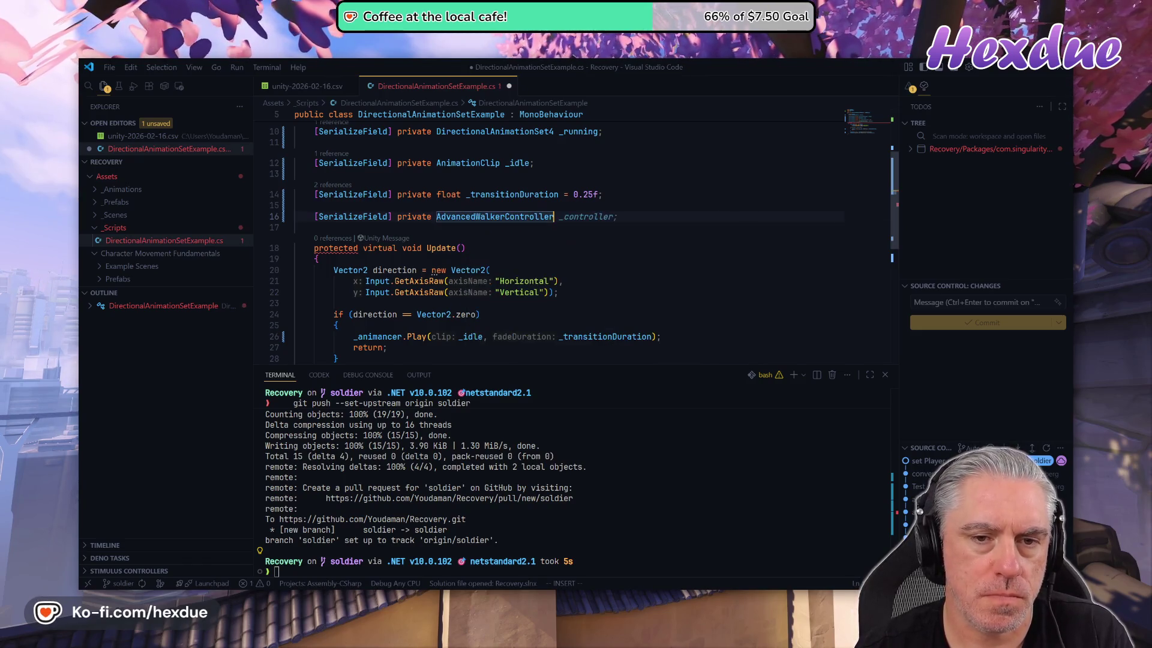
key(Tab)
key(Escape)
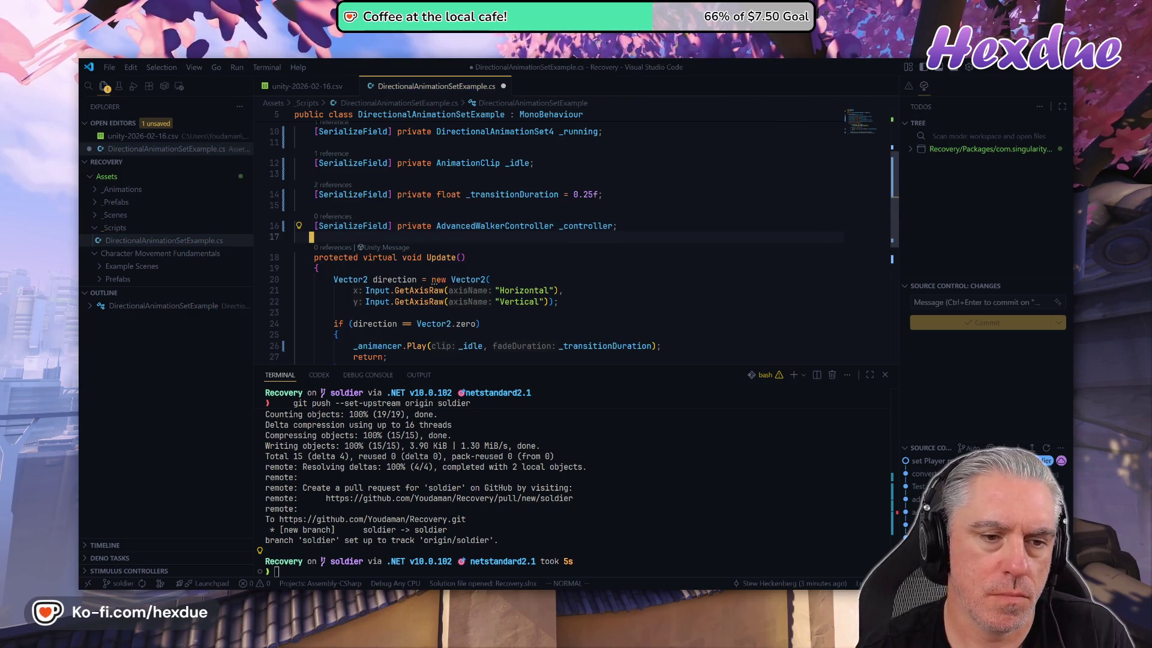
- Place the caret at the end of the direction input code in Update
click(336, 303)
scroll(570, 240, down, 1)
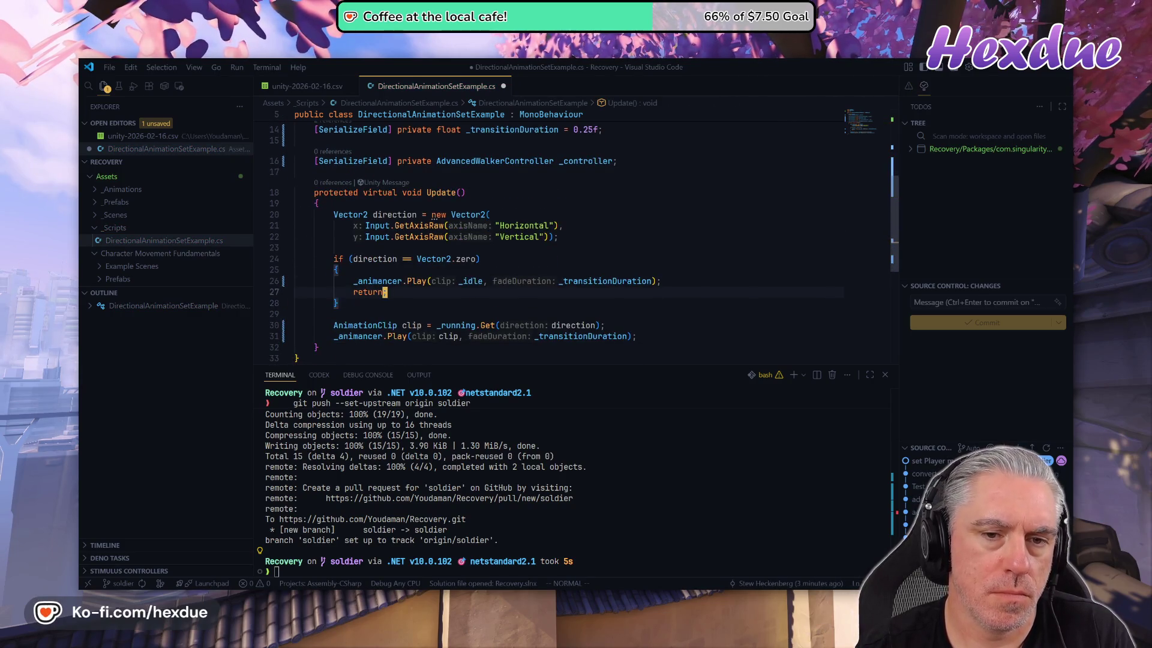
click(555, 237)
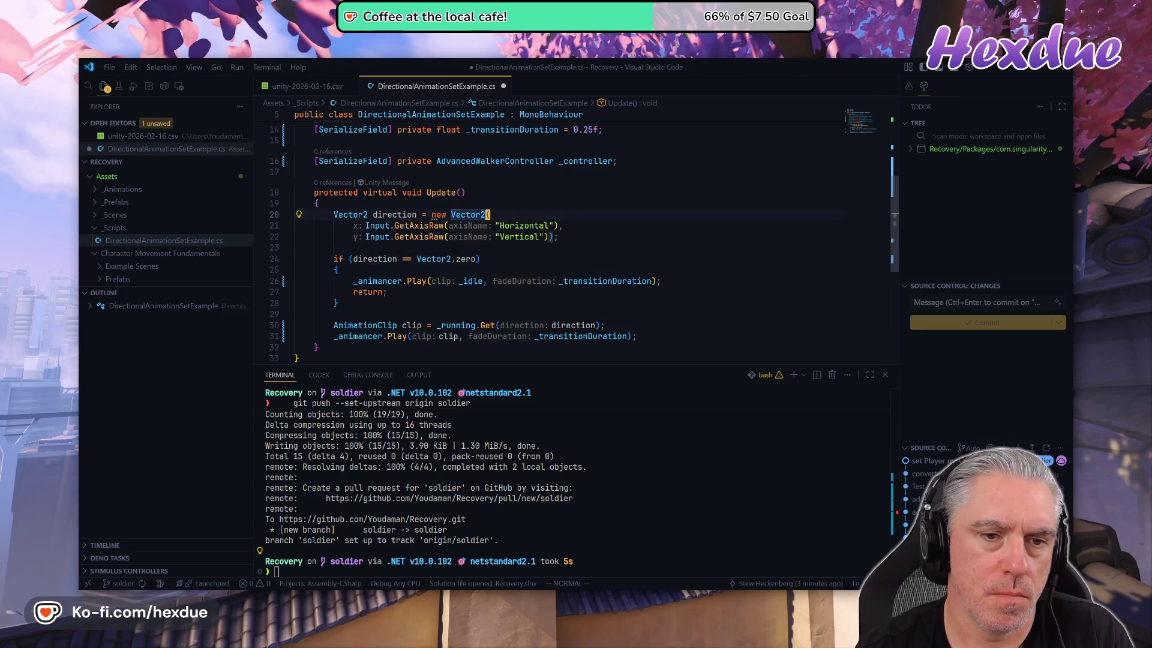
- Comment out the old keyboard direction lines and start a new Vector2 direction below
key(shift+v)
key(k)
key(k)
key(g)
key(c)
key(j)
key(j)
key(o)
key(Return)
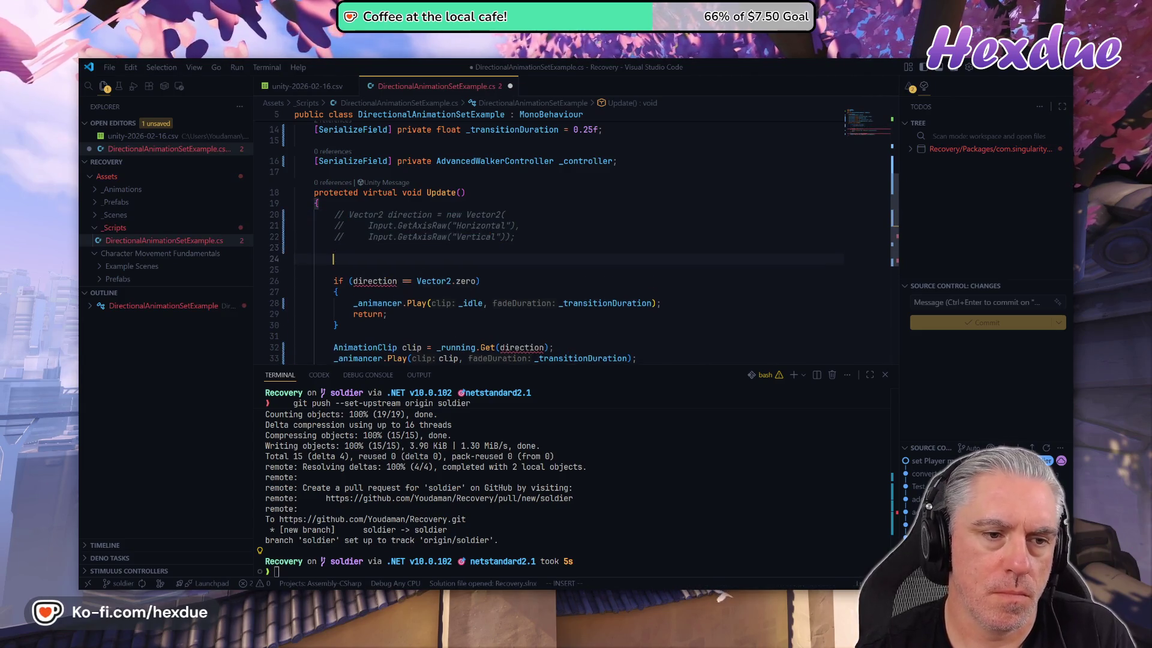
text(V)
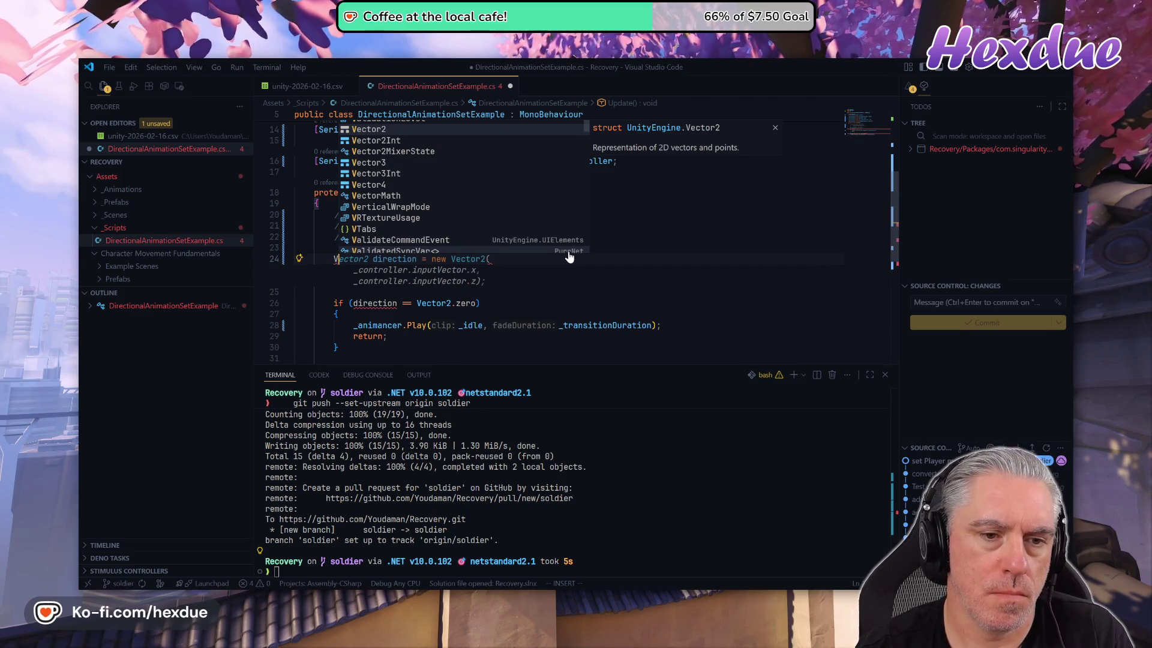
key(Tab)
key(Tab)
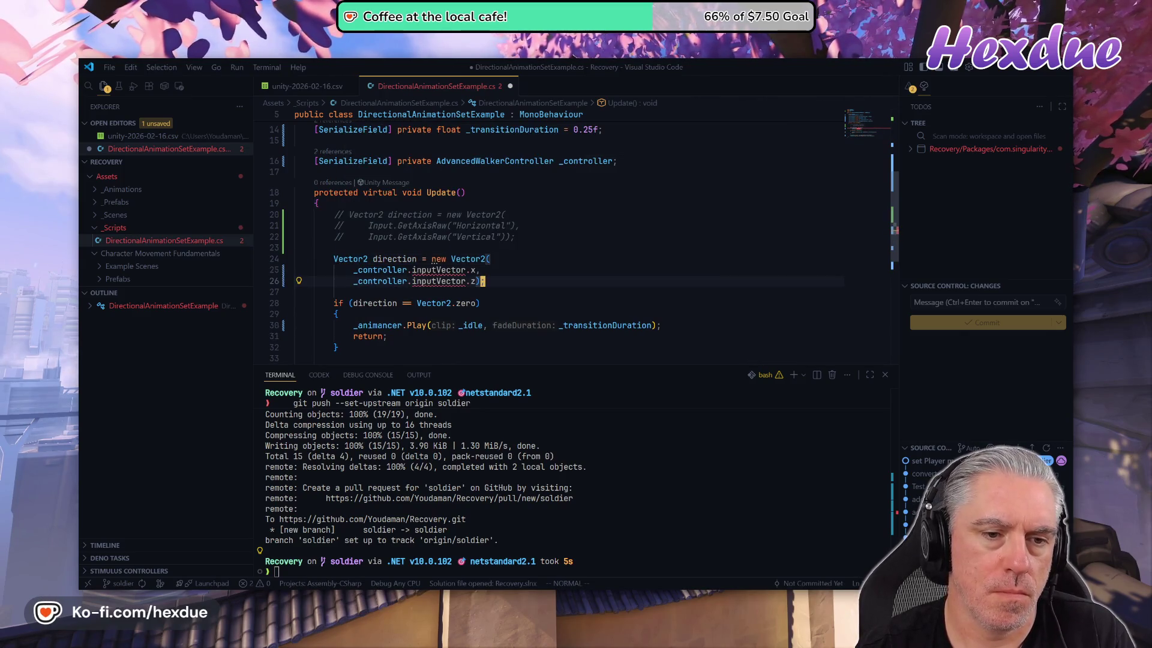
key(k)
key(k)
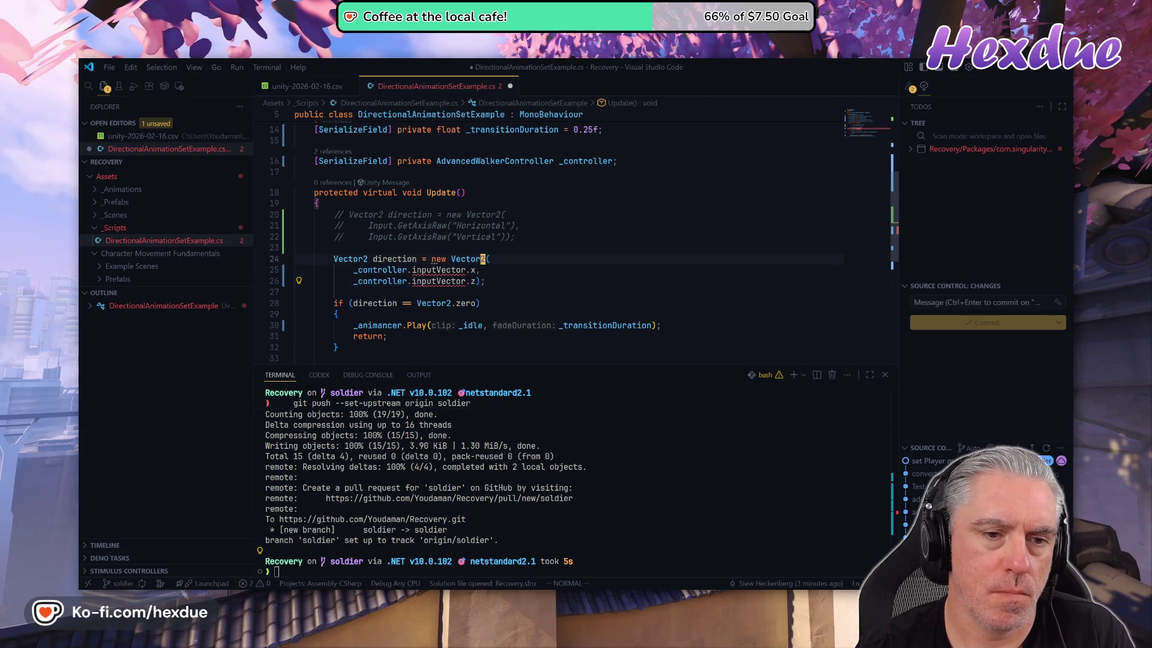
key(shift+v)
key(j)
key(j)
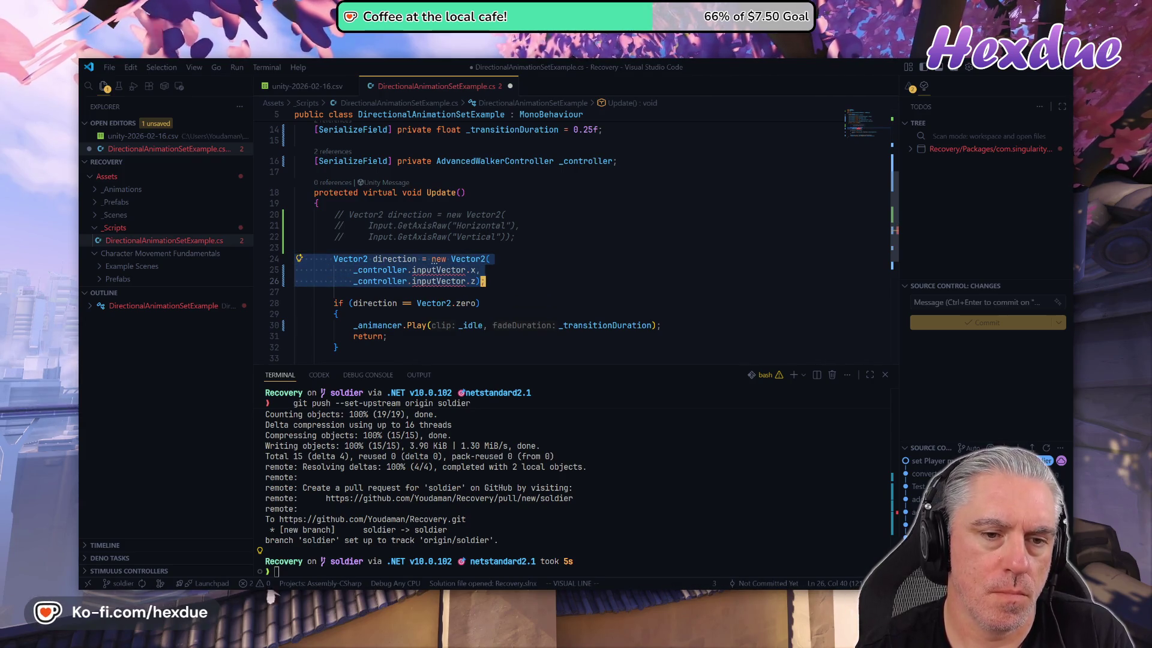
key(Escape)
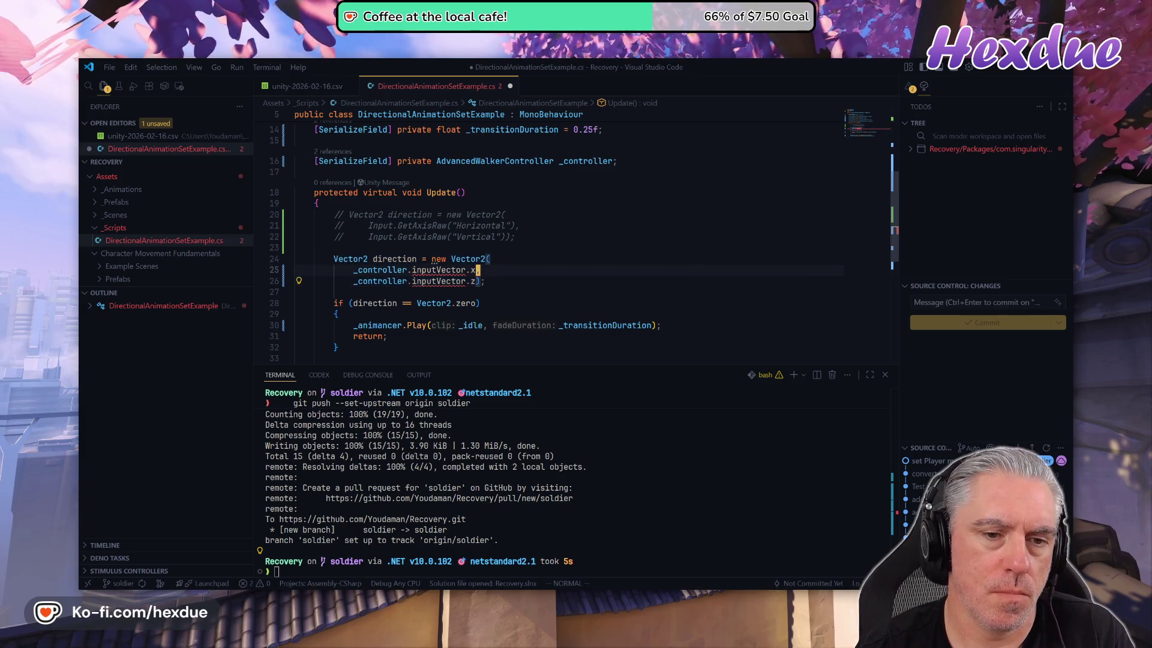
- Replace the direction's inputVector.x argument with _controller.GetMovementVelocity
key(Delete)
key(Delete)
key(Delete)
key(BackSpace)
key(BackSpace)
key(BackSpace)
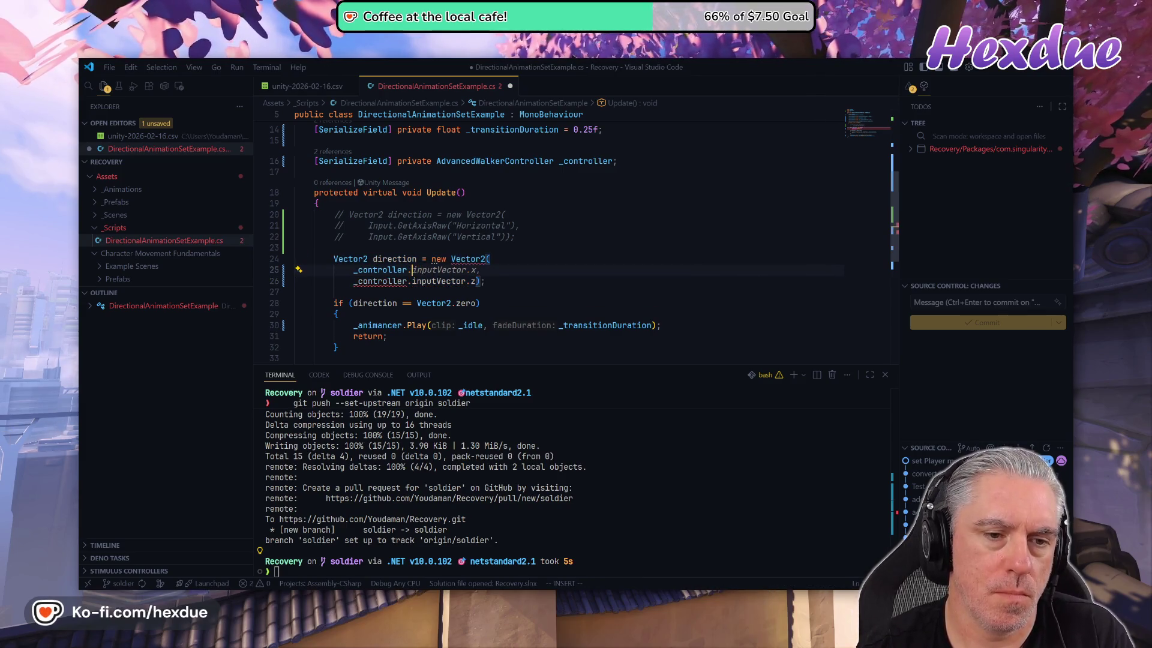
text(get)
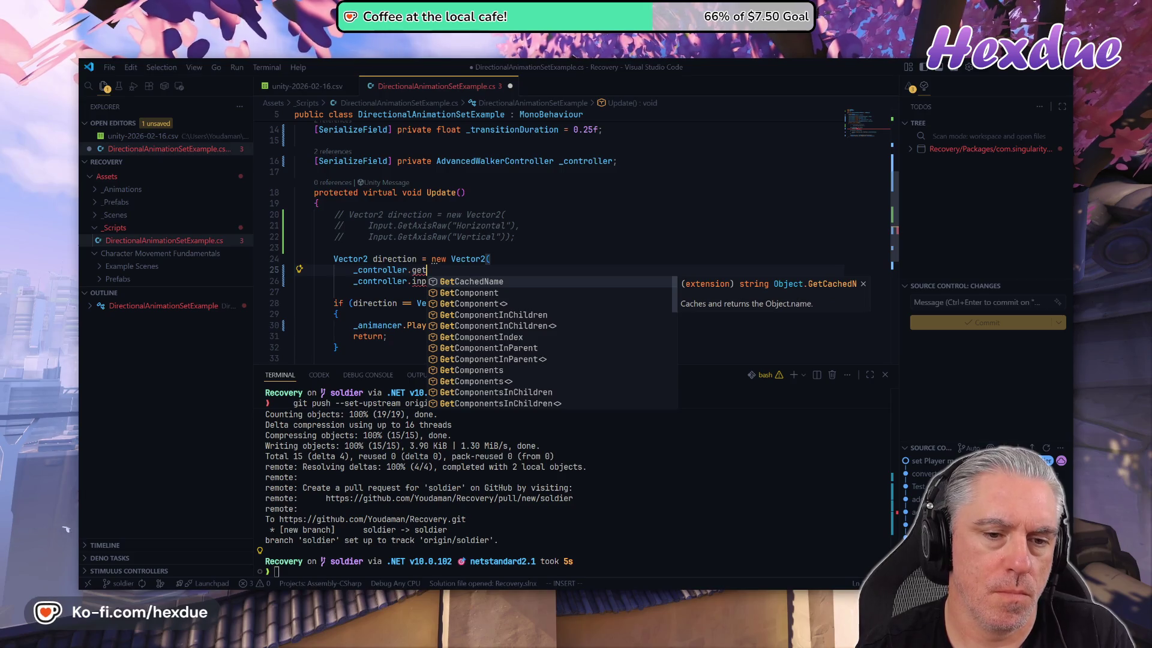
text(mo)
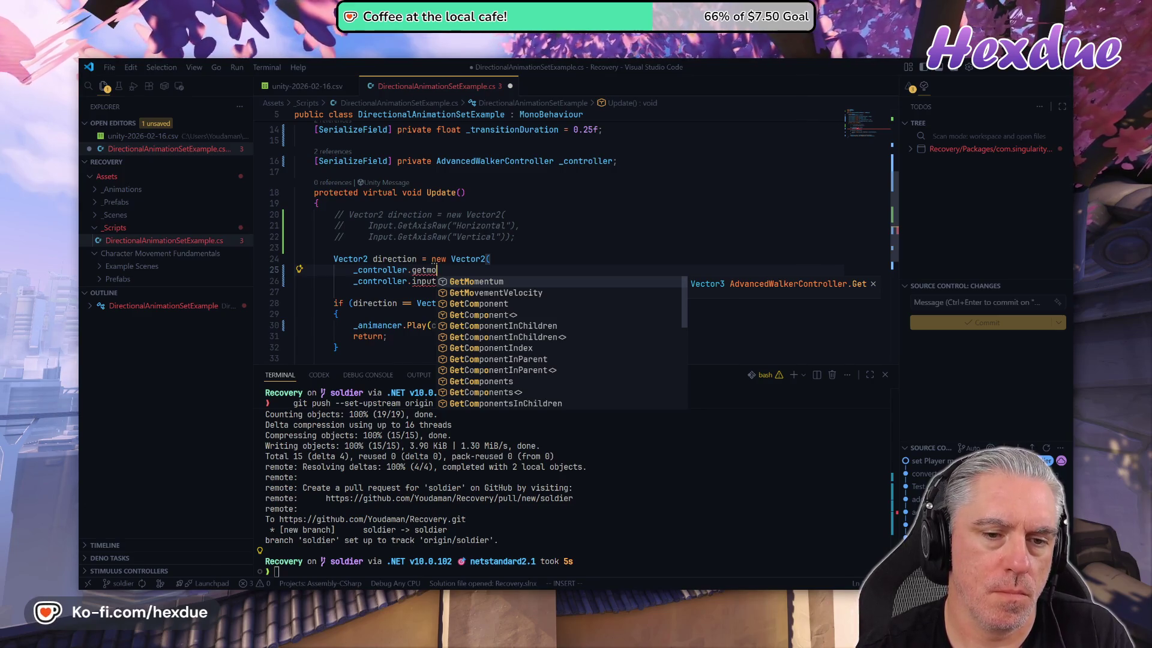
key(BackSpace)
key(BackSpace)
text(ve)
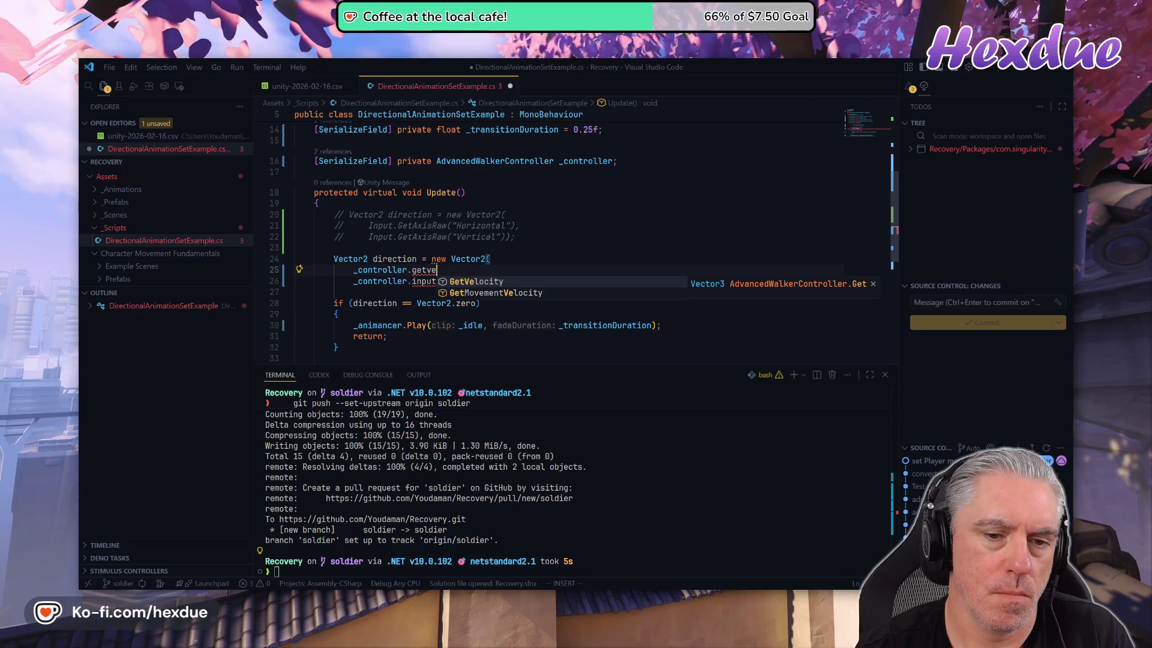
key(Down)
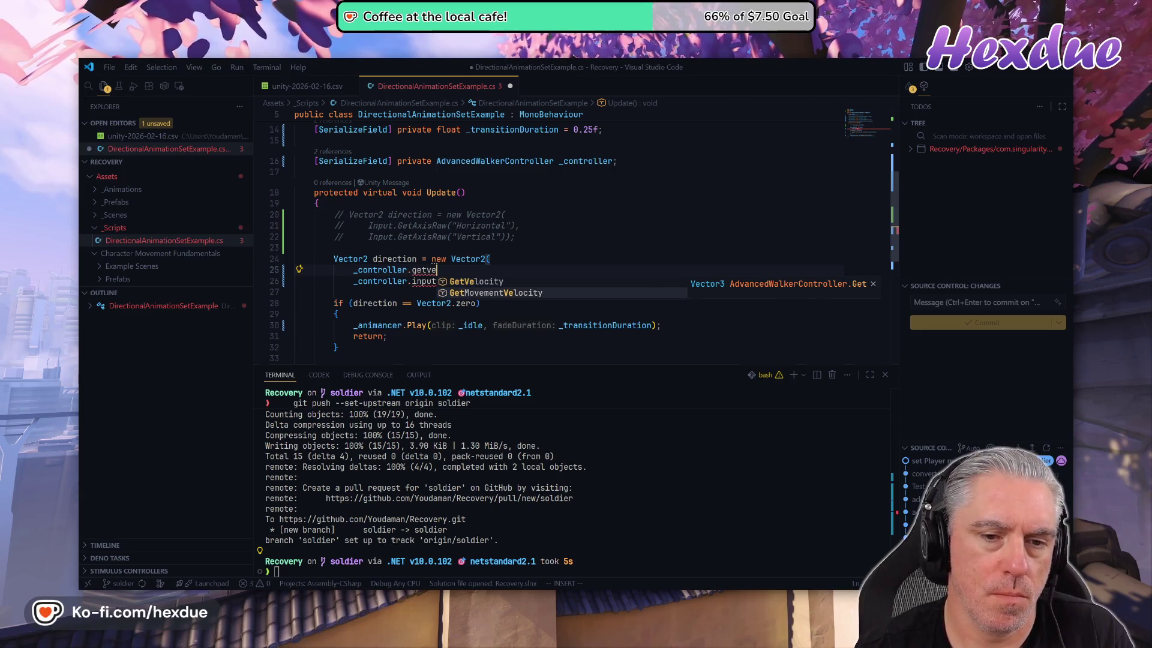
key(Tab)
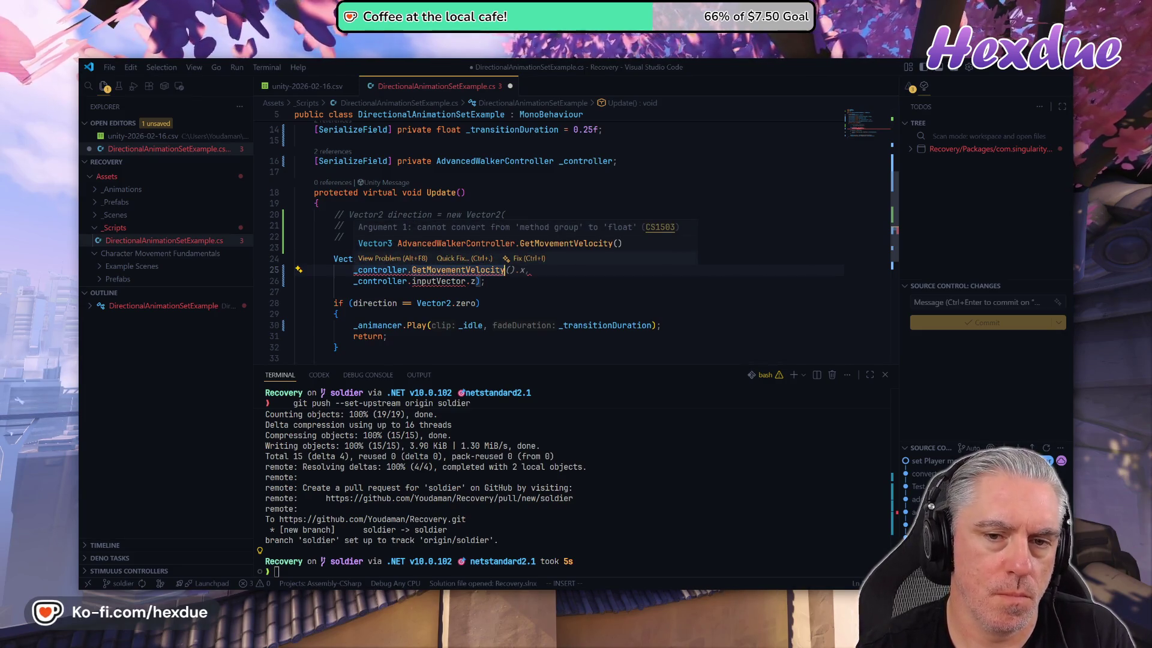
key(Escape)
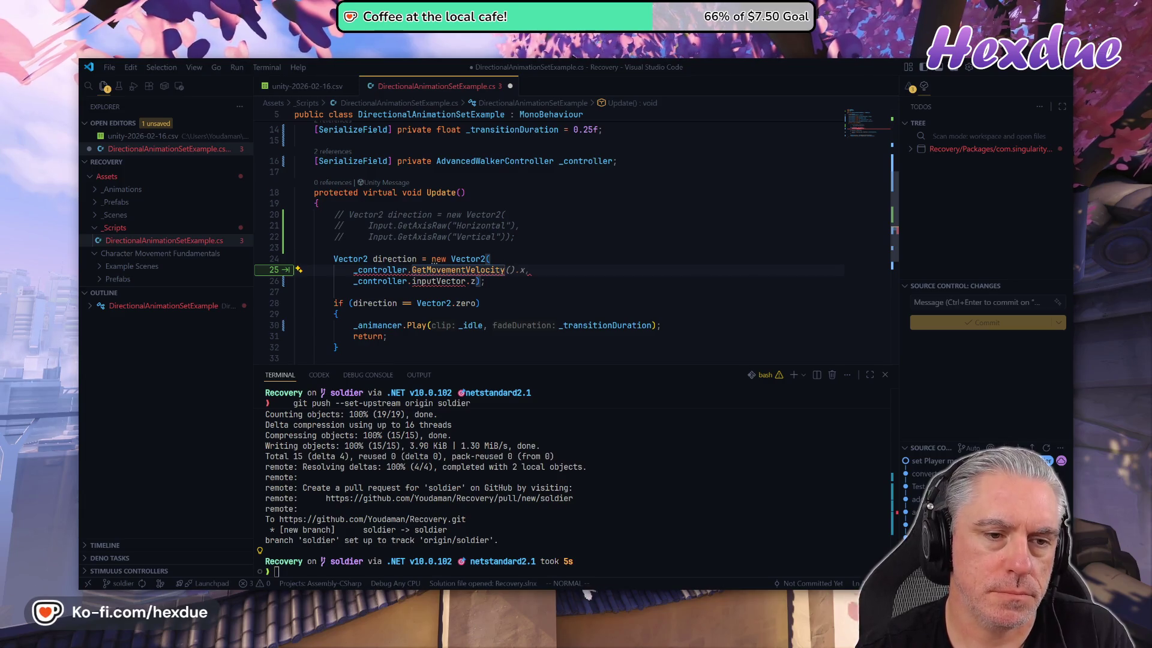
key(shift+v)
- Delete the two _controller argument lines and begin rewriting the direction assignment
key(j)
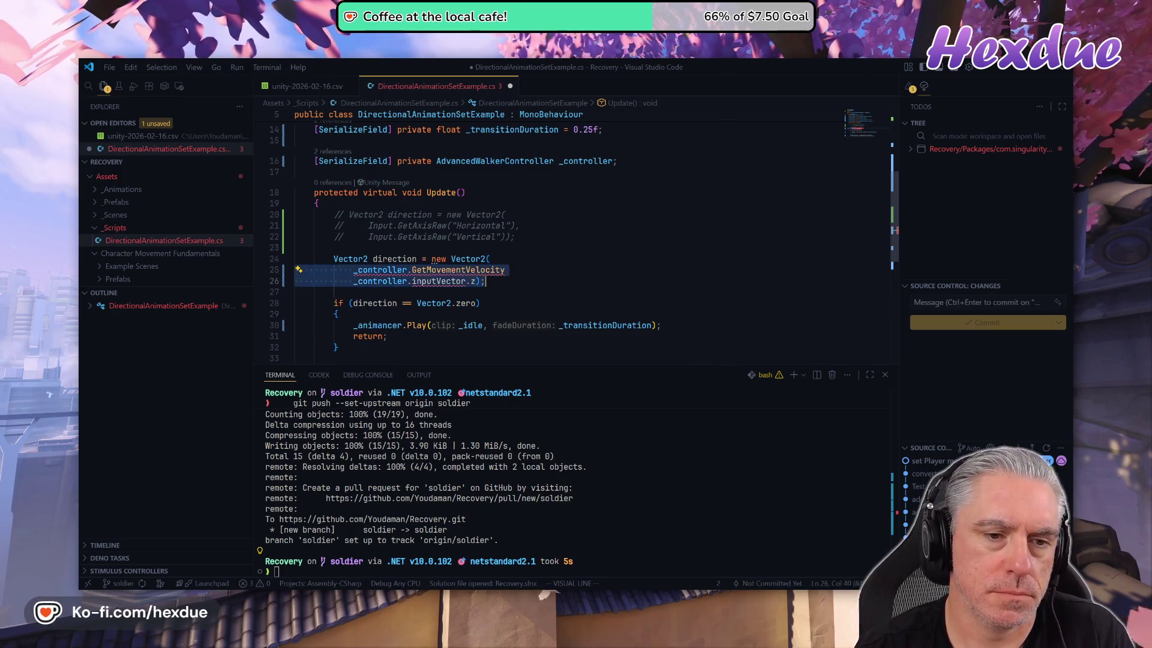
key(d)
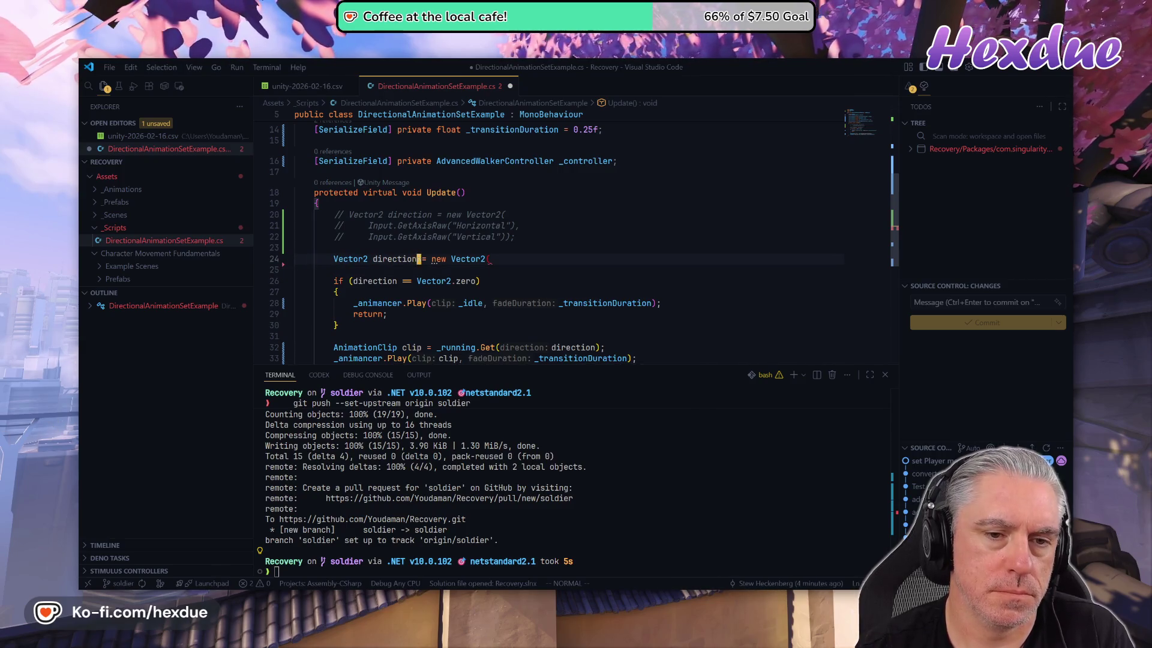
key(BackSpace)
key(BackSpace)
key(BackSpace)
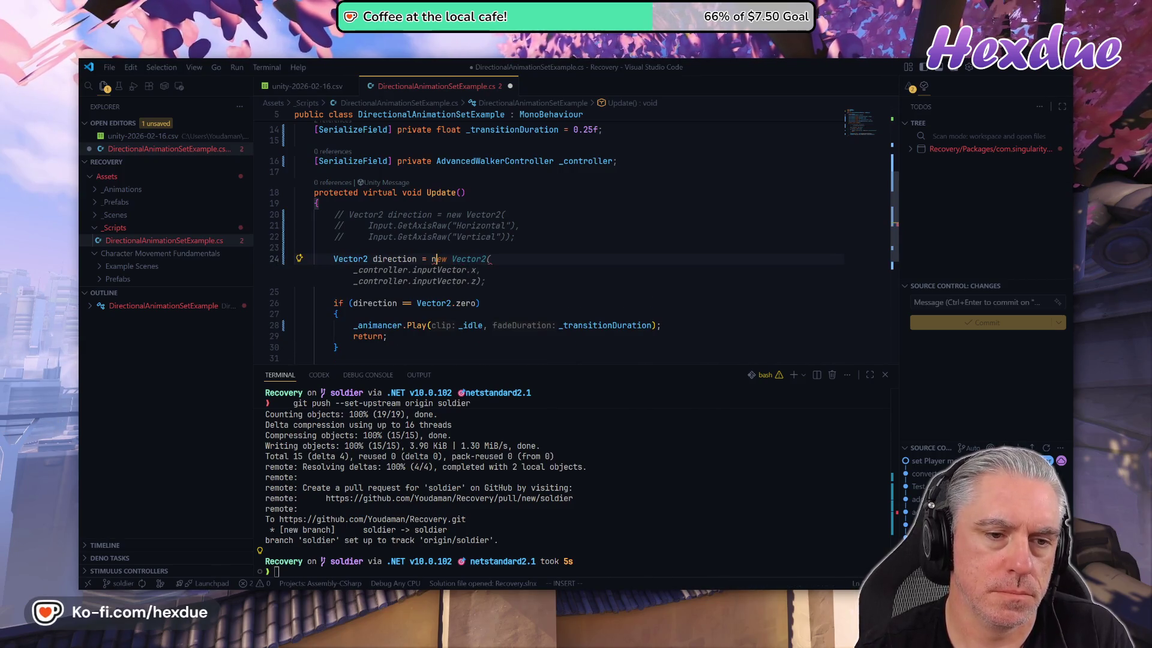
text(_)
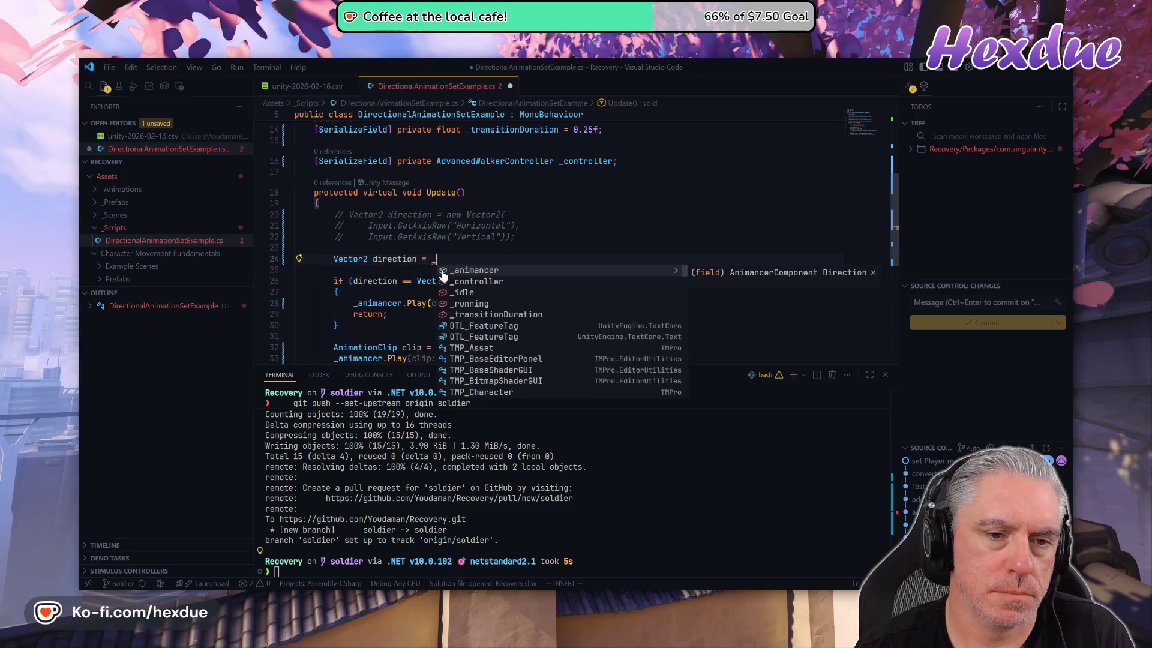
text(con)
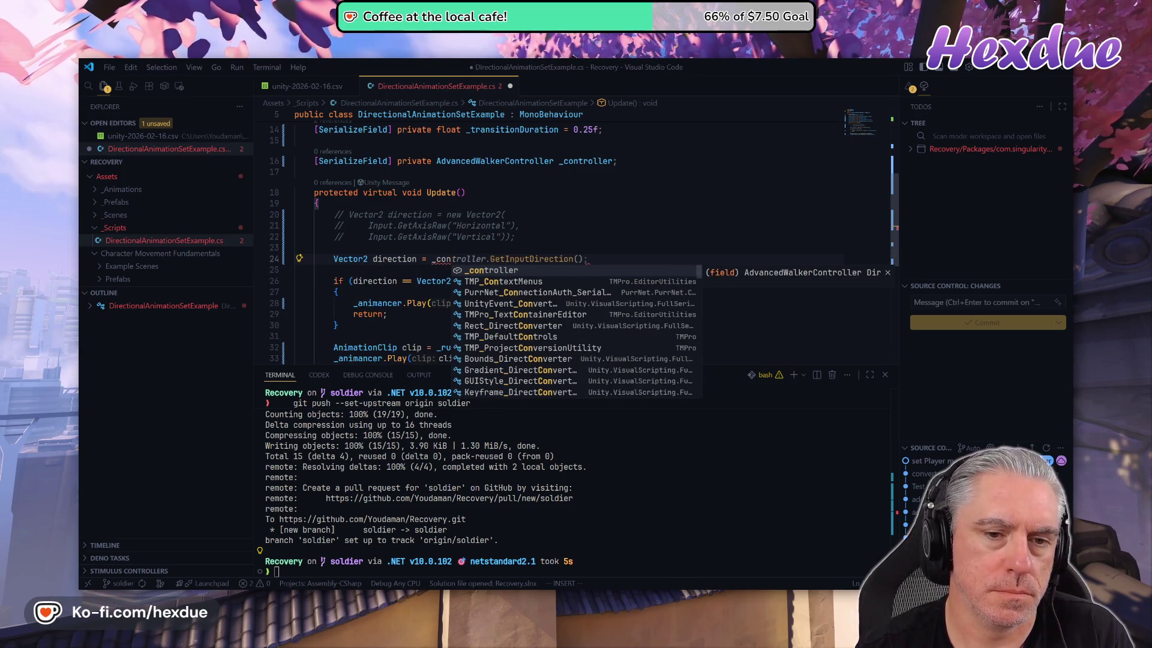
key(Tab)
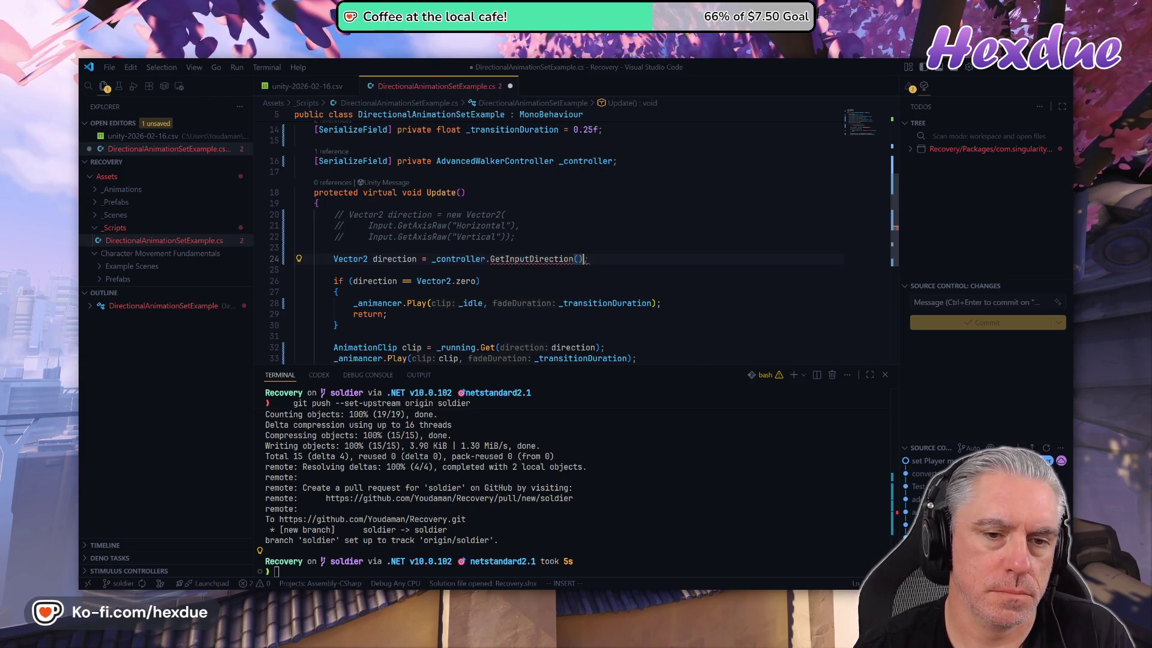
key(BackSpace)
key(BackSpace)
key(BackSpace)
text(Mov)
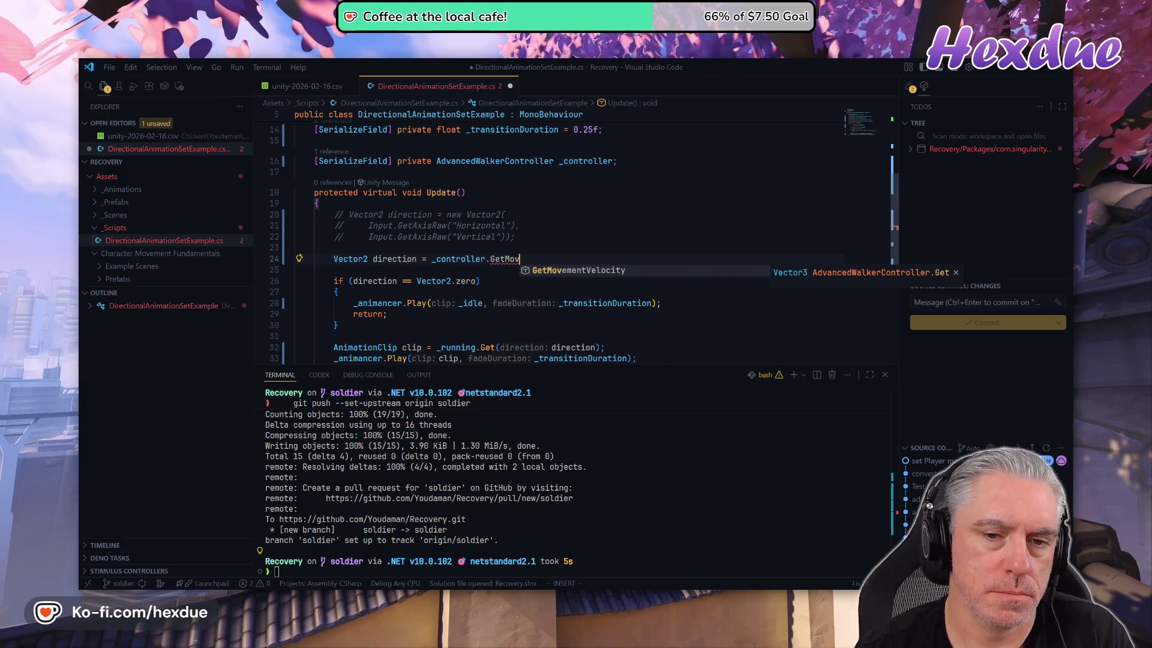
key(Escape)
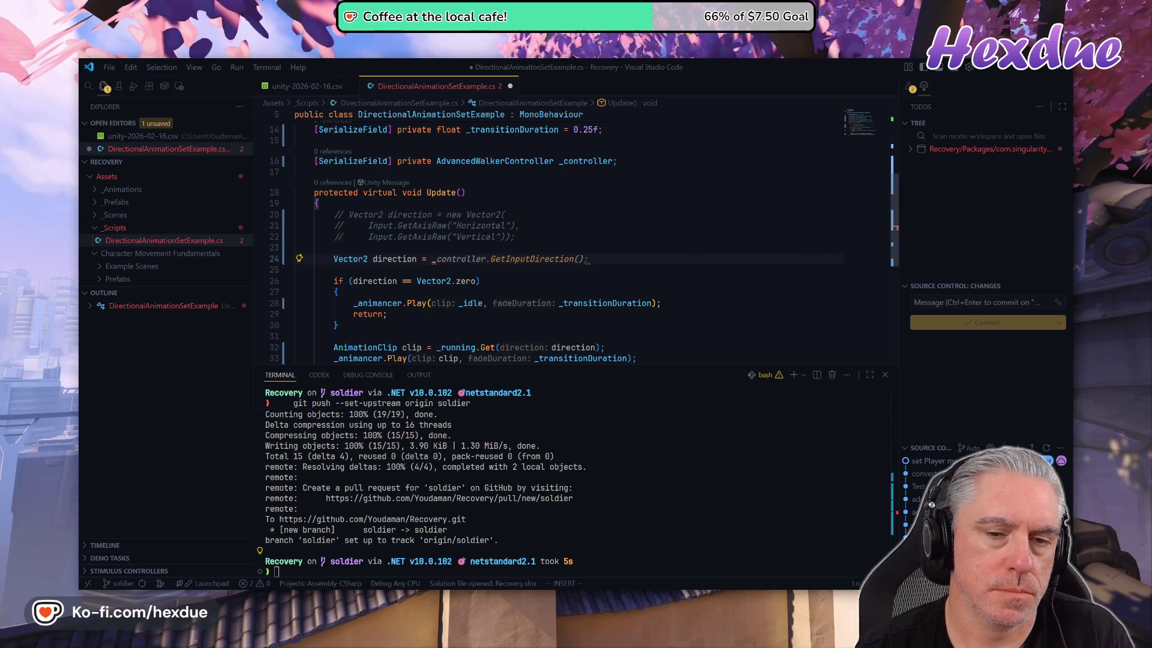
- Write 'Vector3 movementVelocity = _controller.GetMovementVelocity();' in Update
key(BackSpace)
key(BackSpace)
key(BackSpace)
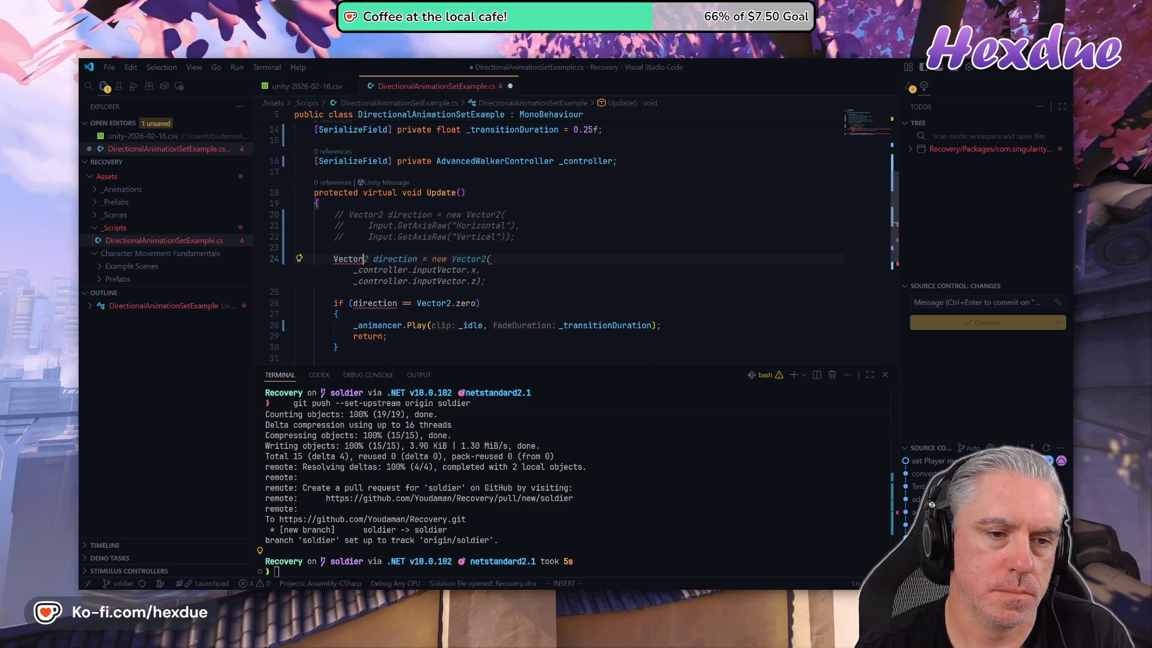
text(3 )
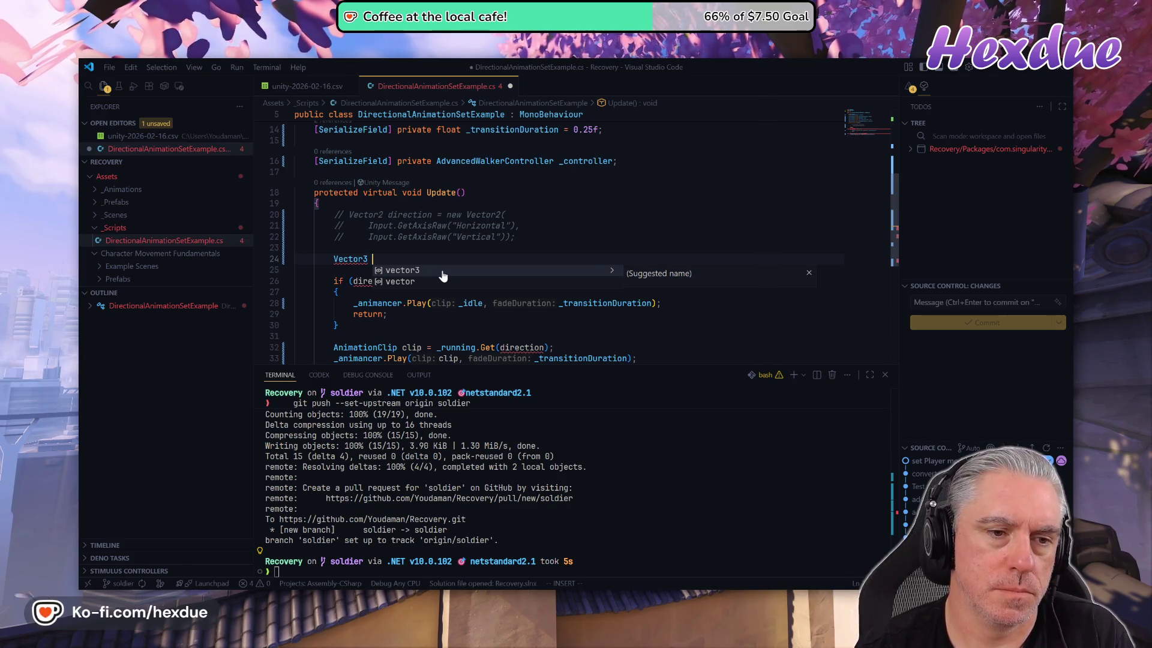
text(movement)
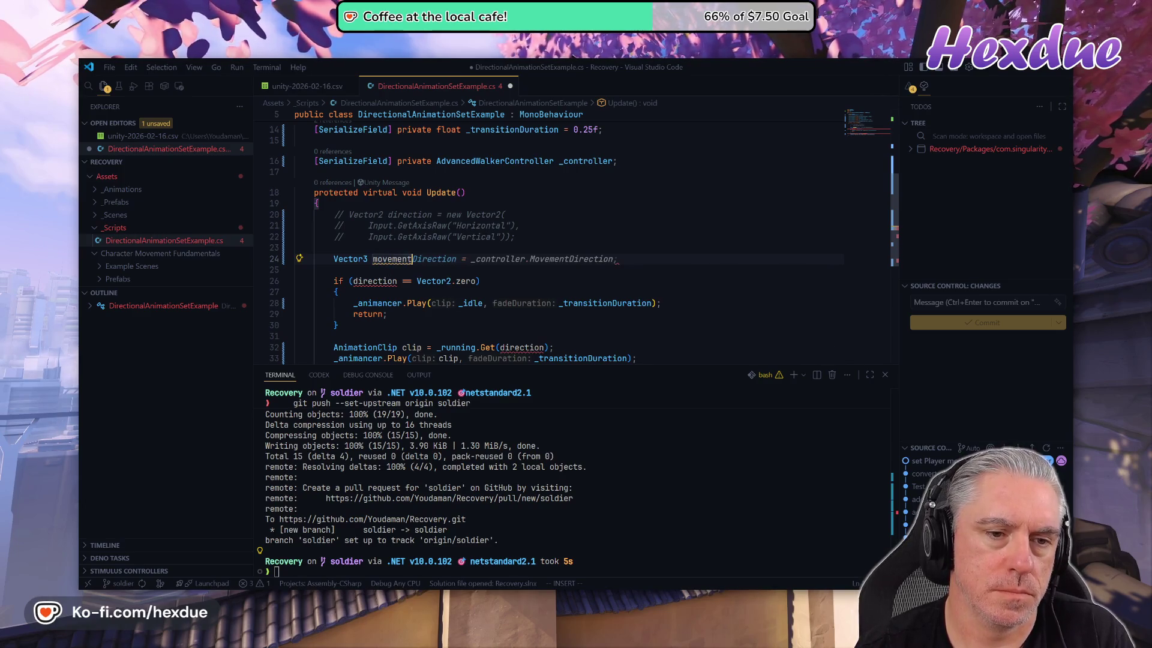
text(Vel)
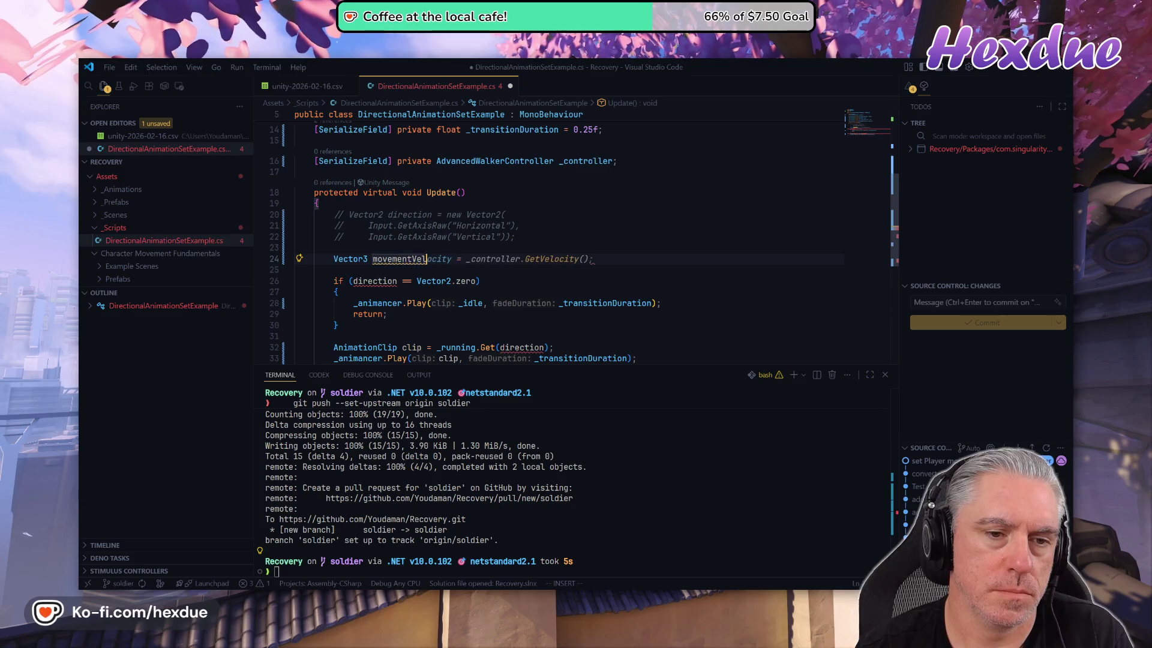
key(Tab)
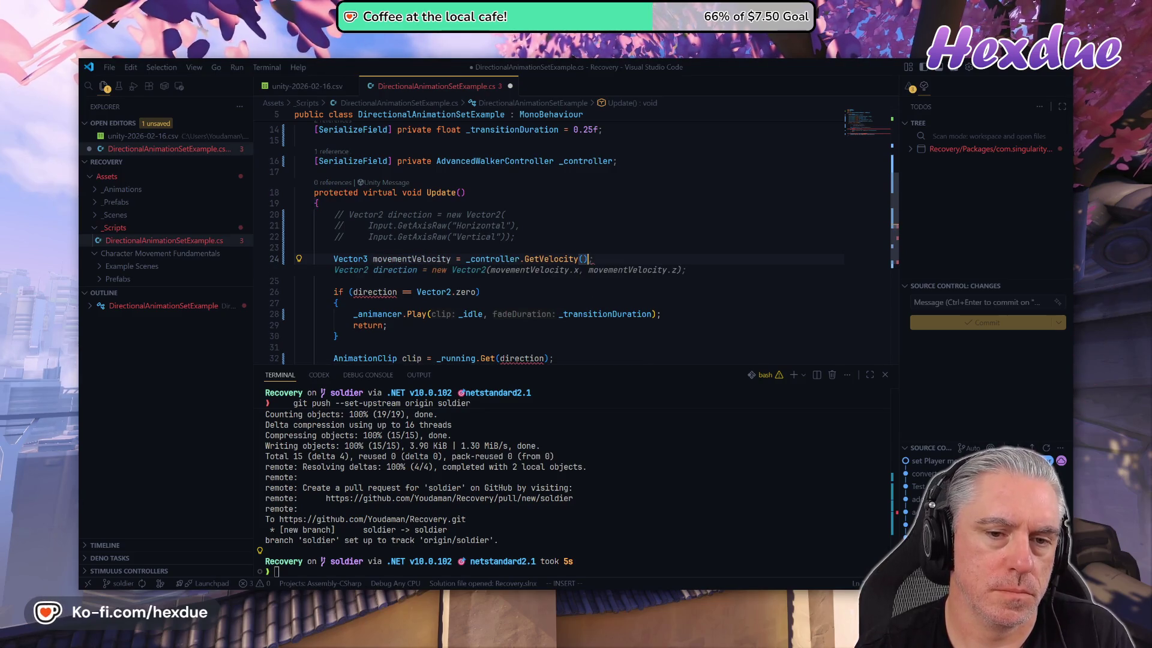
text(Mo)
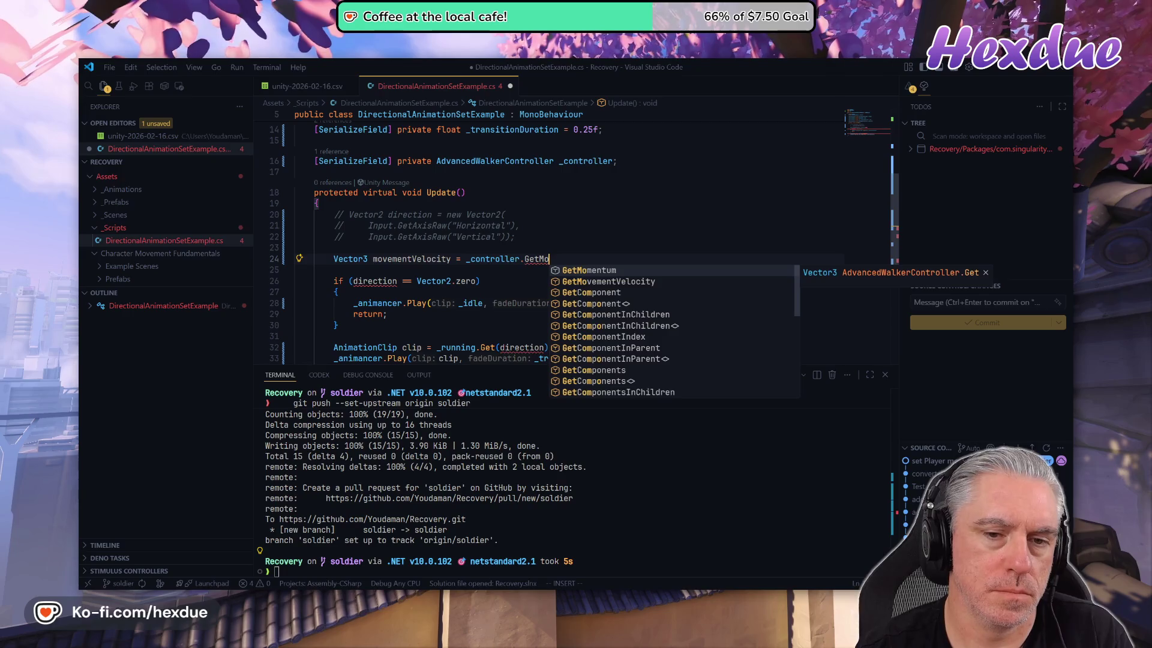
key(Down)
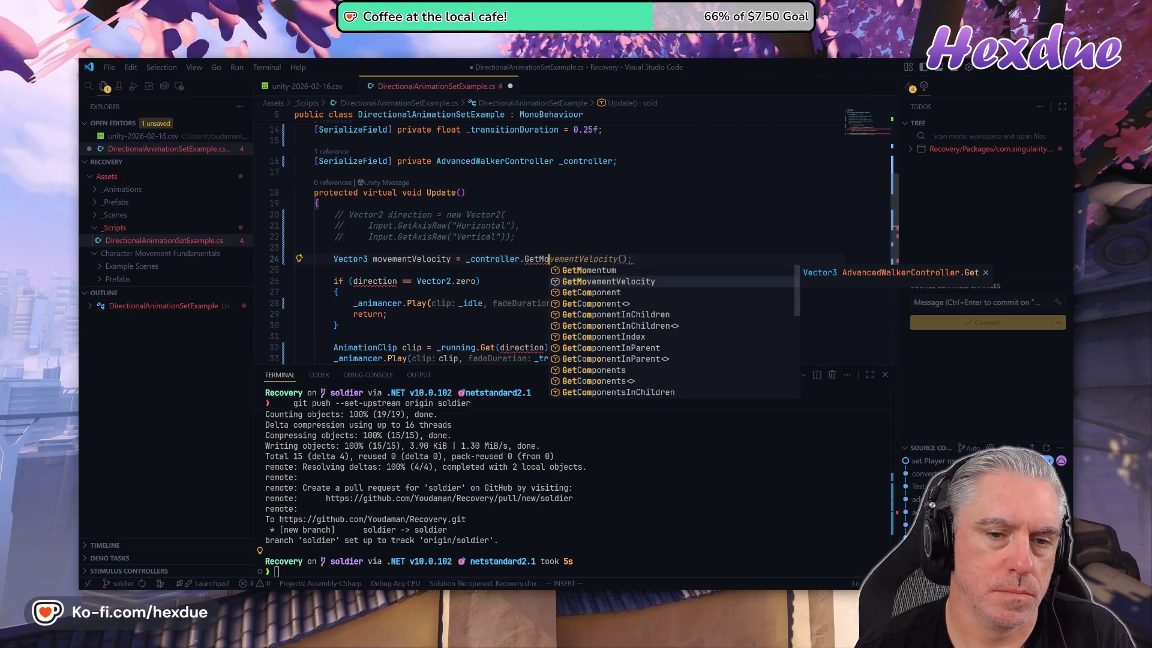
key(Tab)
text(();)
key(Escape)
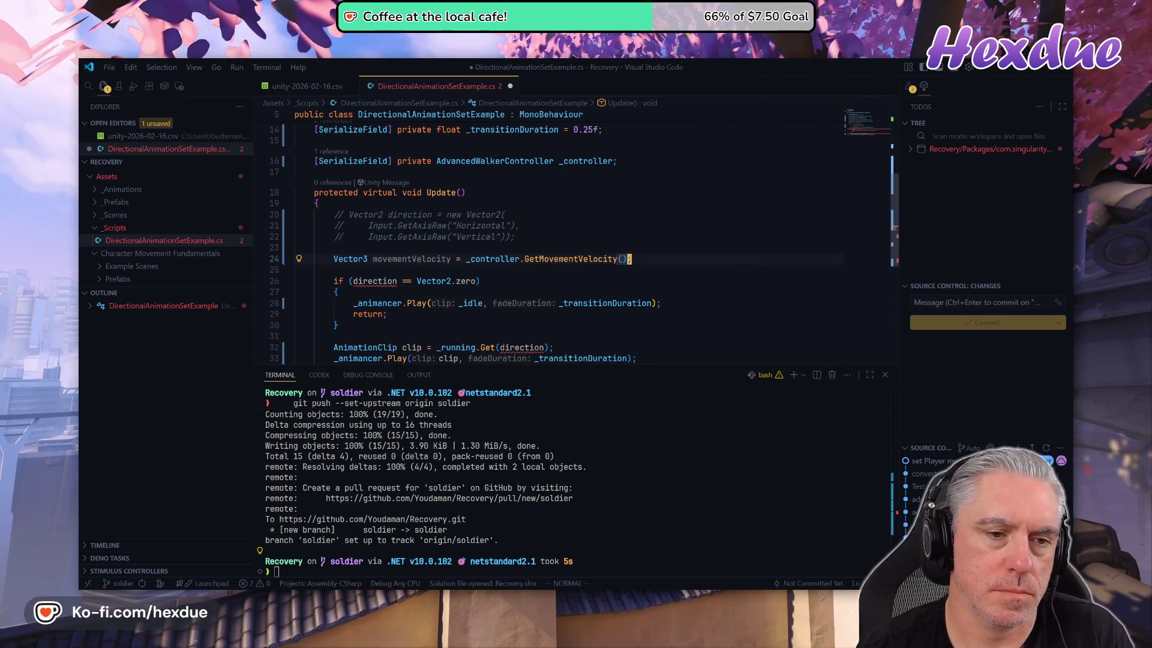
- Add the Vector2 direction line from movementVelocity's x and z, and save the script
key(o)
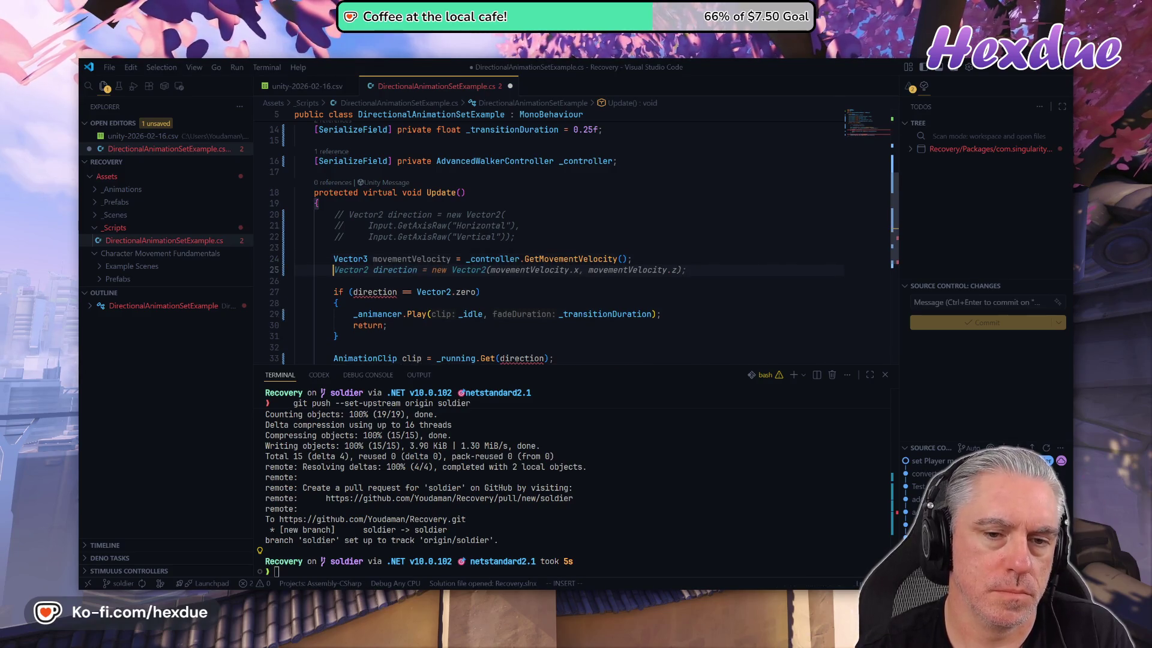
key(Tab)
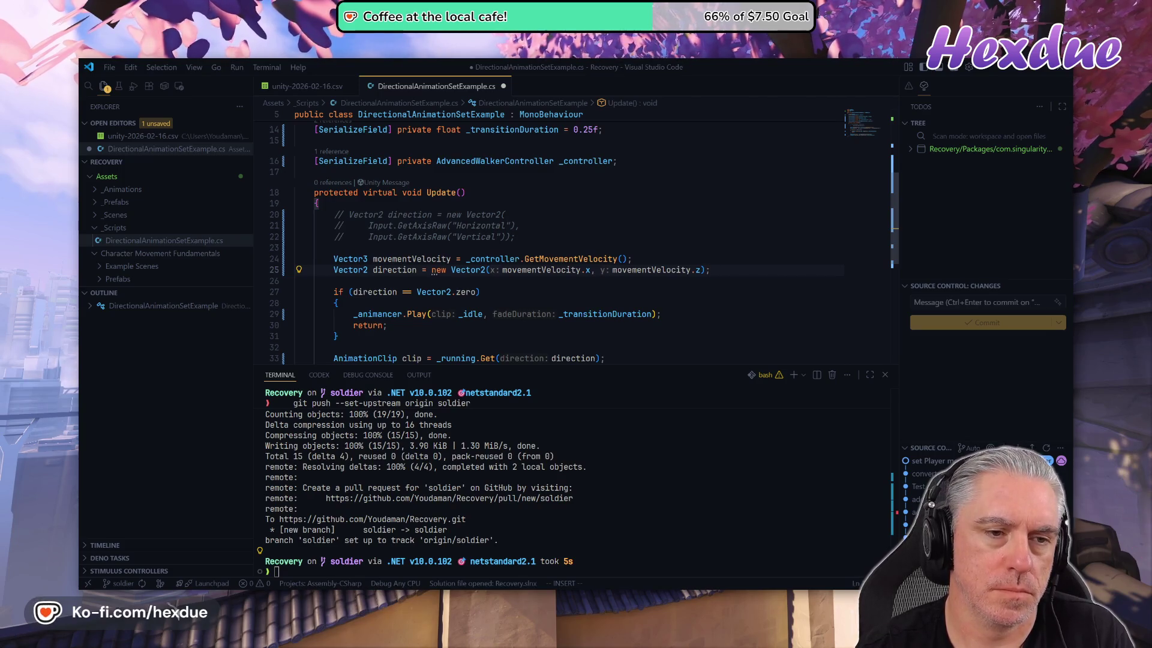
key(Escape)
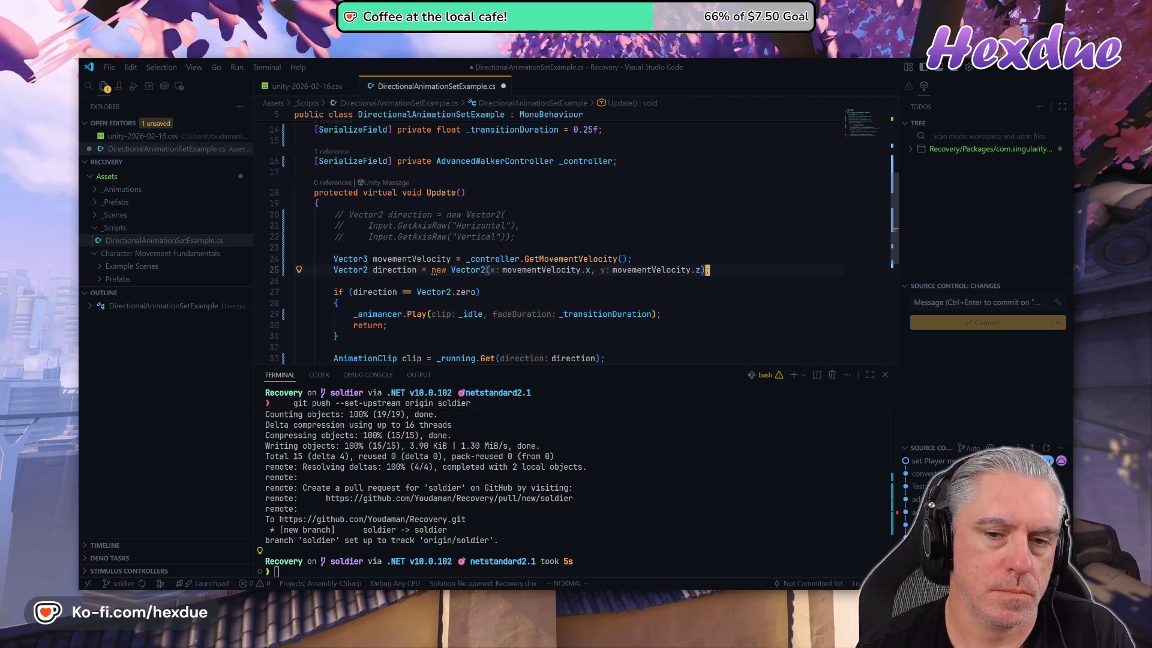
key(Return)
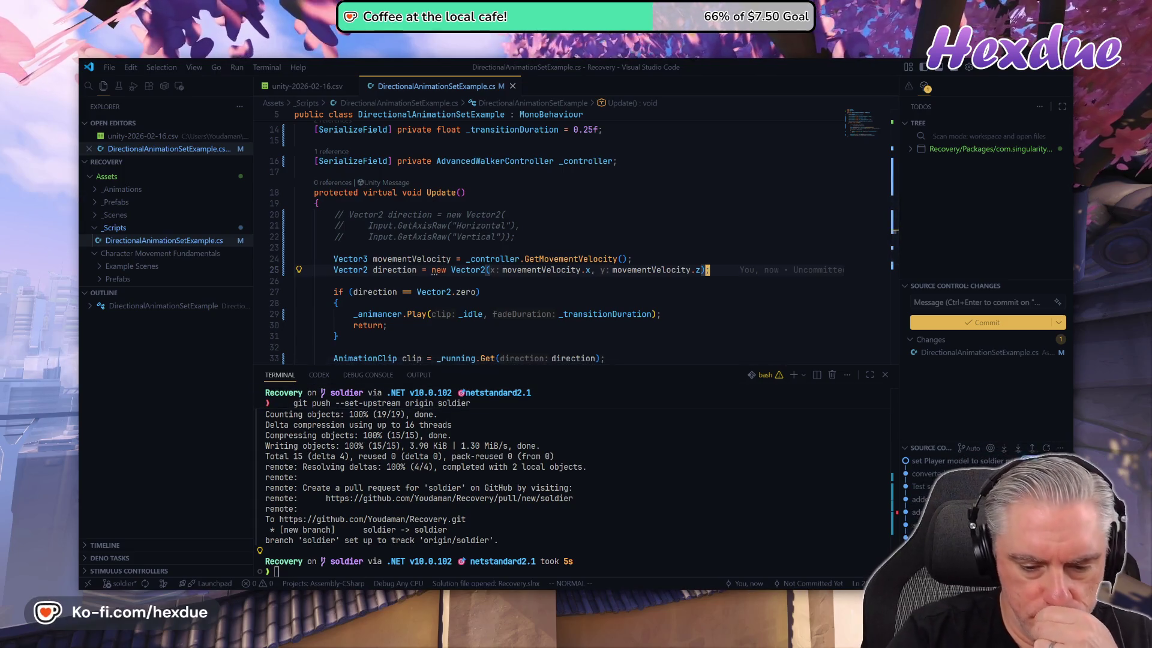
mouse_move(564, 597)
click(564, 542)
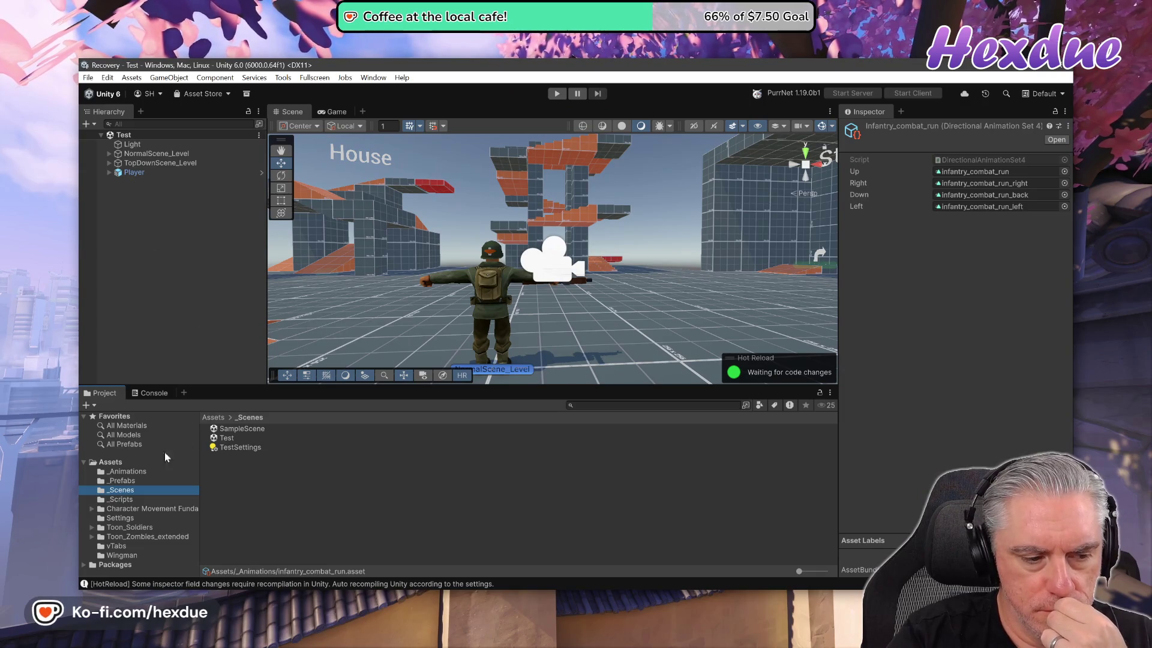
- Set the Player prefab's Controller field to the Player's Advanced Walker Controller, then return to the Test scene
click(121, 481)
double_click(235, 431)
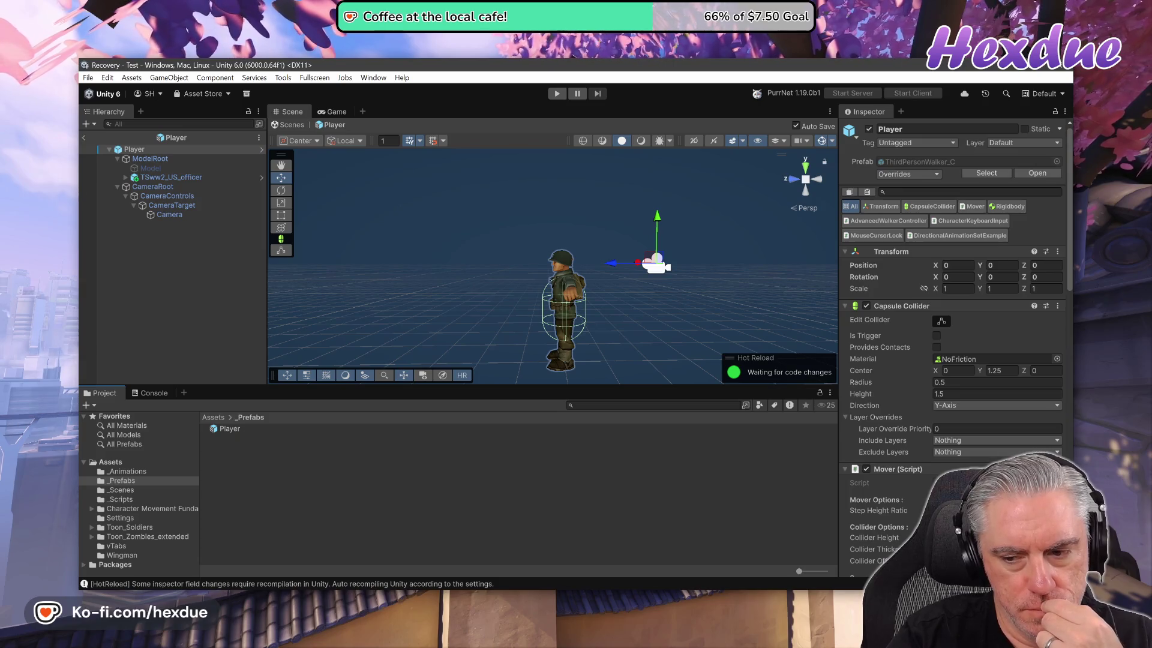
scroll(938, 204, down, 7)
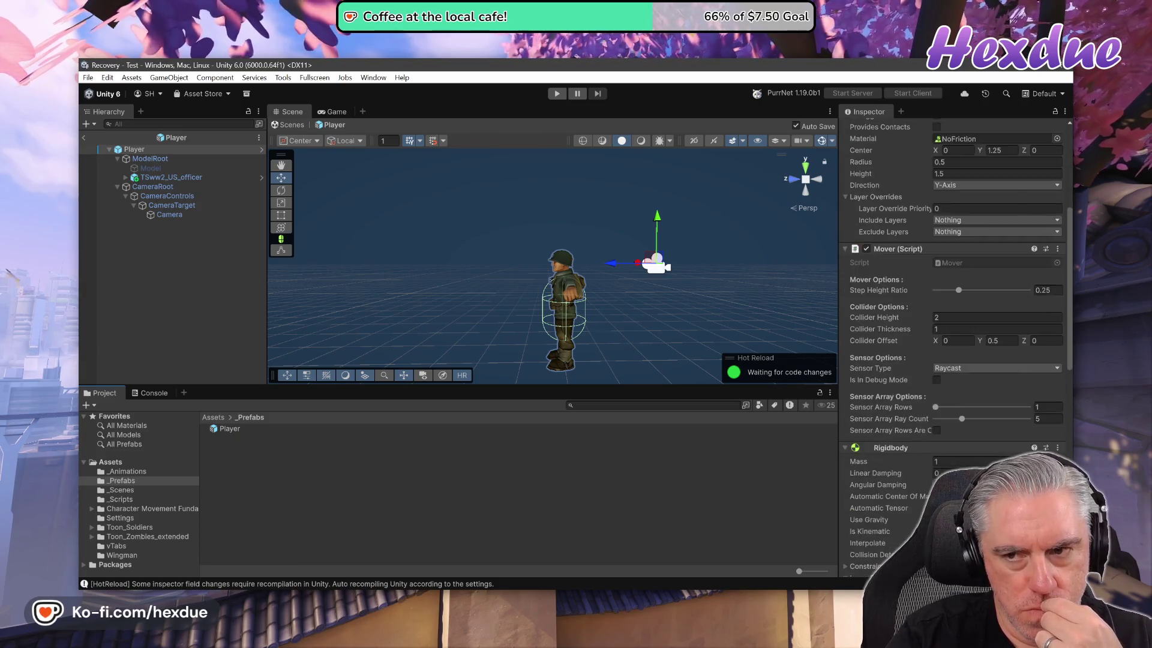
scroll(938, 204, up, 5)
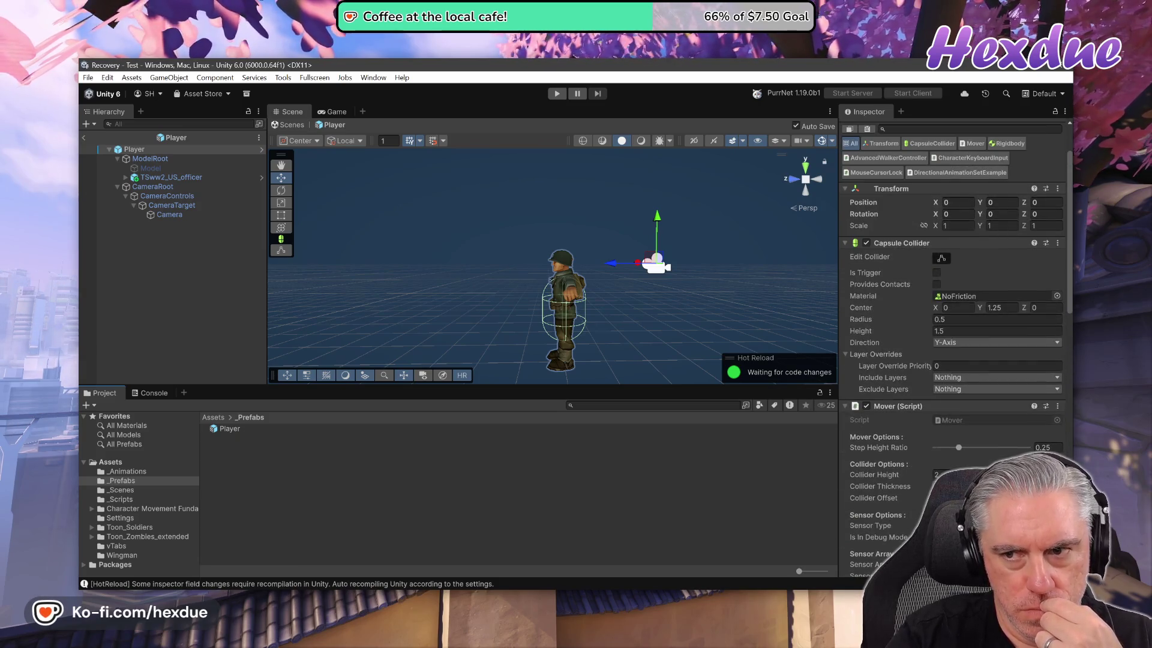
click(946, 174)
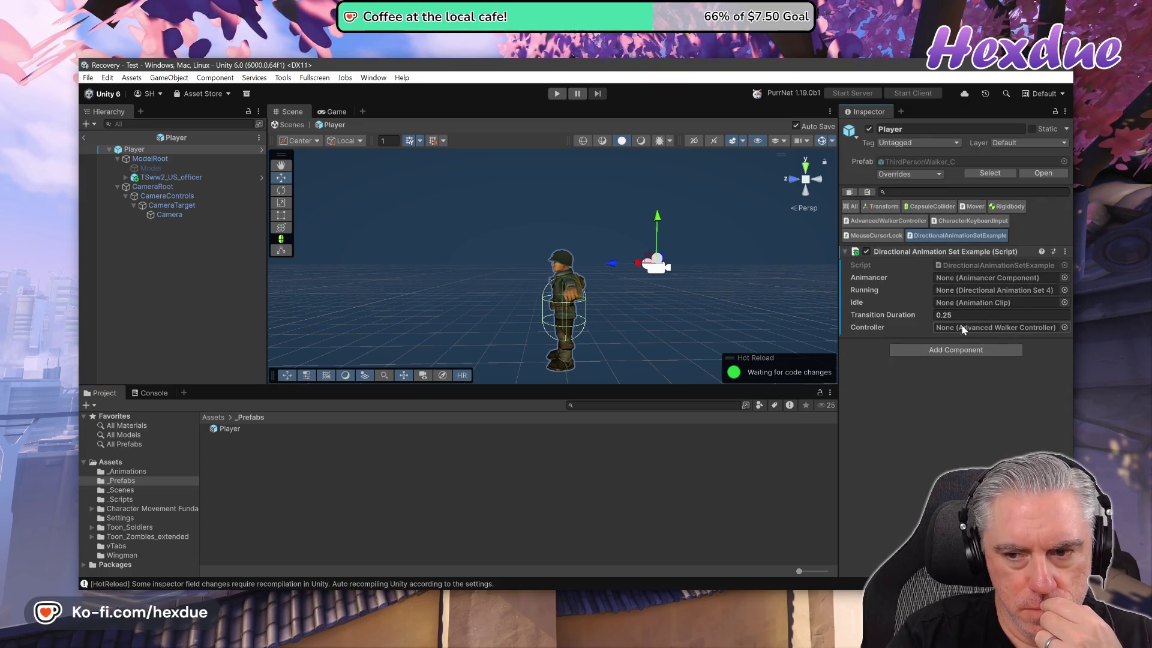
click(1064, 327)
double_click(689, 228)
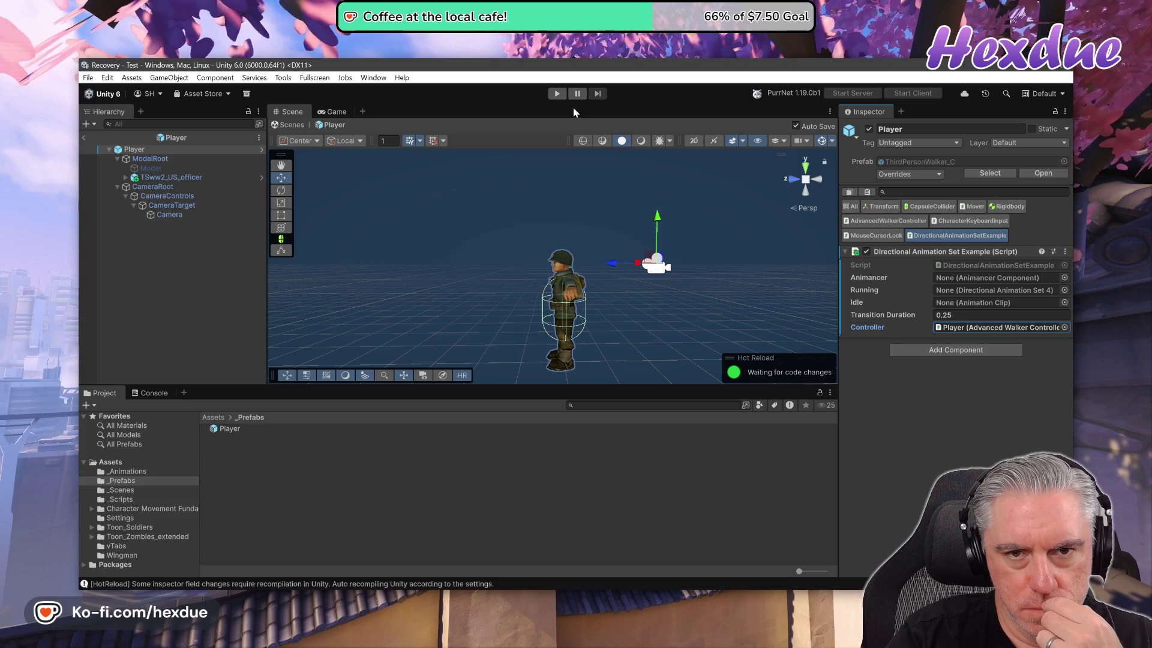
click(83, 139)
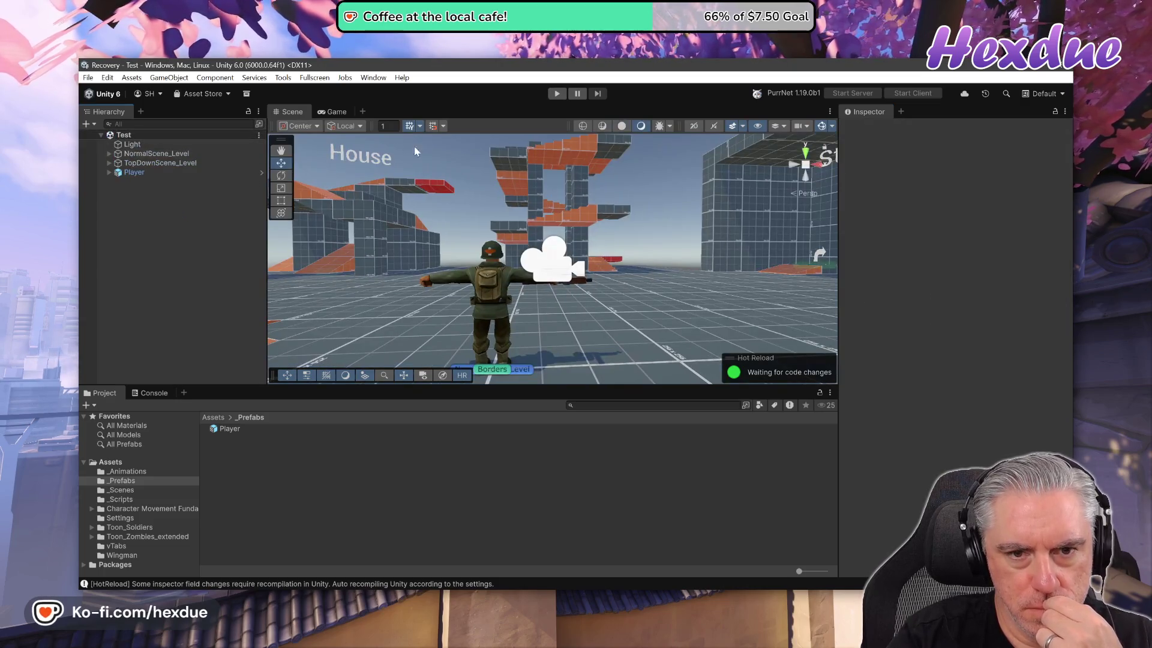
- Play the Test scene, move the soldier forward with W, stop, and view the logged errors
click(556, 95)
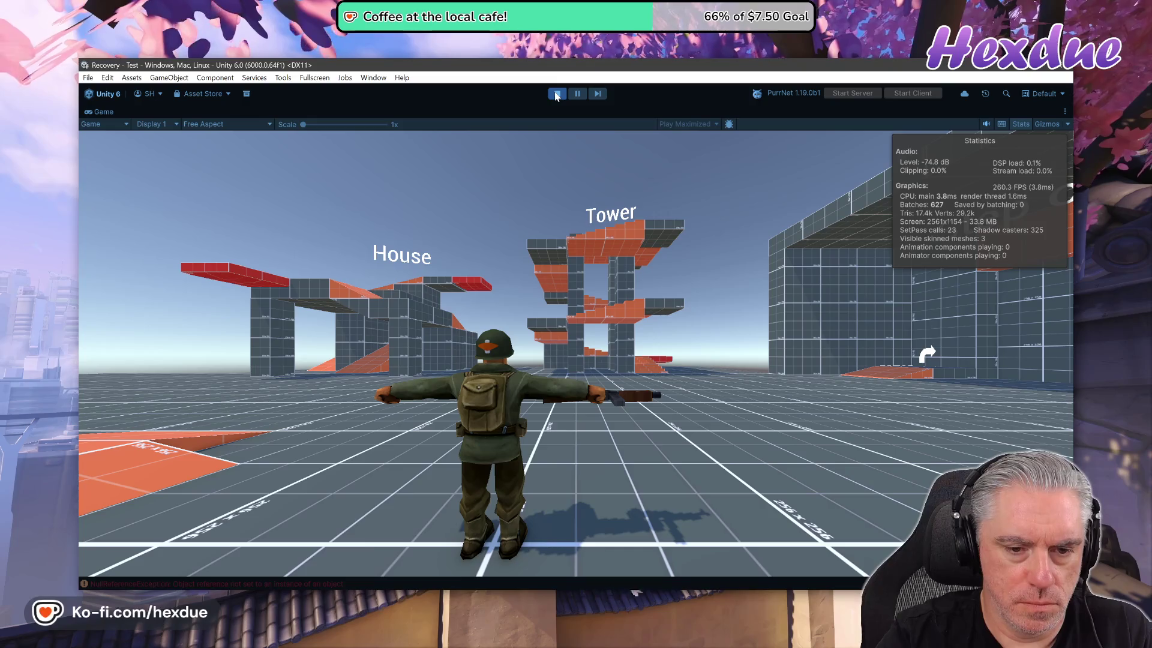
key(w)
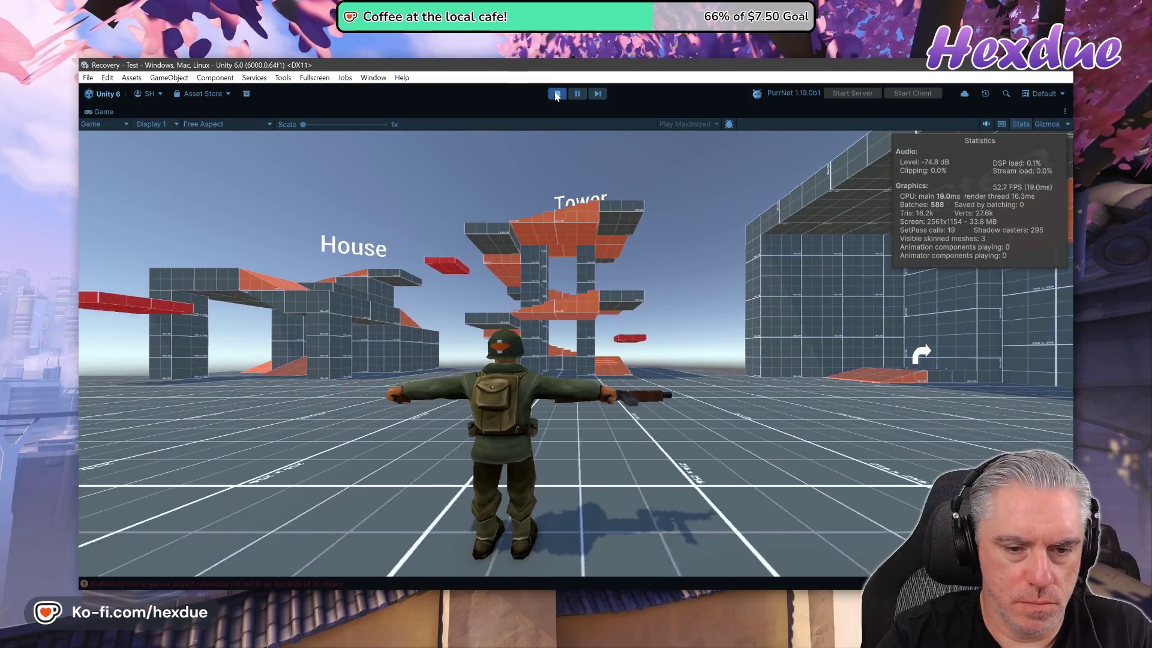
key(w)
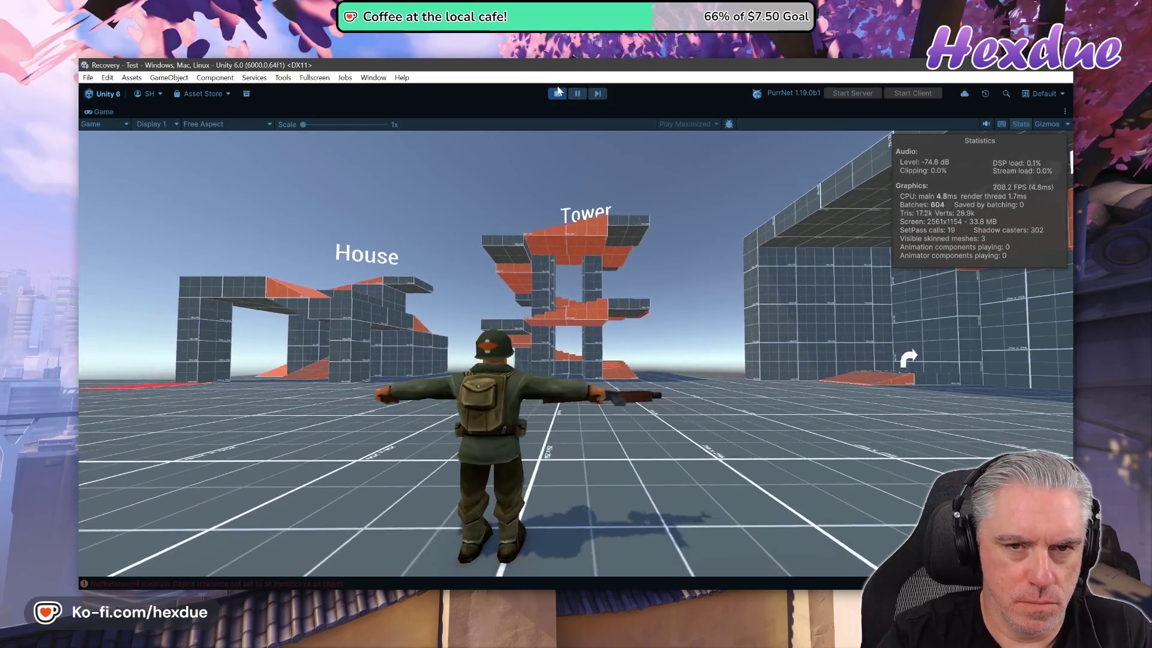
key(w)
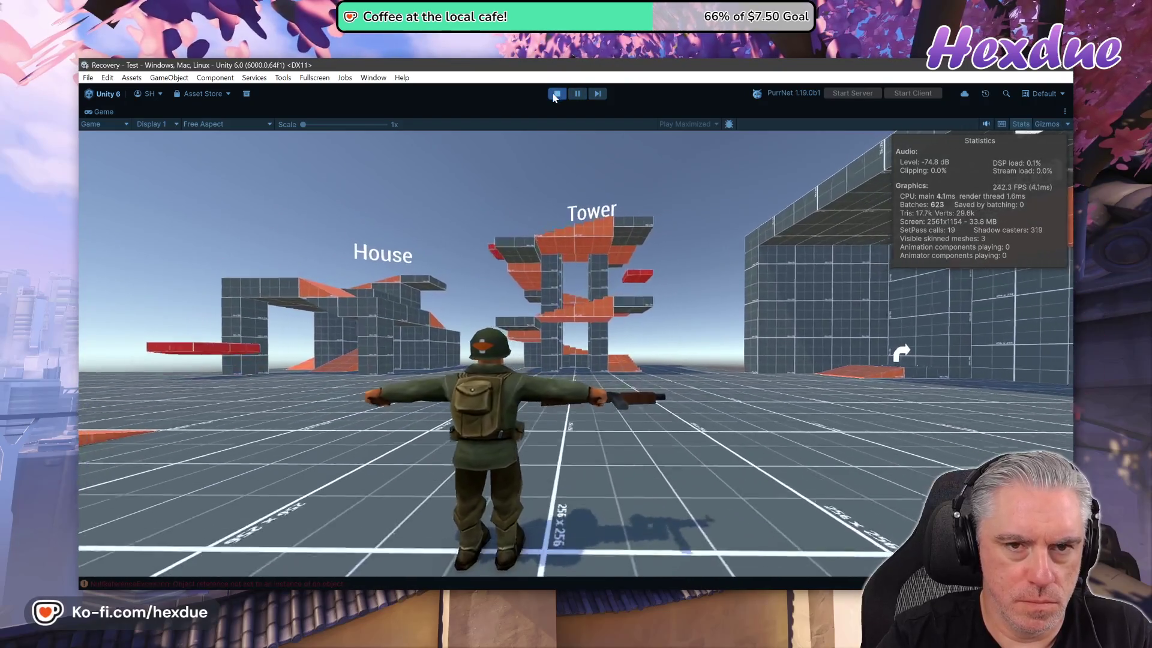
click(555, 94)
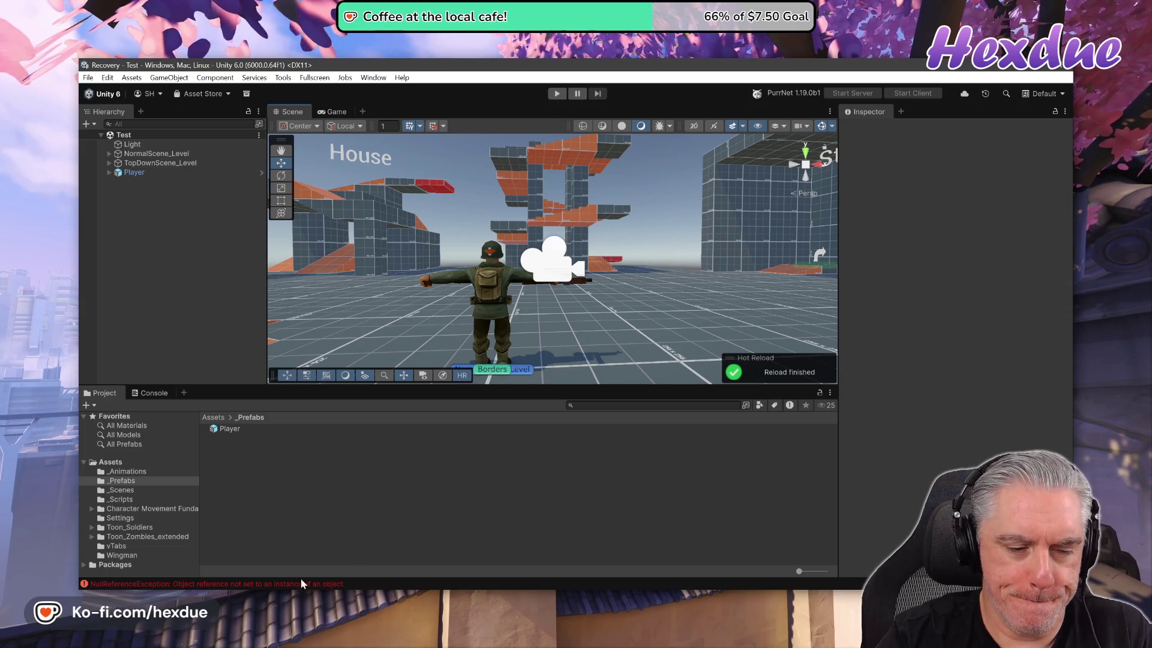
click(286, 585)
- Trace a NullReferenceException to line 29's _animancer.Play(_idle), then show the _Prefabs folder in Unity
click(230, 471)
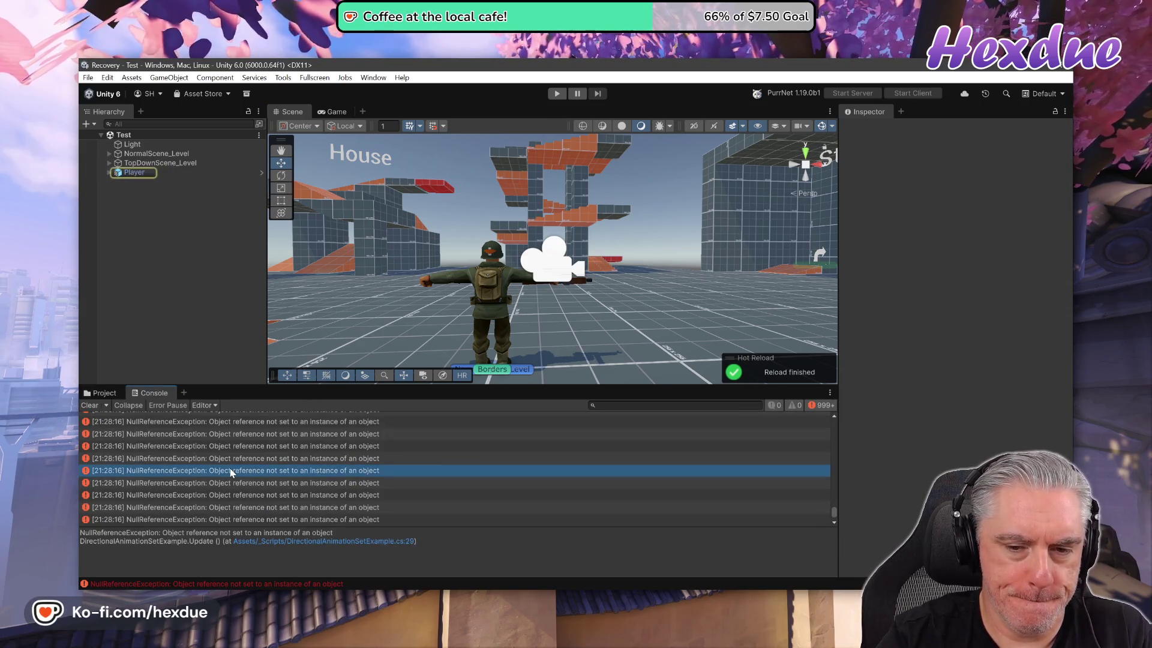
double_click(230, 471)
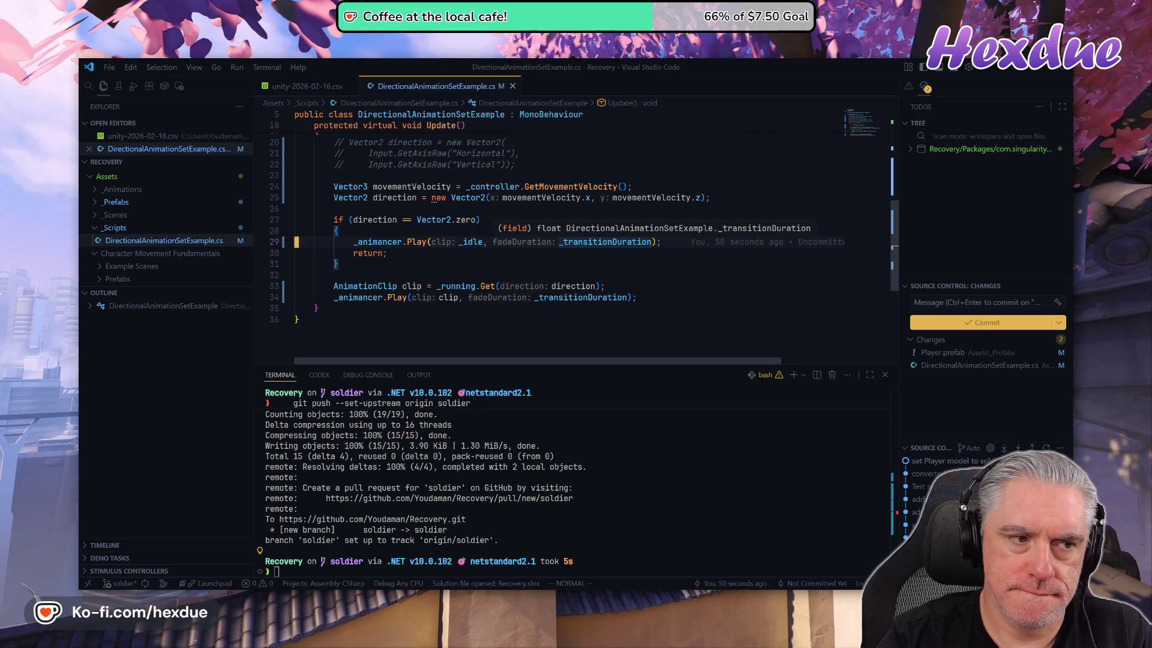
key(alt+Tab)
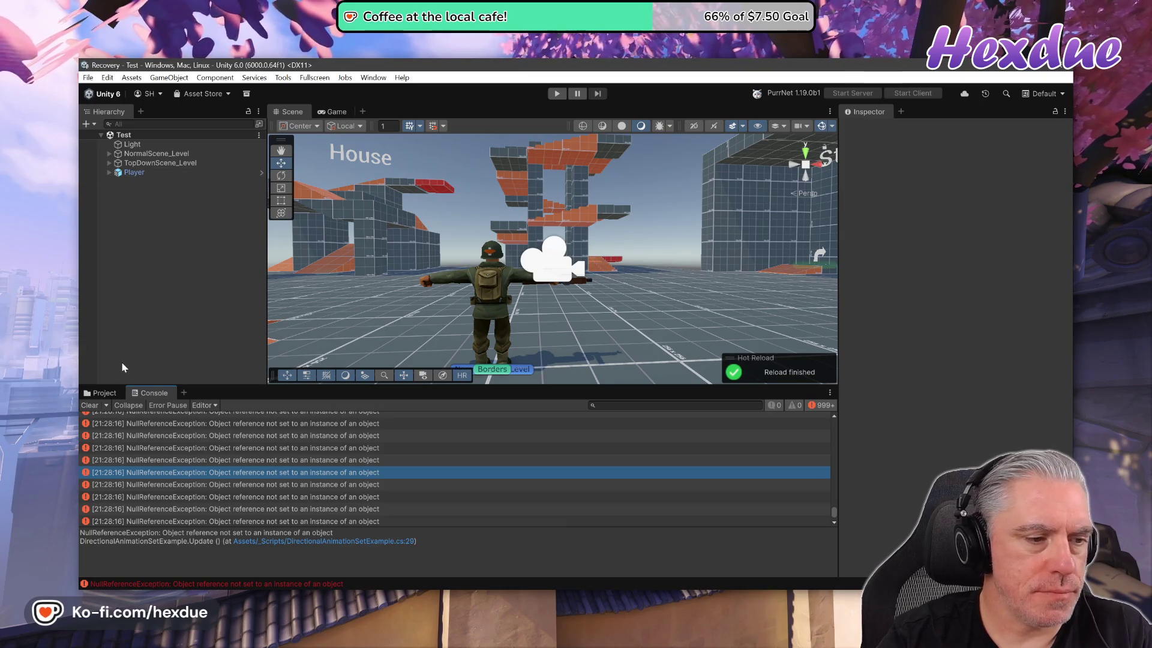
click(106, 393)
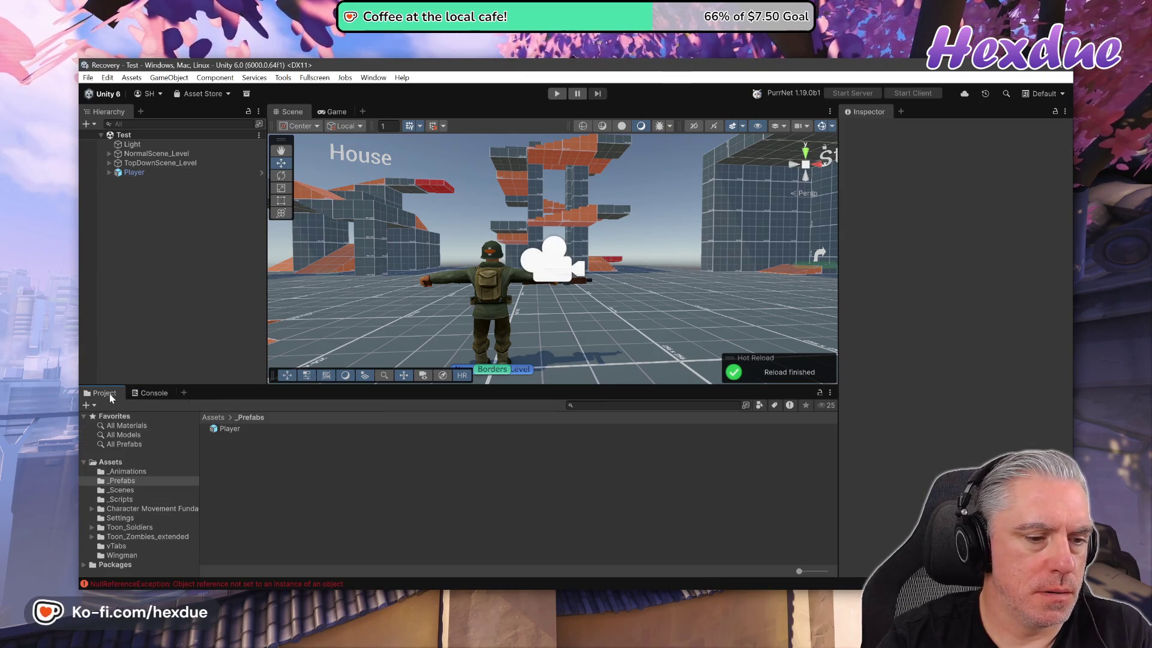
- In the Player prefab, assign the Player's Animancer component to DirectionalAnimationSetExample
click(228, 428)
double_click(228, 428)
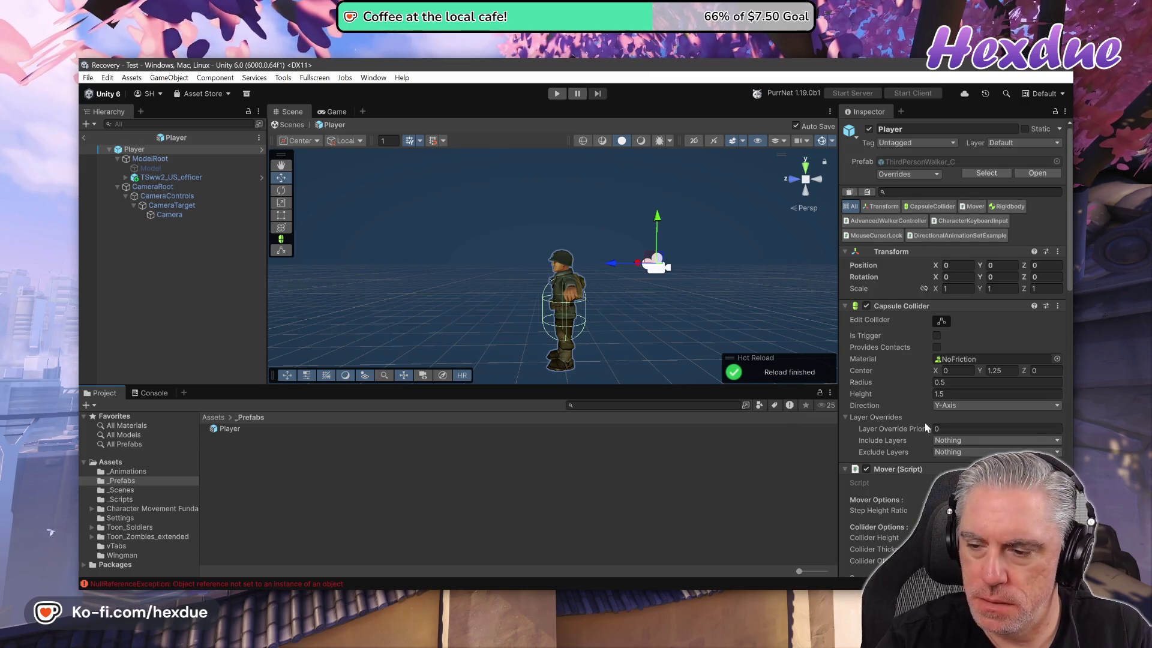
click(969, 221)
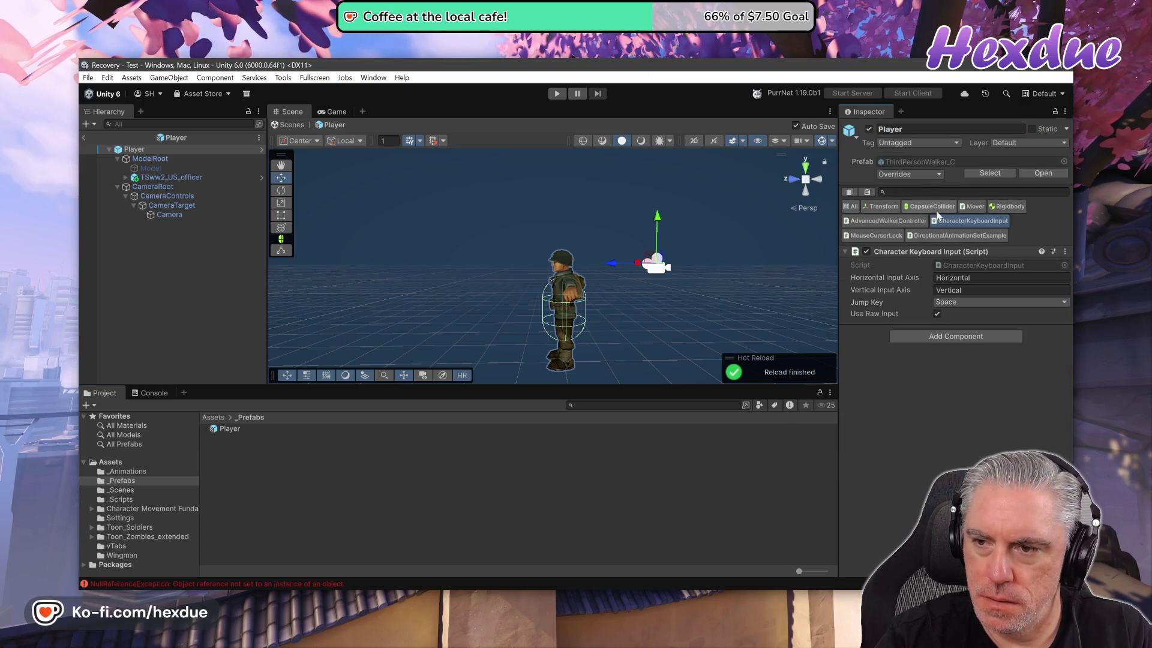
click(944, 238)
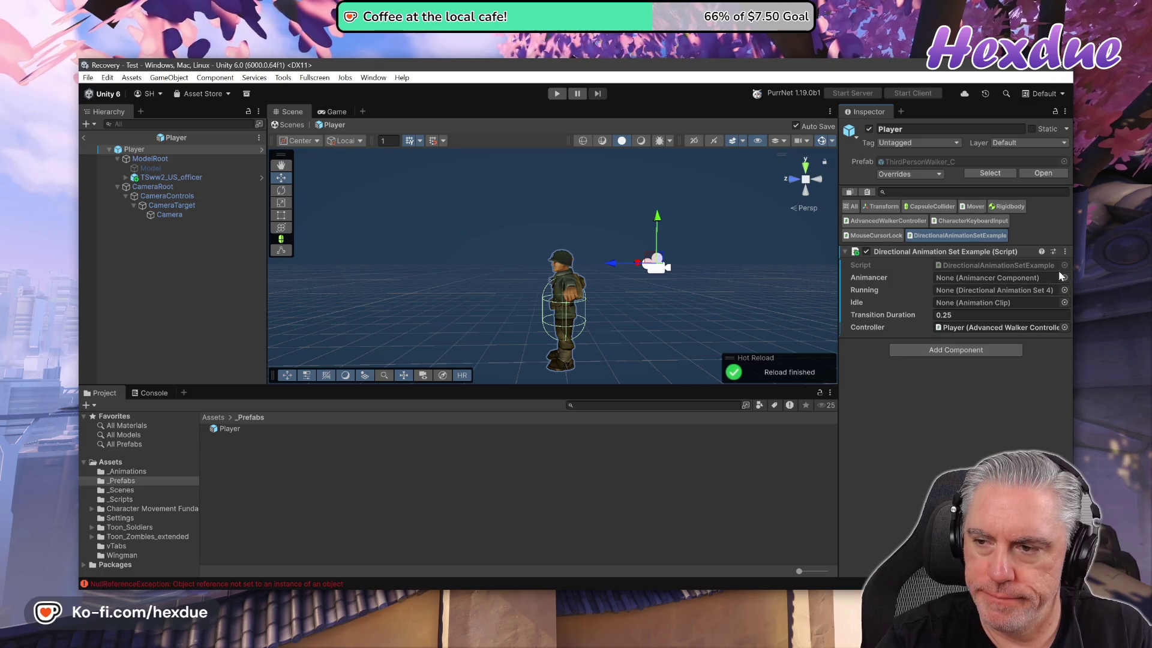
click(1064, 277)
double_click(685, 231)
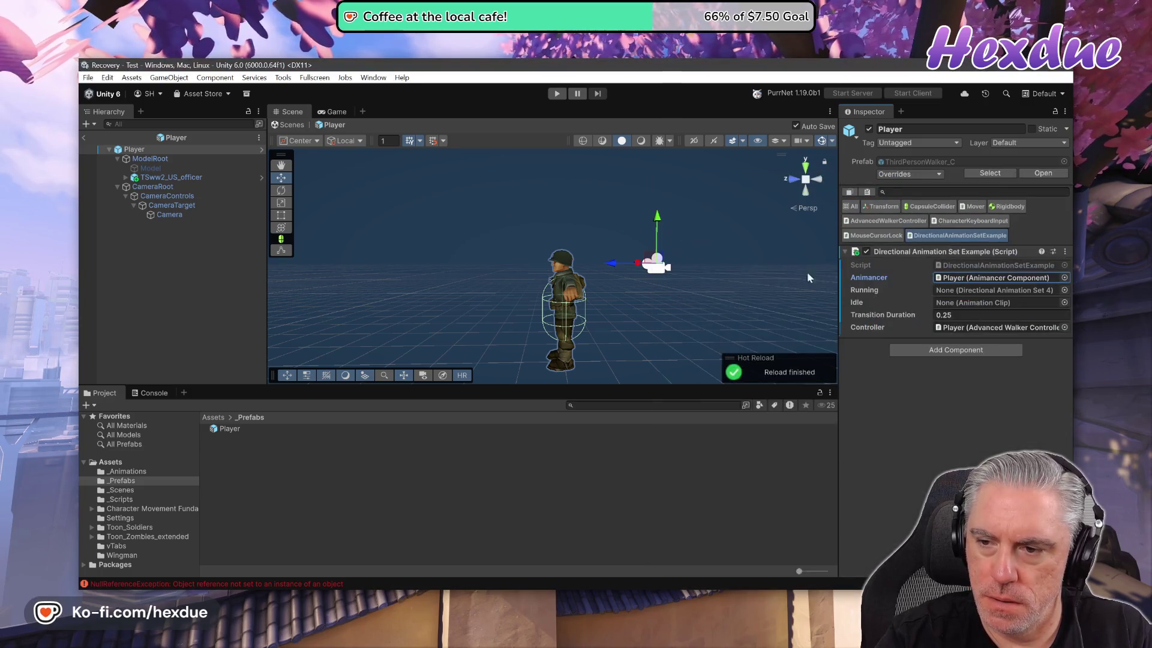
- Set Running to infantry_combat_run and Idle to infantry_combat_idle, then return to the Test scene
click(1064, 290)
click(719, 229)
double_click(718, 229)
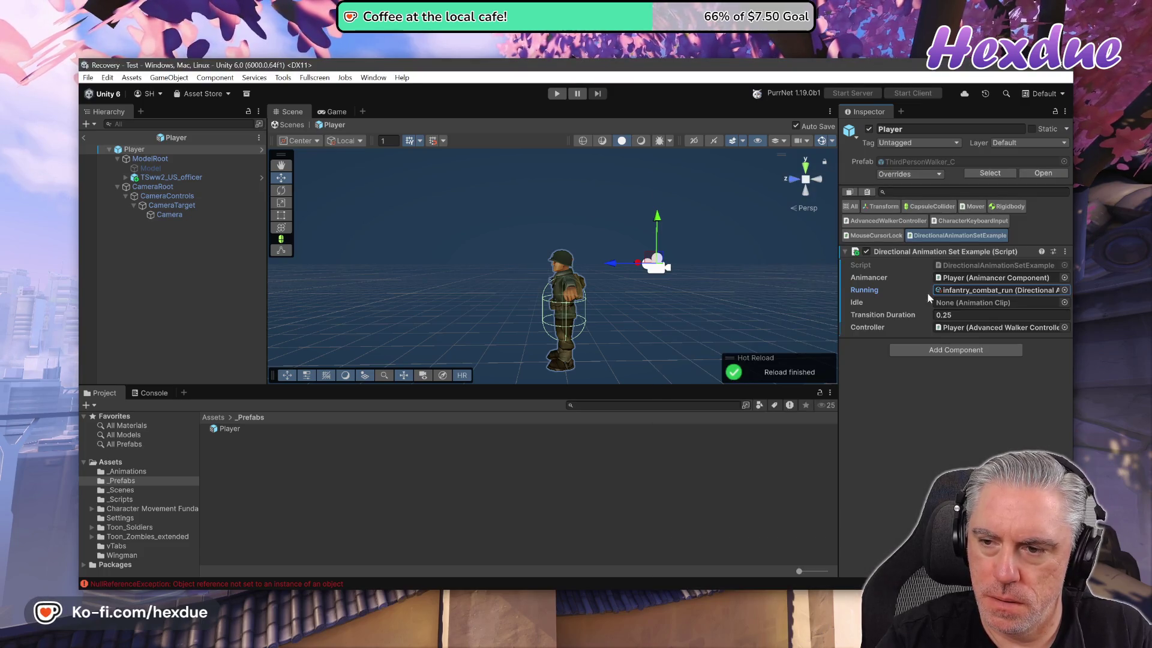
click(1065, 303)
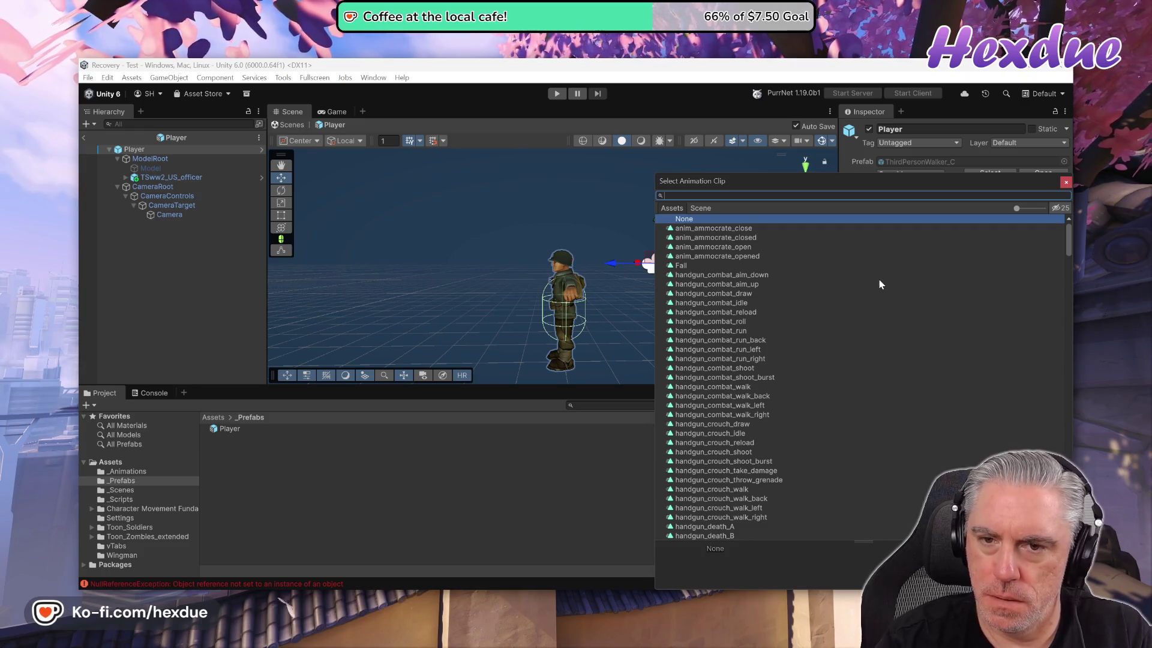
text(combat idle)
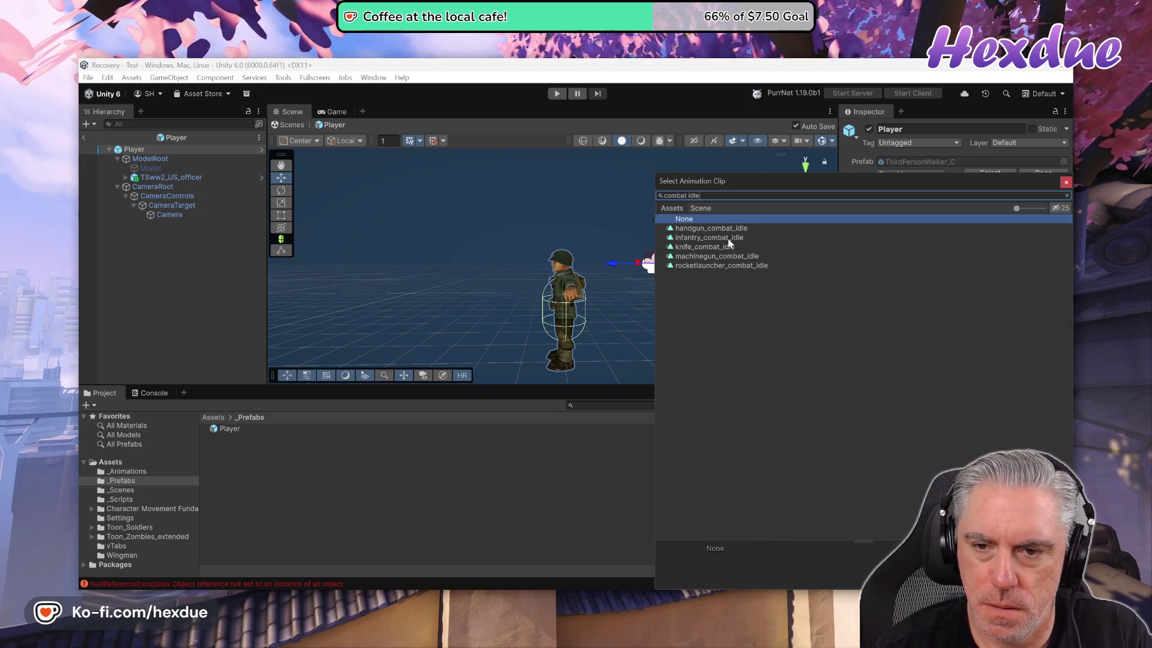
double_click(728, 238)
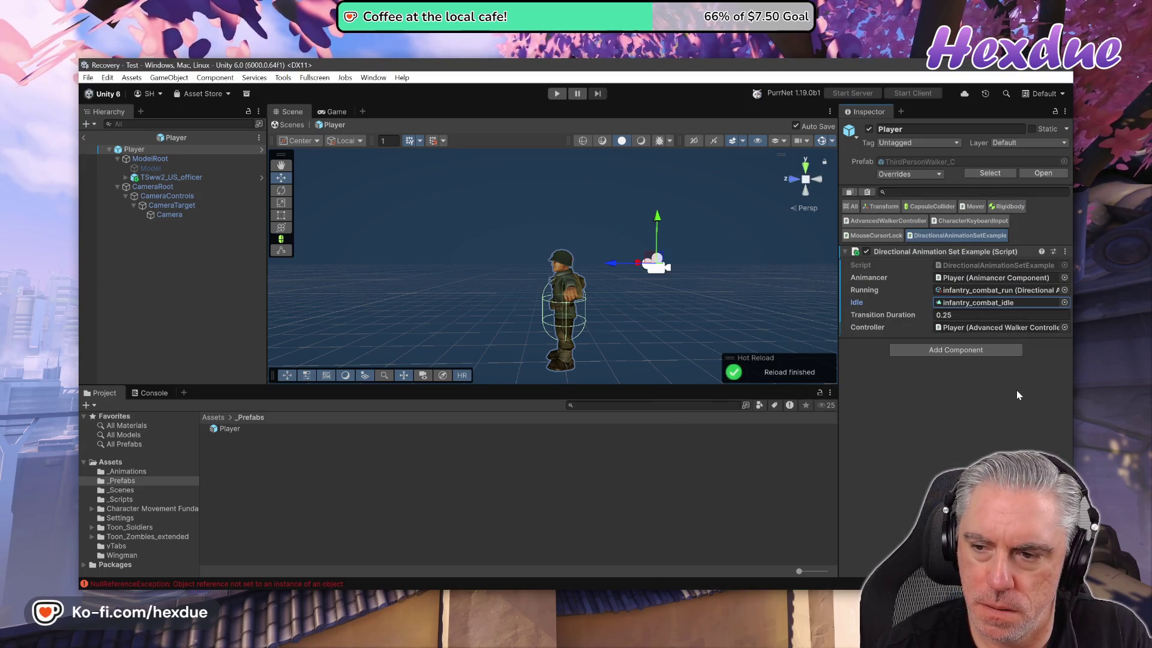
click(81, 141)
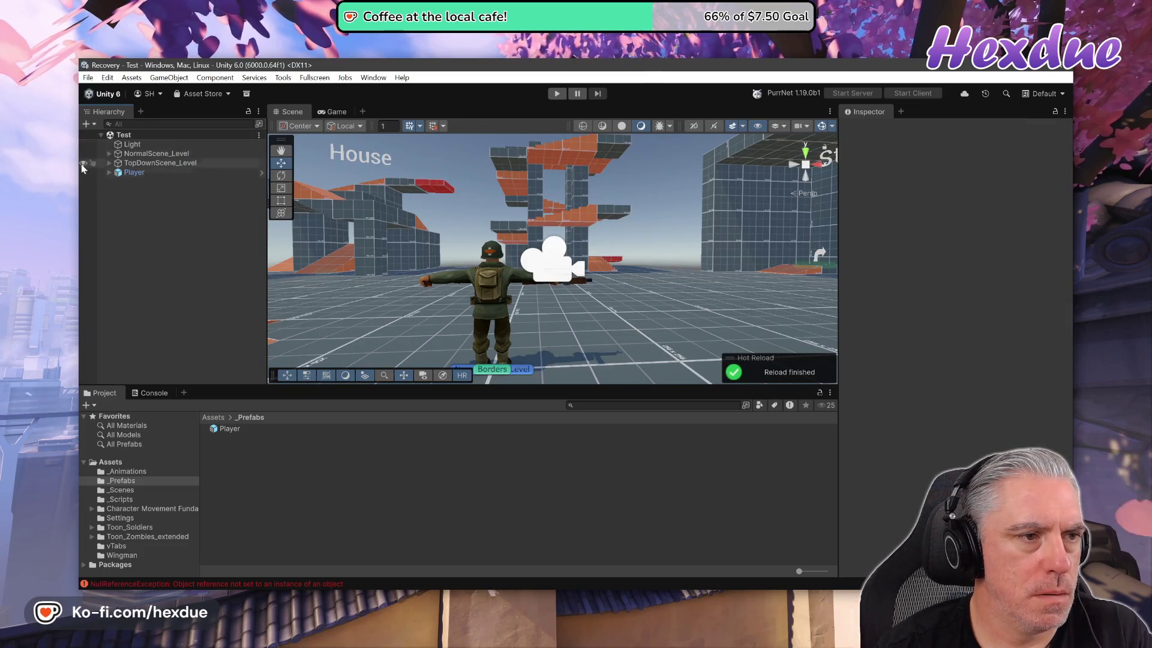
double_click(227, 428)
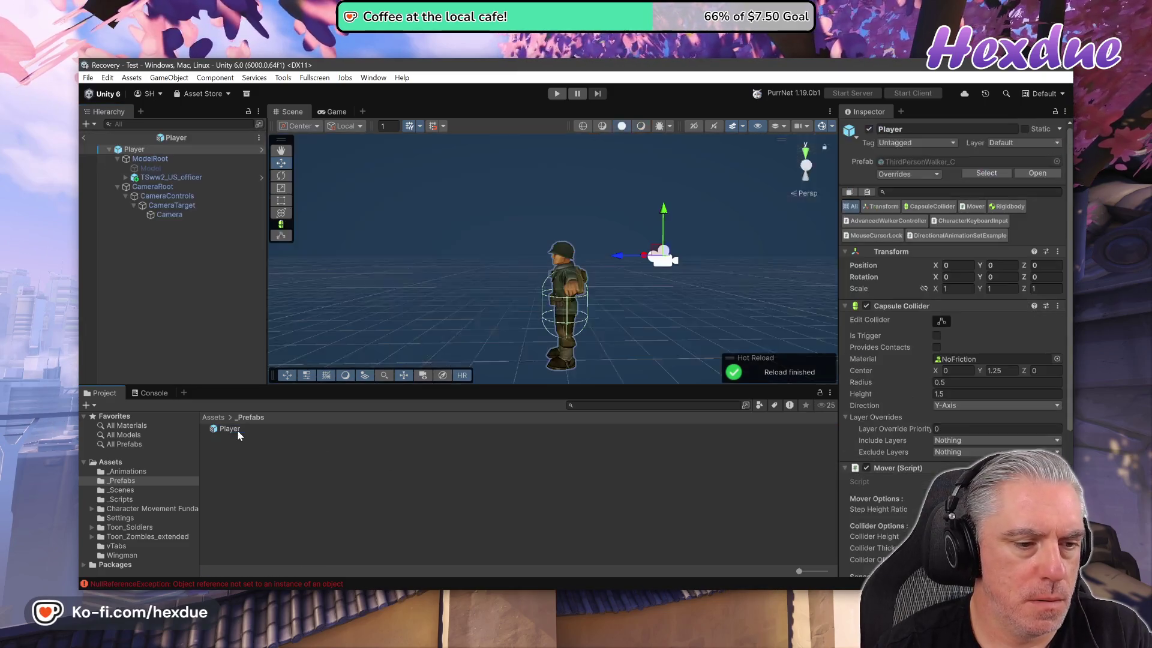
click(83, 137)
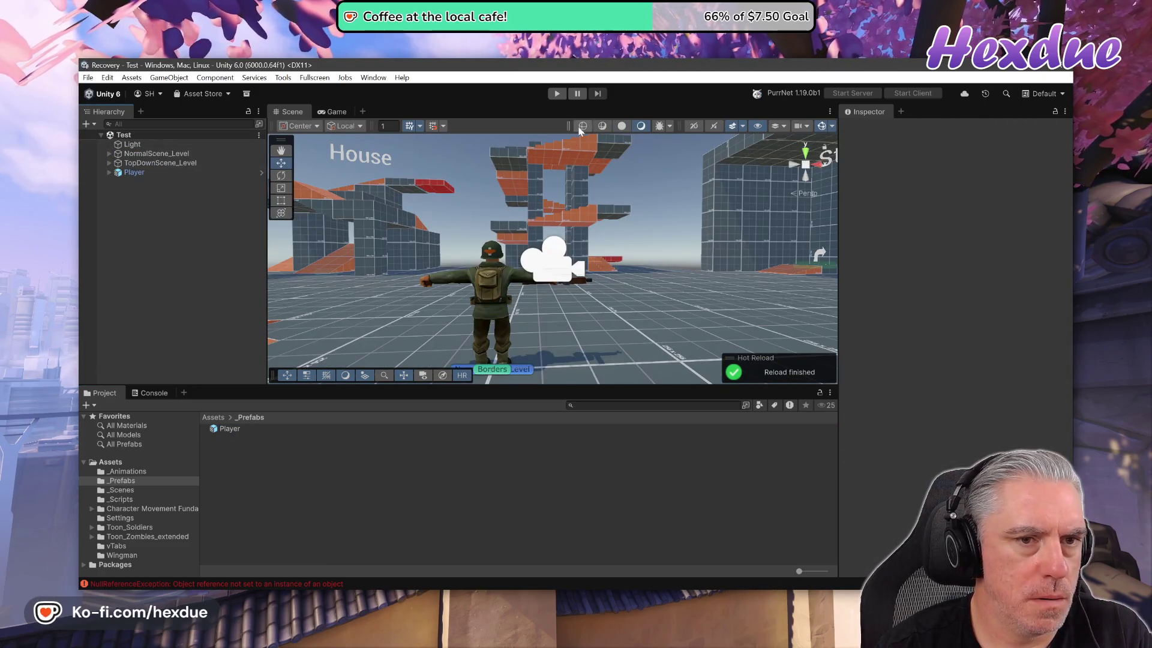
- Play the Test scene and run the soldier forward with W toward the Tower
click(557, 93)
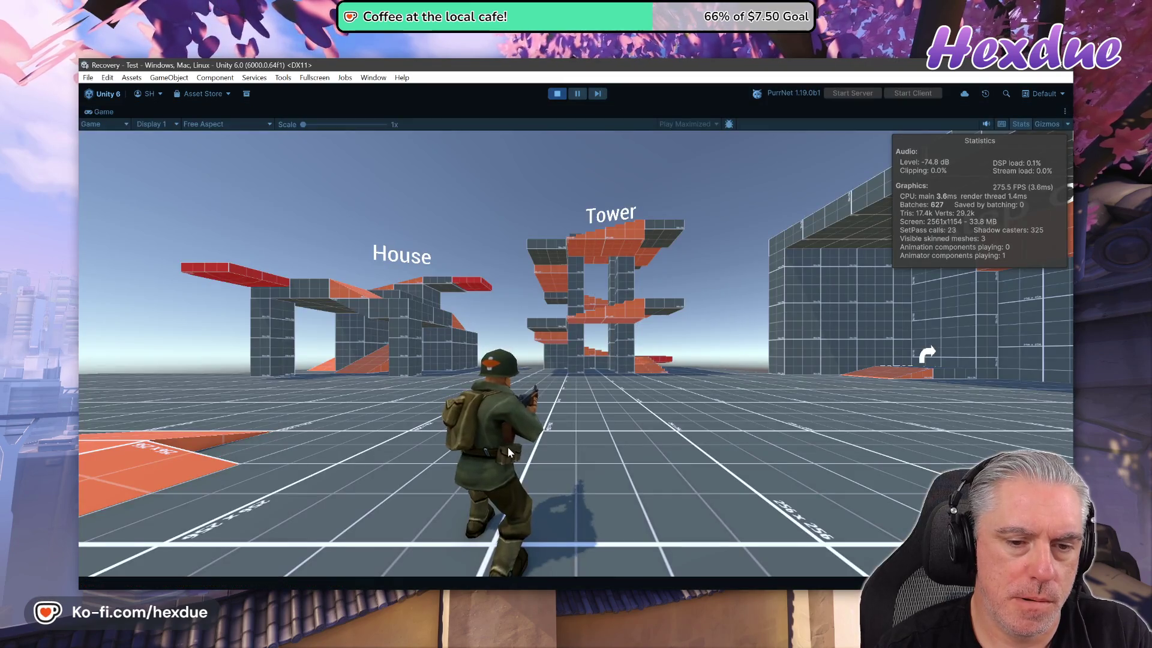
key(w)
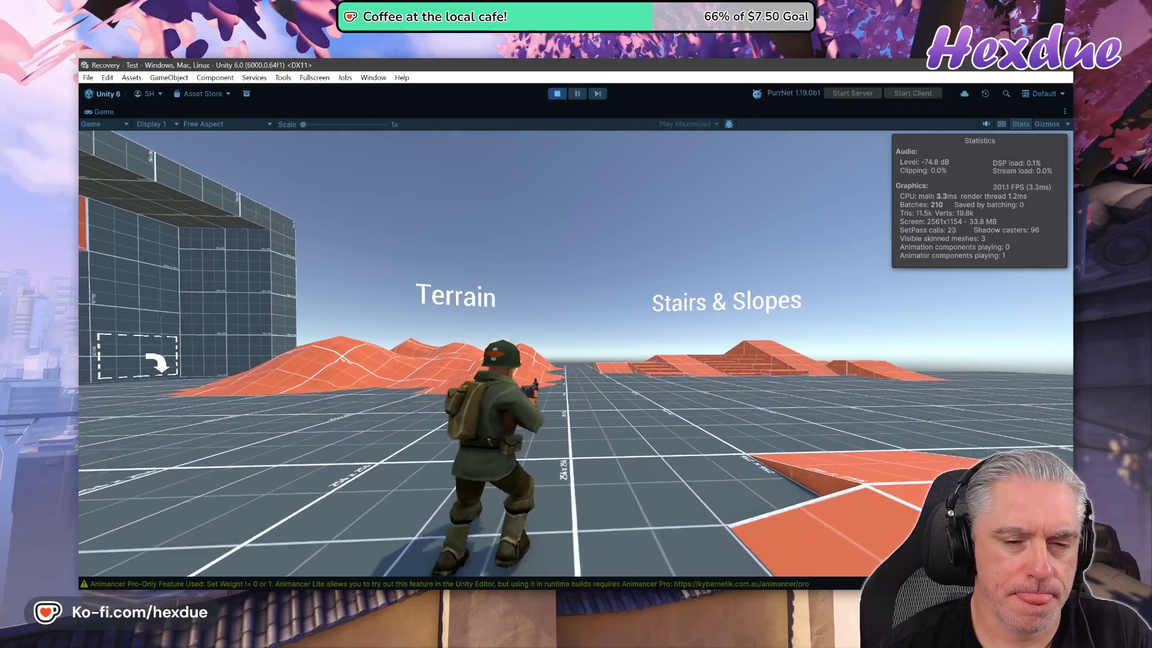
key(alt+Tab)
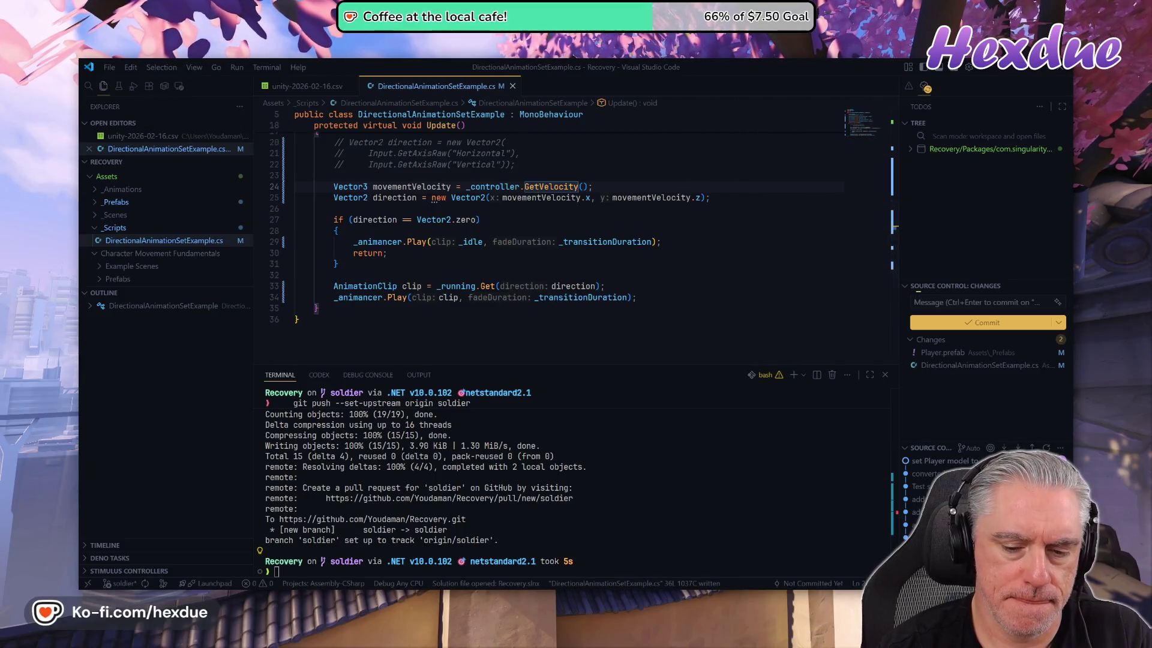
mouse_move(615, 585)
mouse_move(564, 585)
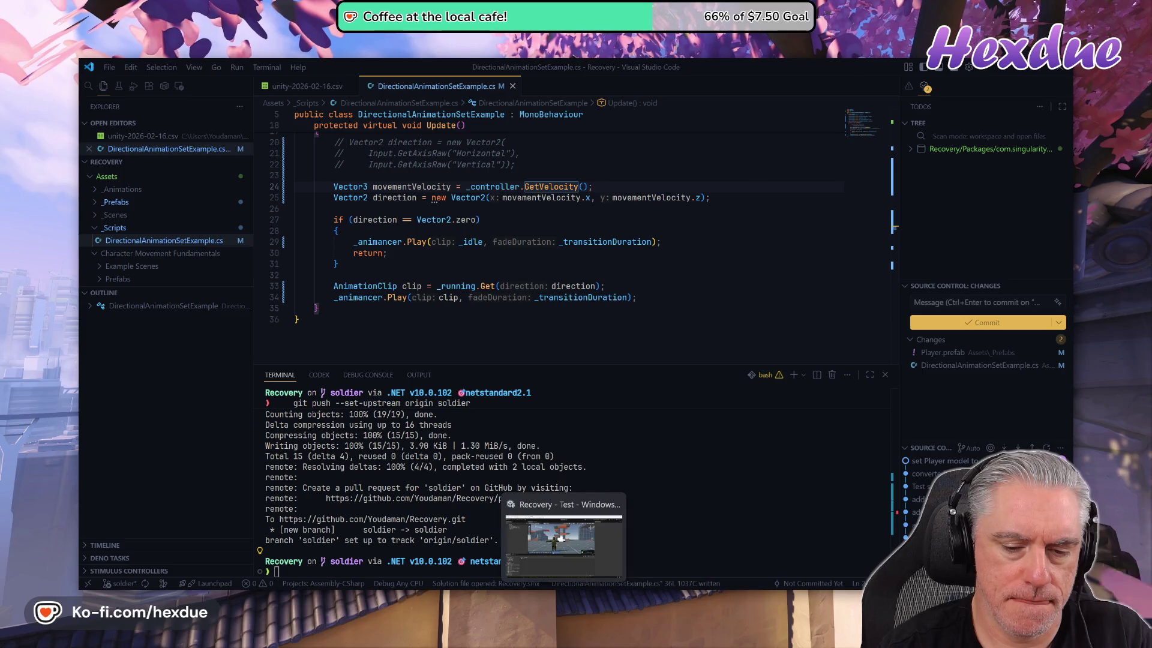
click(564, 537)
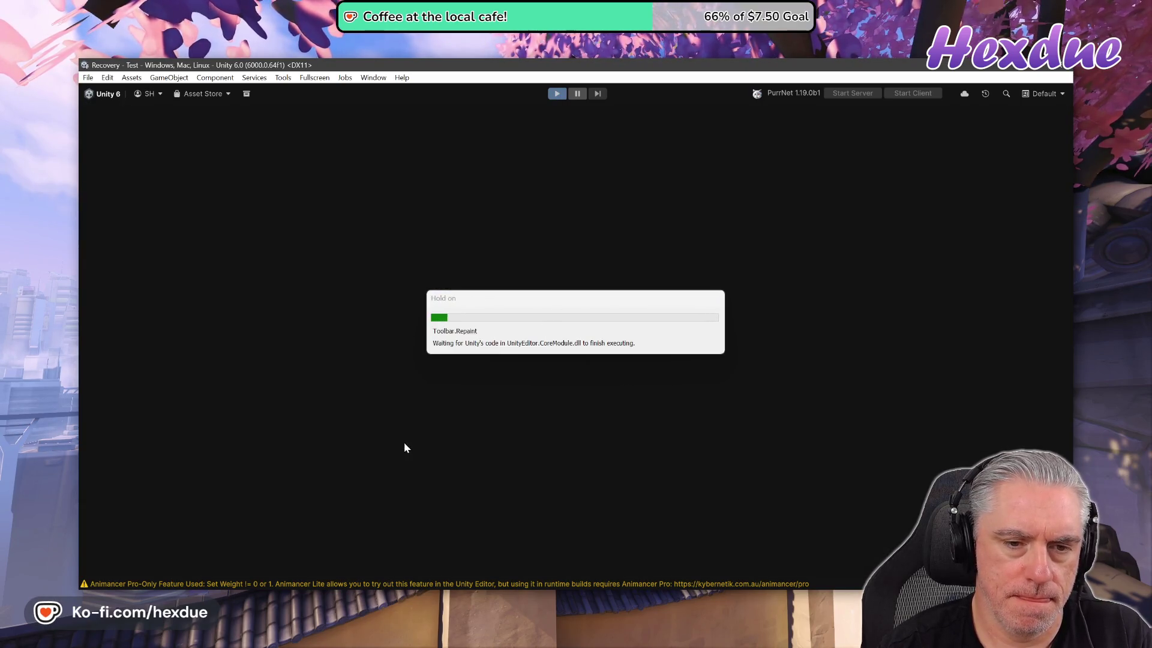
- Run the soldier toward the Terrain and Gravity Switches areas, stop play, and open the Player prefab
key(w)
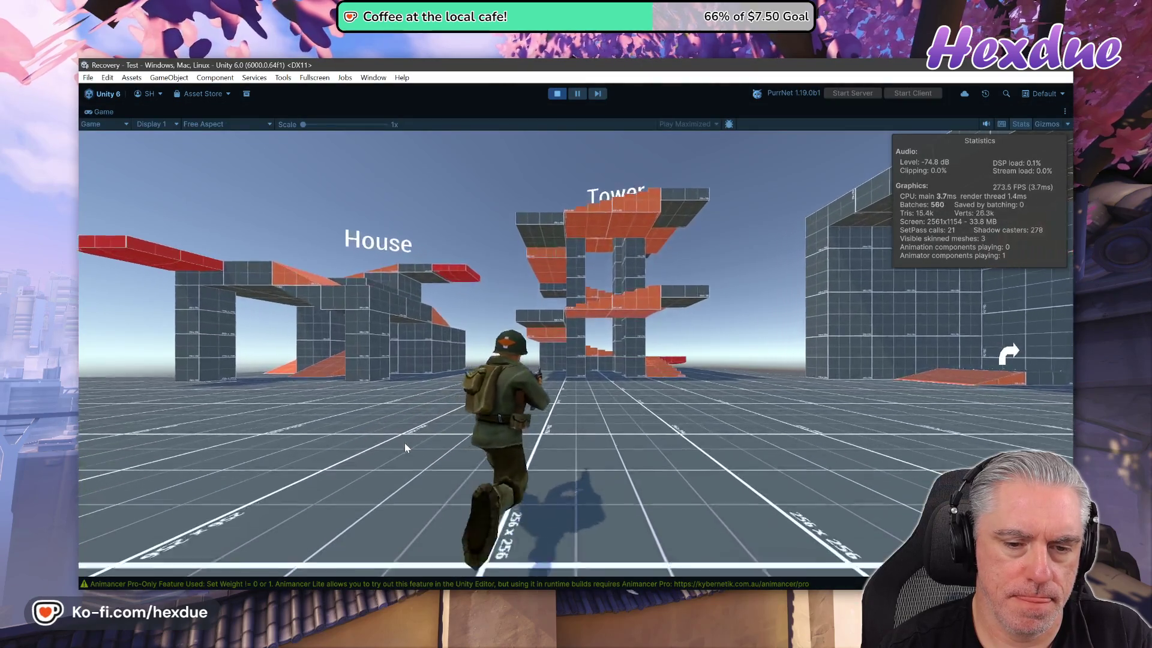
click(1024, 360)
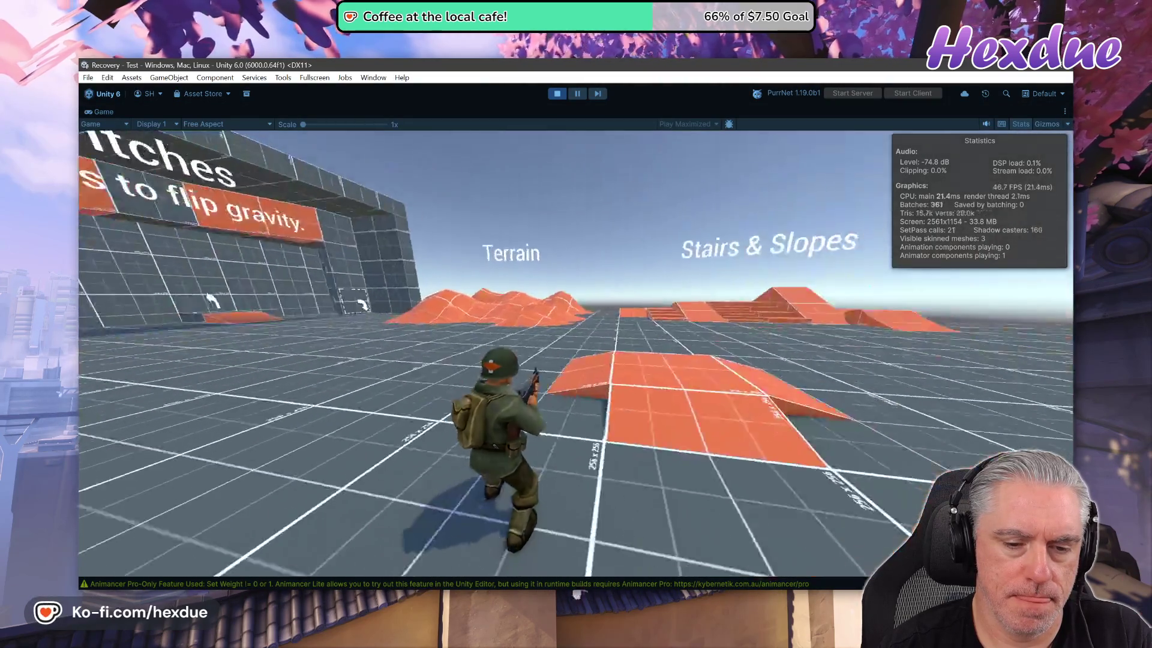
key(s)
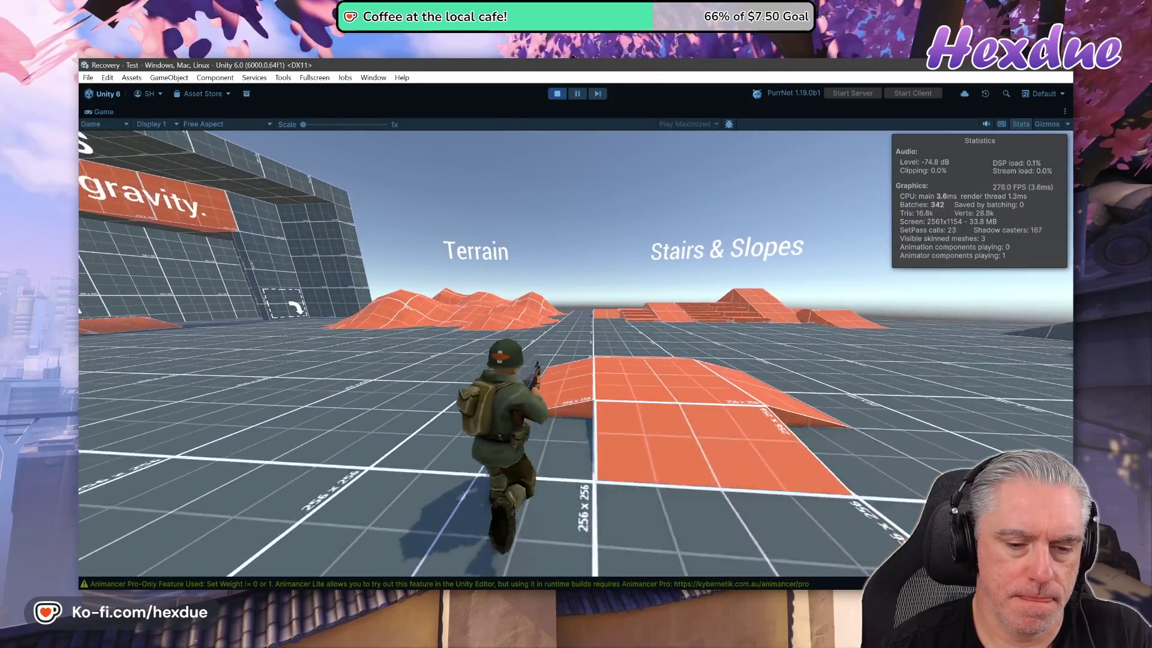
key(w)
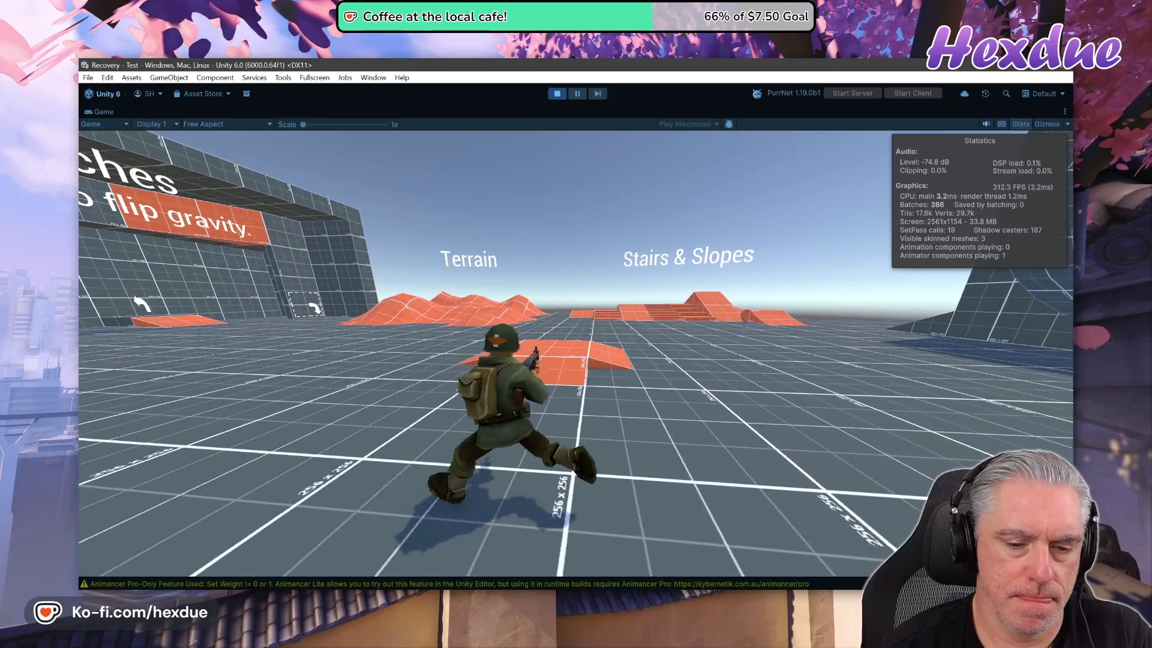
key(Escape)
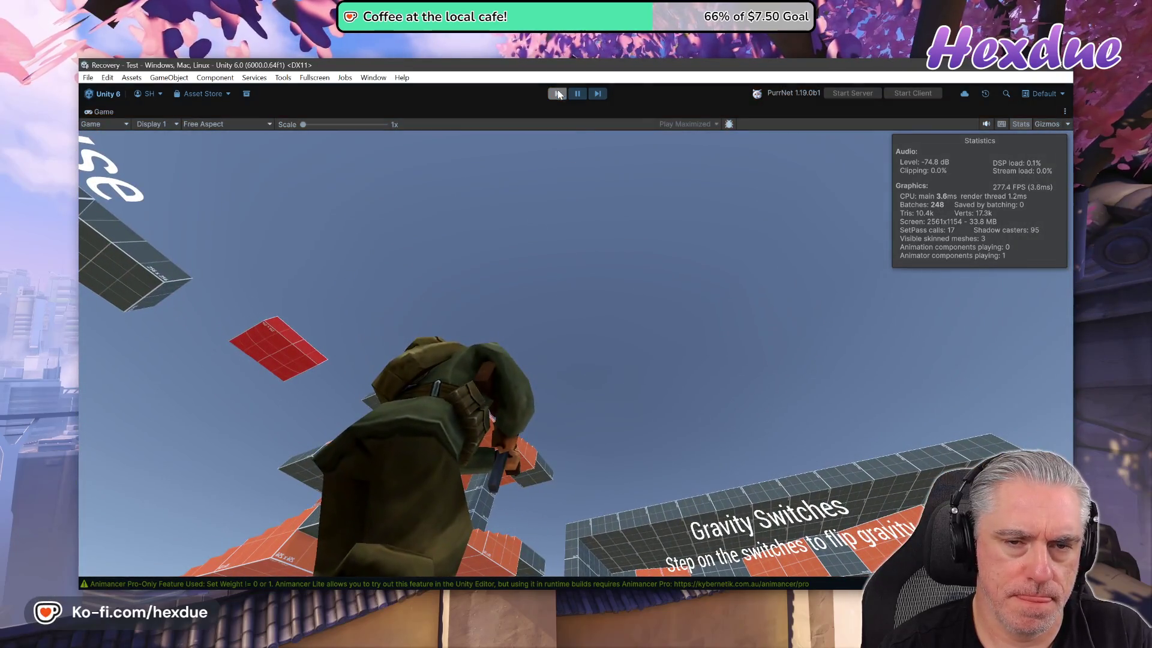
key(ctrl+p)
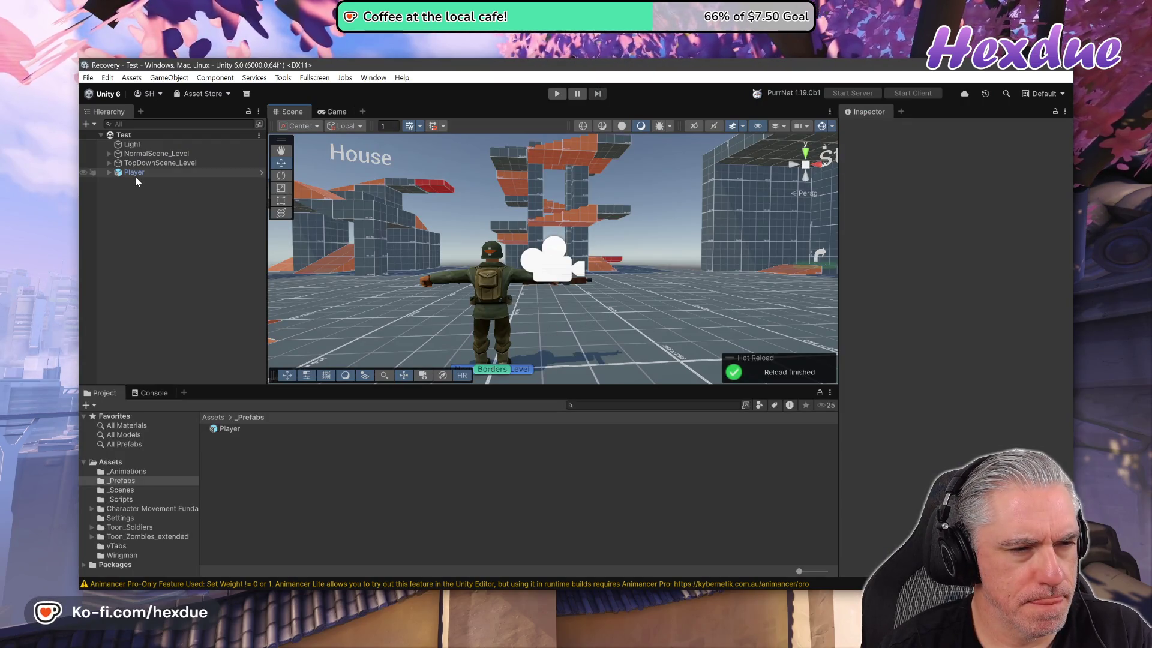
double_click(230, 430)
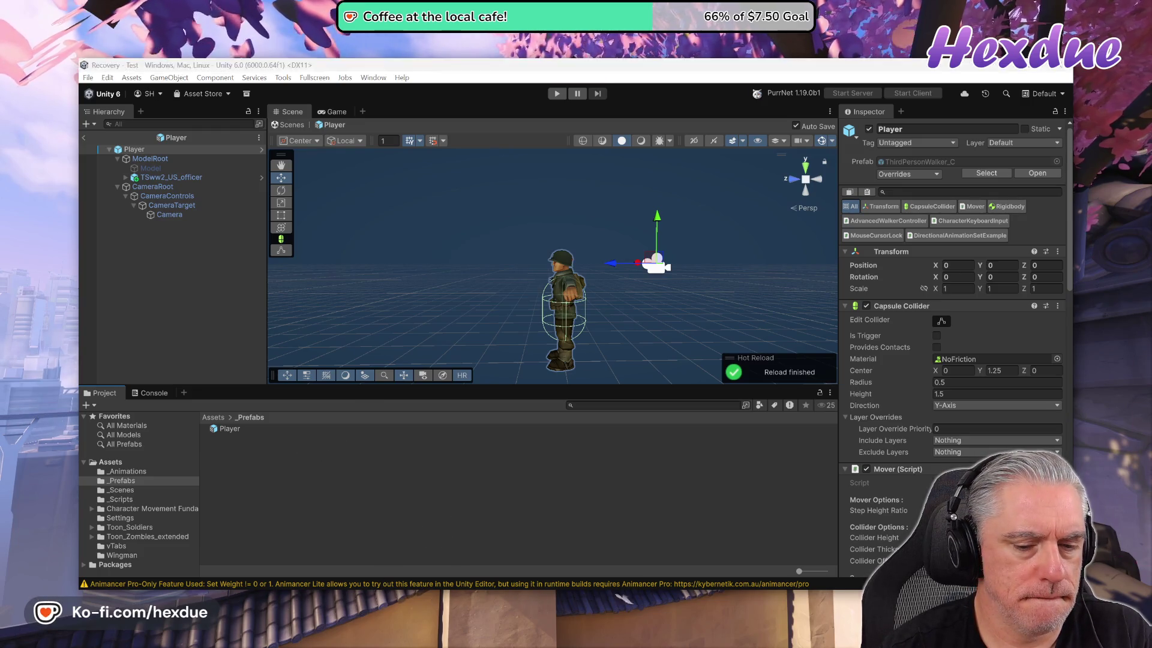
key(alt+Tab)
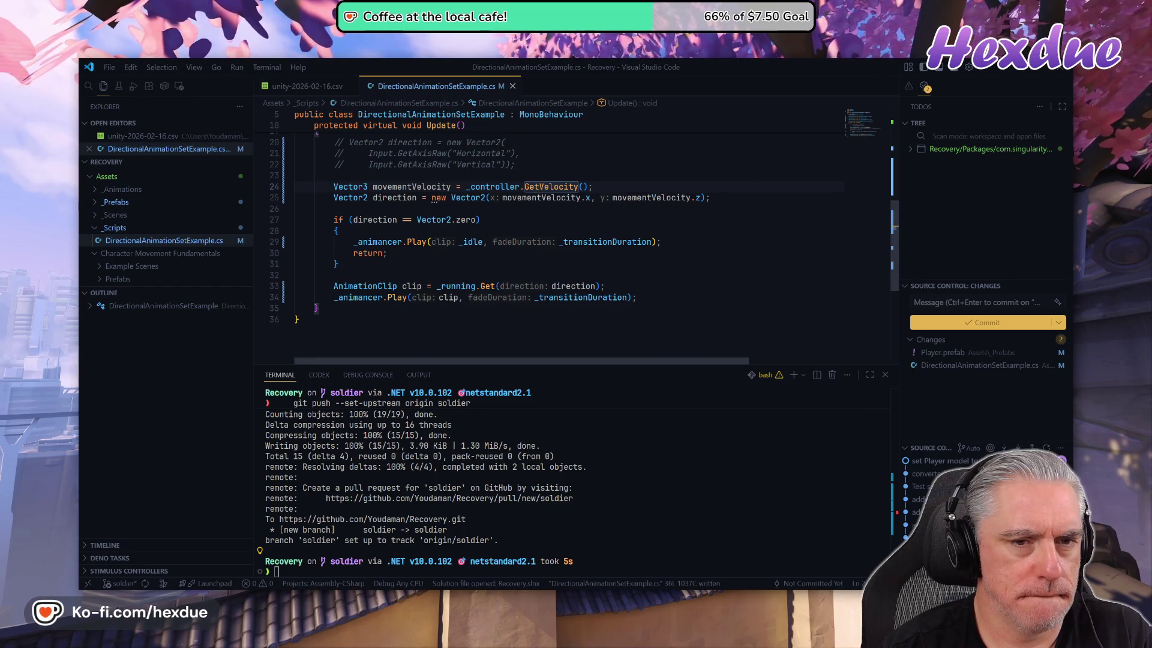
- On line 24, remove the semicolon after GetVelocity() and bring up the controller's member list
click(538, 245)
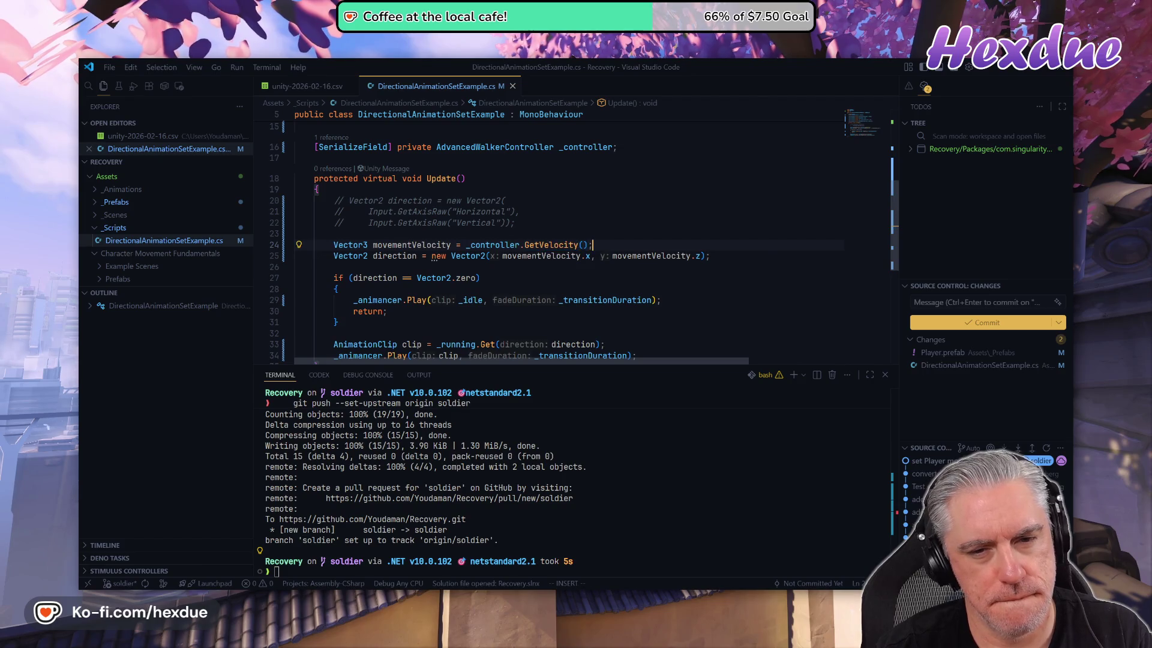
key(BackSpace)
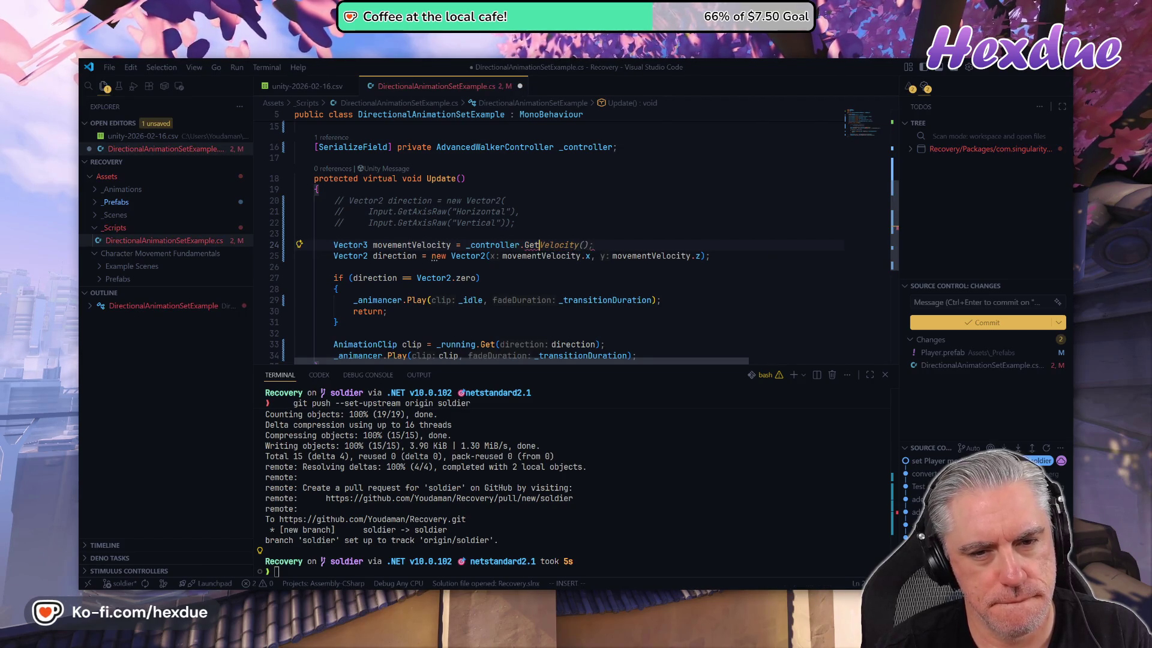
key(ctrl+space)
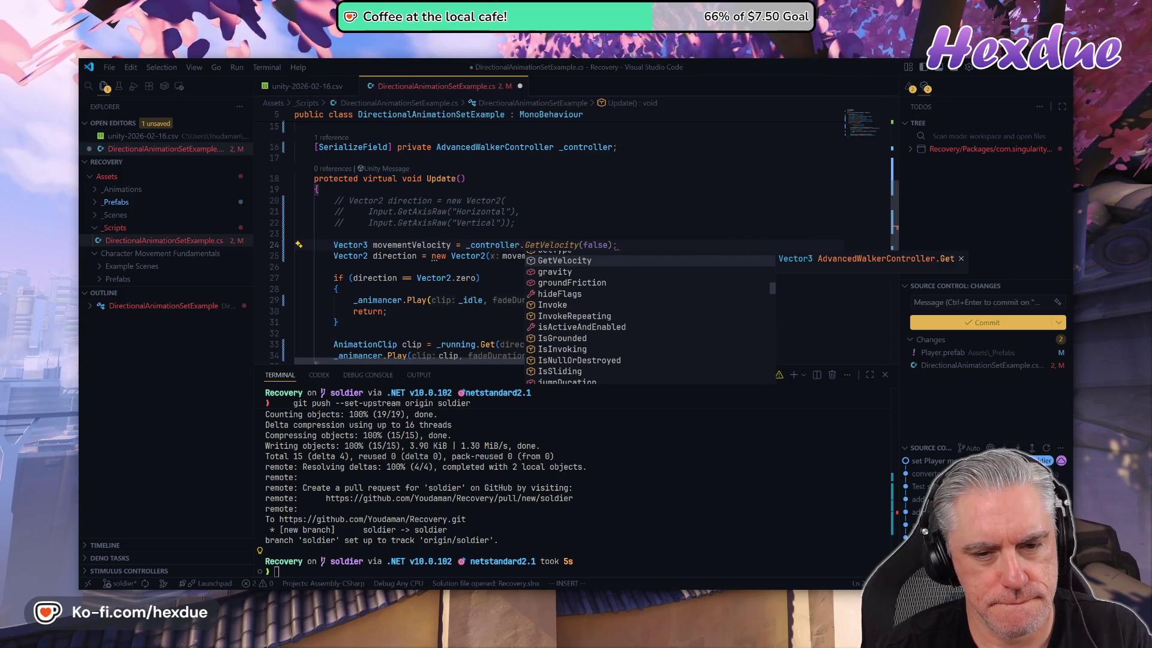
text(g)
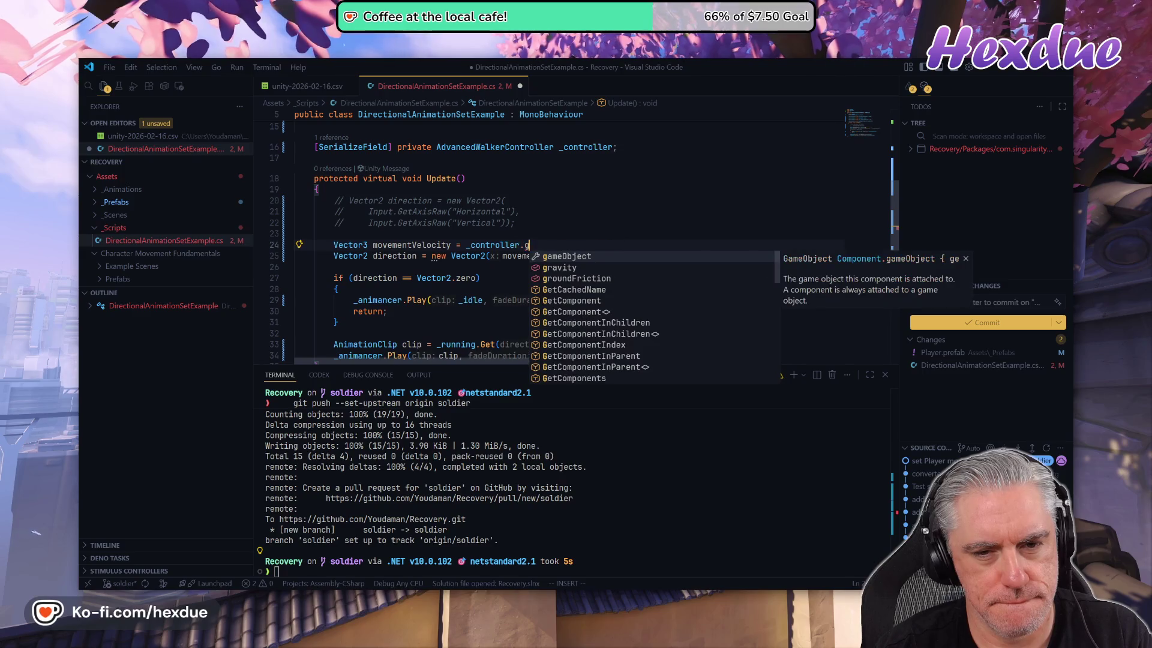
text(et)
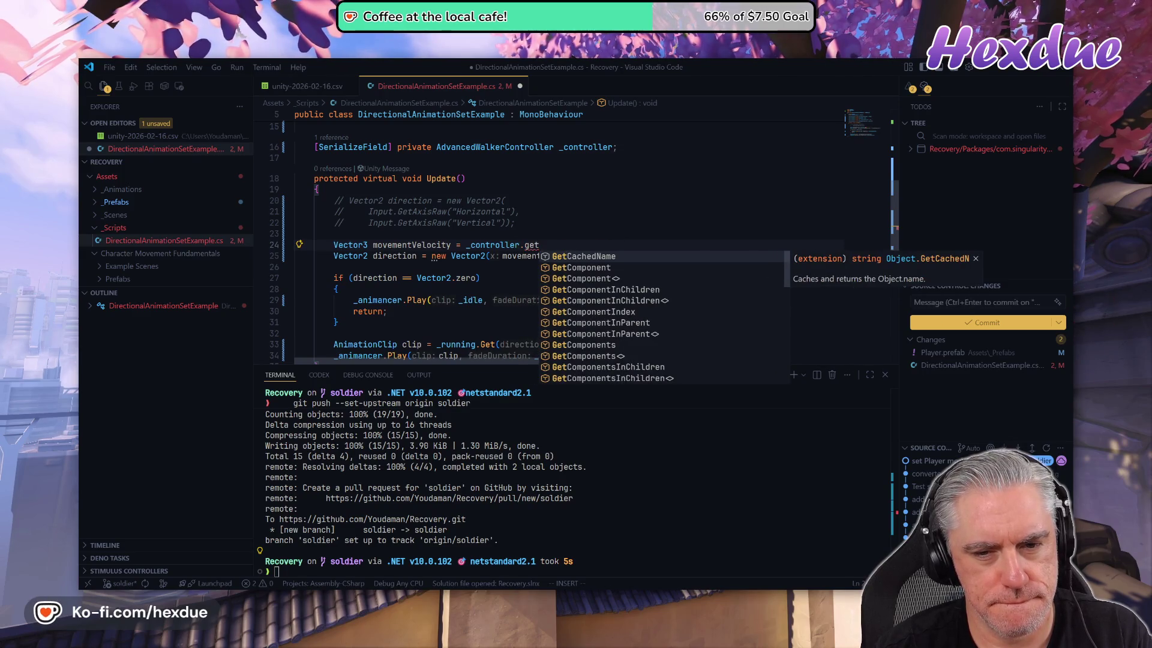
text(dire)
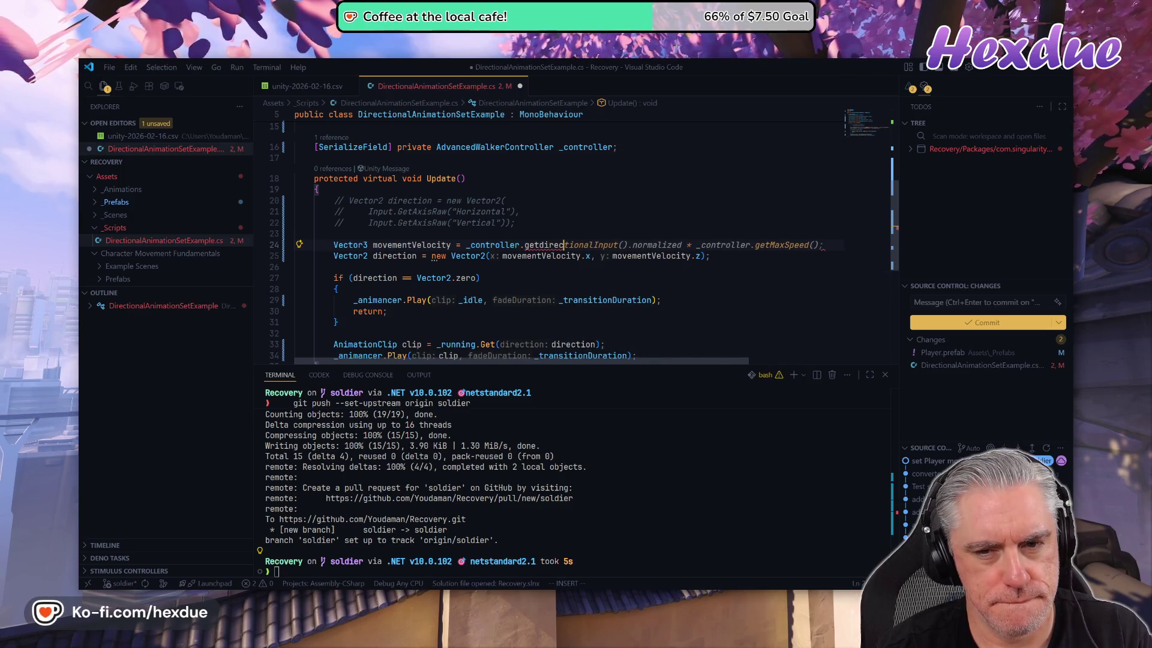
text(dir)
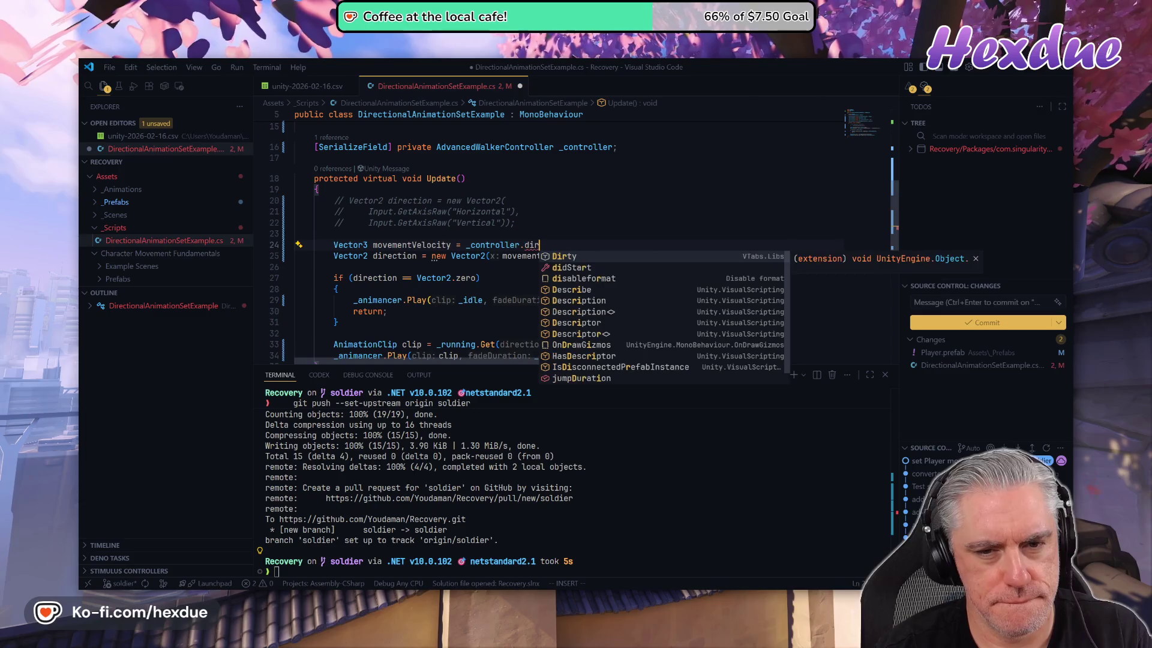
text(e)
key(BackSpace)
key(BackSpace)
key(BackSpace)
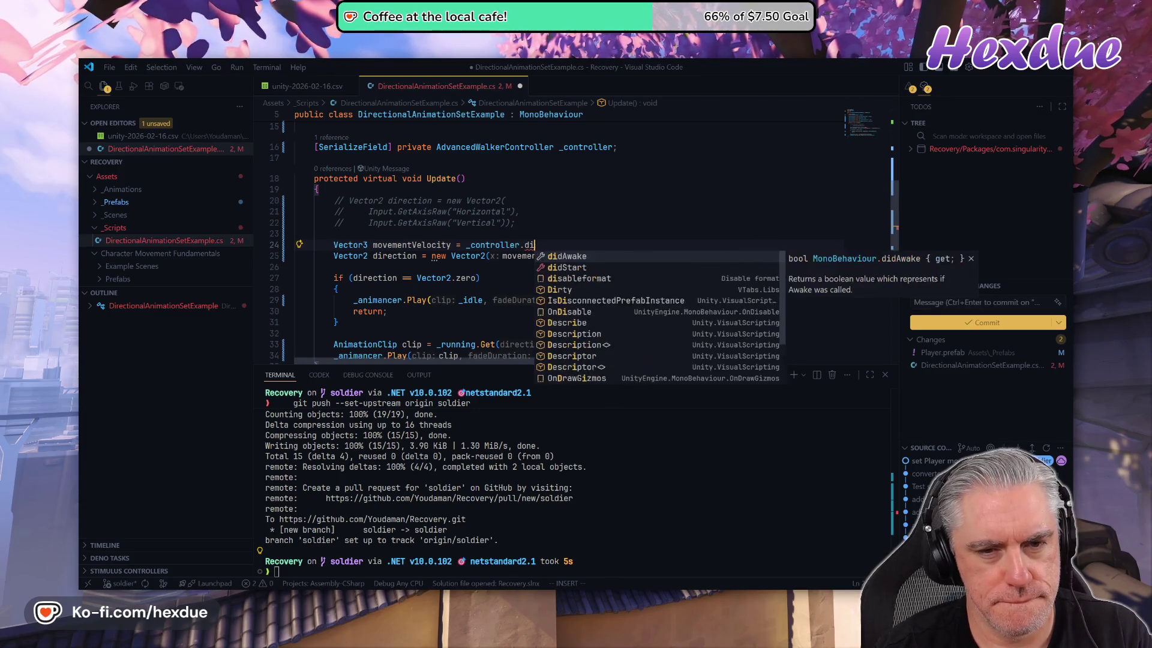
text(.)
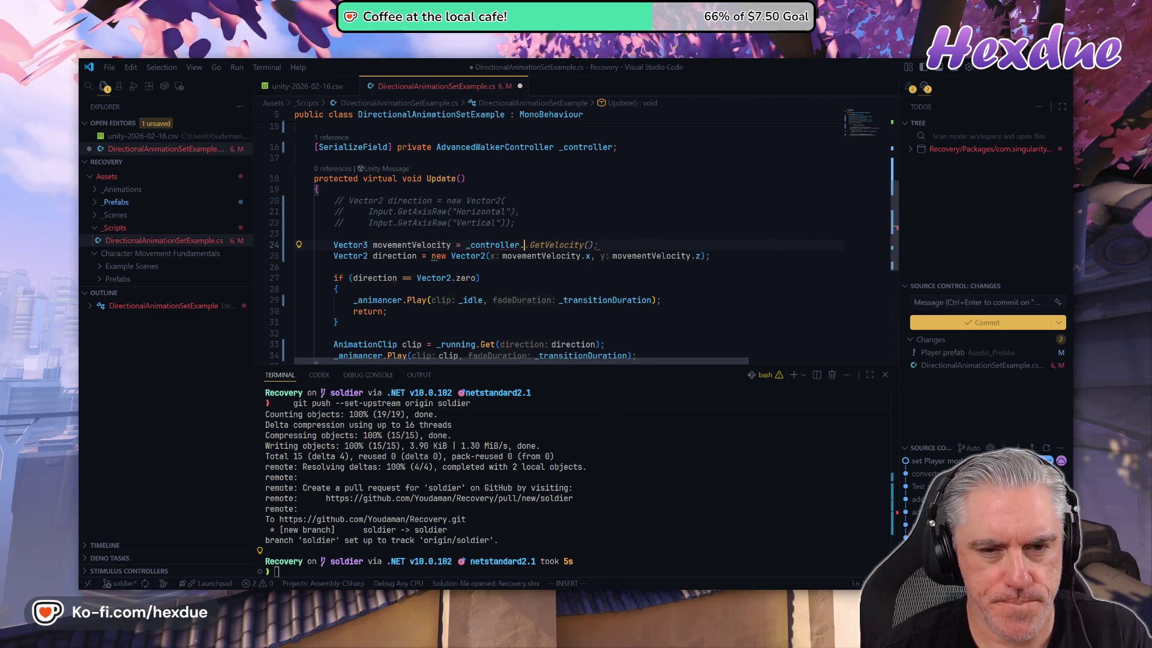
text(.)
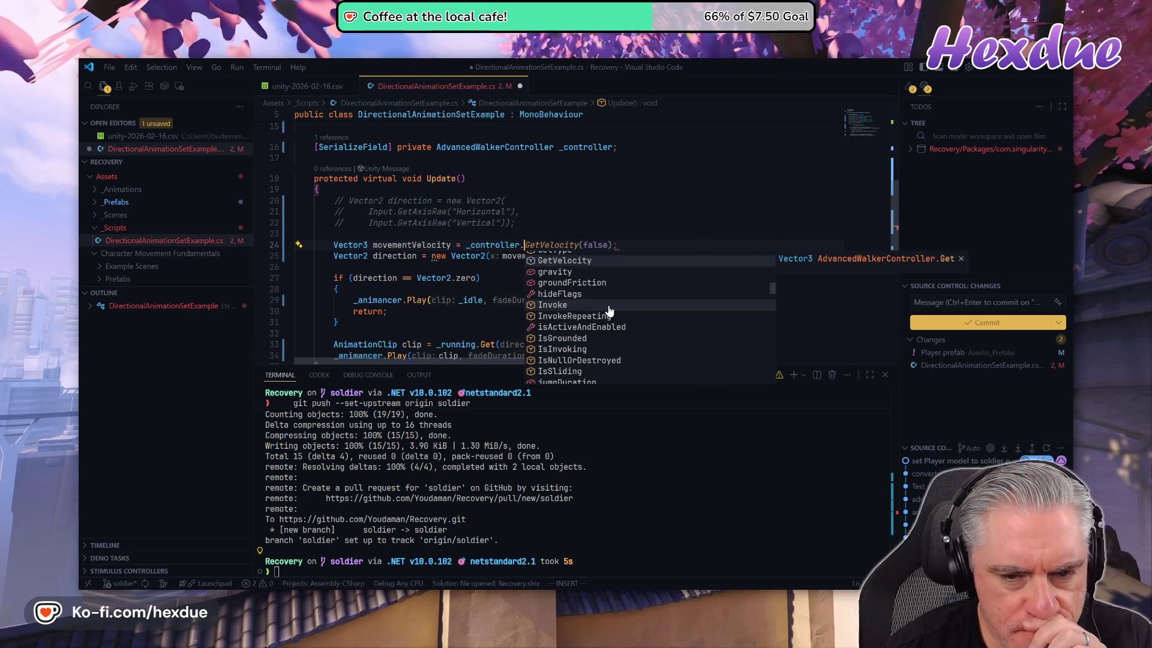
- Browse the IntelliSense list and pick GetMomentum to replace GetVelocity on line 24
scroll(601, 343, down, 1)
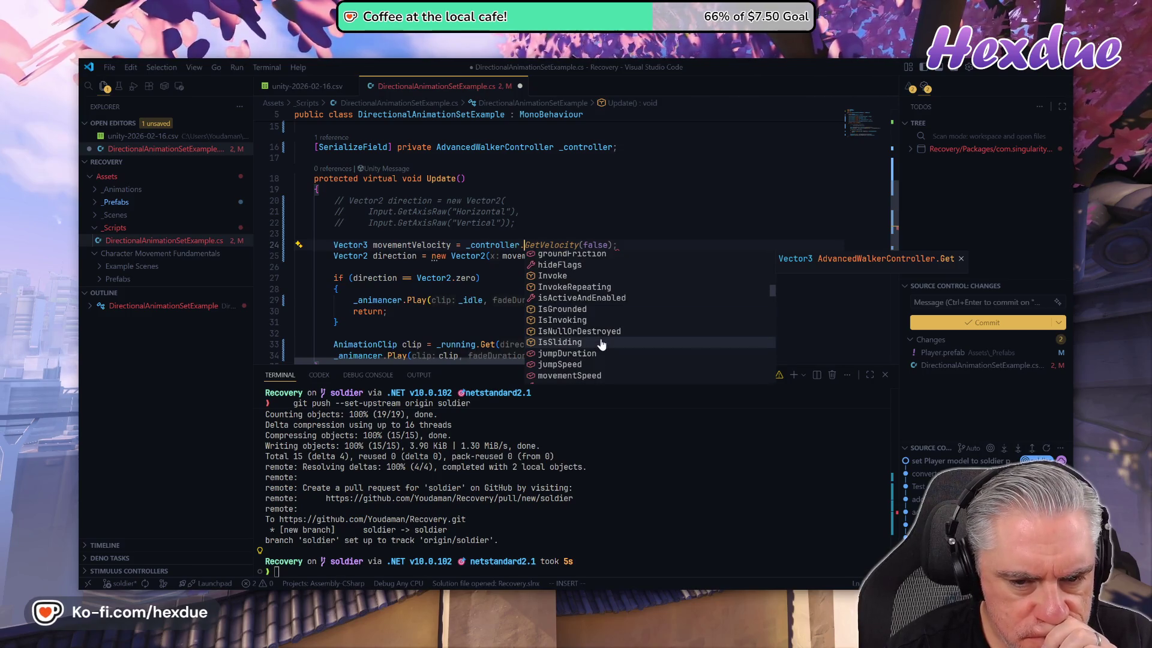
scroll(601, 344, down, 1)
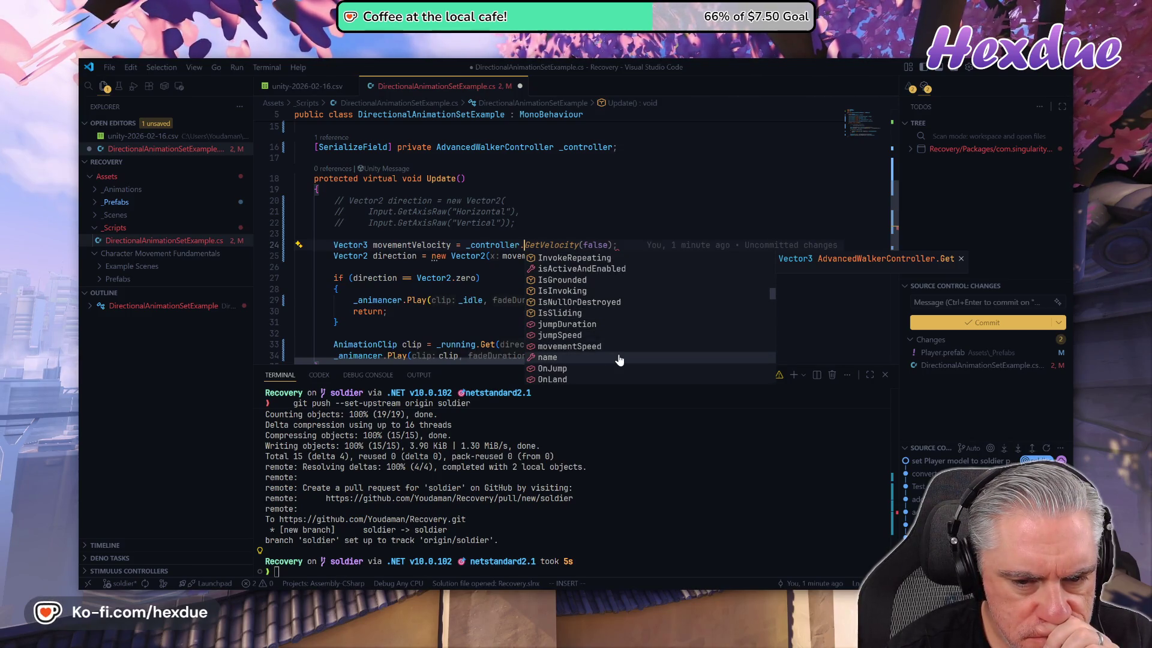
scroll(620, 360, down, 1)
scroll(619, 360, down, 1)
scroll(620, 360, down, 1)
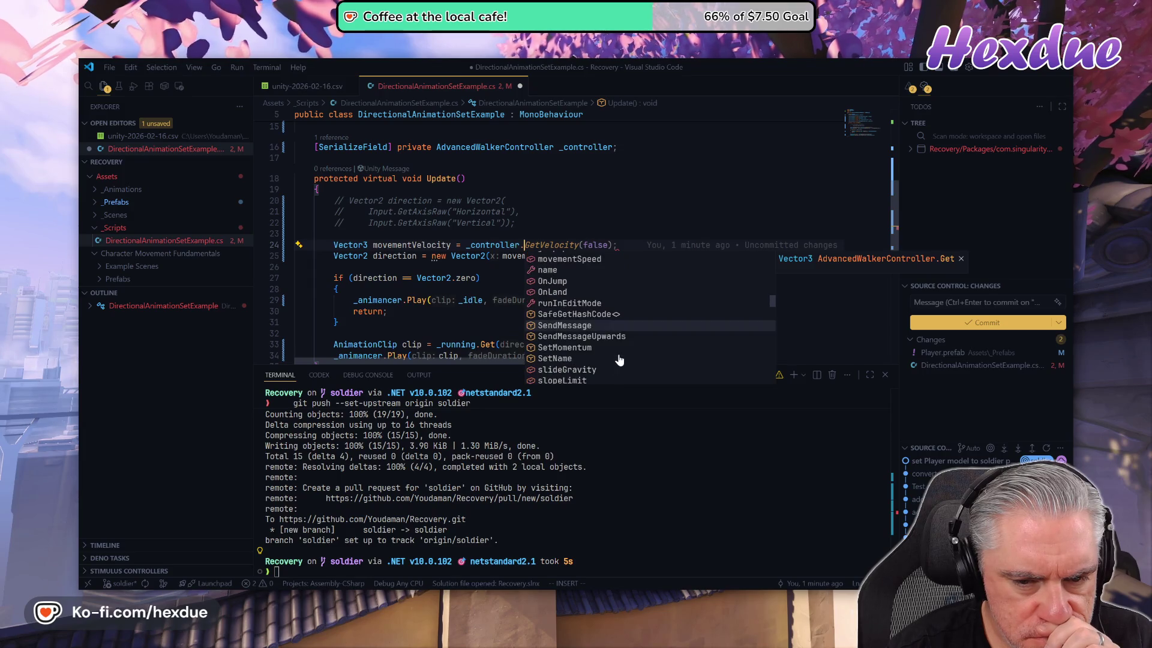
scroll(620, 360, down, 1)
scroll(619, 360, down, 3)
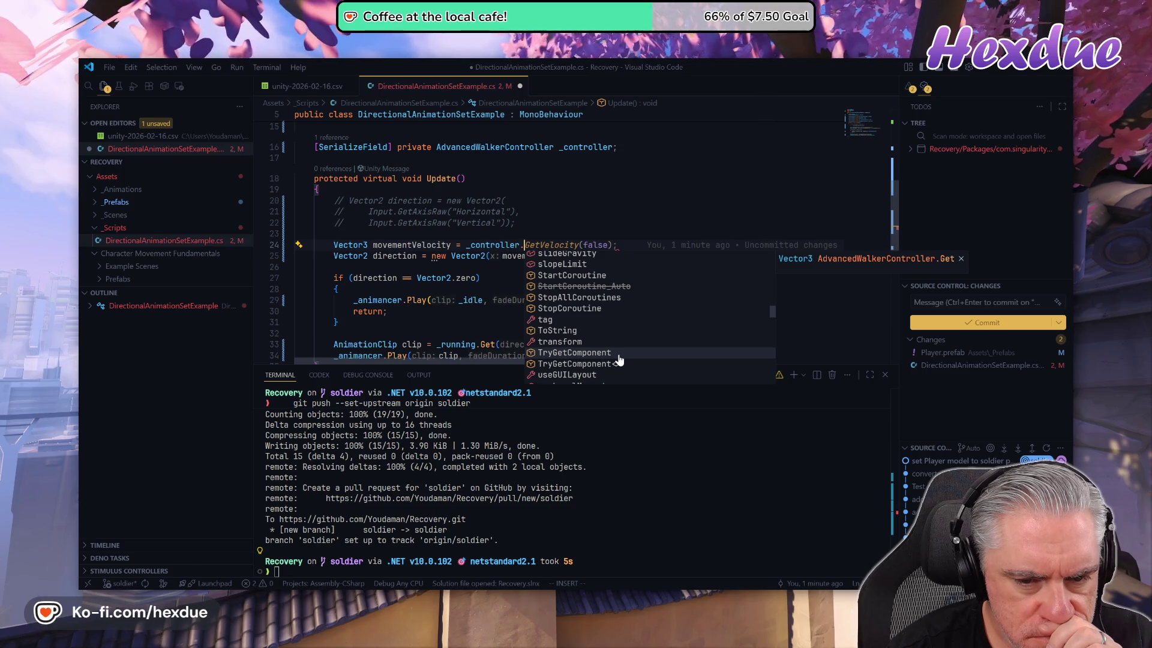
scroll(620, 360, down, 5)
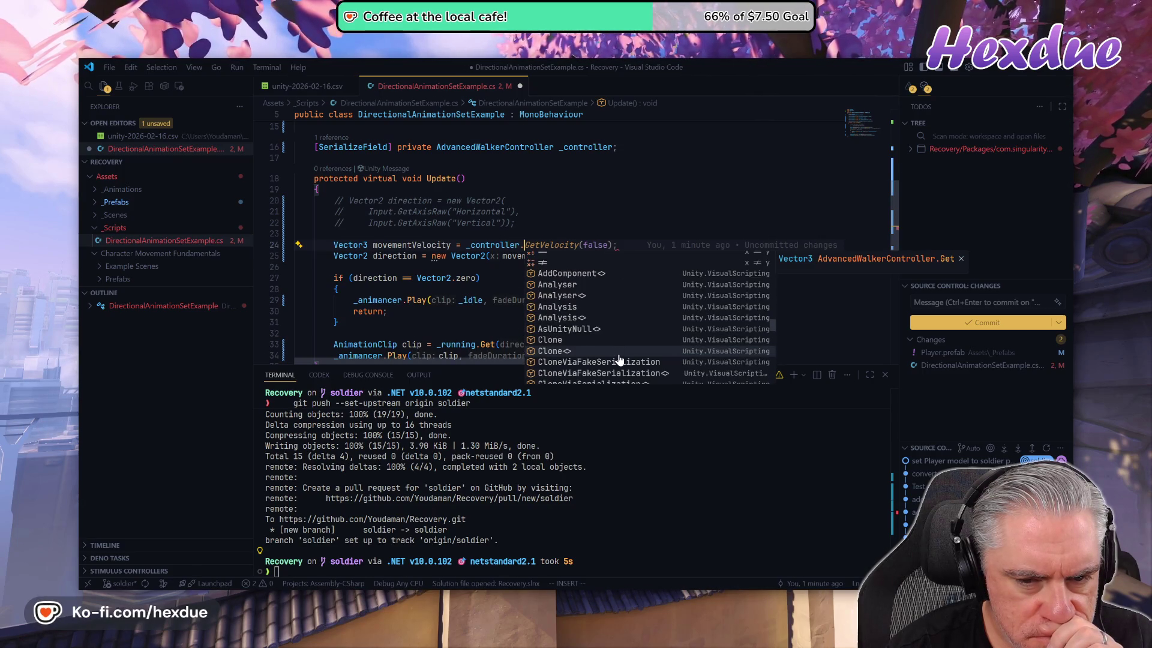
scroll(619, 359, down, 8)
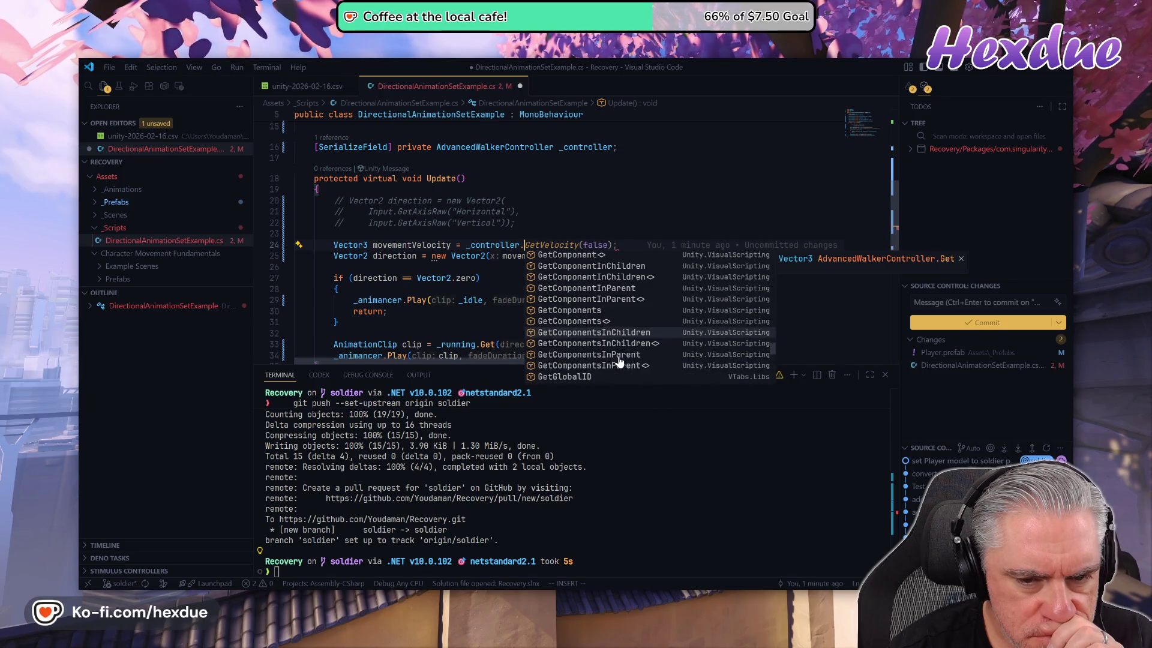
scroll(619, 360, up, 5)
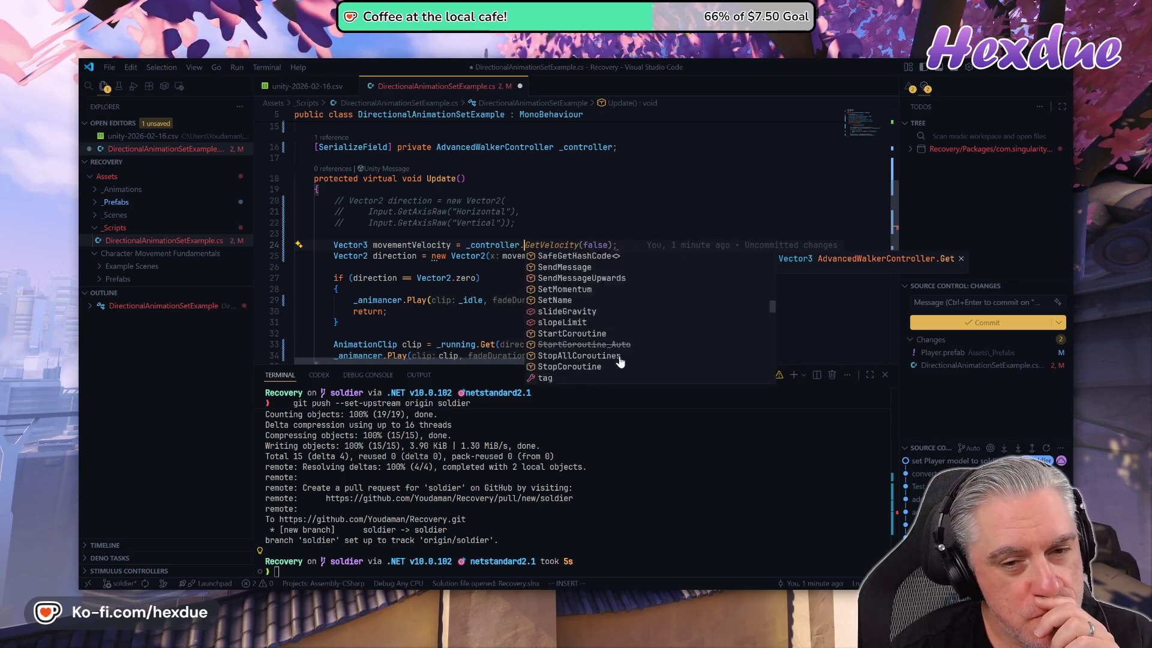
scroll(619, 360, up, 8)
scroll(619, 360, up, 7)
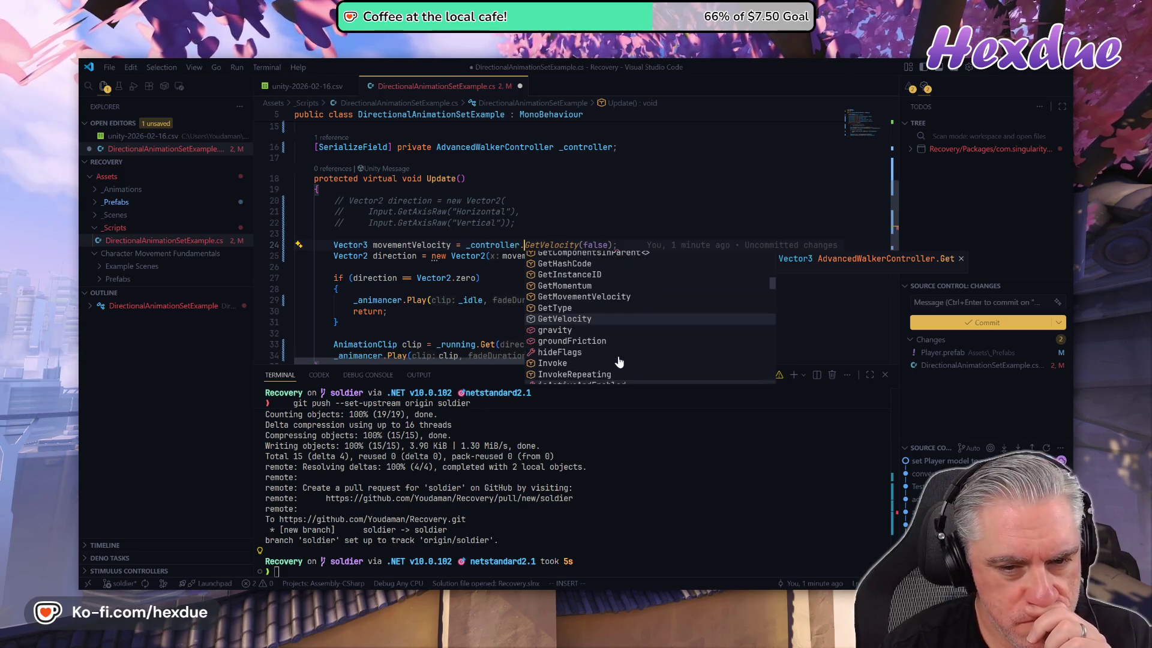
scroll(620, 360, up, 4)
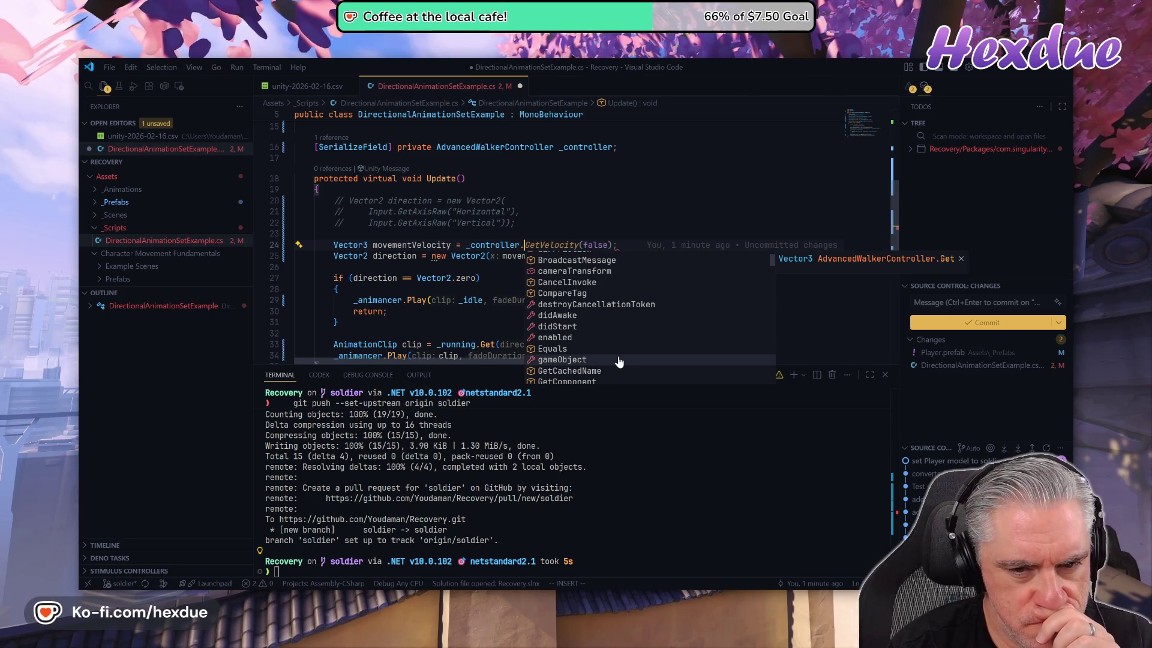
scroll(618, 357, down, 4)
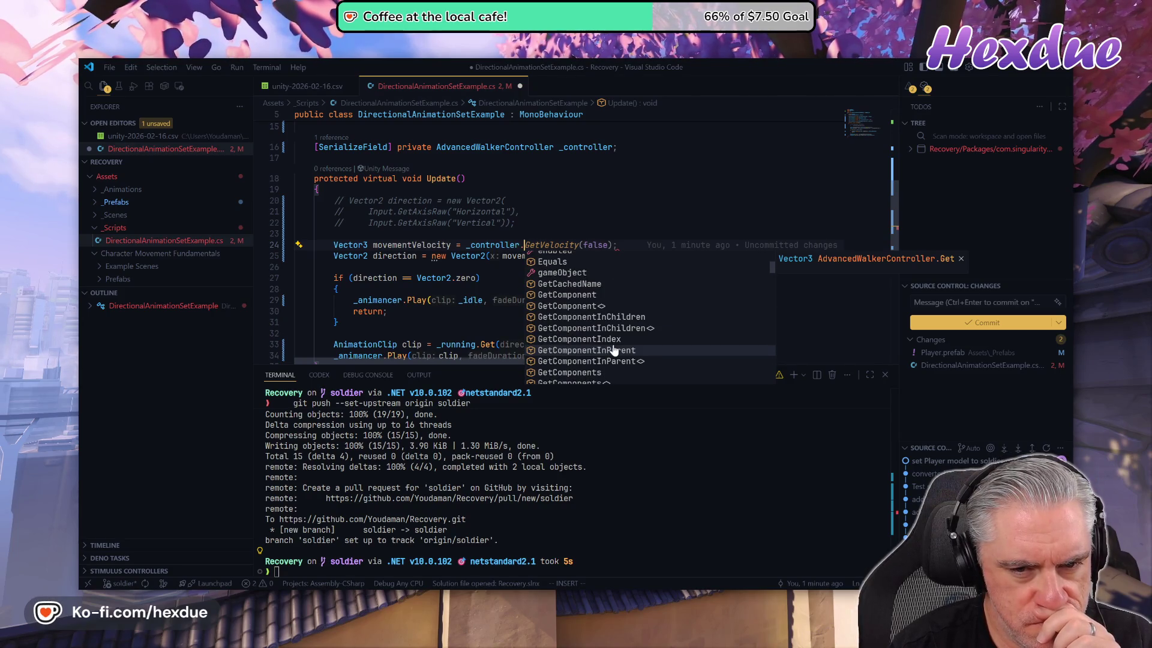
scroll(613, 350, down, 4)
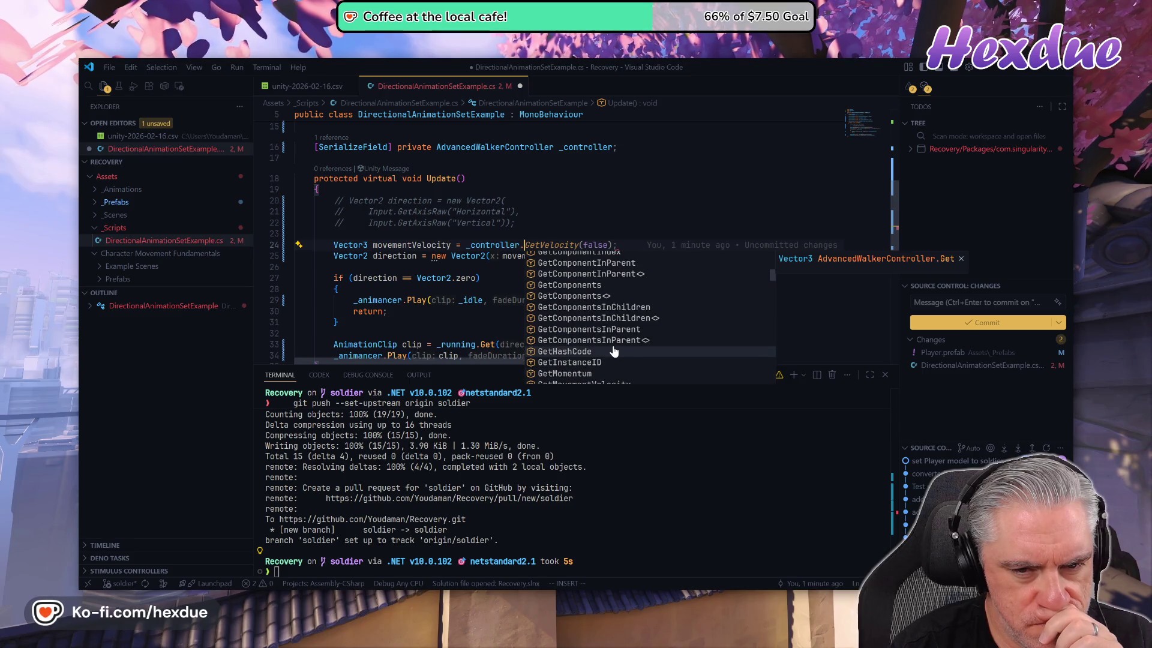
scroll(614, 351, up, 5)
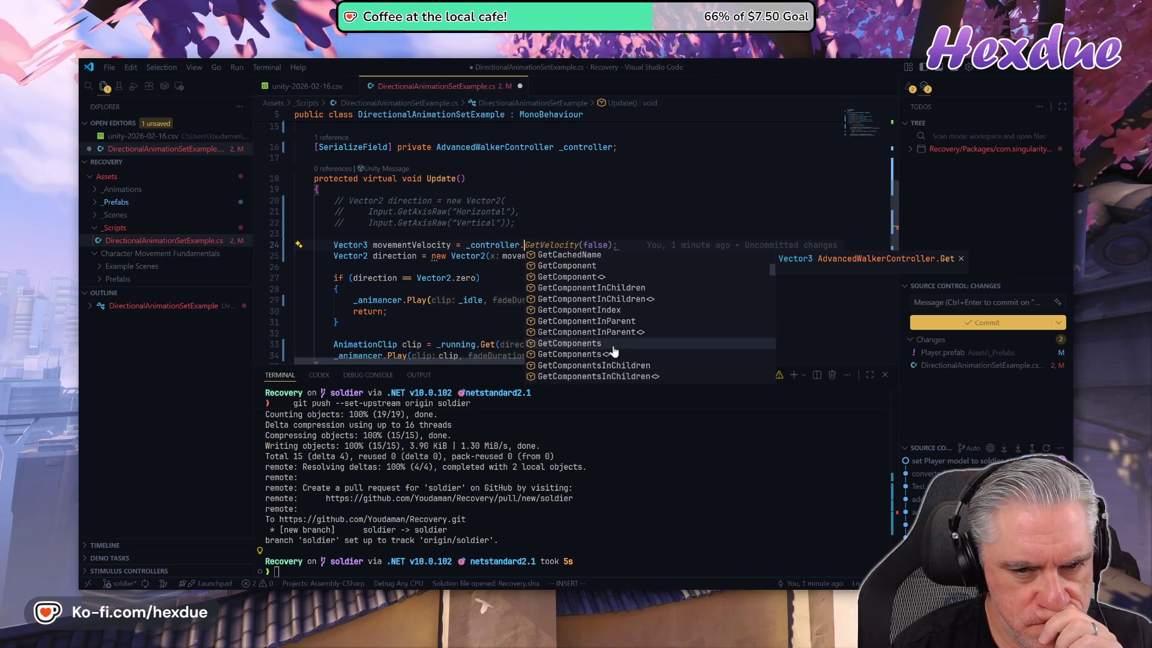
scroll(614, 351, down, 10)
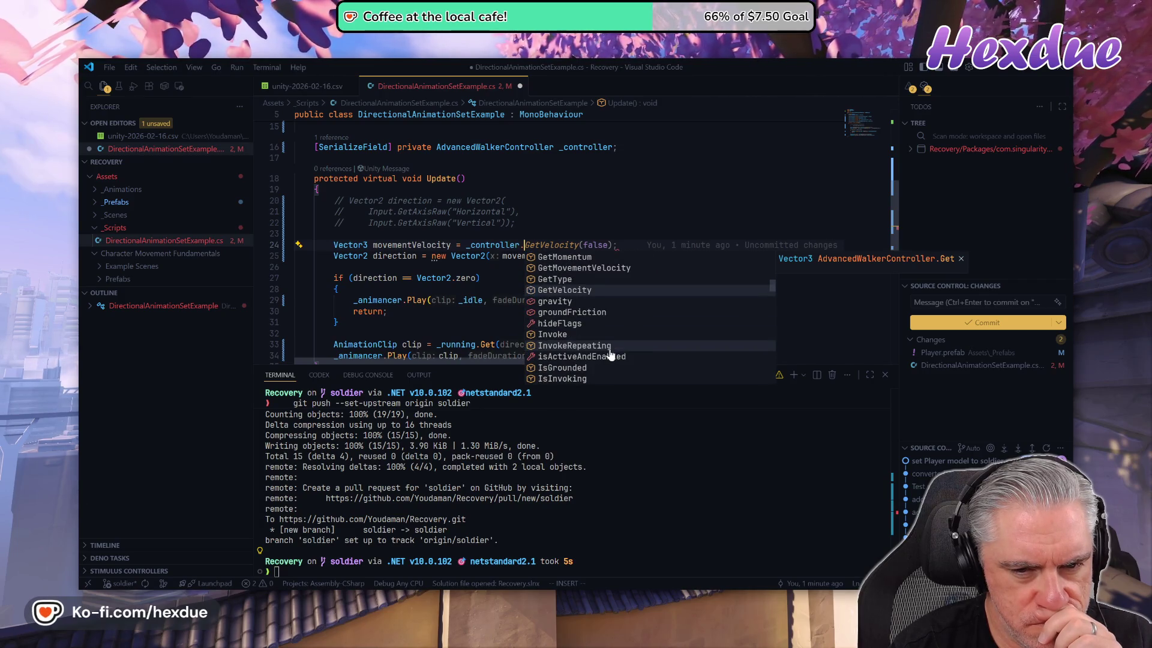
click(575, 257)
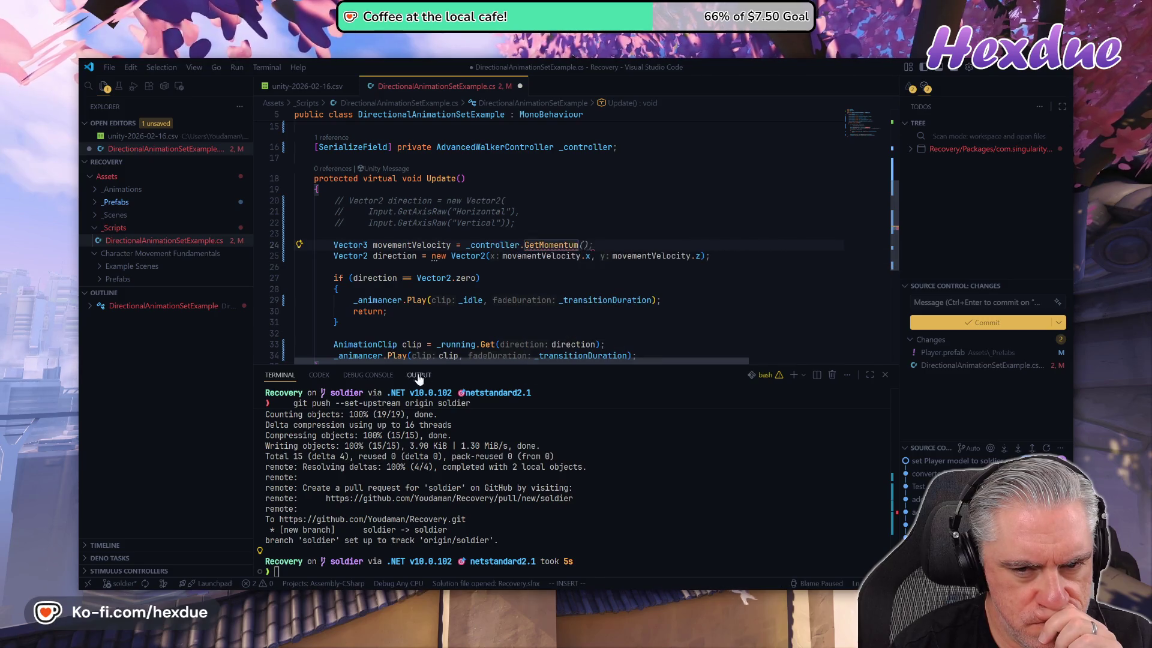
- Add the missing parentheses to _controller.GetMomentum() on line 24 and save the script
mouse_move(552, 245)
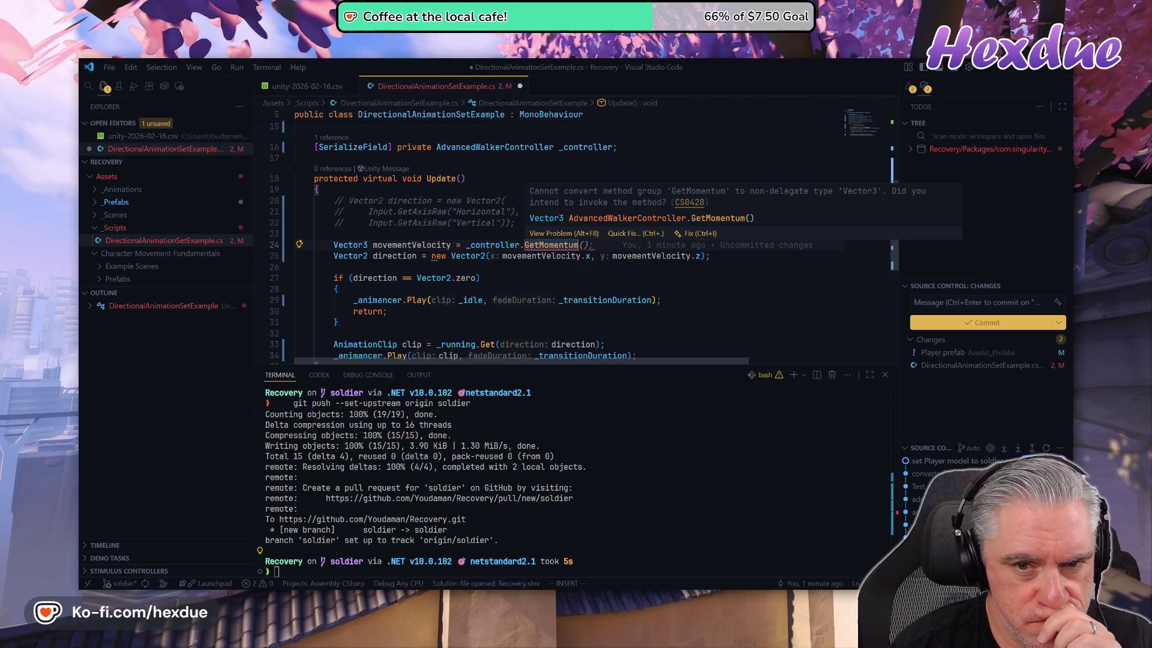
key(Escape)
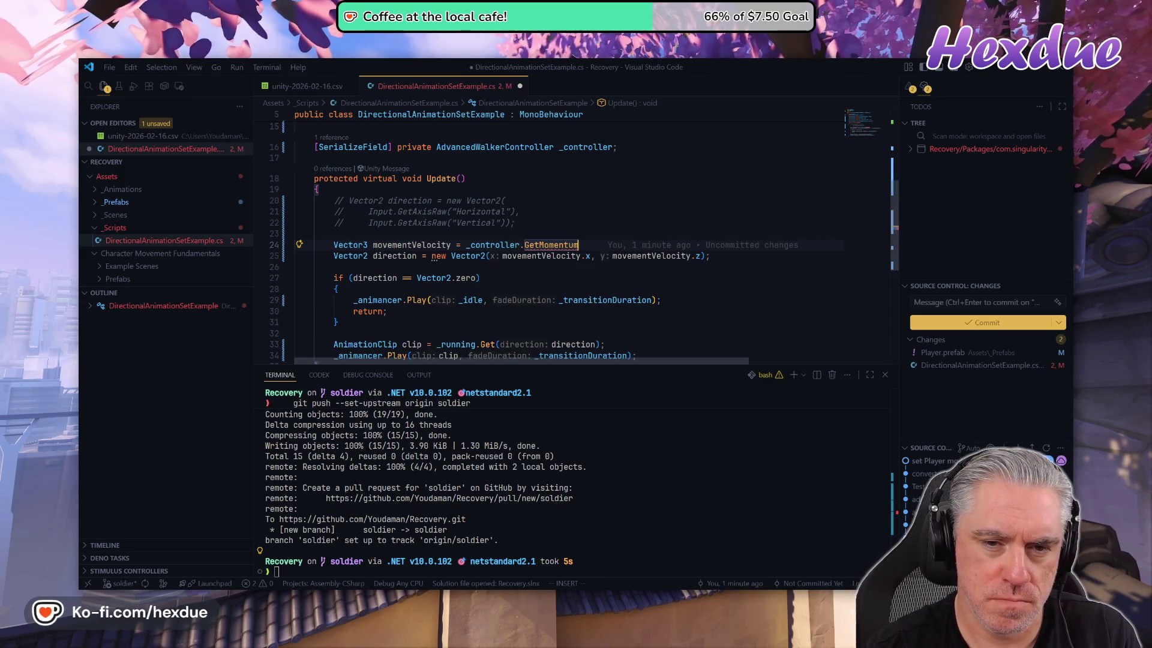
text(()
key(Escape)
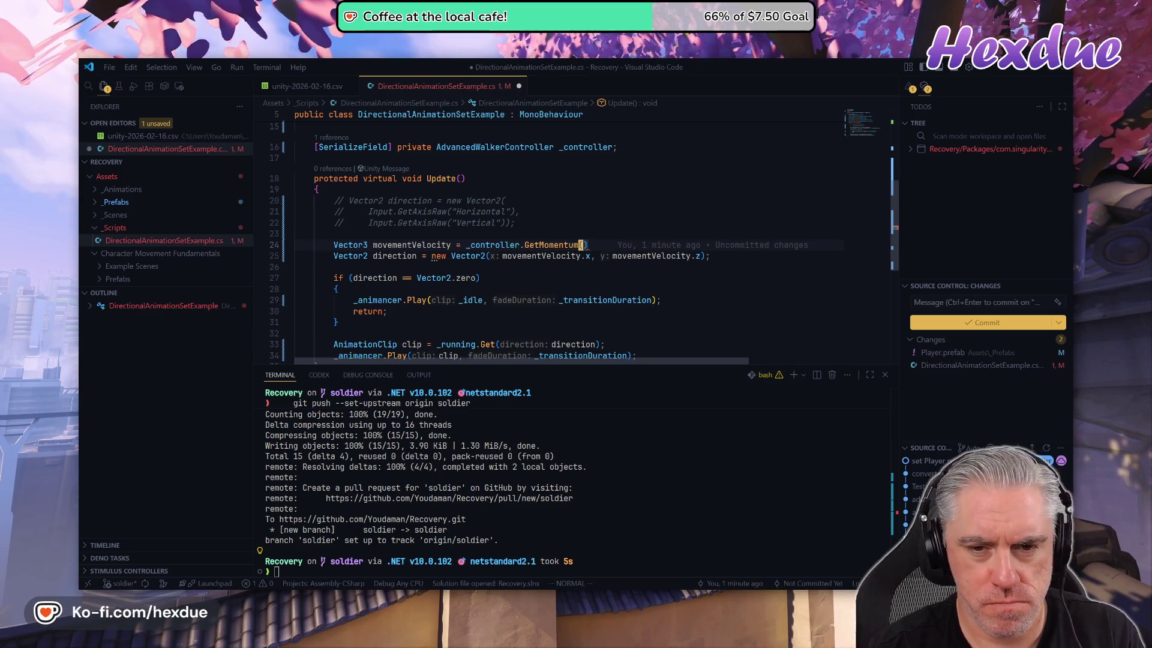
text(;)
key(Escape)
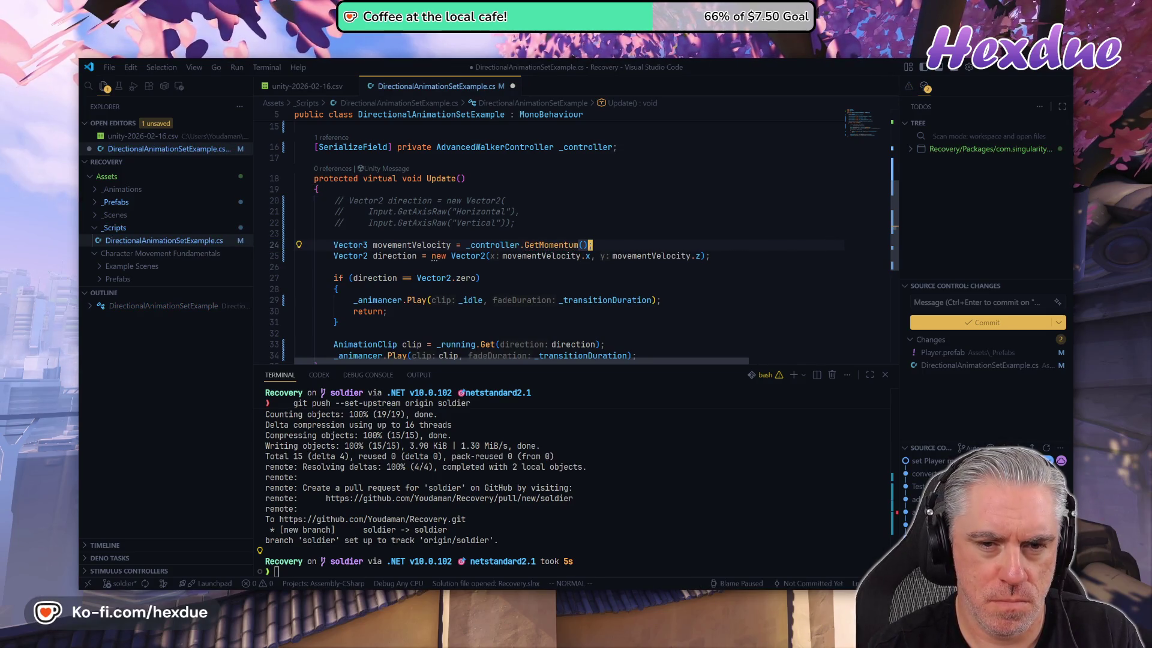
key(Return)
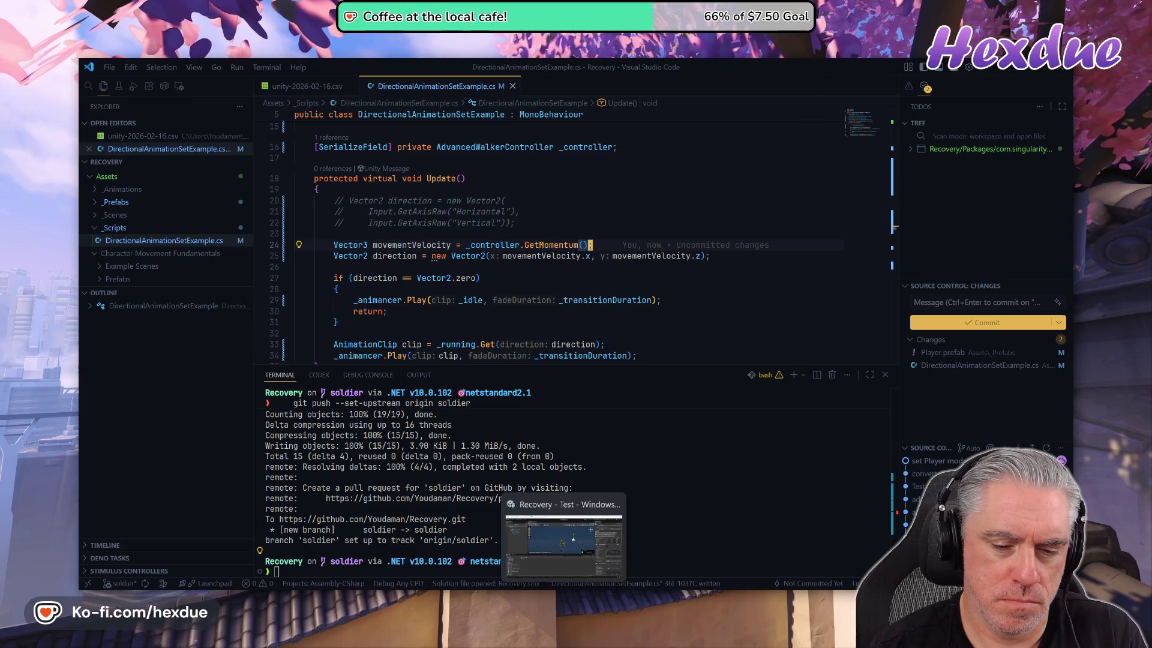
- Play-test the GetMomentum change by walking the soldier forward, then stop Play mode
click(559, 574)
key(ctrl+p)
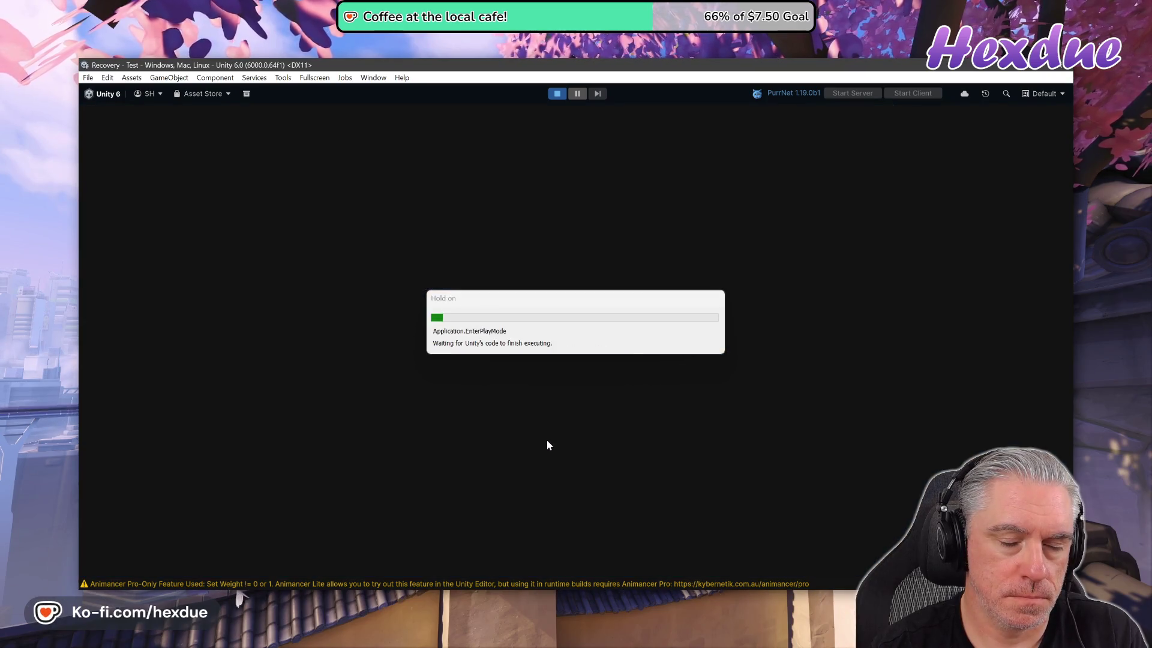
key(w)
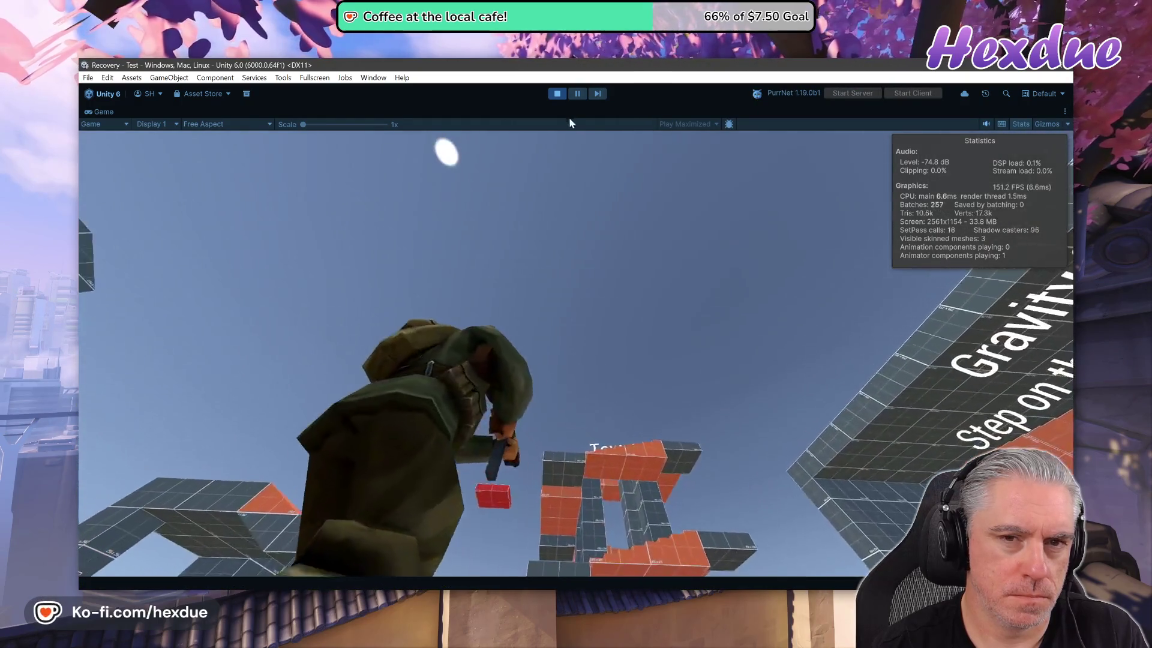
key(ctrl+p)
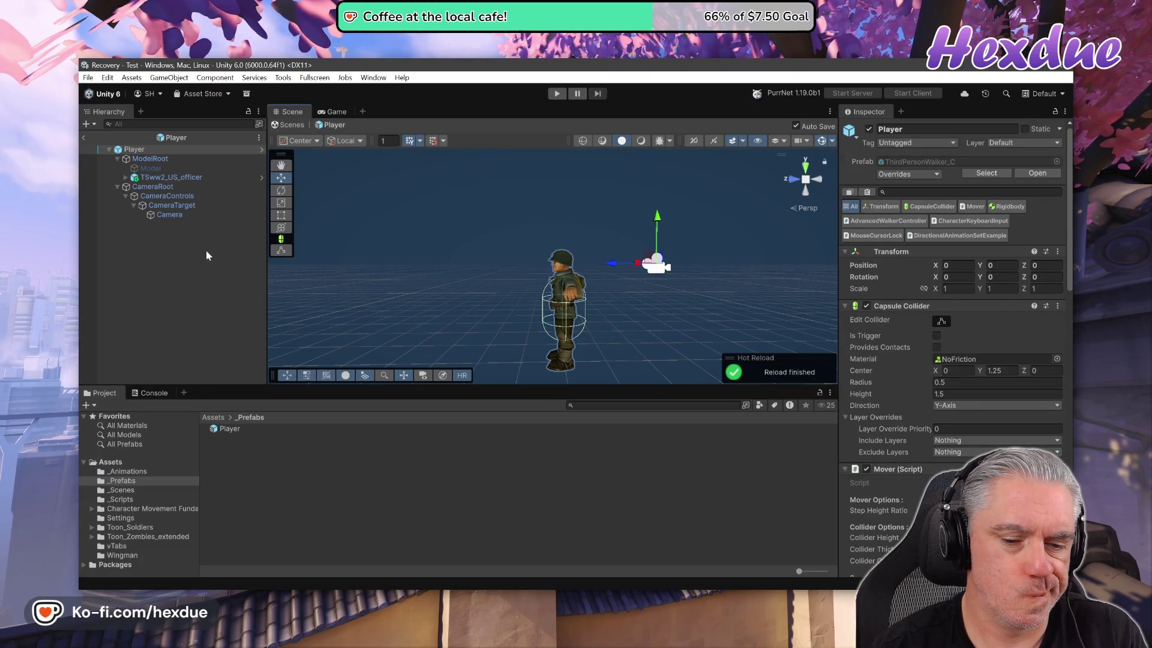
key(alt+Tab)
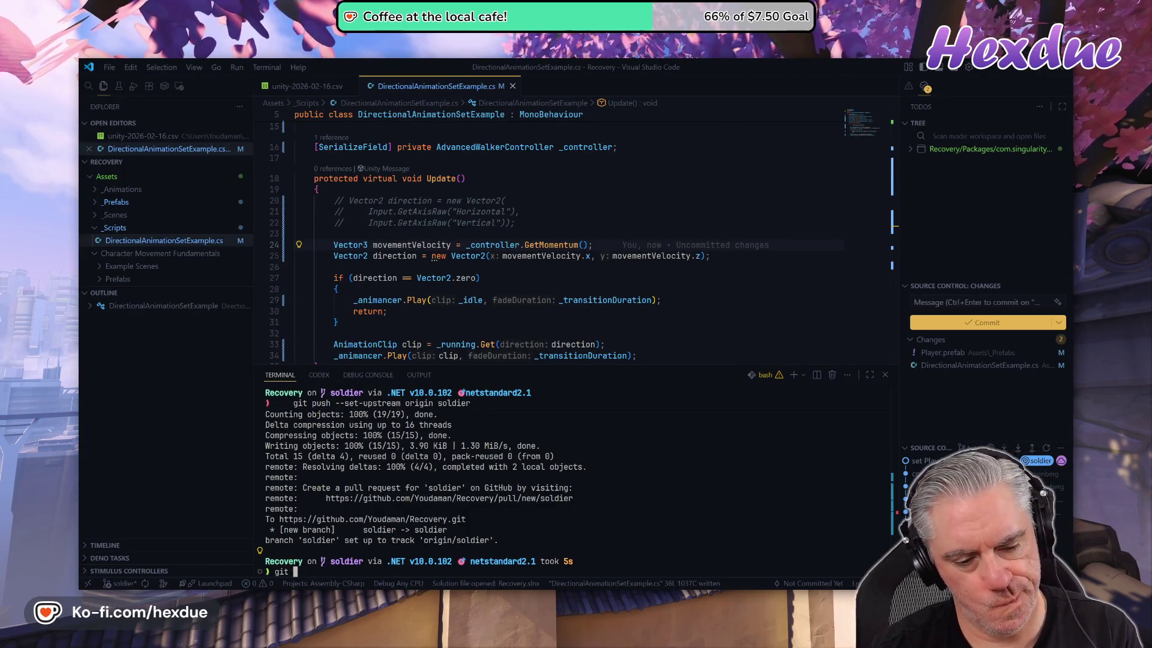
- Revert Player.prefab and DirectionalAnimationSetExample.cs with git checkout, restoring the Input.GetAxisRaw code
text(git st co .)
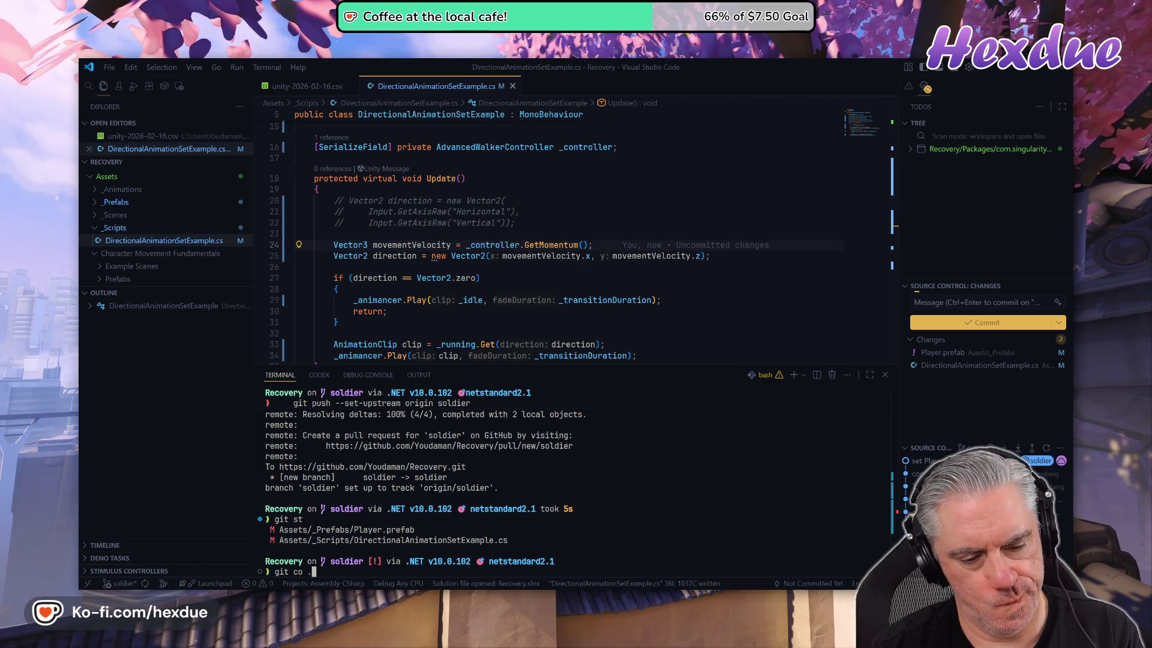
key(Return)
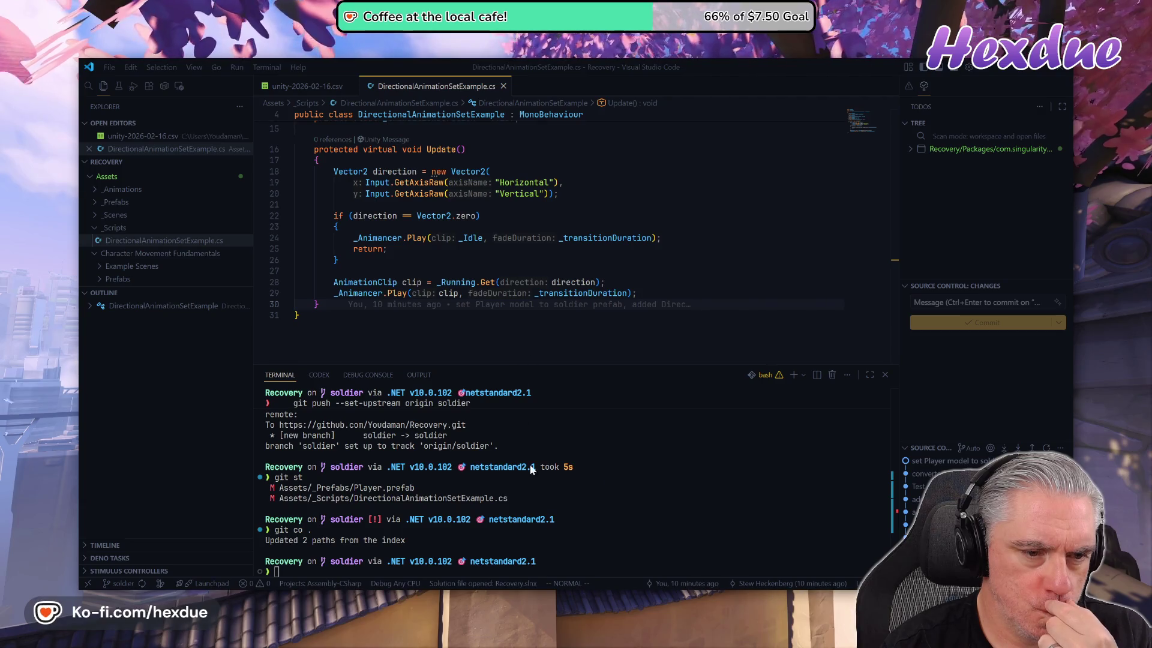
key(alt+Tab)
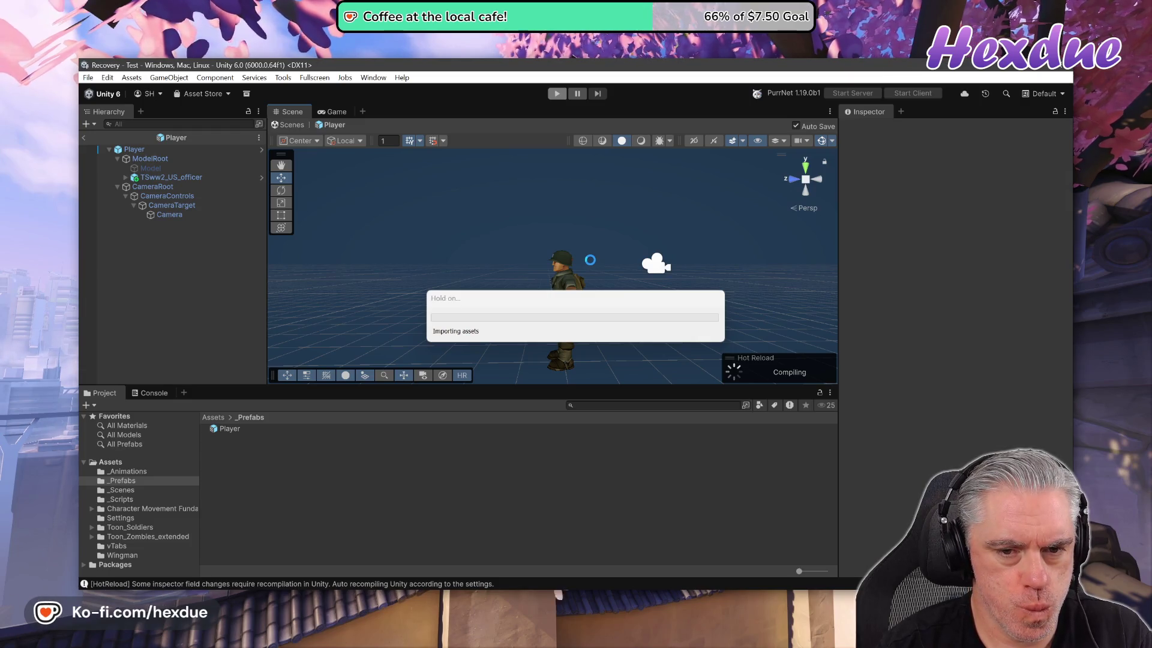
- Start Play mode and run the soldier up the orange stairs and across the red platform
key(ctrl+p)
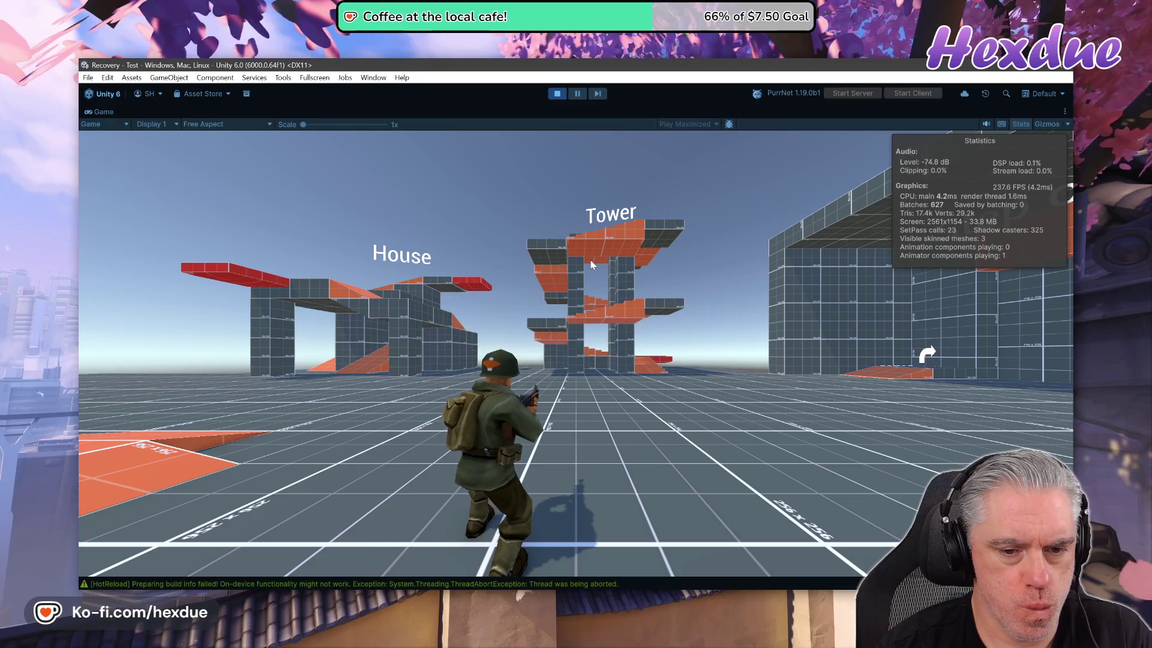
key(w)
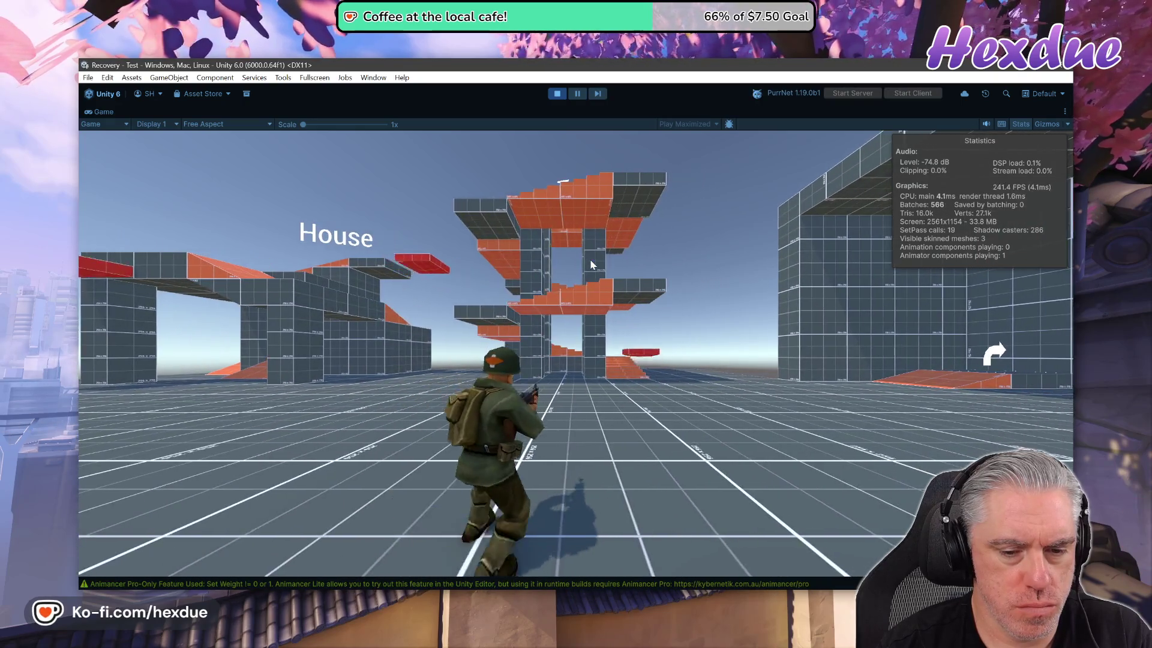
key(w)
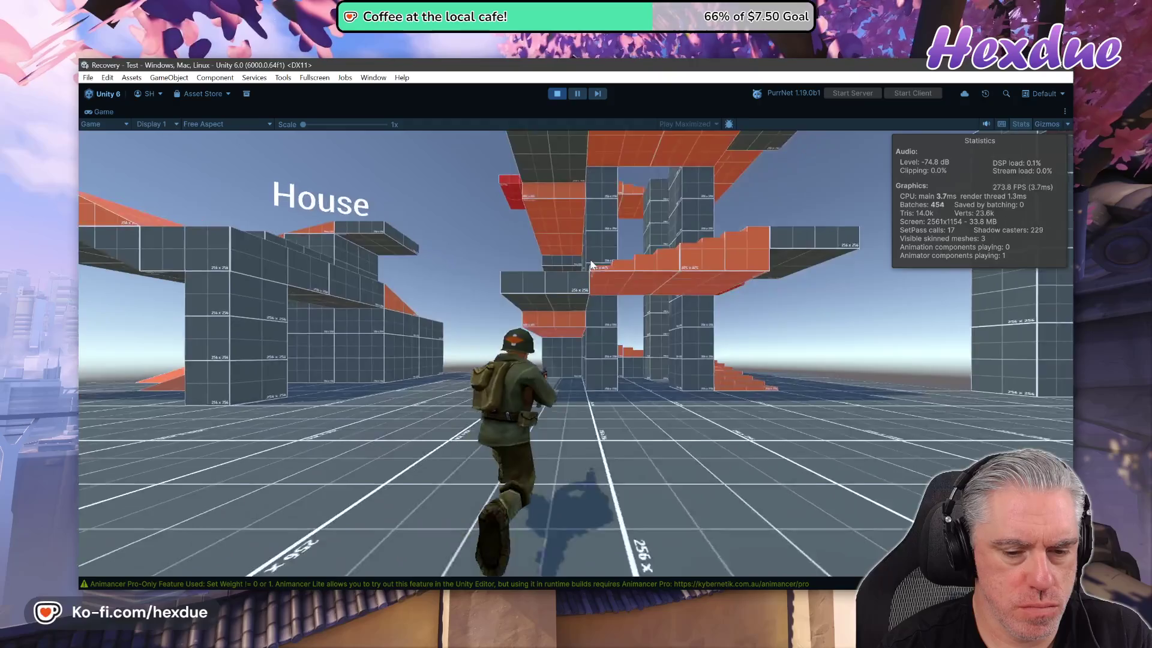
key(w)
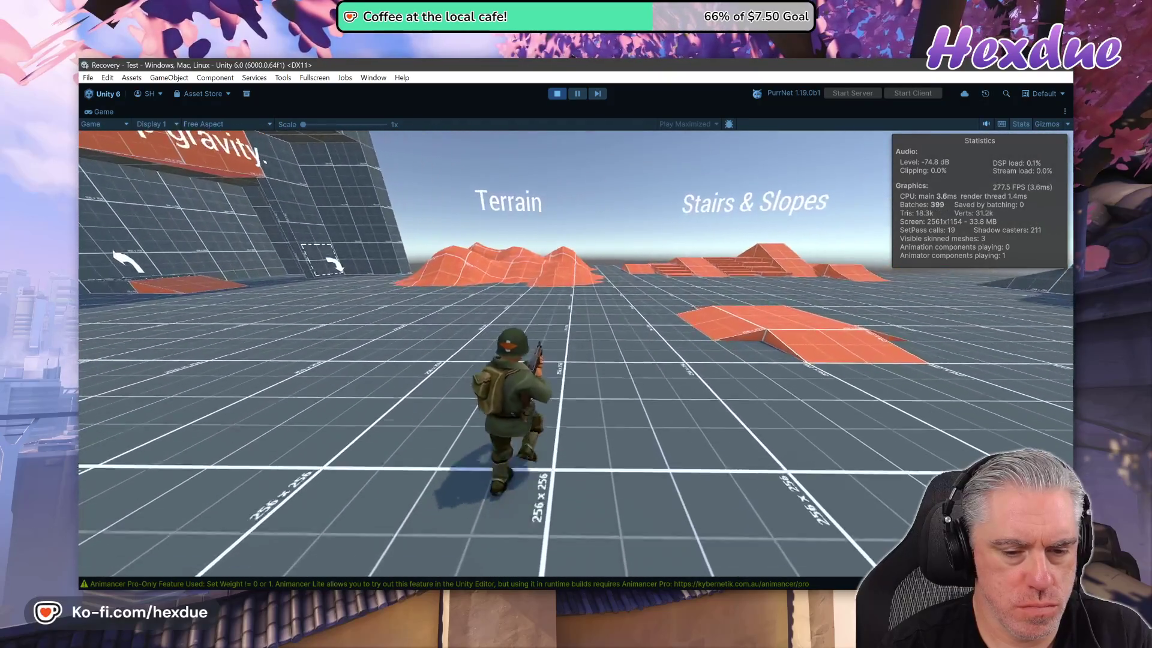
key(s)
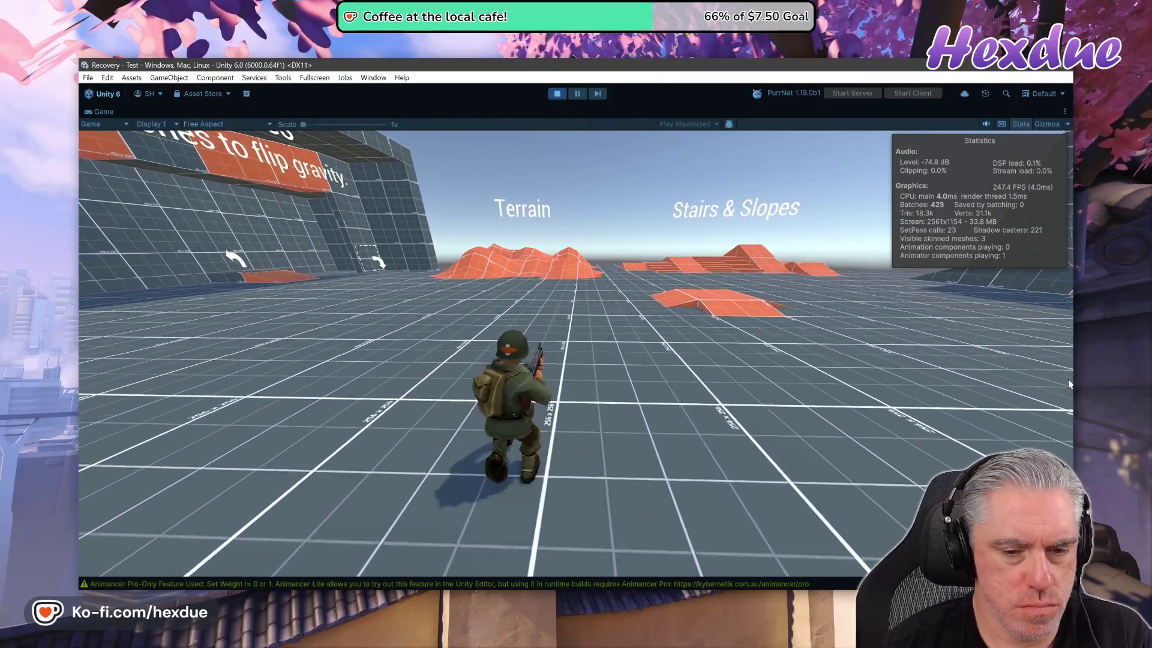
key(w)
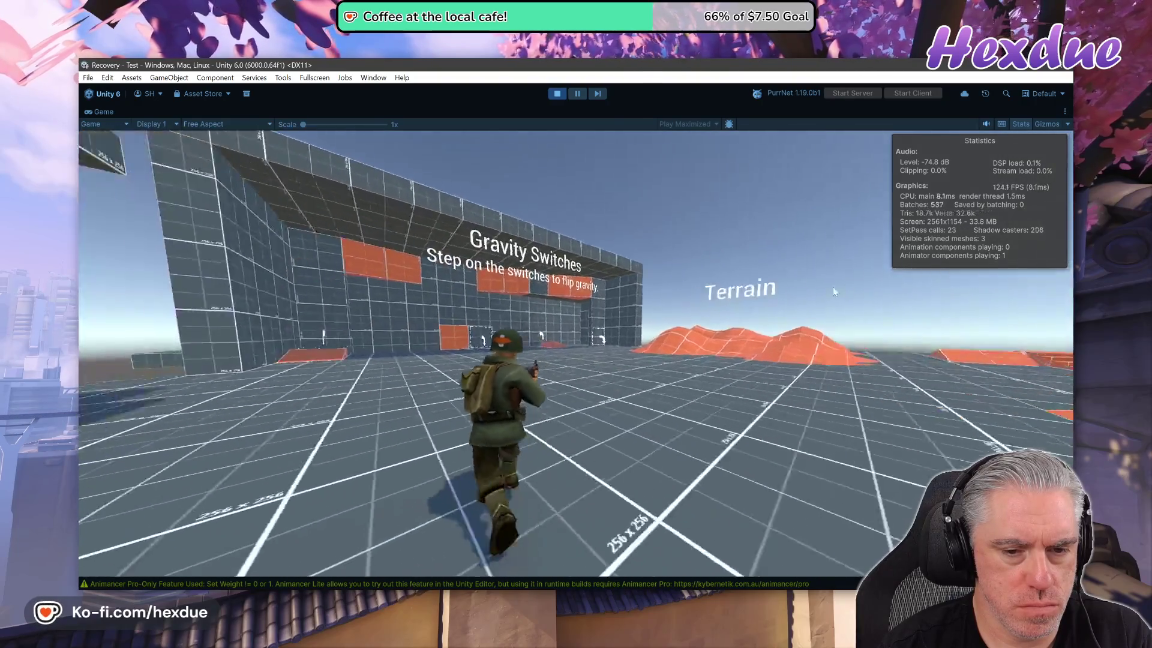
key(w)
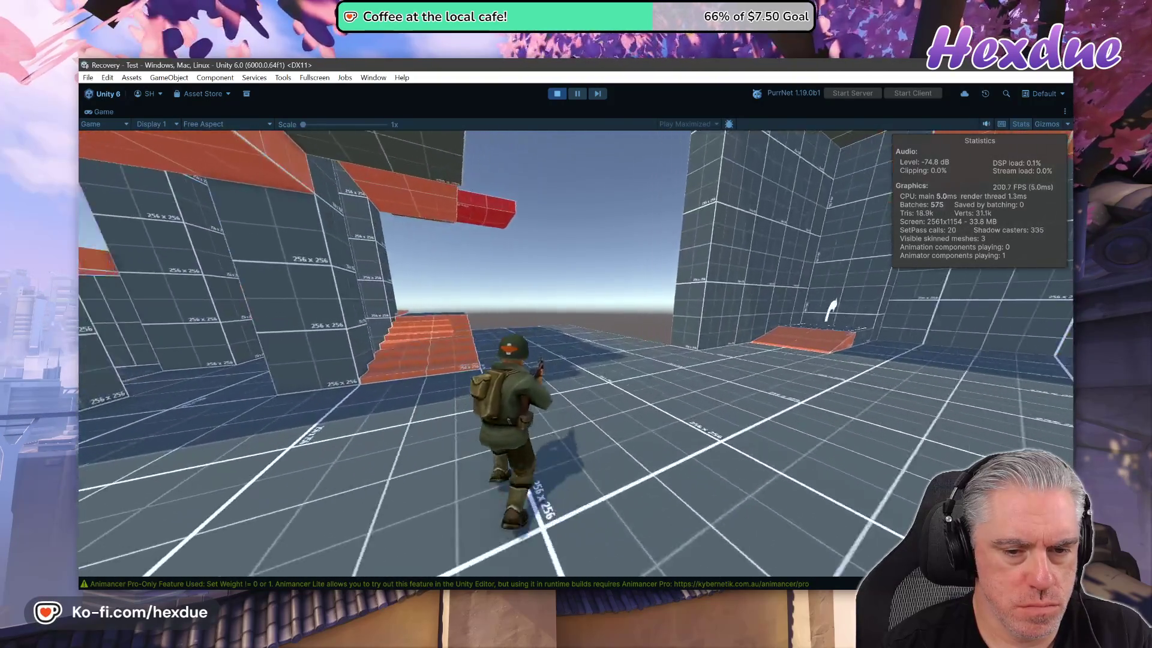
key(w)
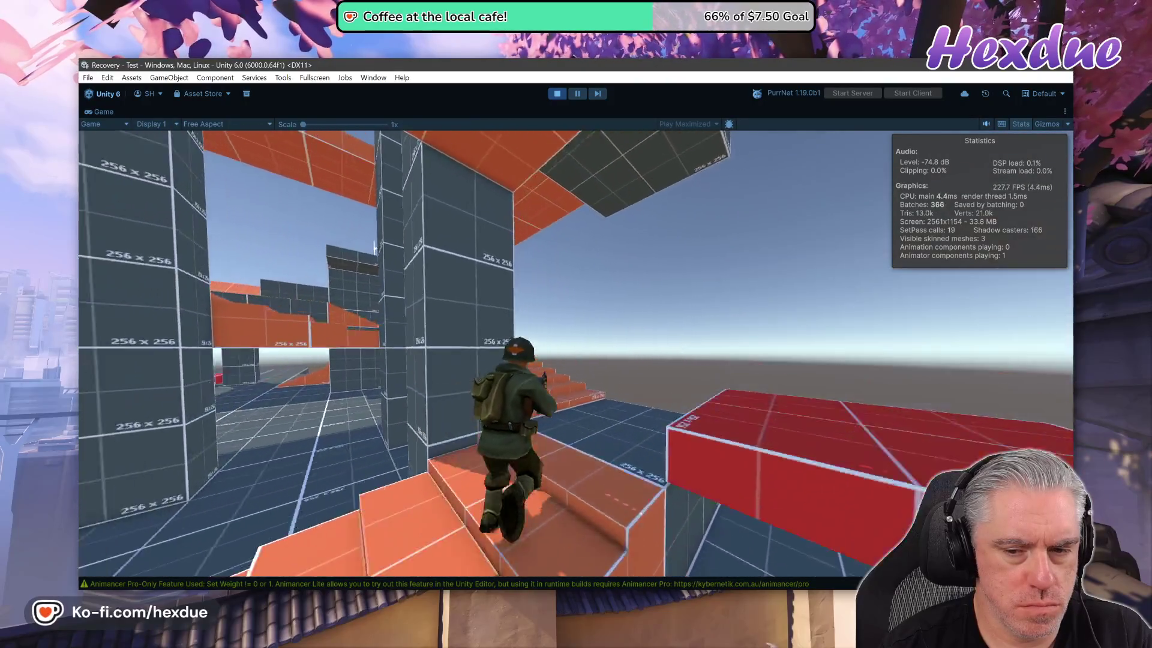
key(w)
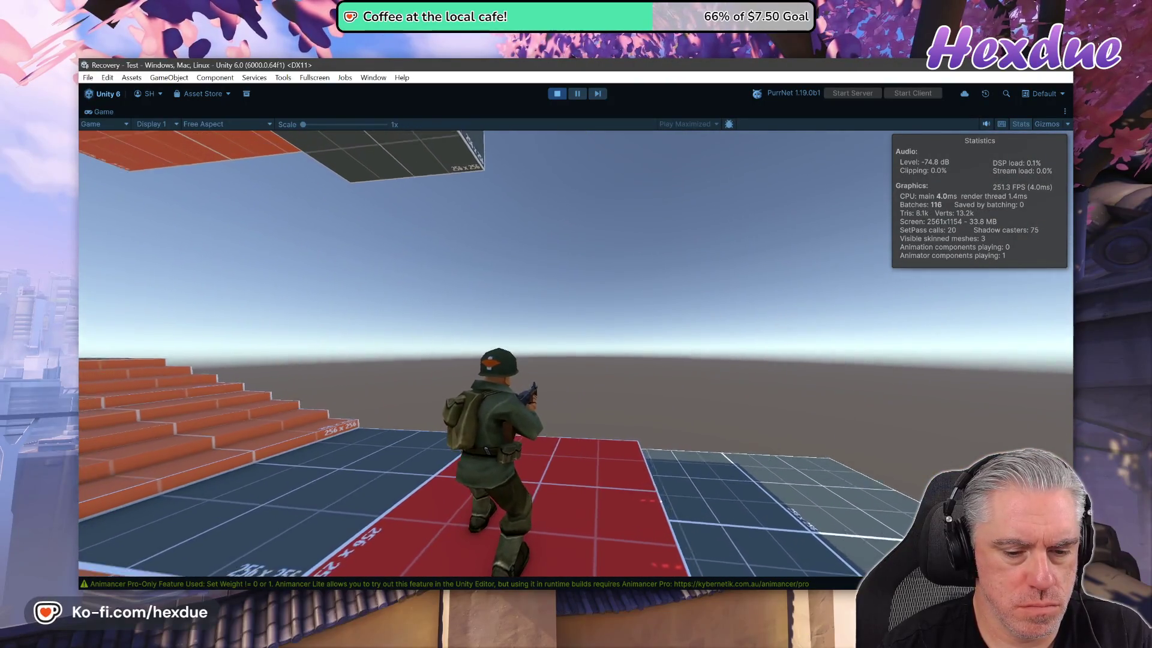
key(w)
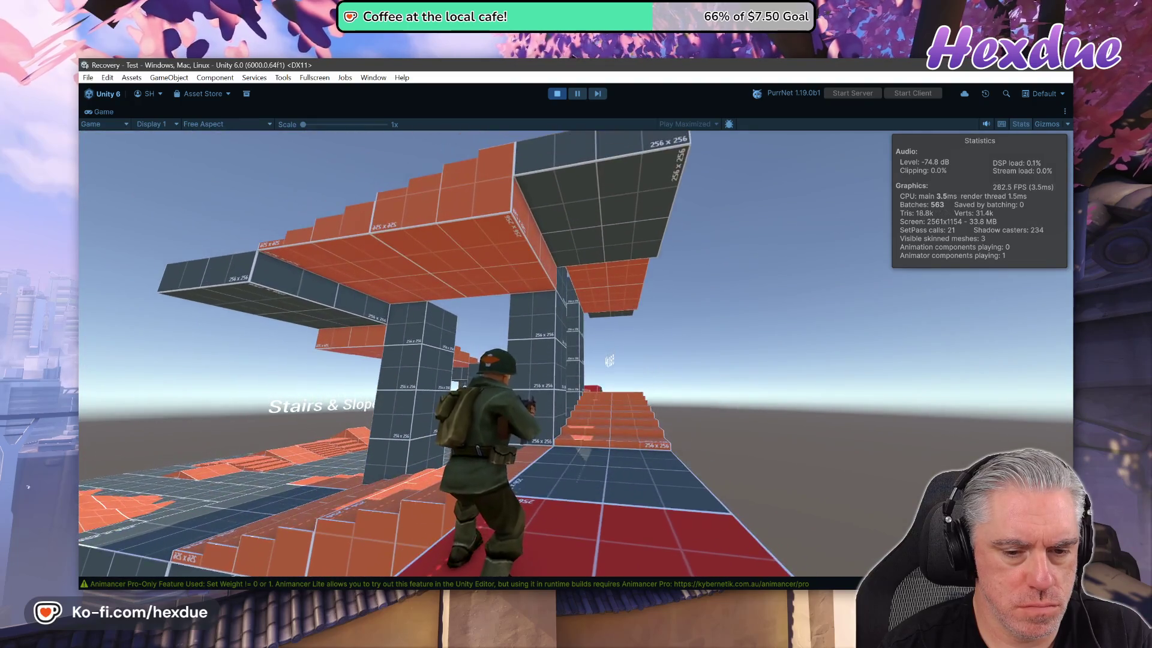
key(w)
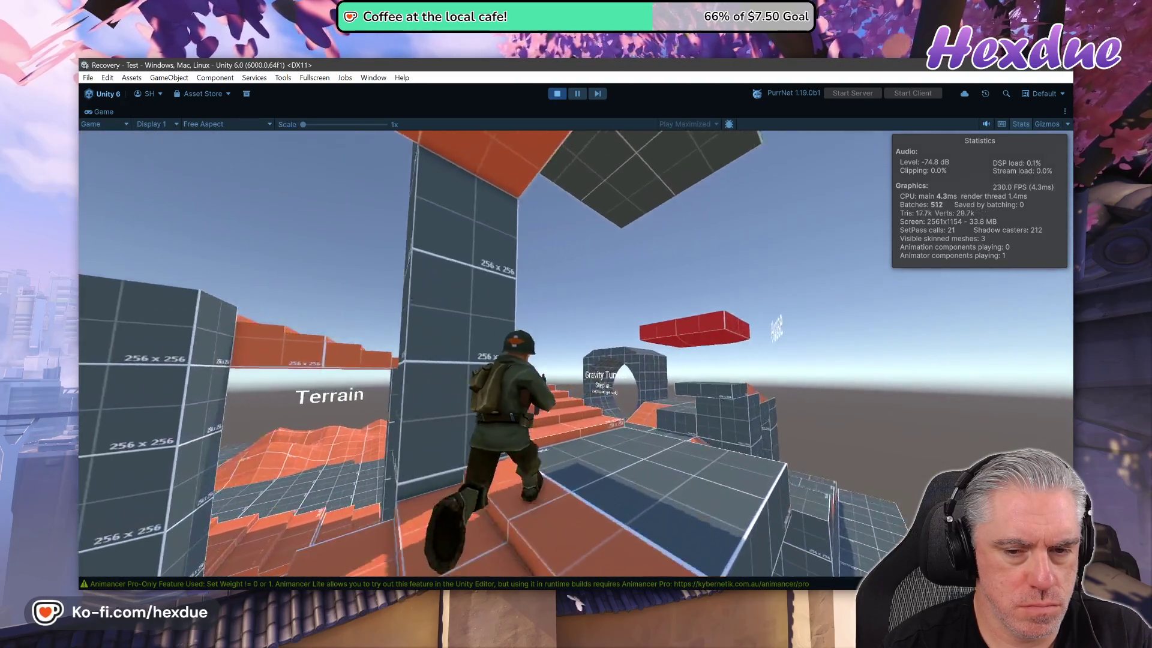
key(w)
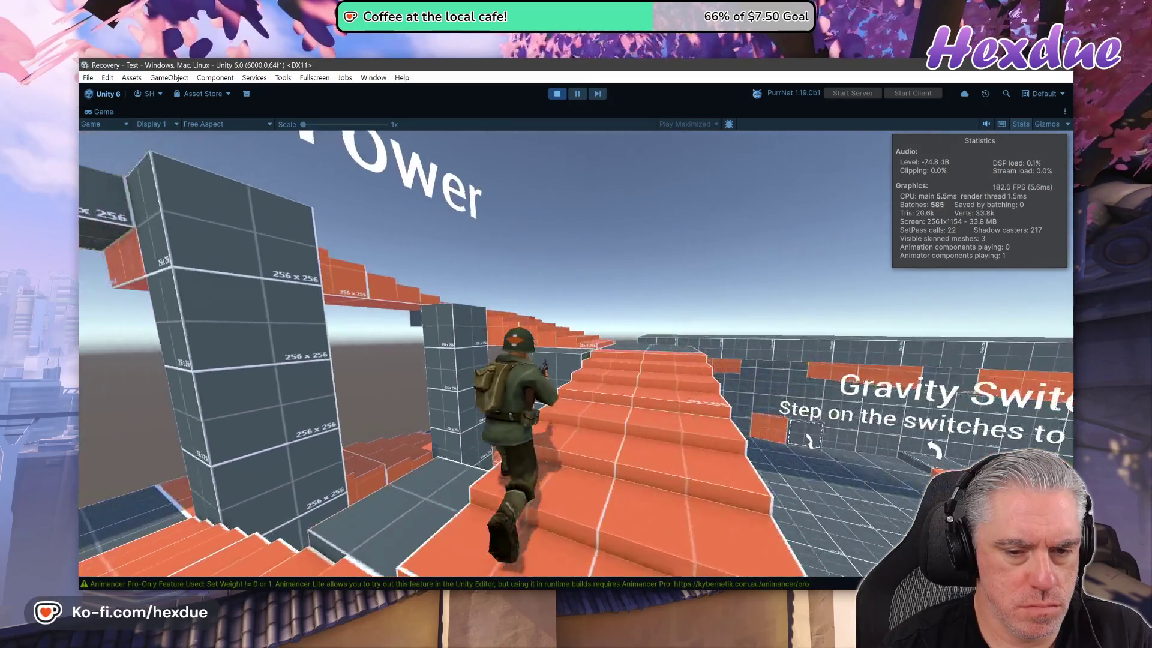
key(w)
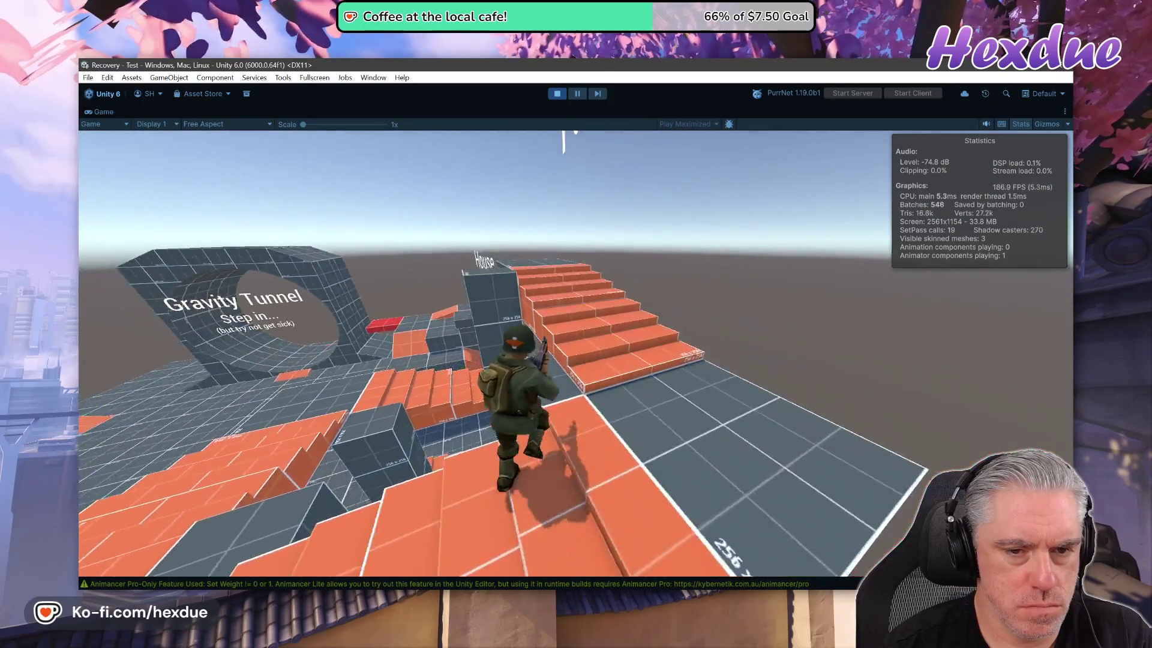
key(w)
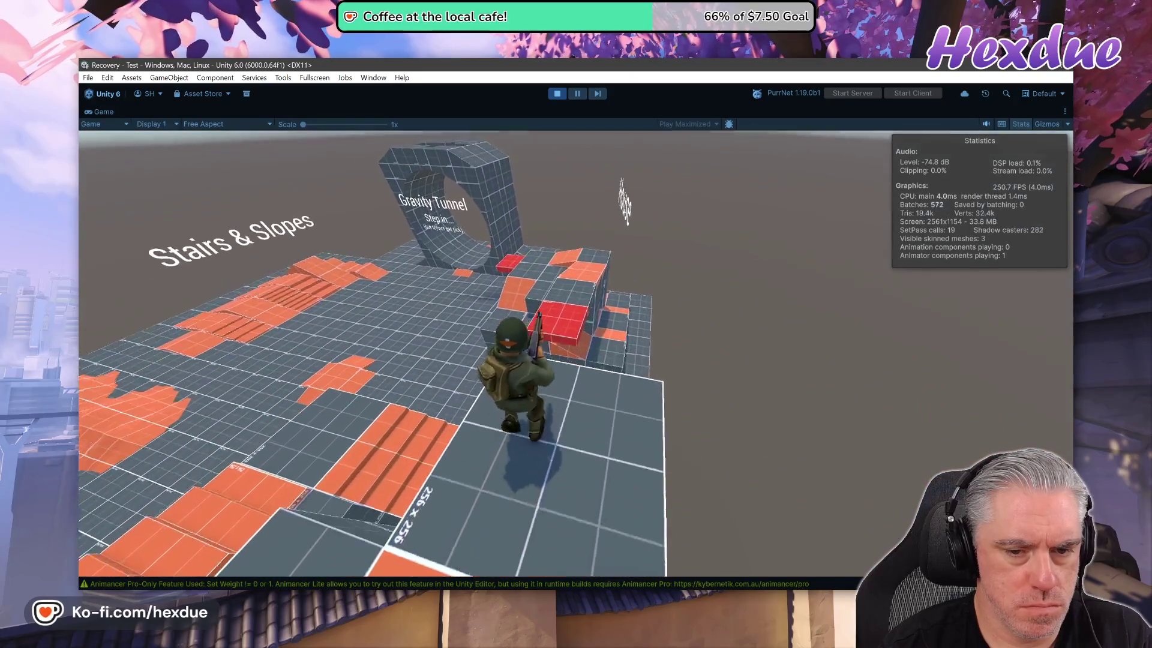
key(w)
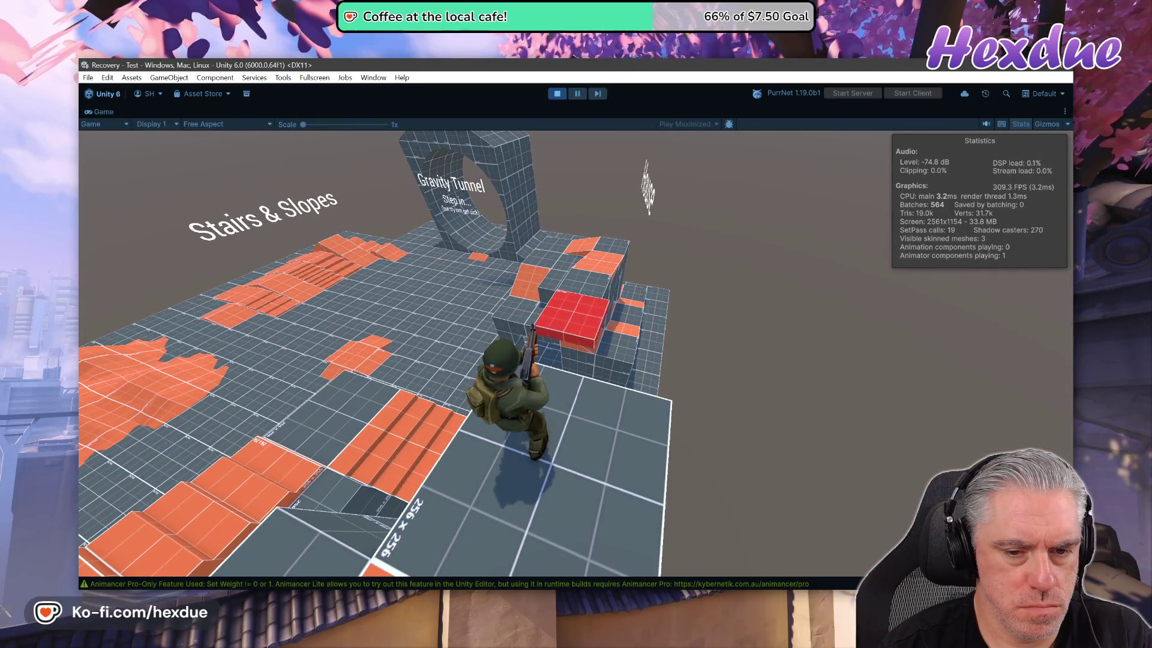
key(w)
key(w)
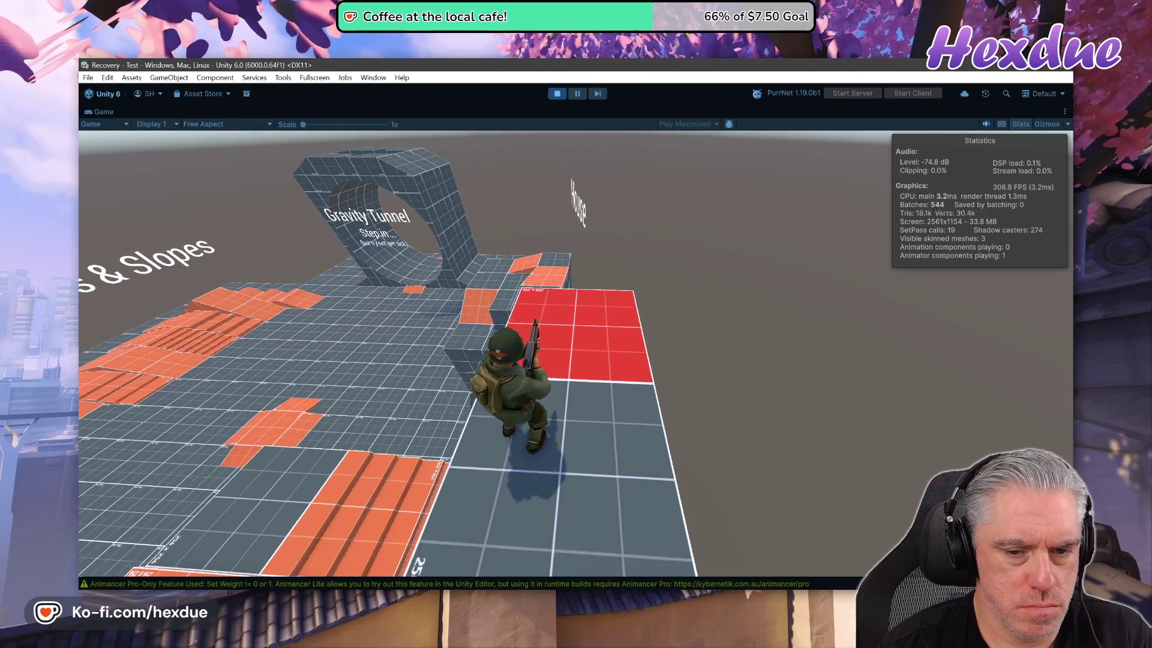
key(w)
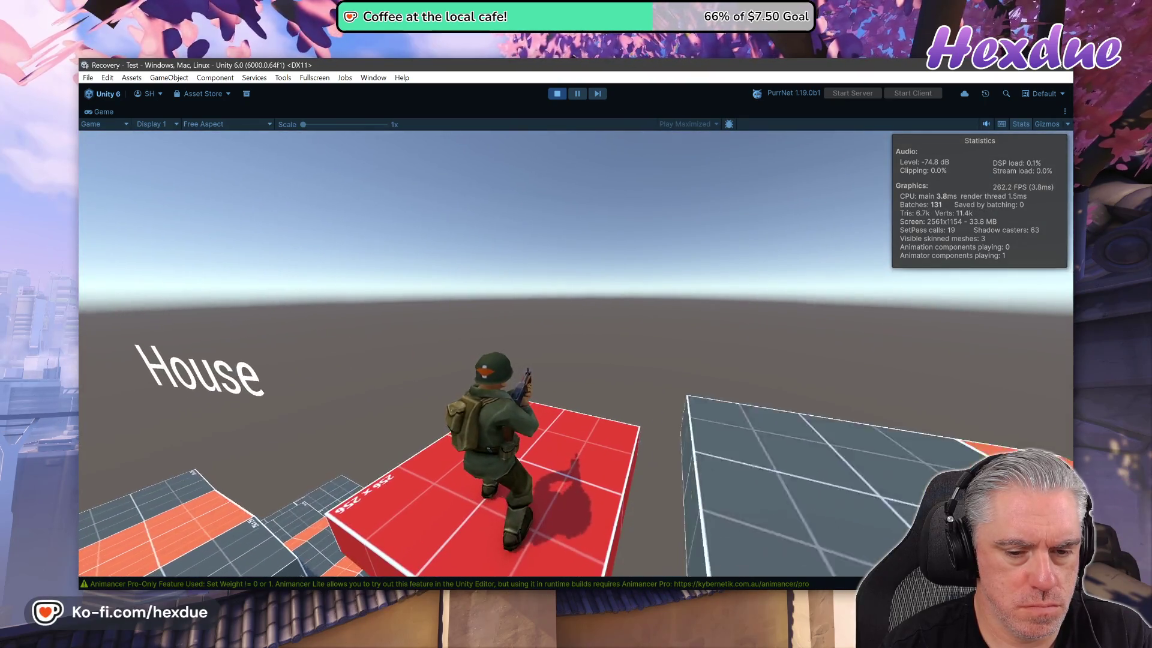
- Run the soldier along the Gravity Tunnel wall and out onto the flat ground
key(w)
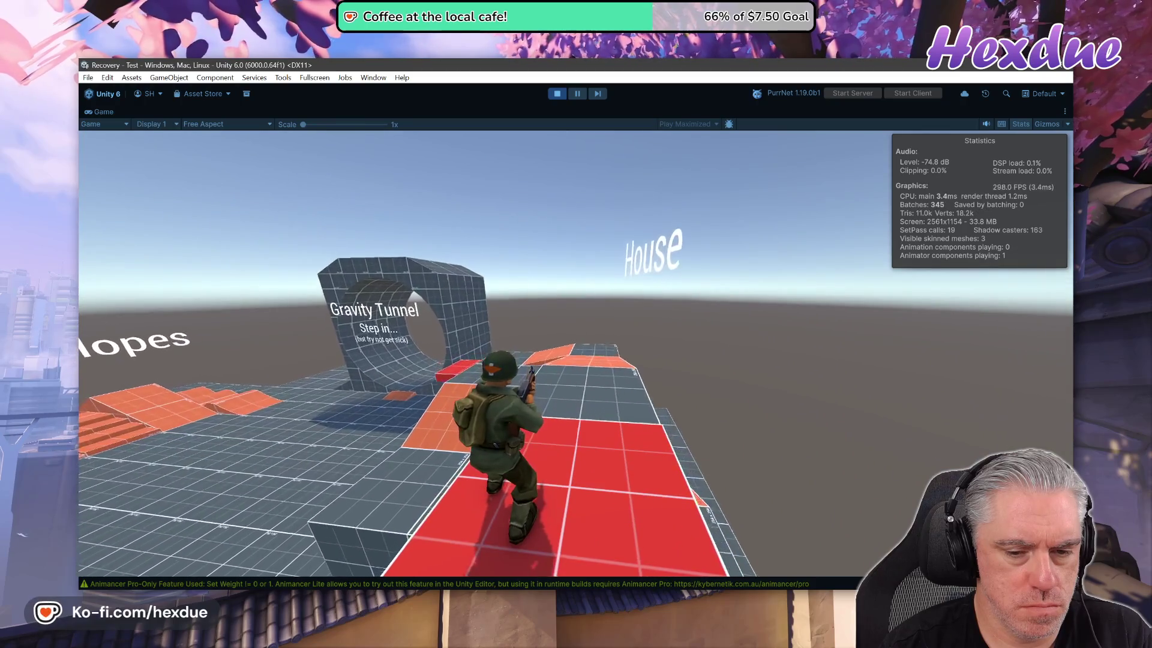
key(w)
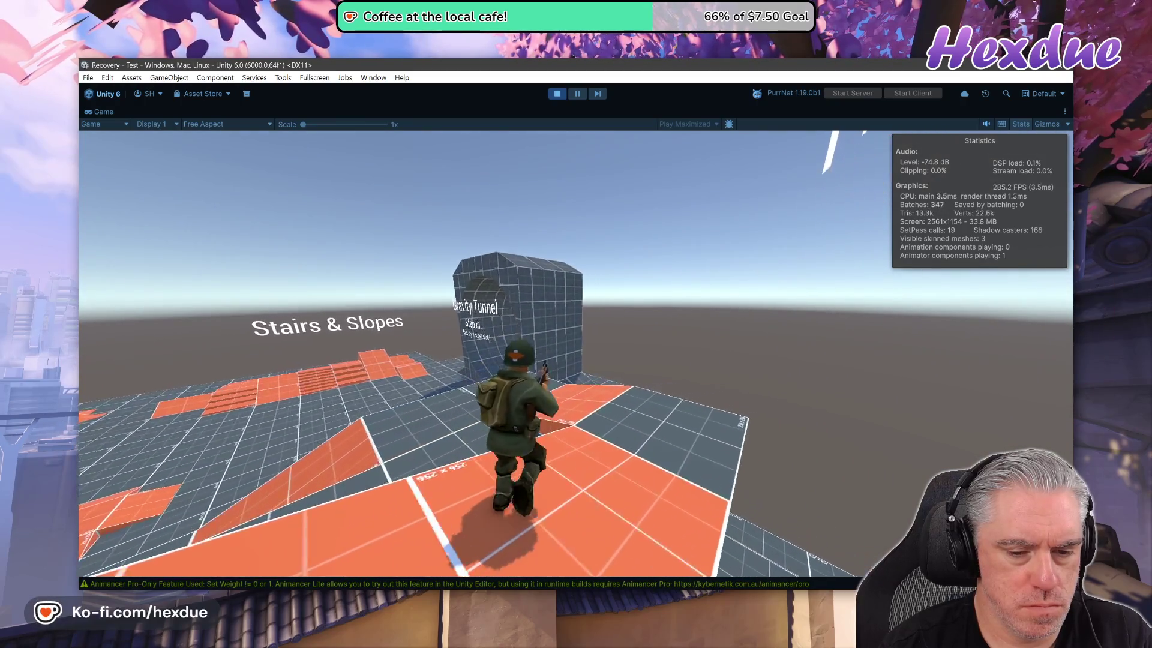
key(w)
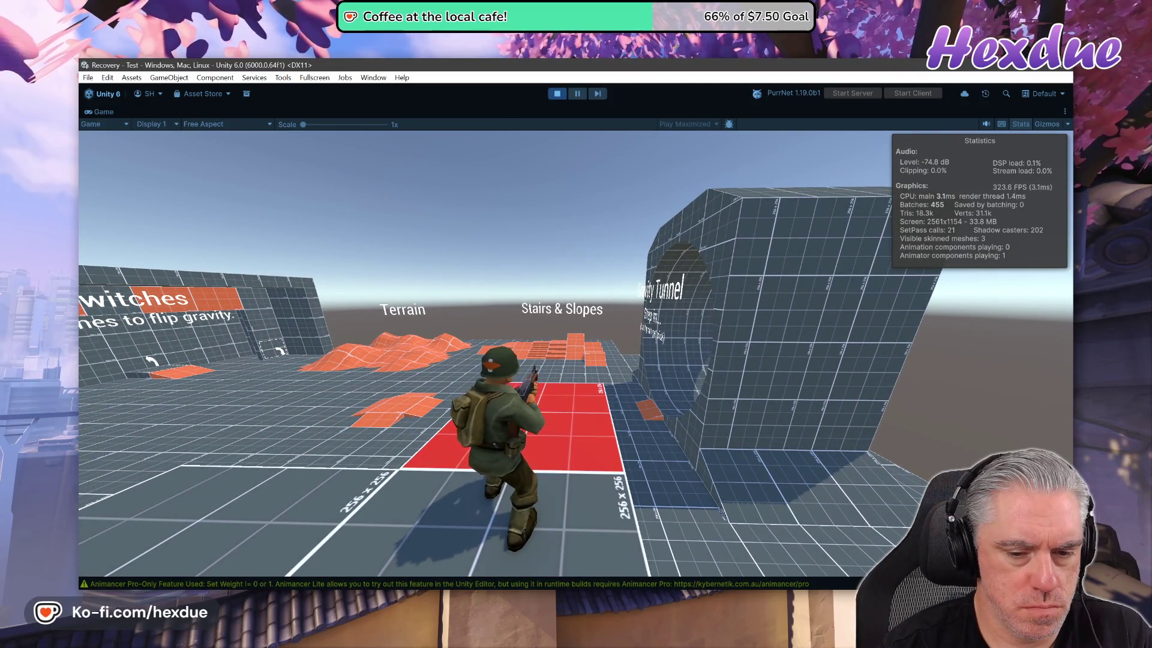
key(d)
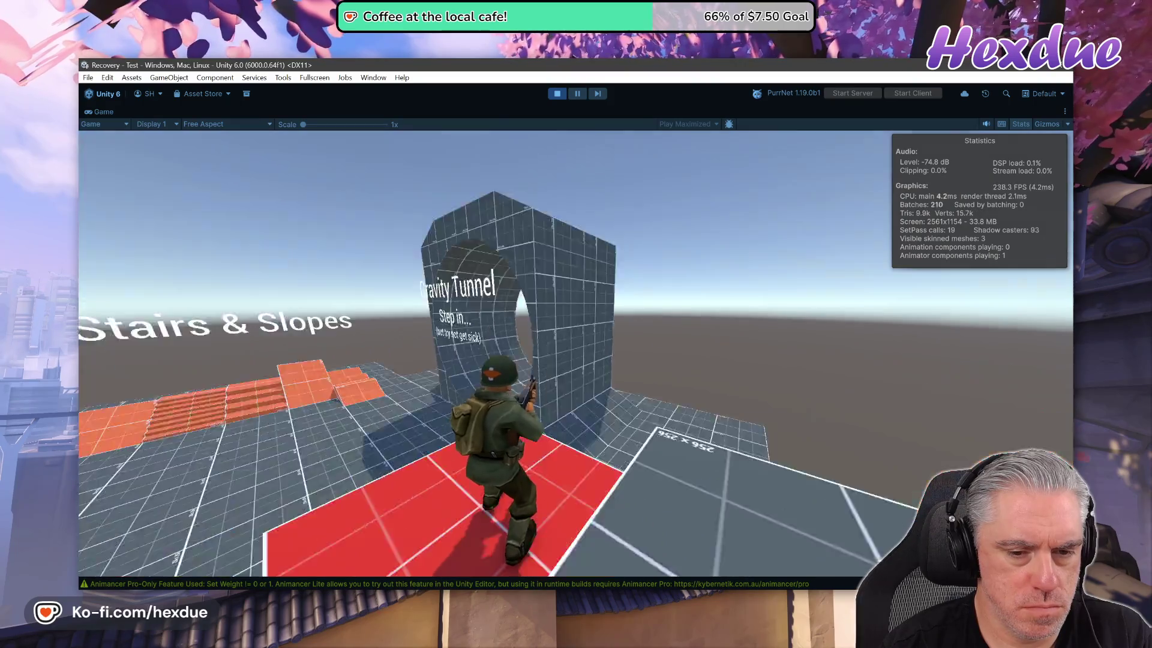
key(w)
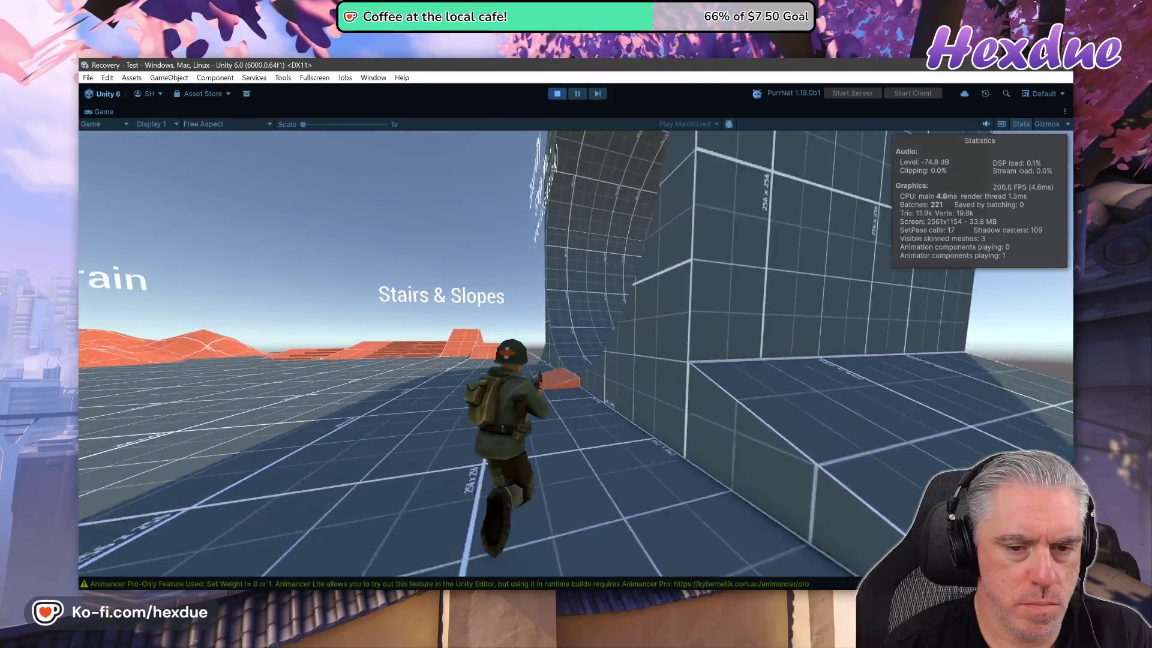
key(w)
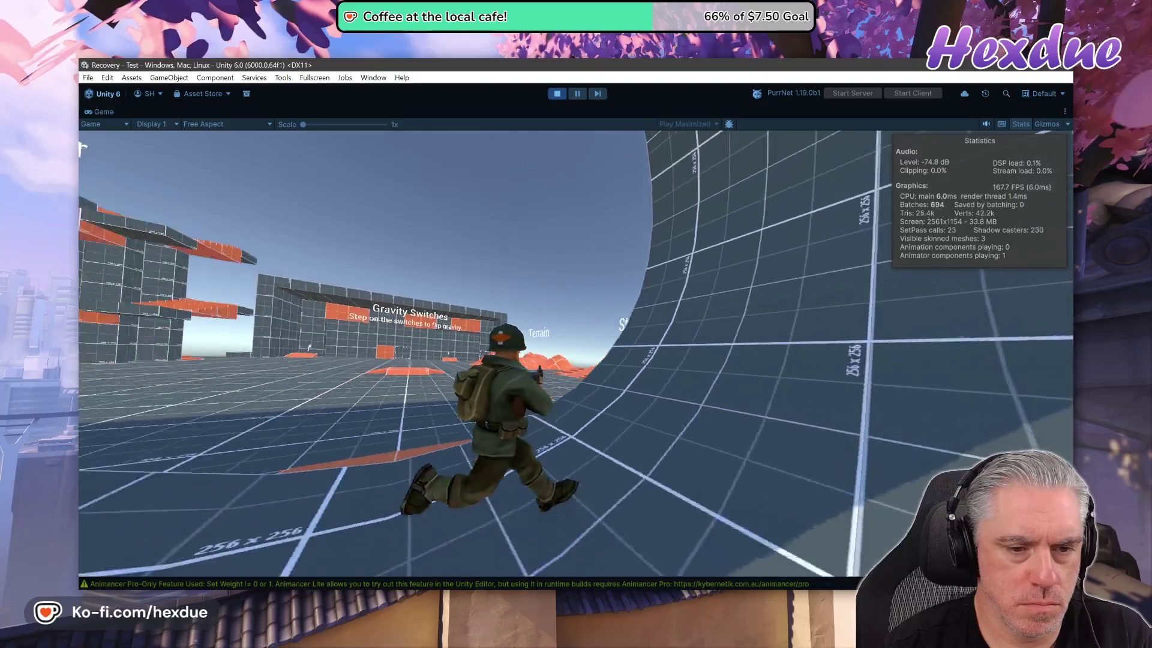
key(w)
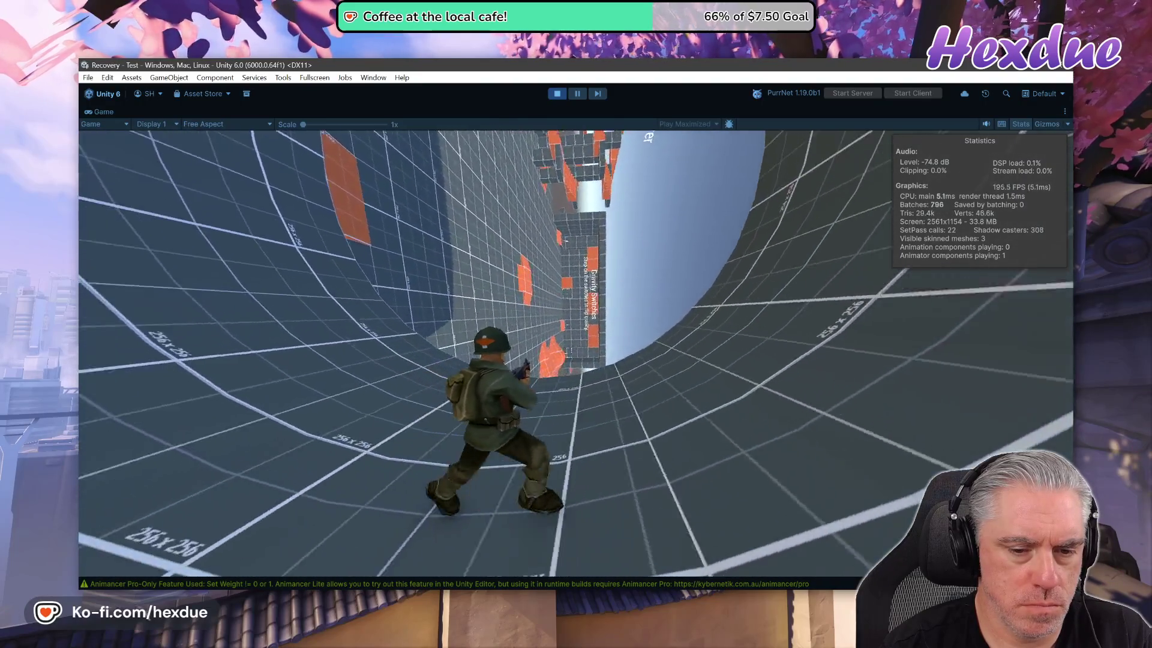
key(w)
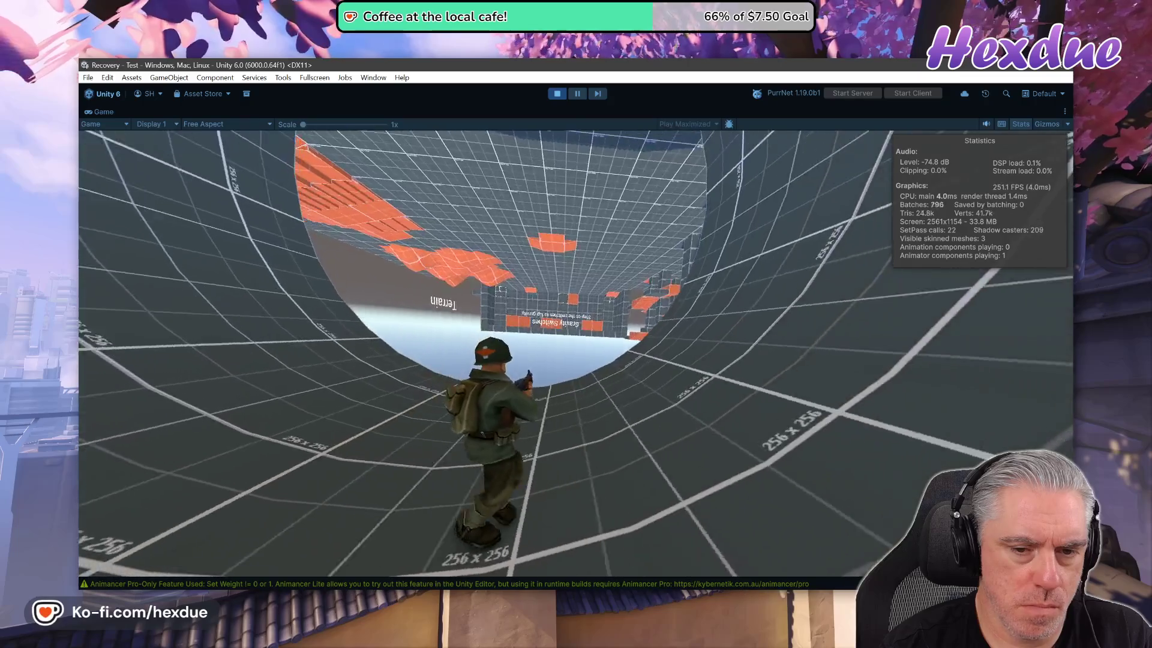
key(w)
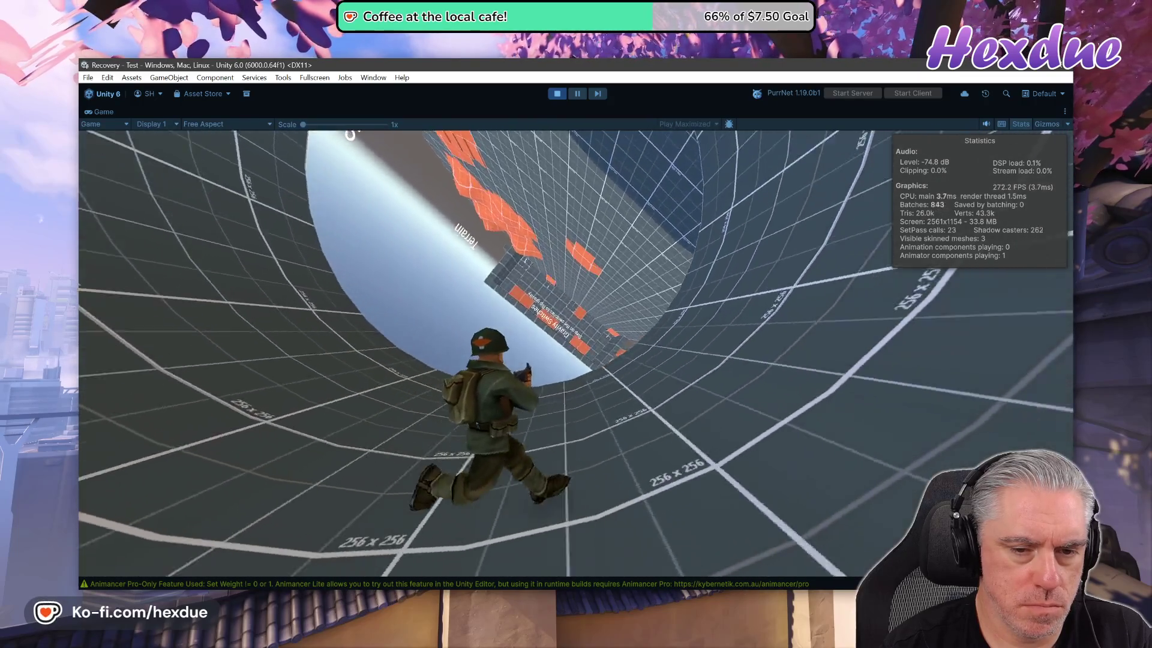
key(w)
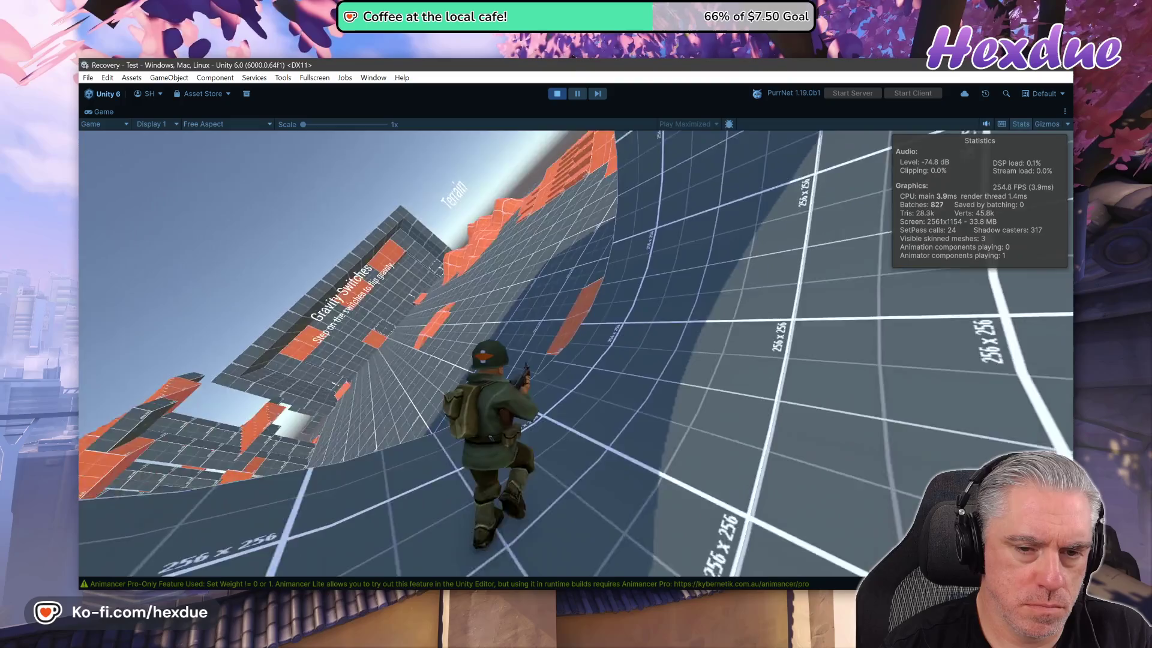
key(w)
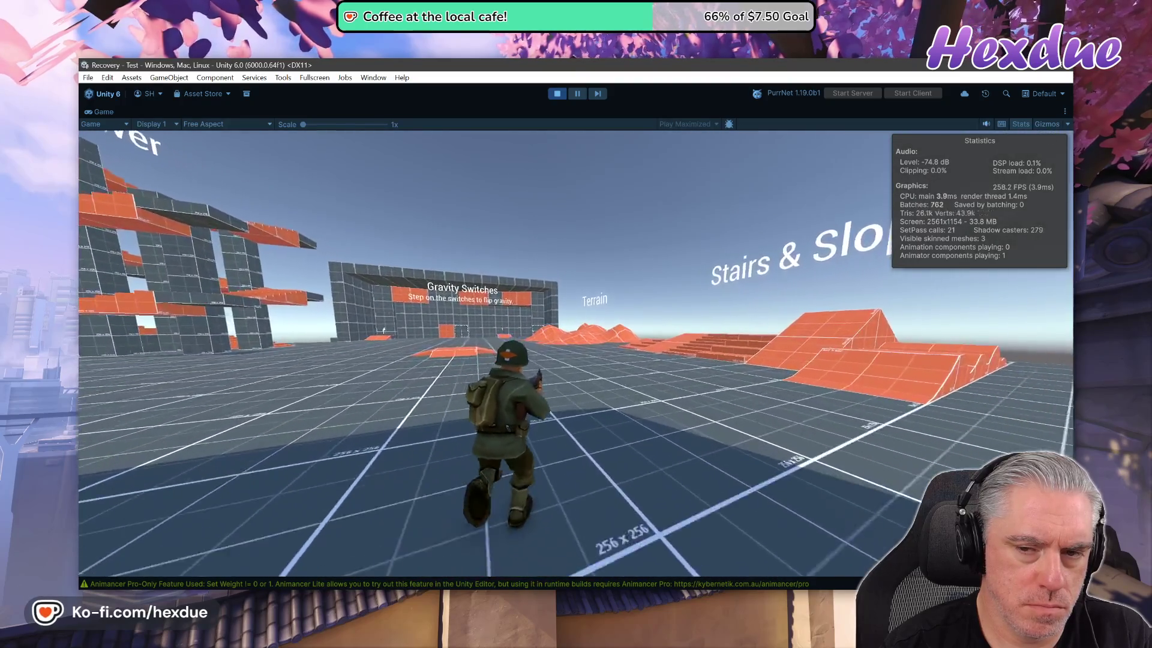
key(w)
key(Escape)
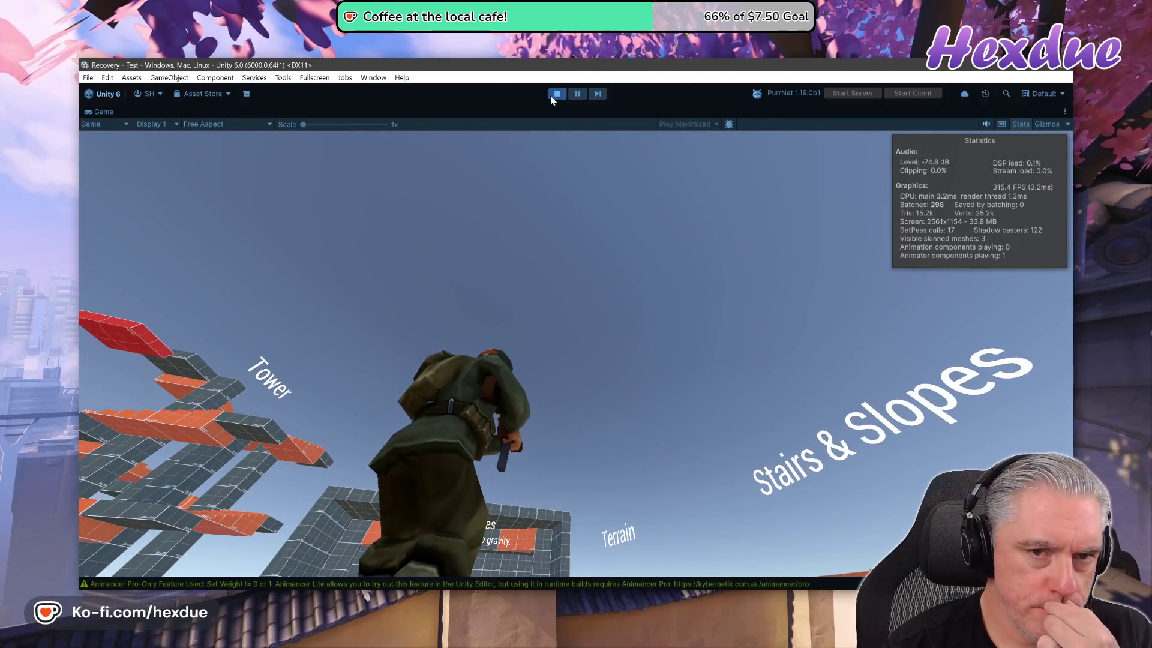
- Stop the play test with the Play button and switch to Visual Studio Code
click(555, 94)
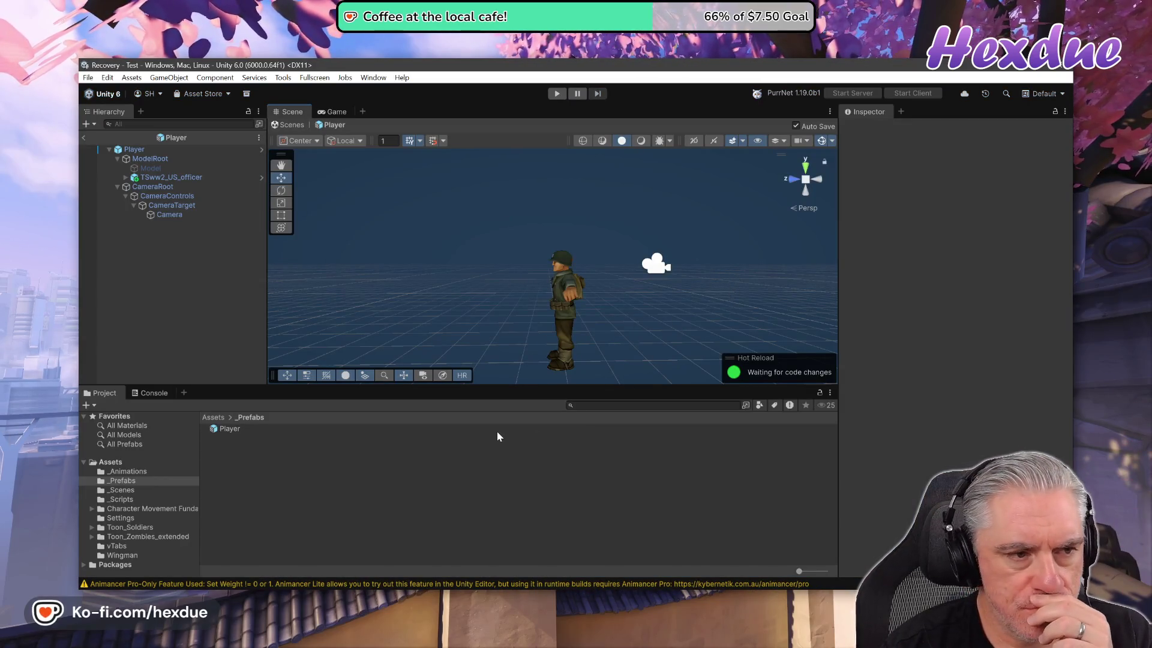
key(alt+Tab)
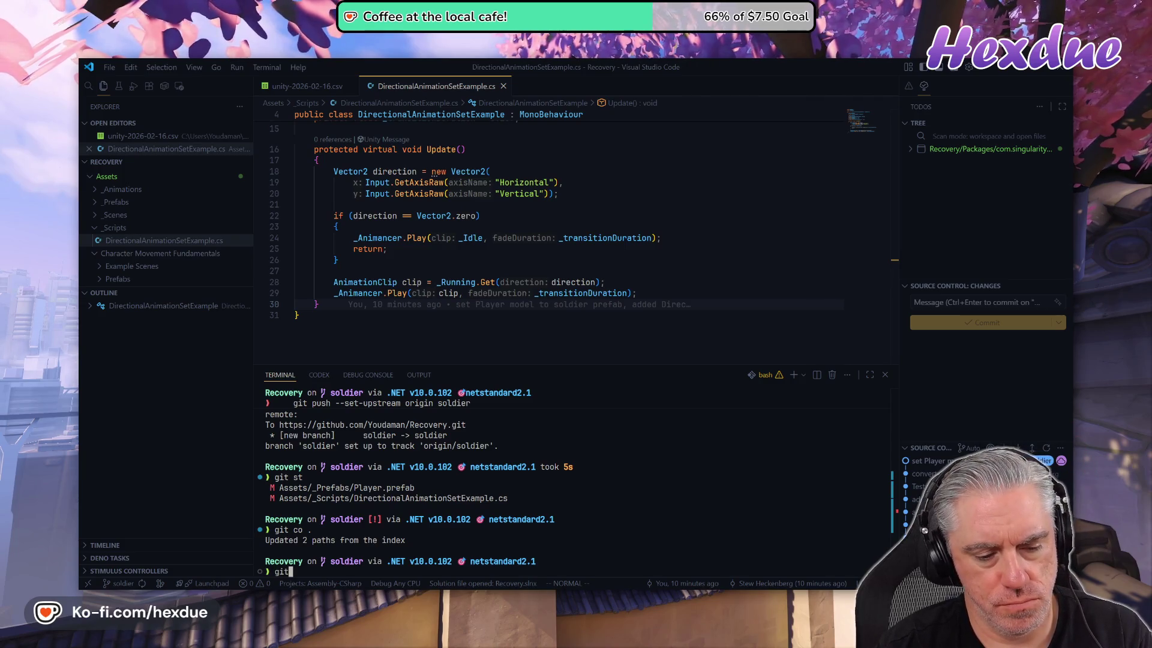
- Show the soldier branch's commit log, clear the terminal, and bring Unity forward
text( vlog)
key(Return)
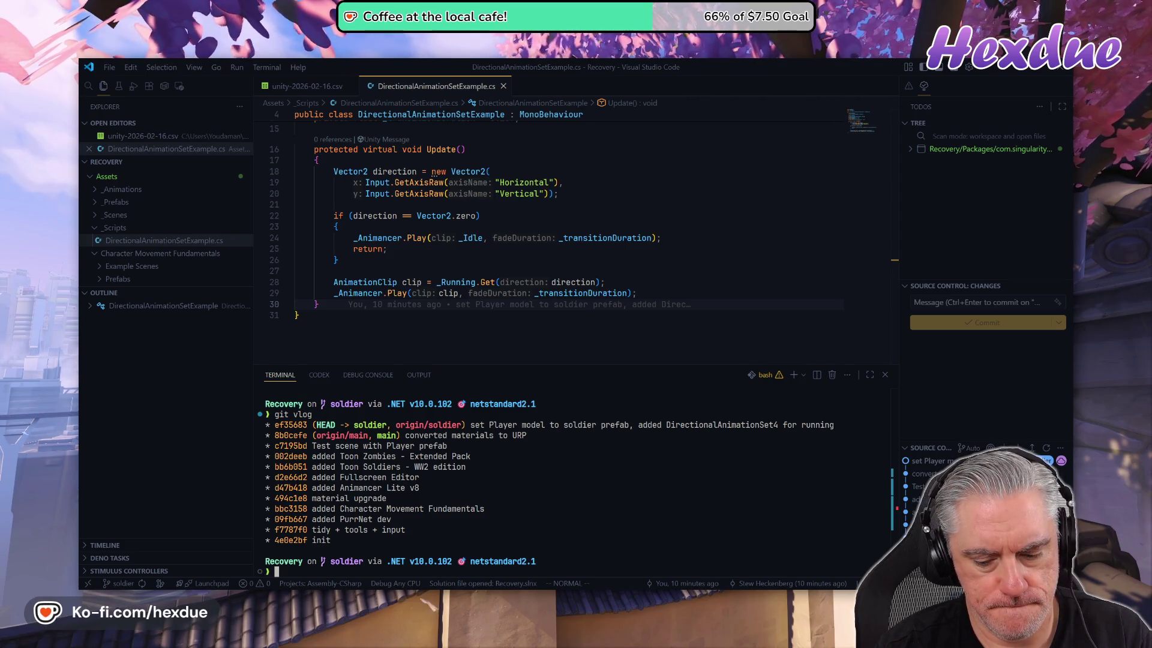
key(ctrl+l)
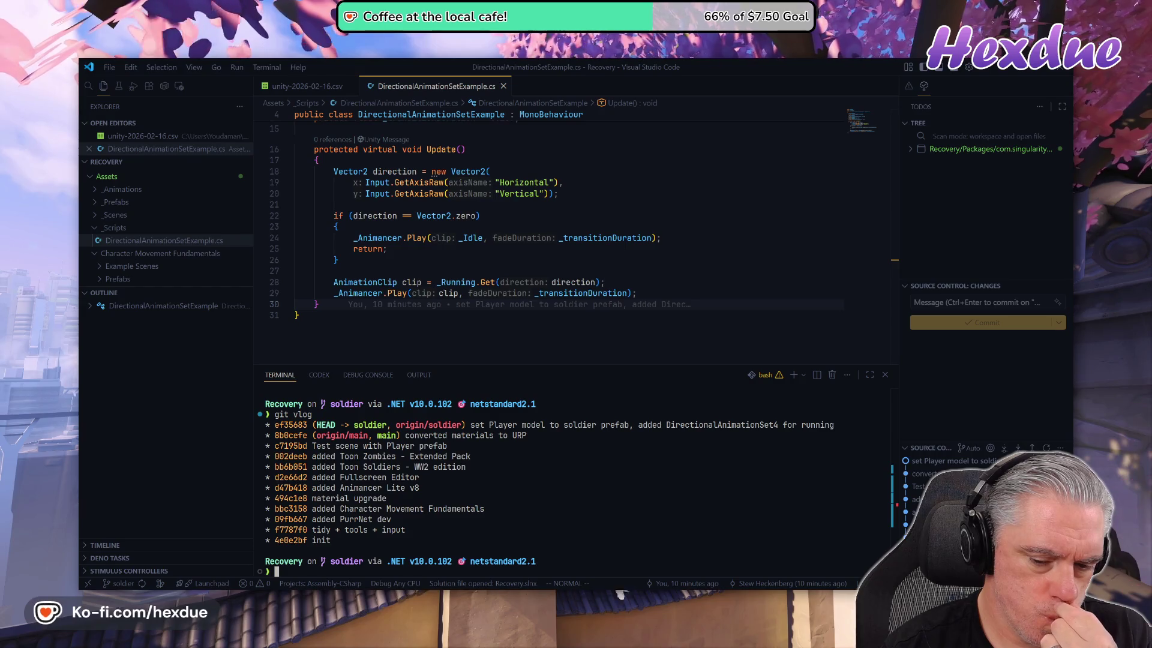
mouse_move(564, 597)
click(564, 540)
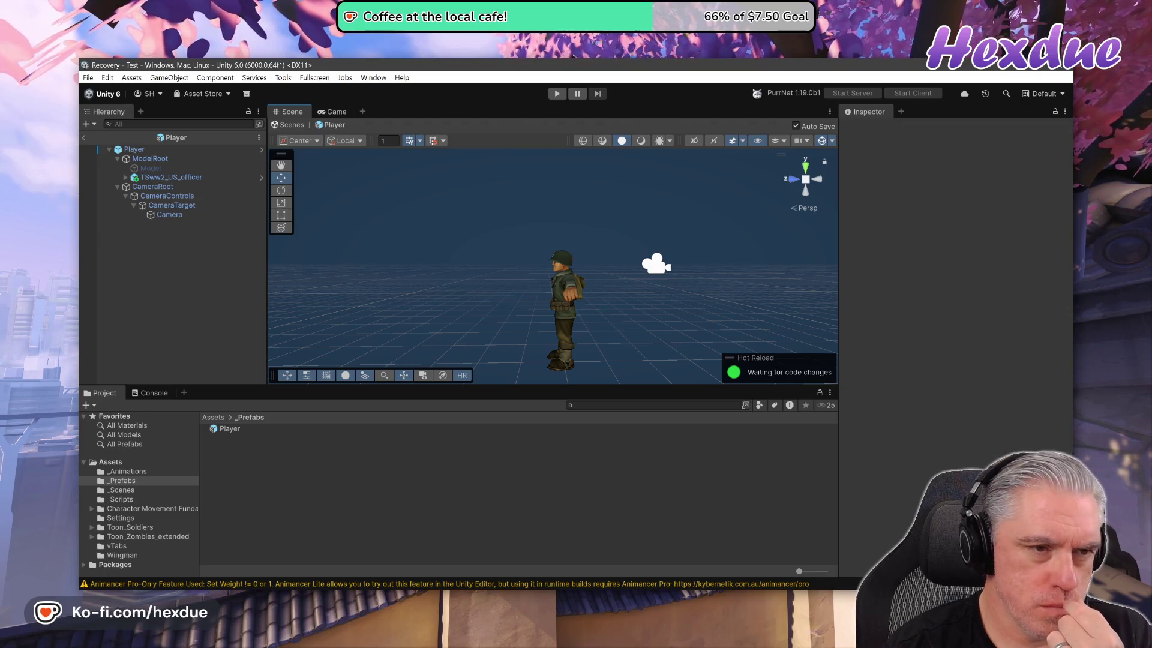
- Exit the Player prefab back to the Test scene and open the Asset Store dropdown
click(83, 137)
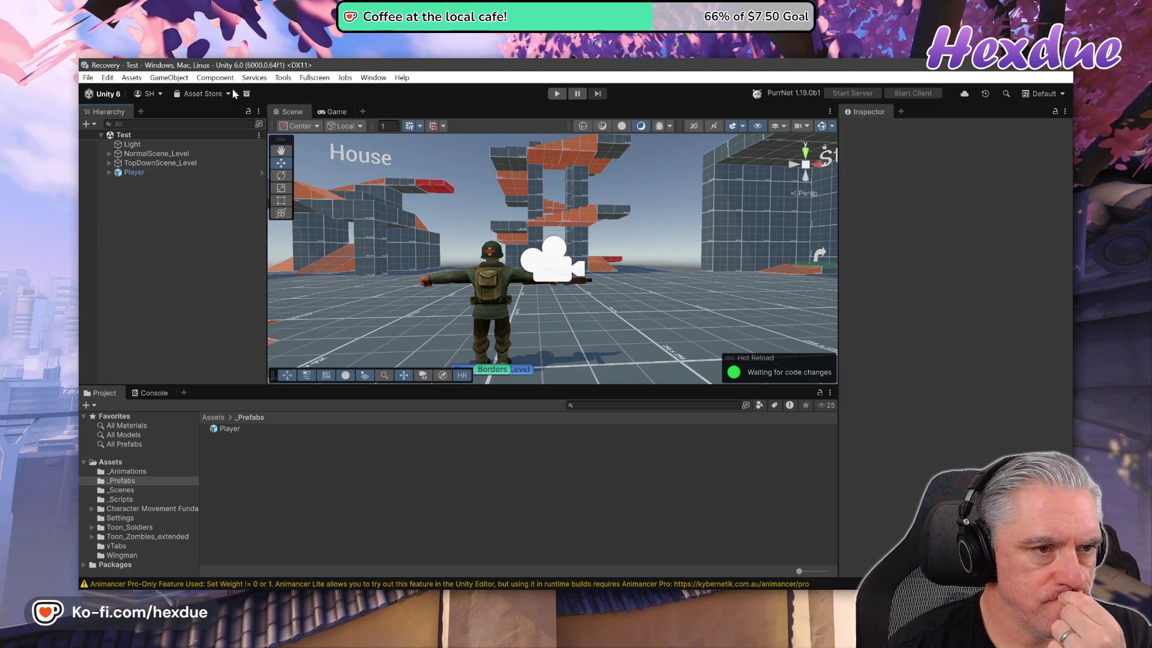
click(208, 94)
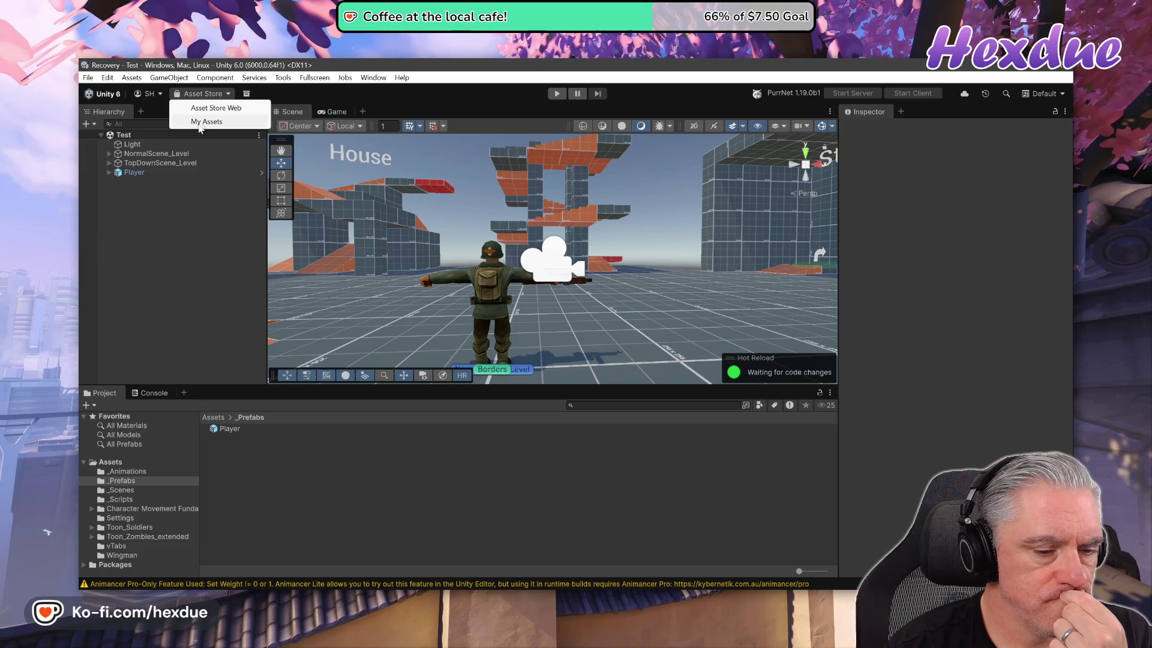
mouse_move(563, 594)
key(alt+Tab)
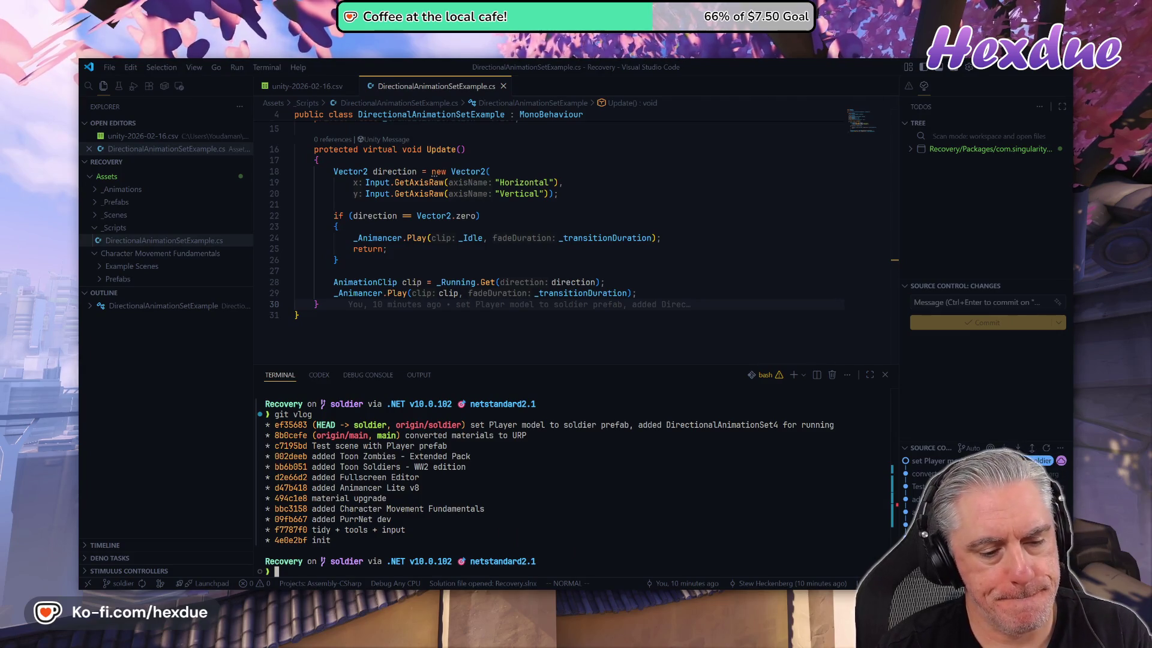
- Run git co main to check out the main branch, then return to Unity
text(git co main)
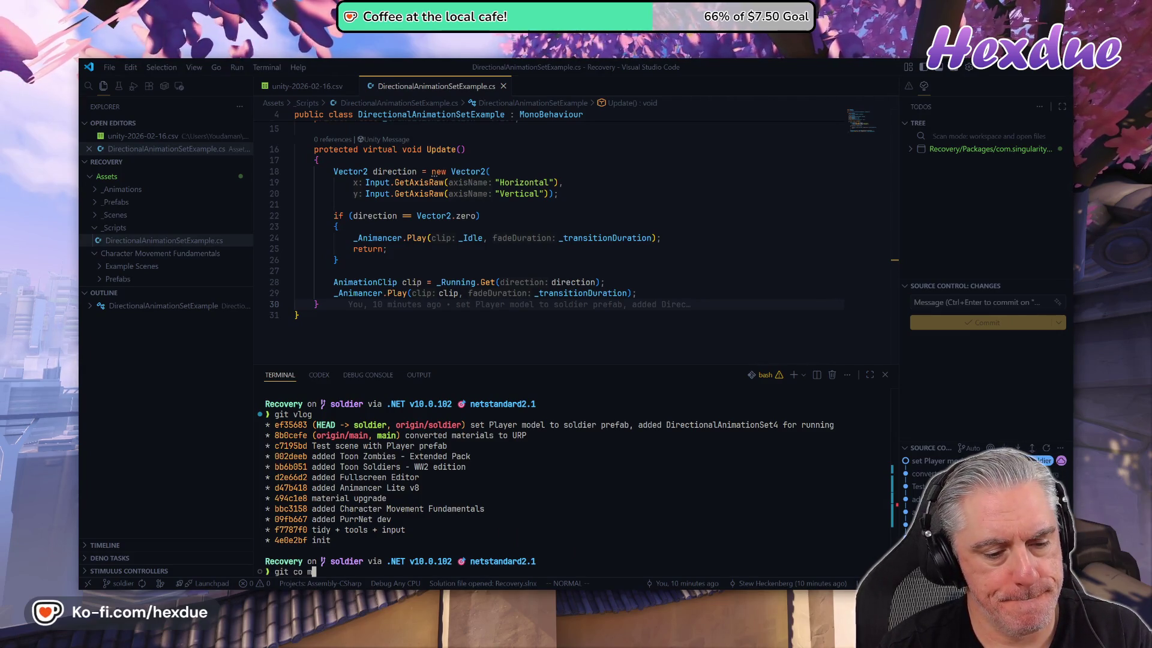
key(Return)
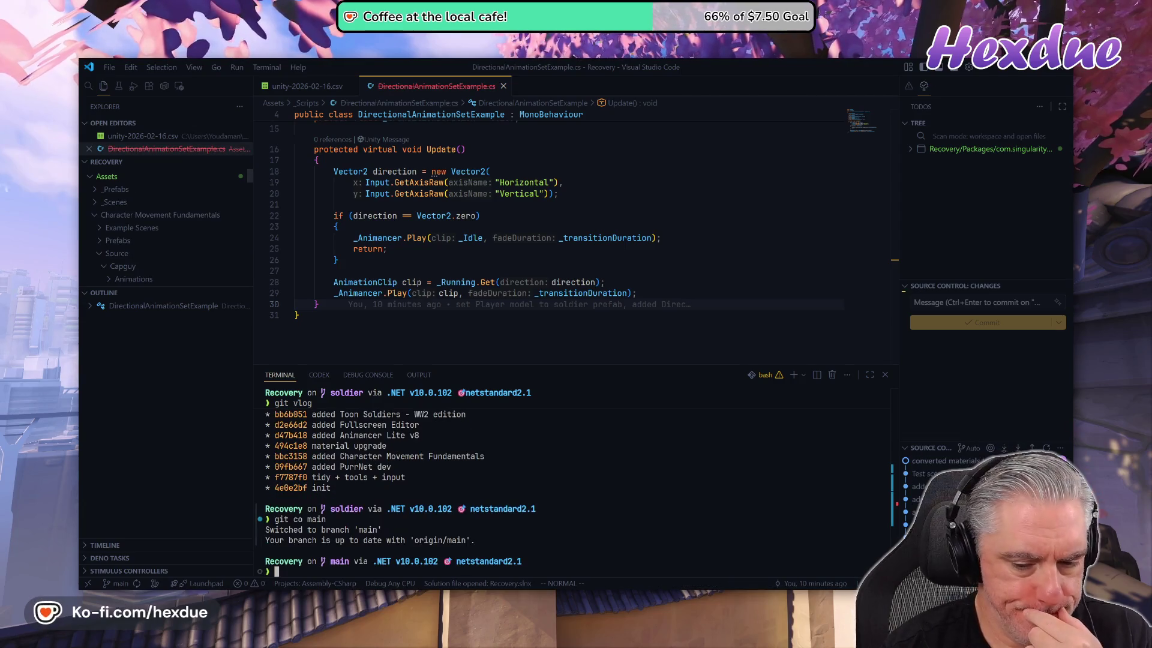
key(alt+Tab)
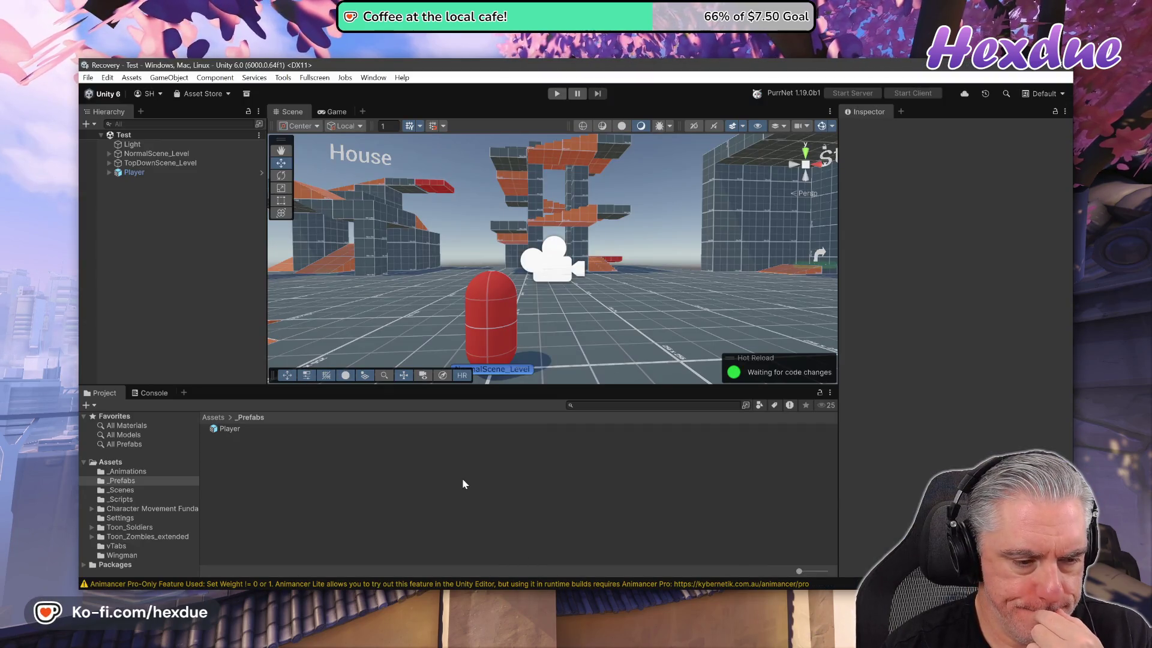
- Open SampleScene from the _Scenes folder, then reopen the Test scene
click(88, 78)
mouse_move(150, 118)
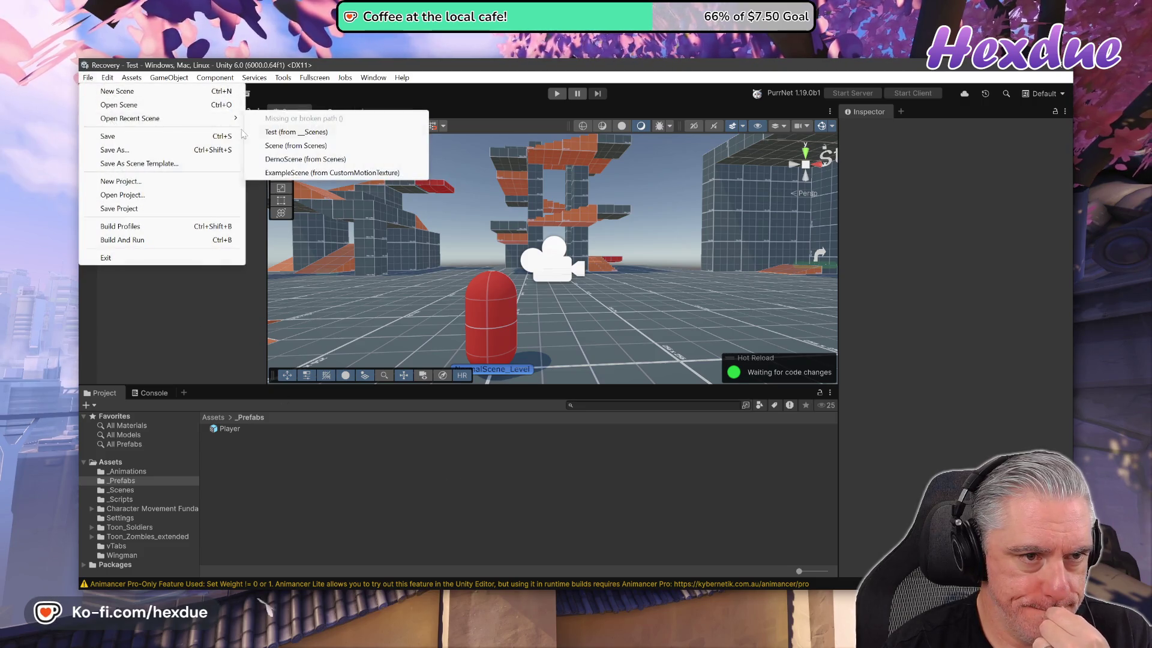
click(273, 137)
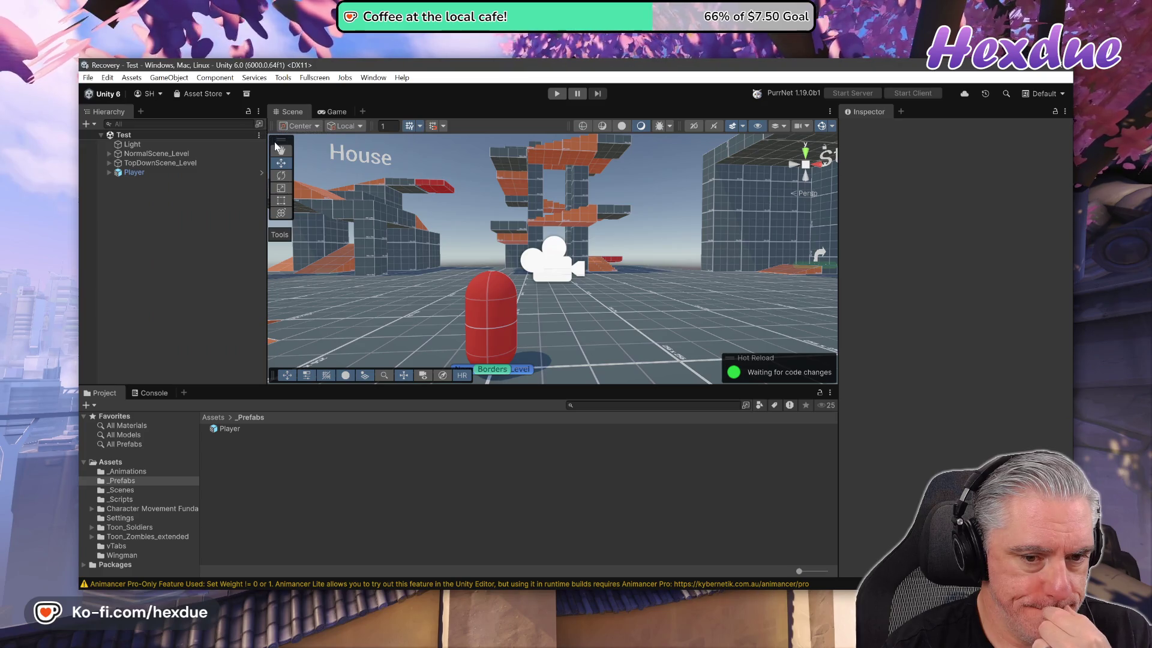
mouse_move(180, 118)
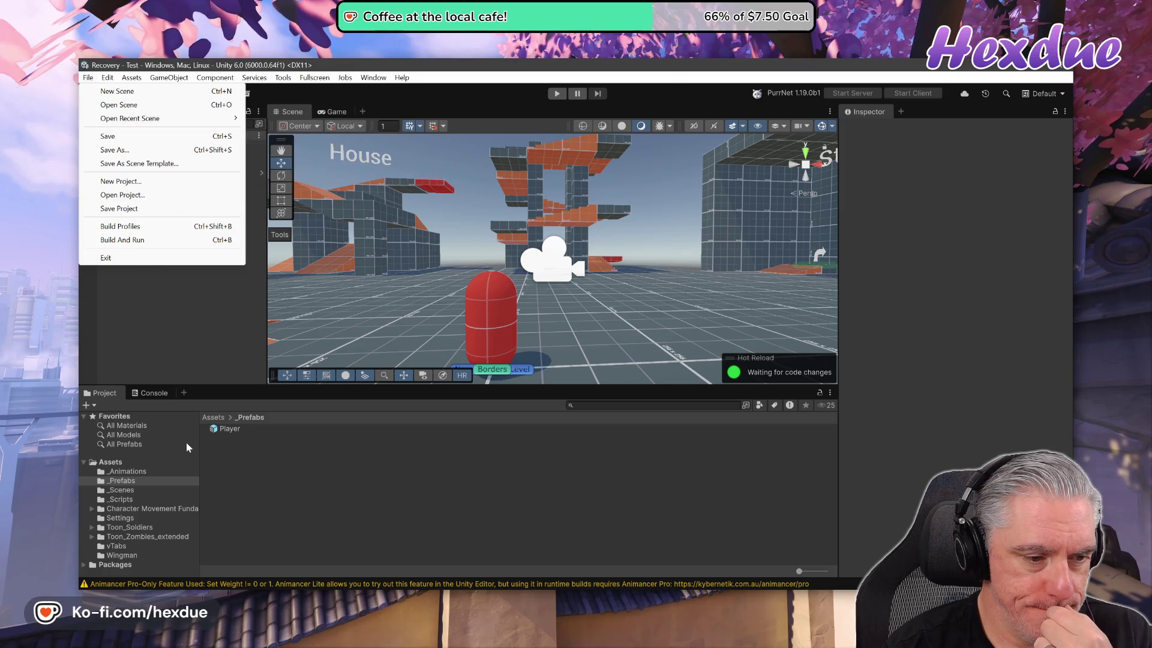
click(122, 491)
click(123, 490)
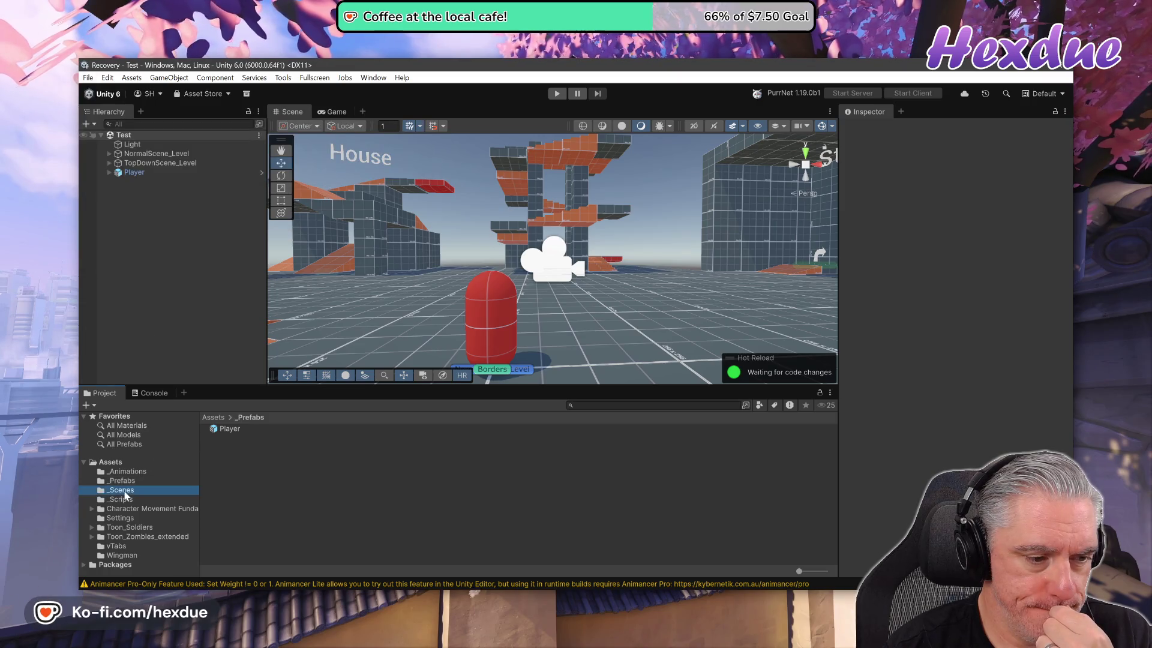
double_click(239, 429)
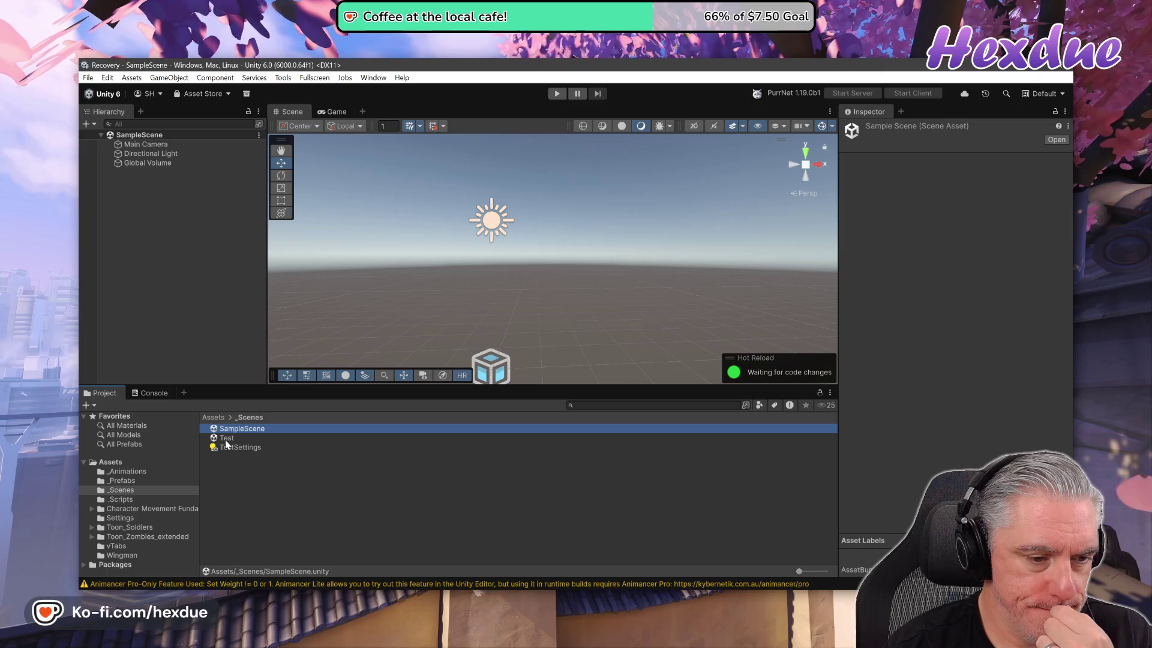
click(226, 441)
double_click(226, 439)
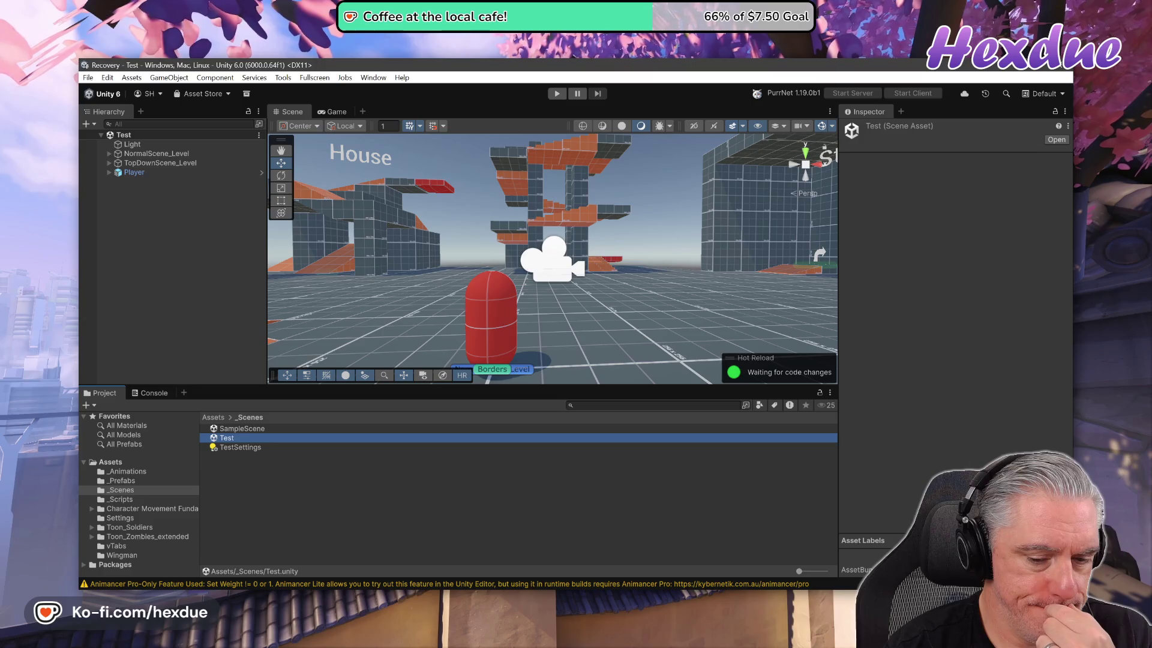
key(alt+Tab)
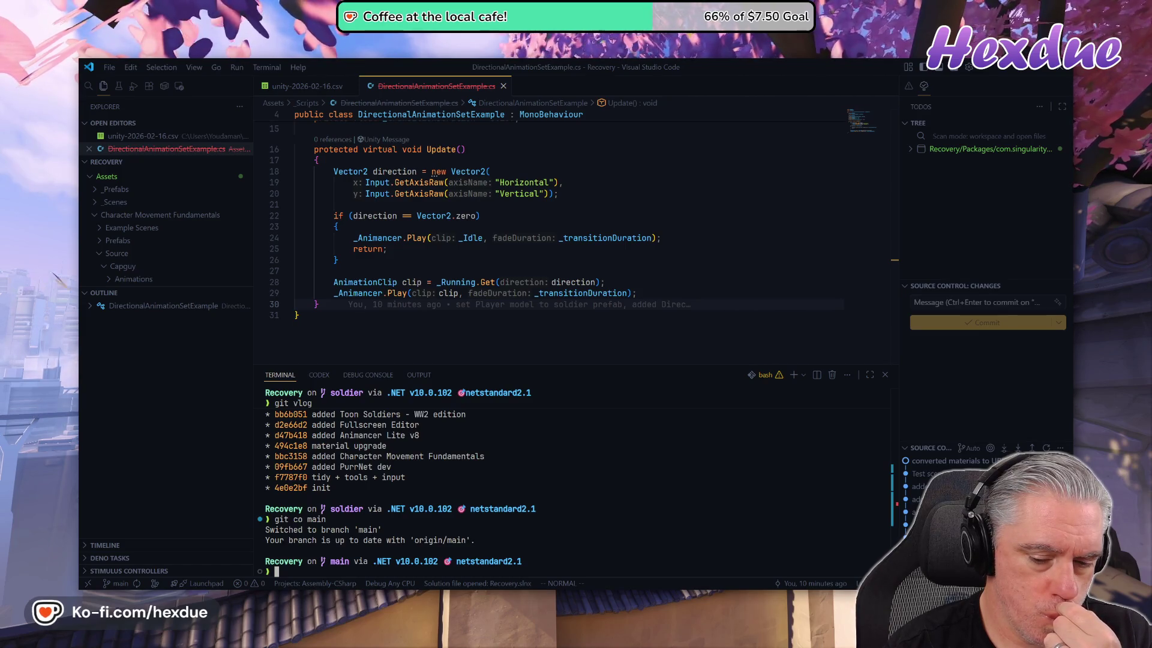
key(alt+Tab)
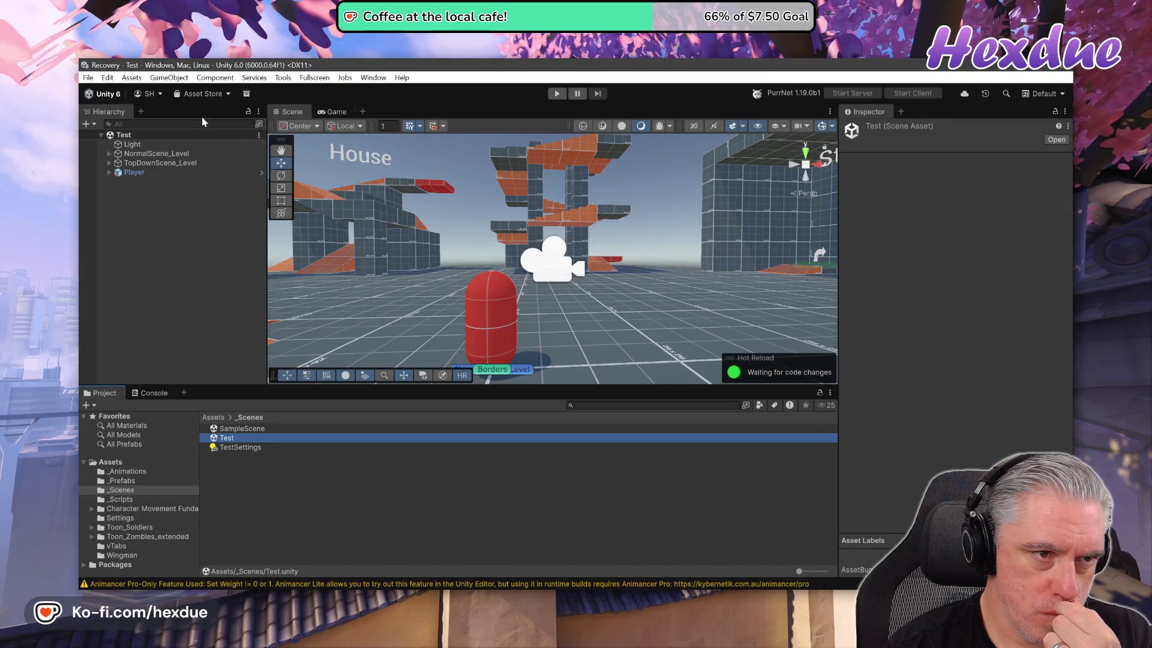
- Open My Assets from the Asset Store menu, search 'fog', and view COZY: Stylized Weather 3
click(196, 94)
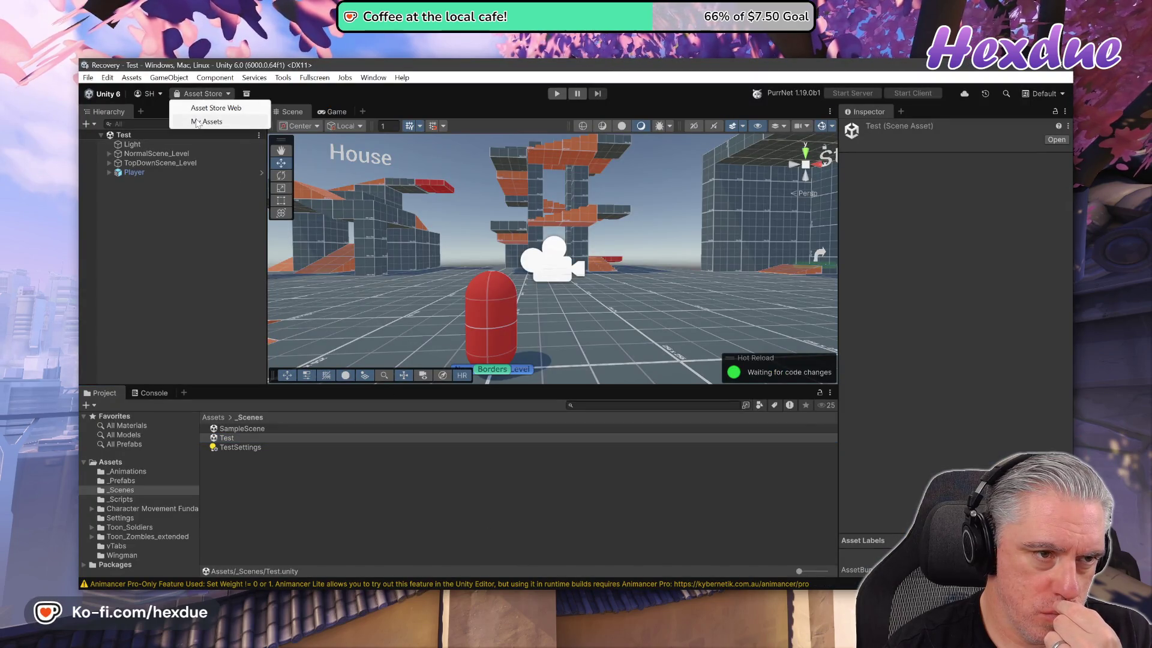
click(197, 121)
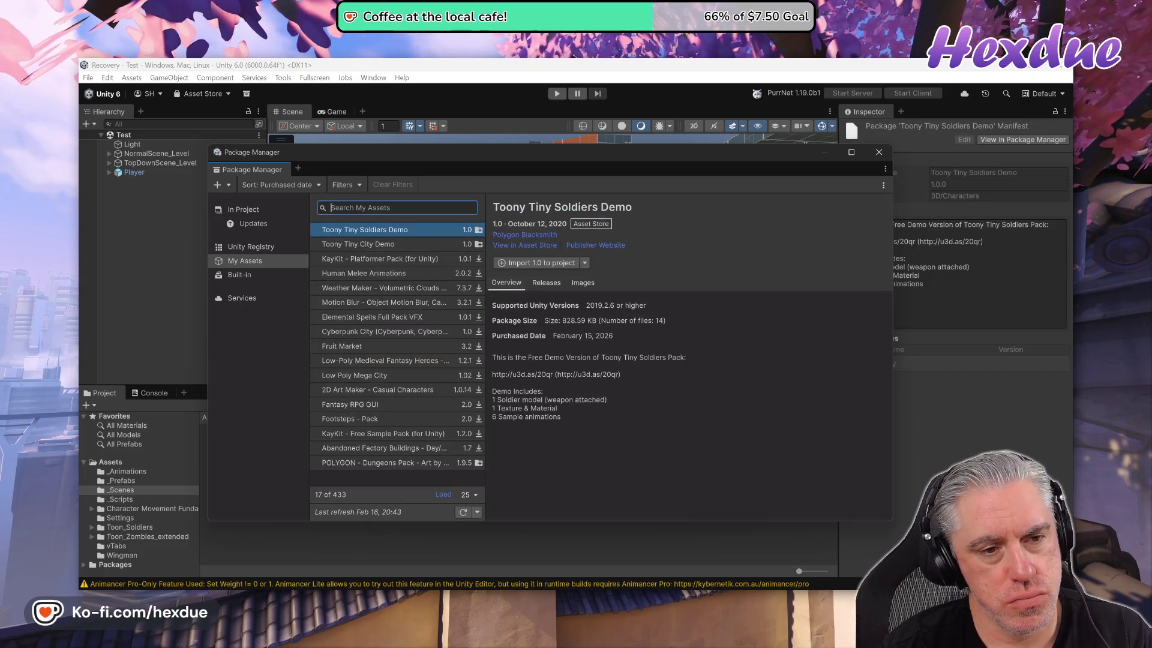
text(fog)
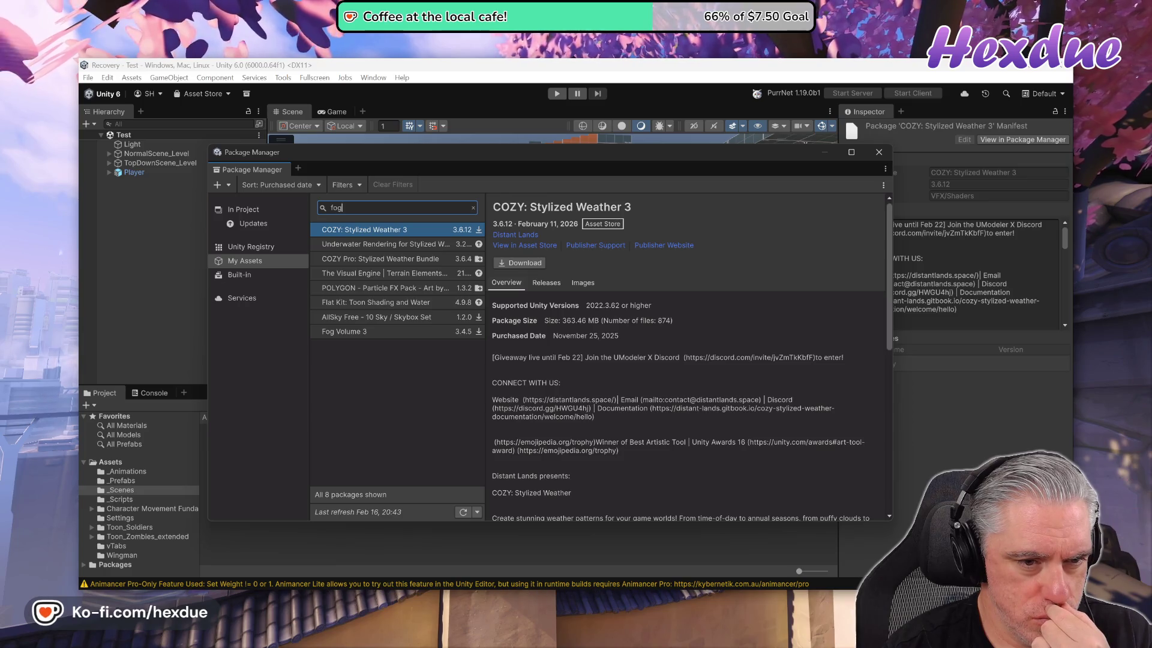
click(862, 535)
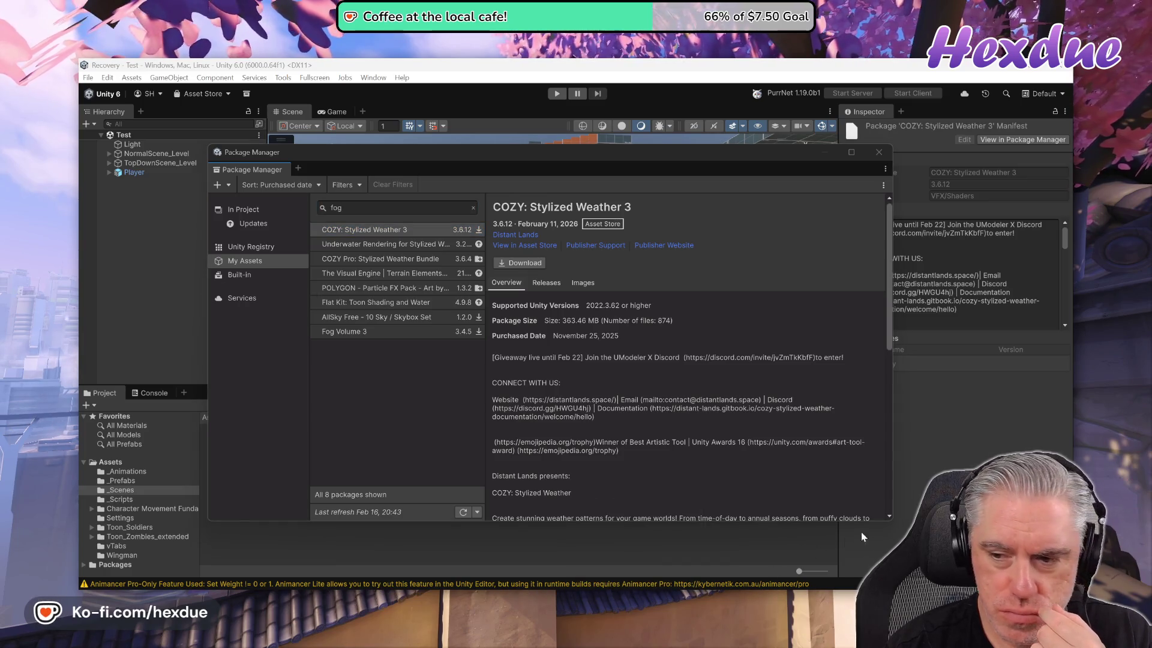
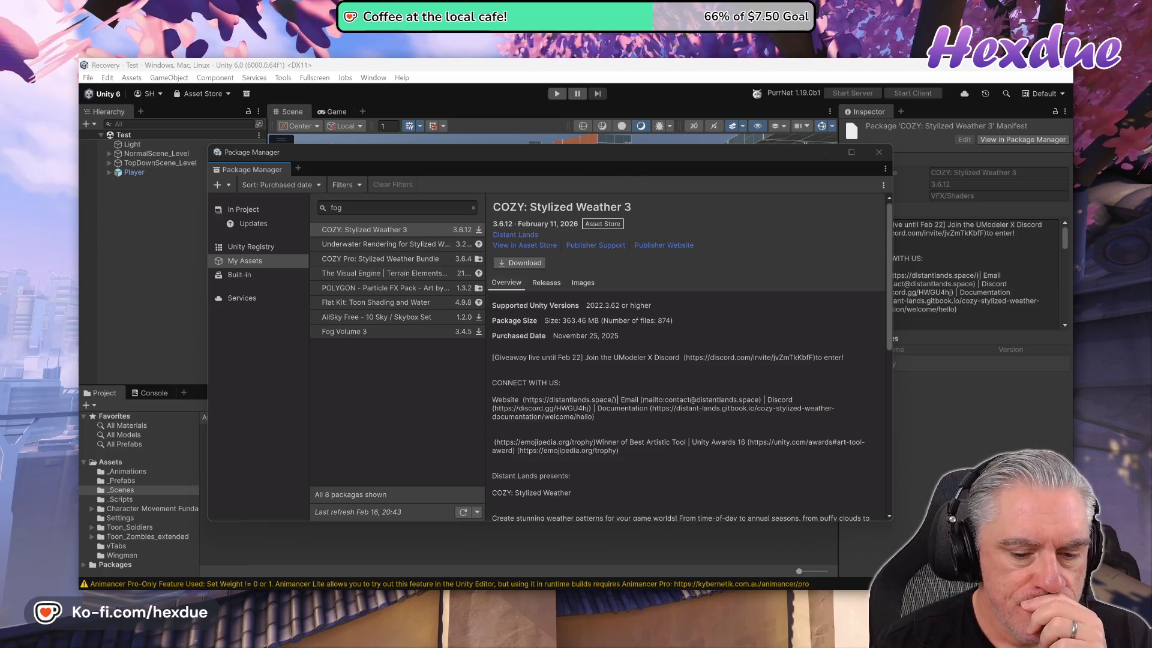
- Back in Unity, select Fog Volume 3 in My Assets and open its Asset Store page
key(alt+Tab)
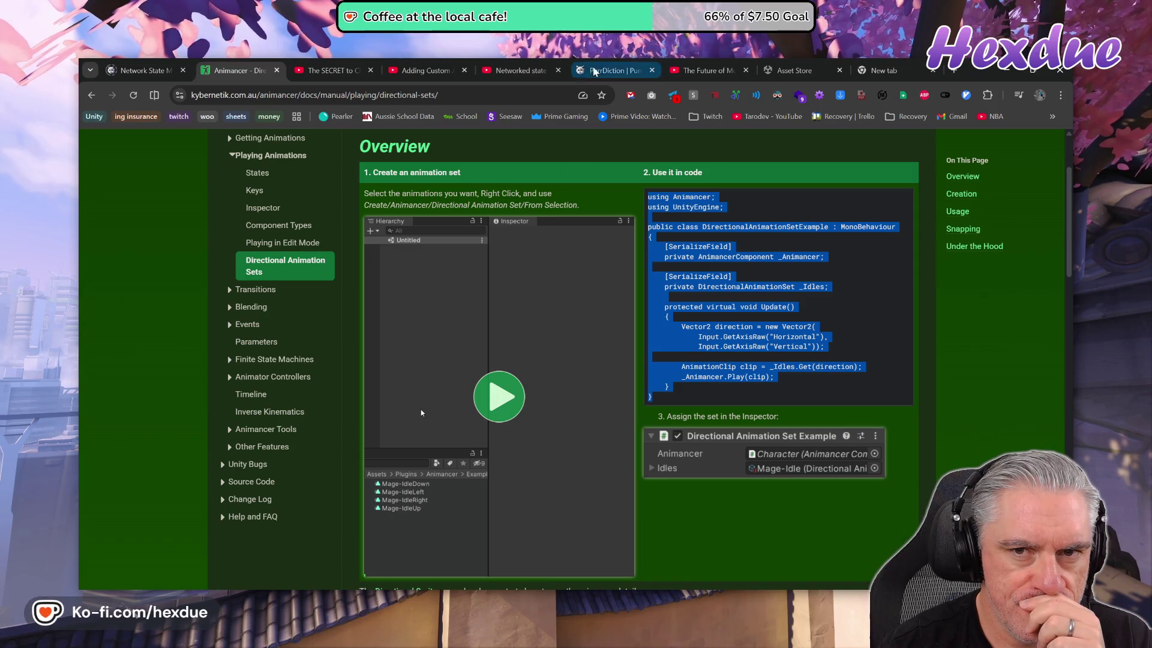
click(702, 72)
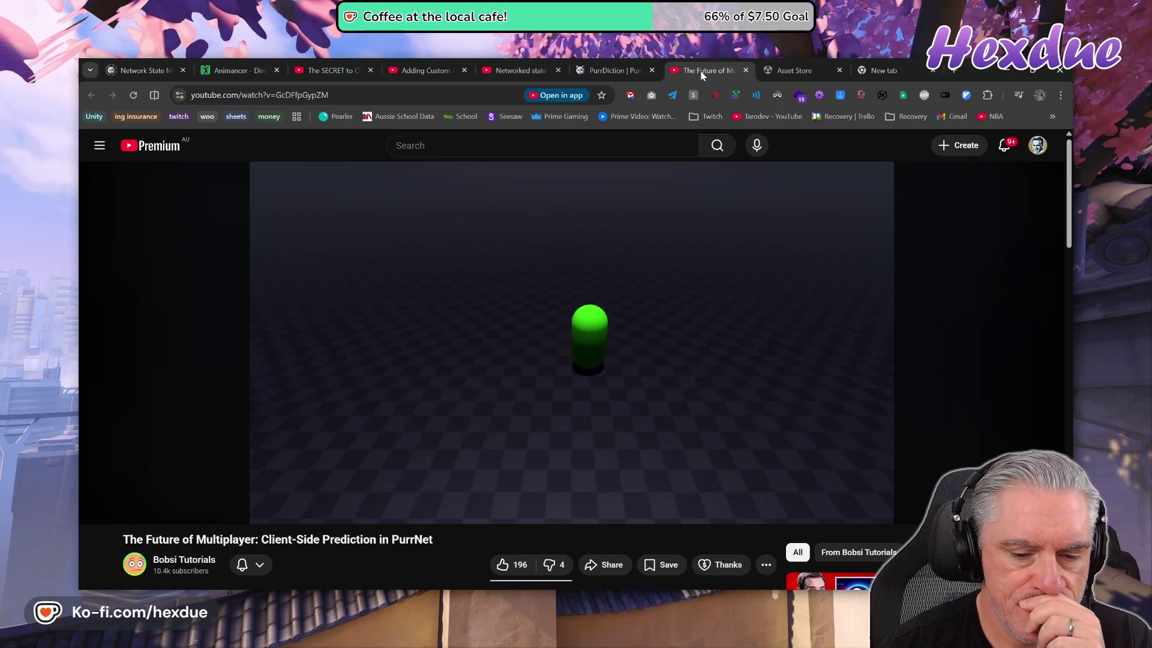
mouse_move(564, 594)
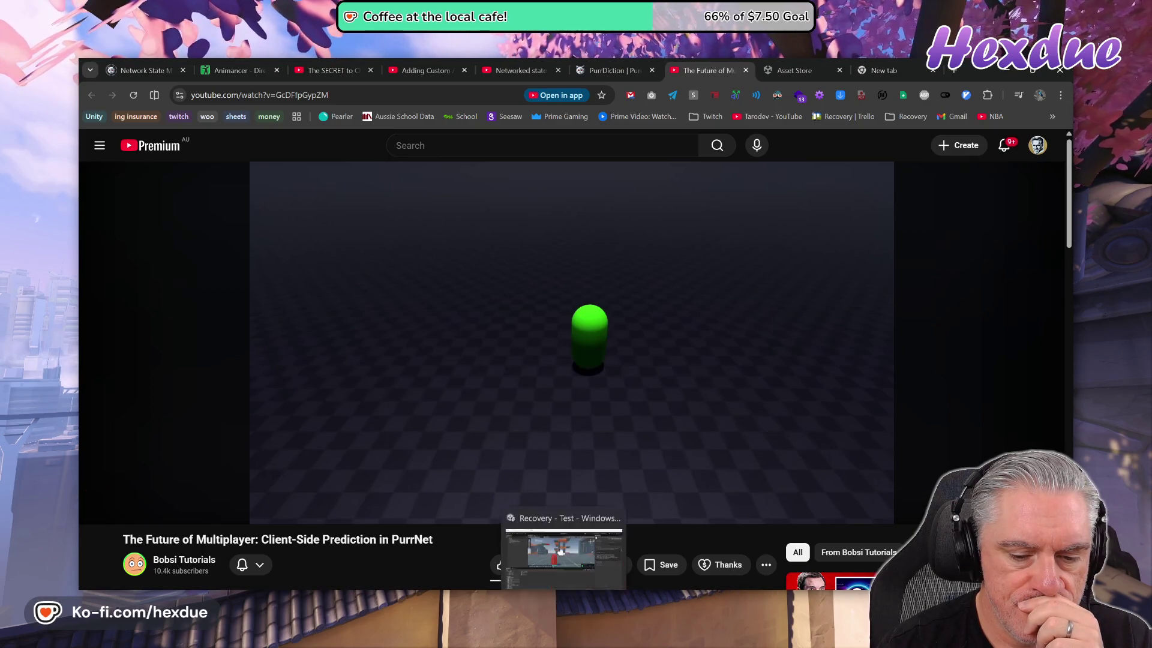
click(564, 552)
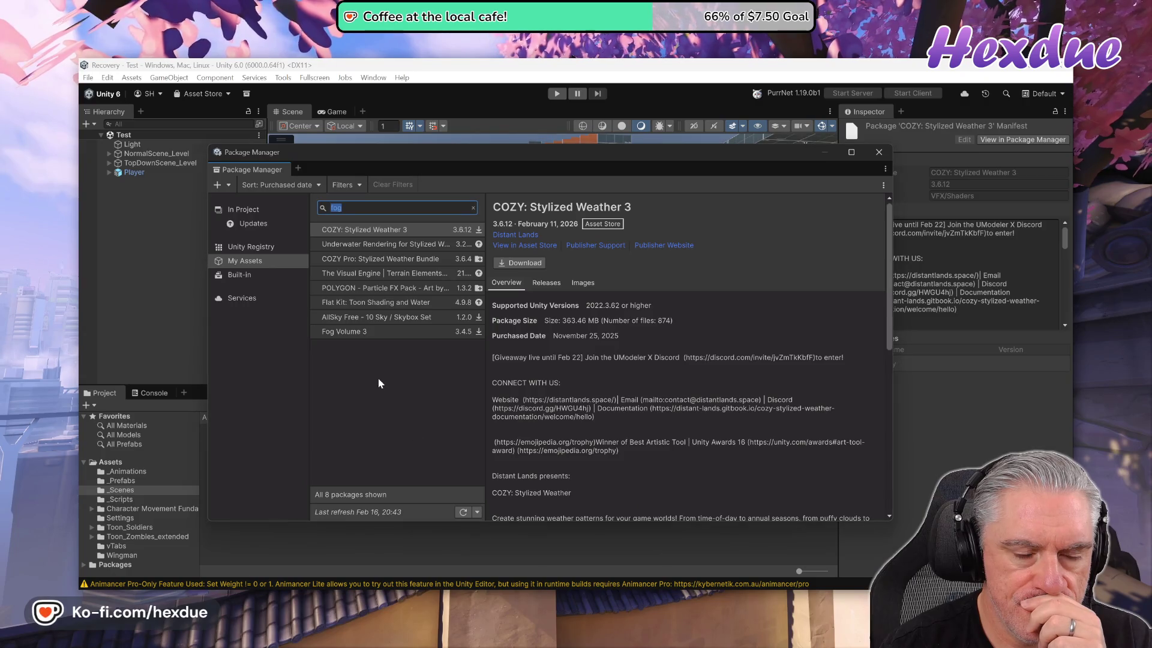
click(354, 331)
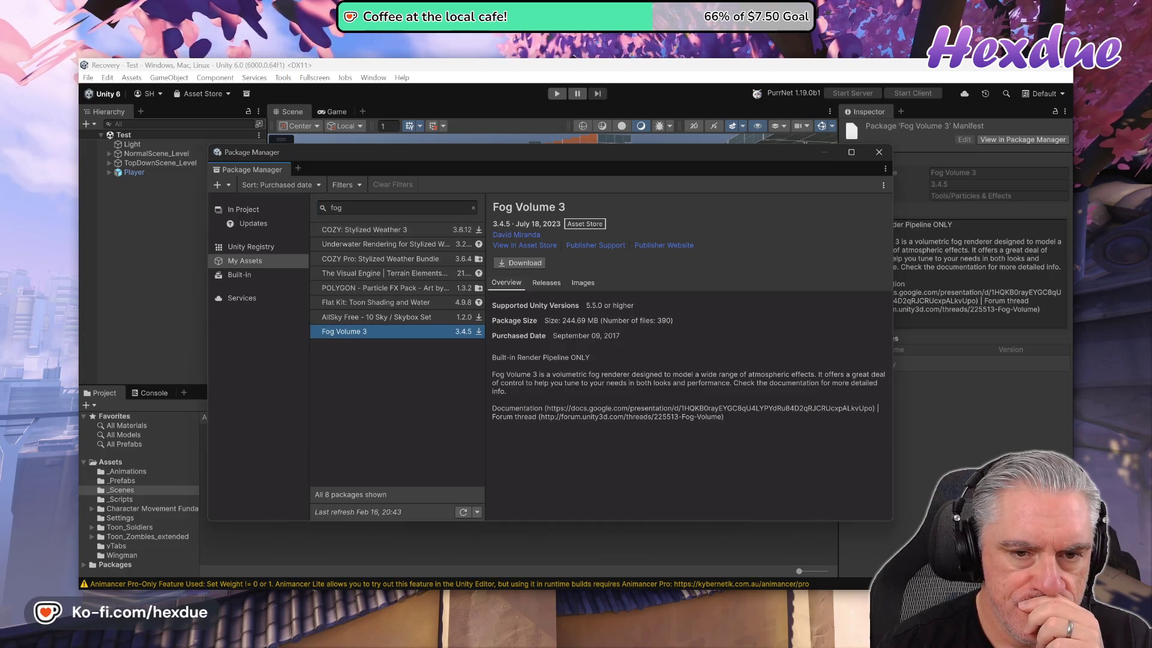
click(511, 246)
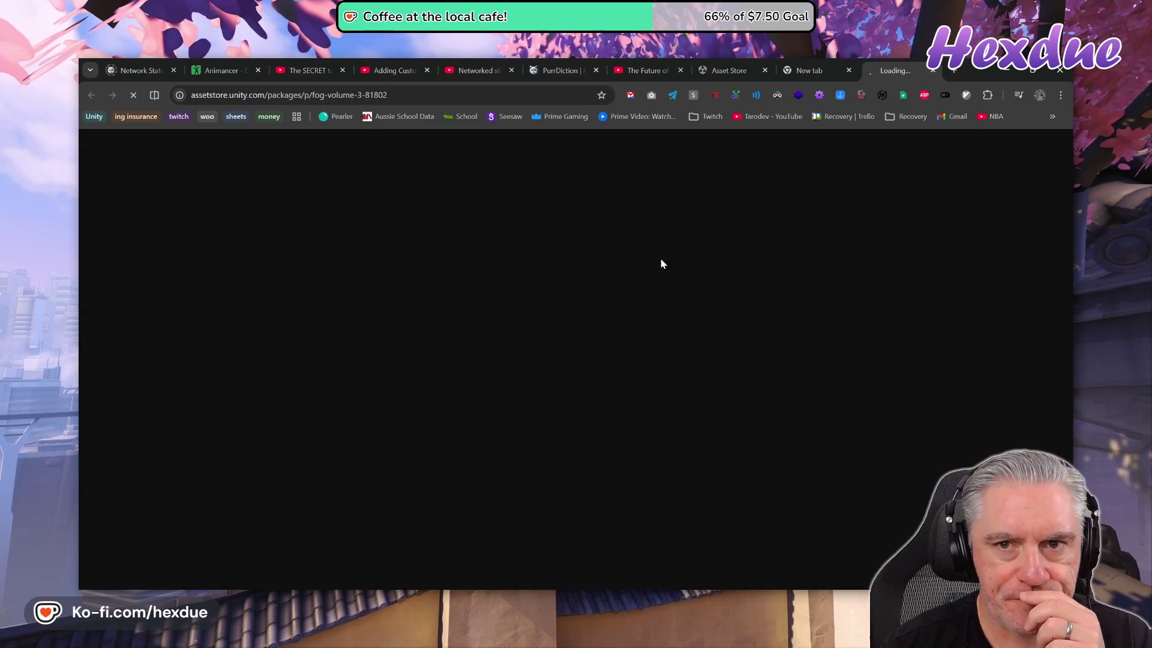
- Read through the Fog Volume 3 store page, then select COZY: Stylized Weather 3 in Package Manager
click(765, 70)
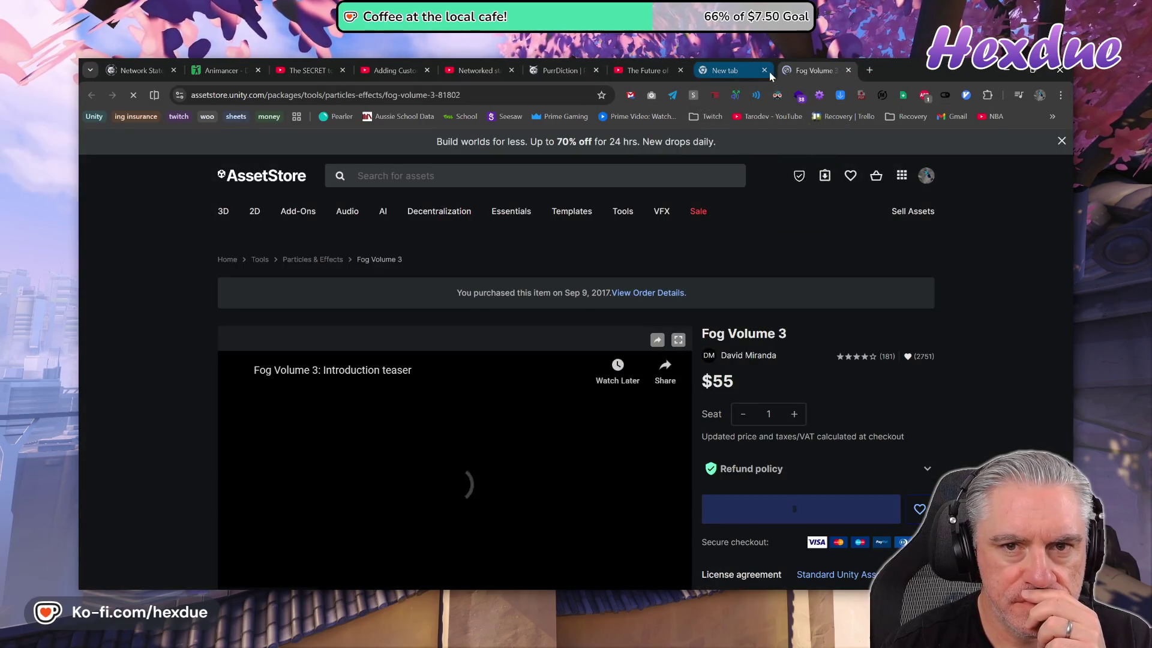
scroll(495, 411, down, 3)
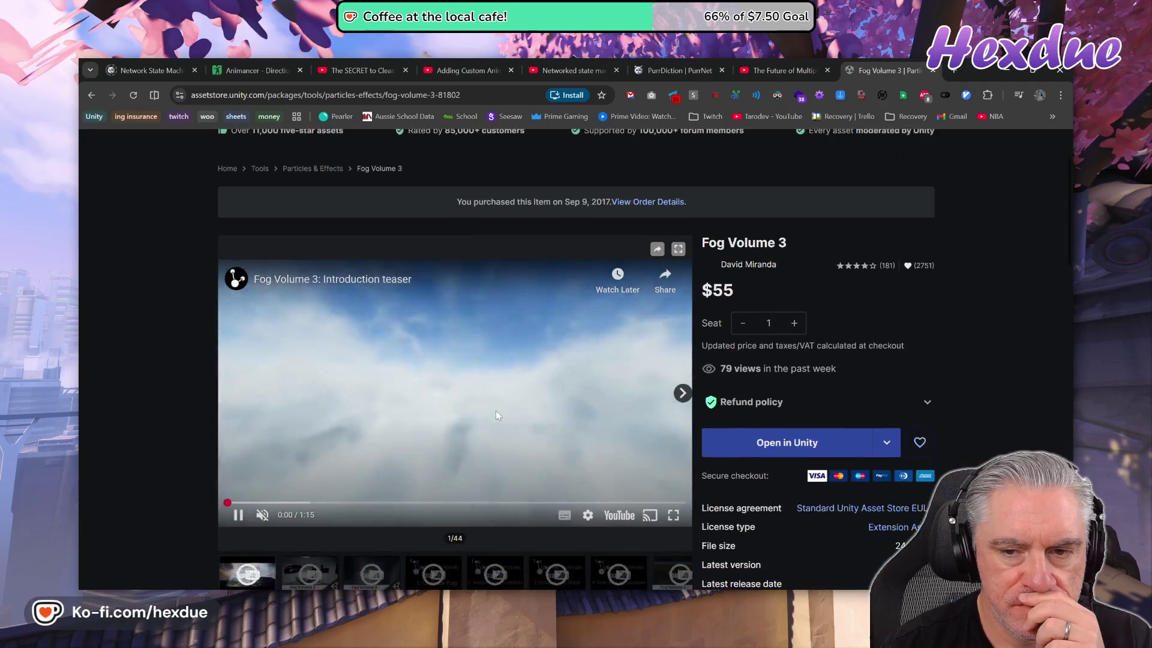
scroll(496, 412, down, 5)
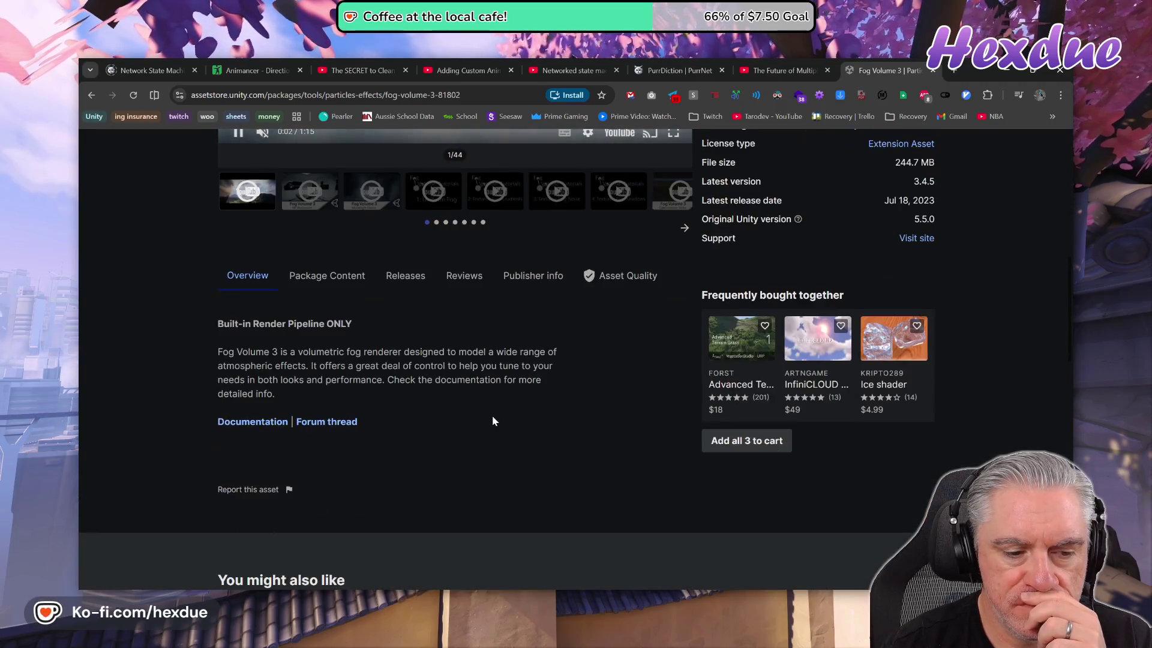
scroll(492, 415, up, 2)
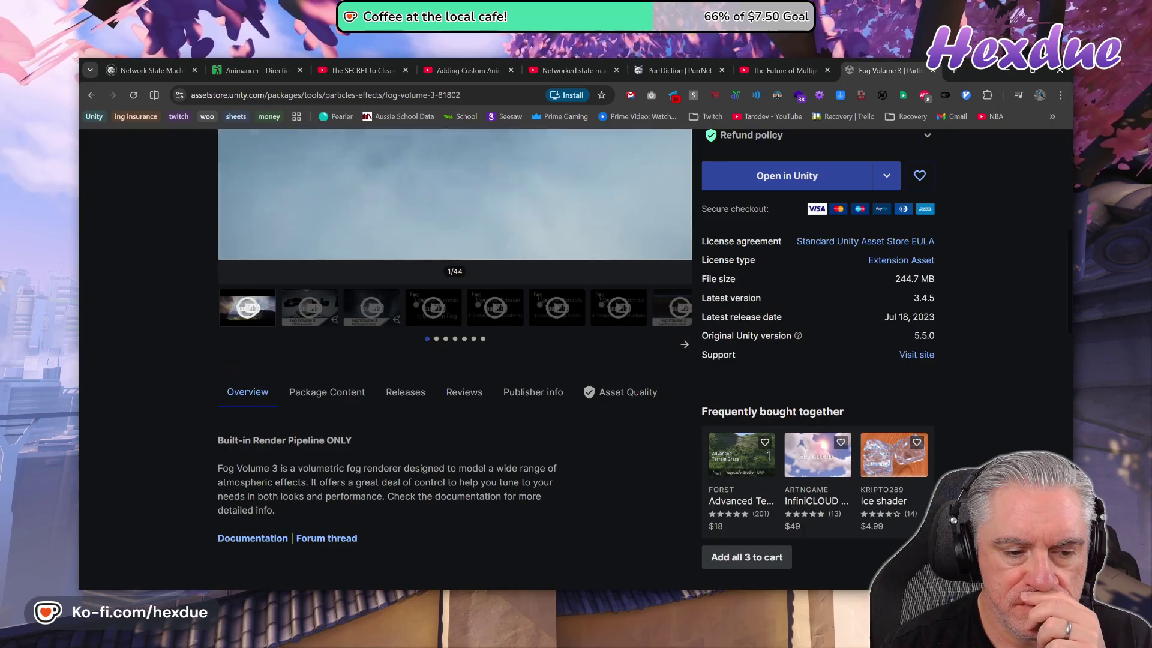
double_click(306, 440)
scroll(603, 557, up, 3)
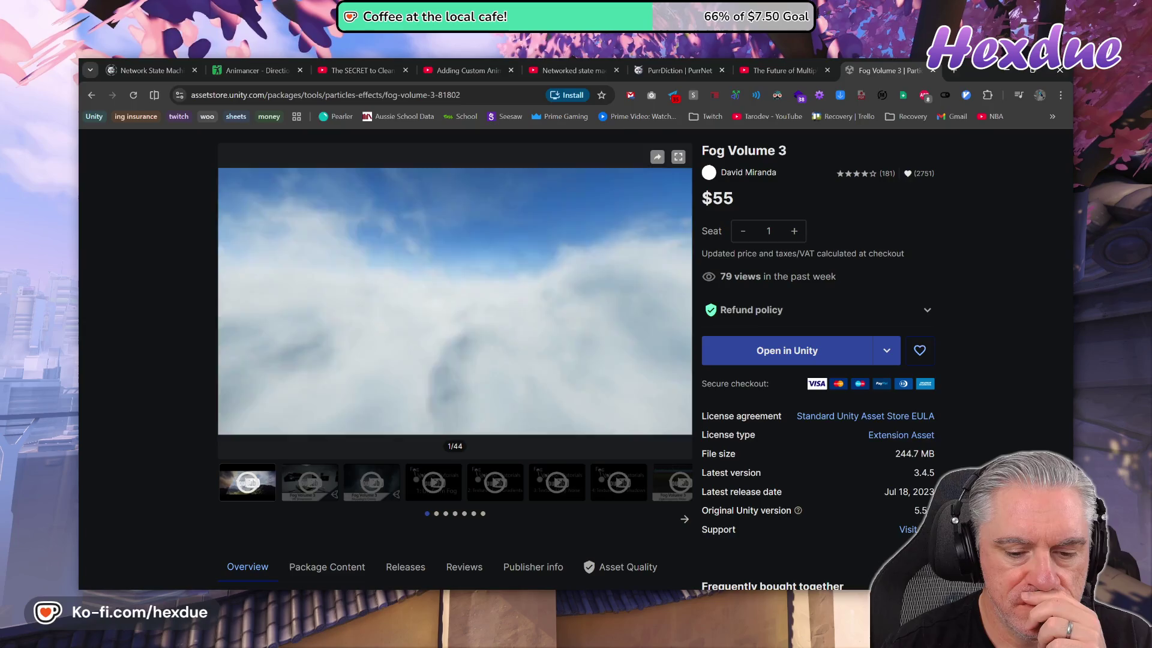
key(alt+Tab)
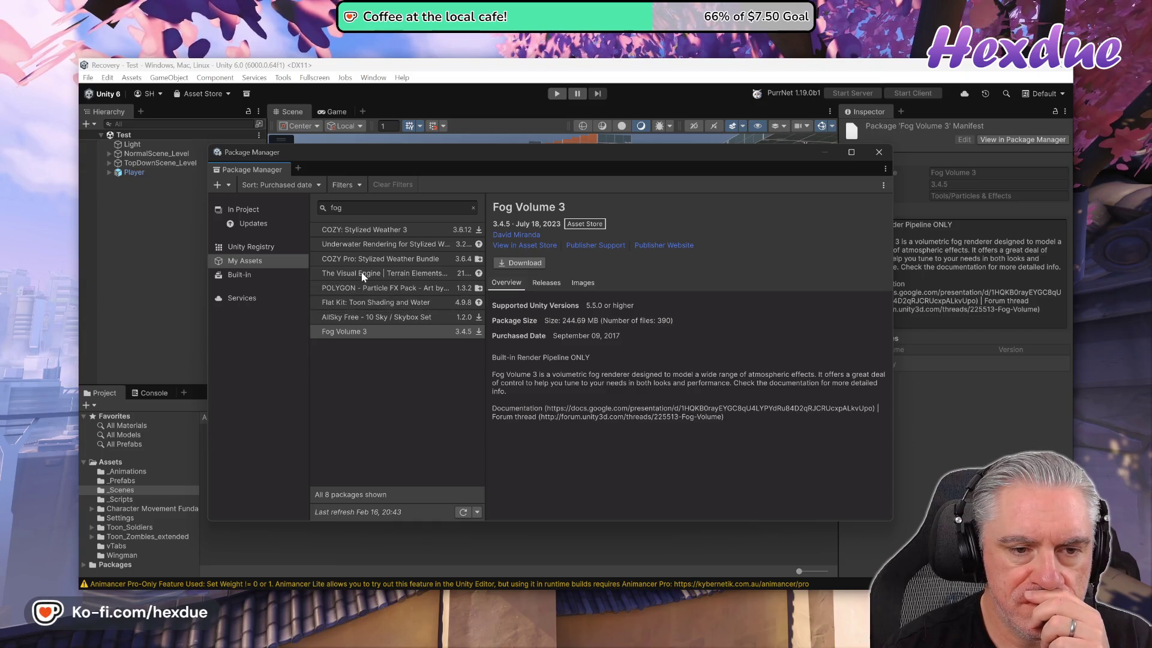
click(357, 229)
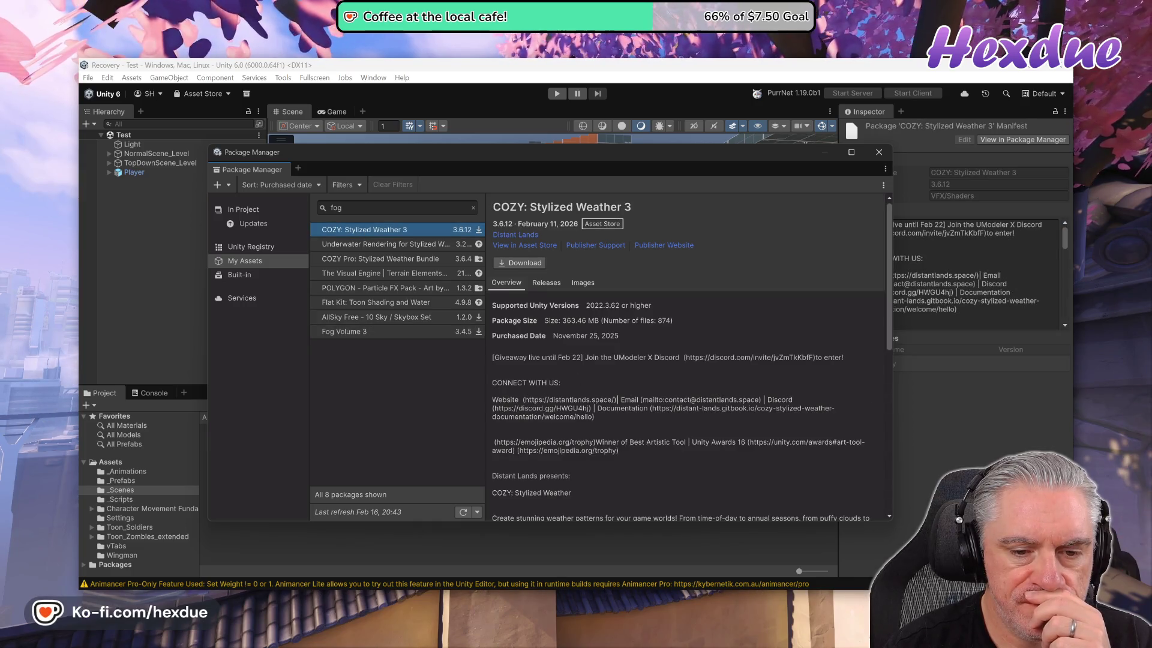
- Skim COZY: Stylized Weather 3's description and open its Asset Store page
scroll(684, 360, down, 3)
scroll(684, 360, down, 2)
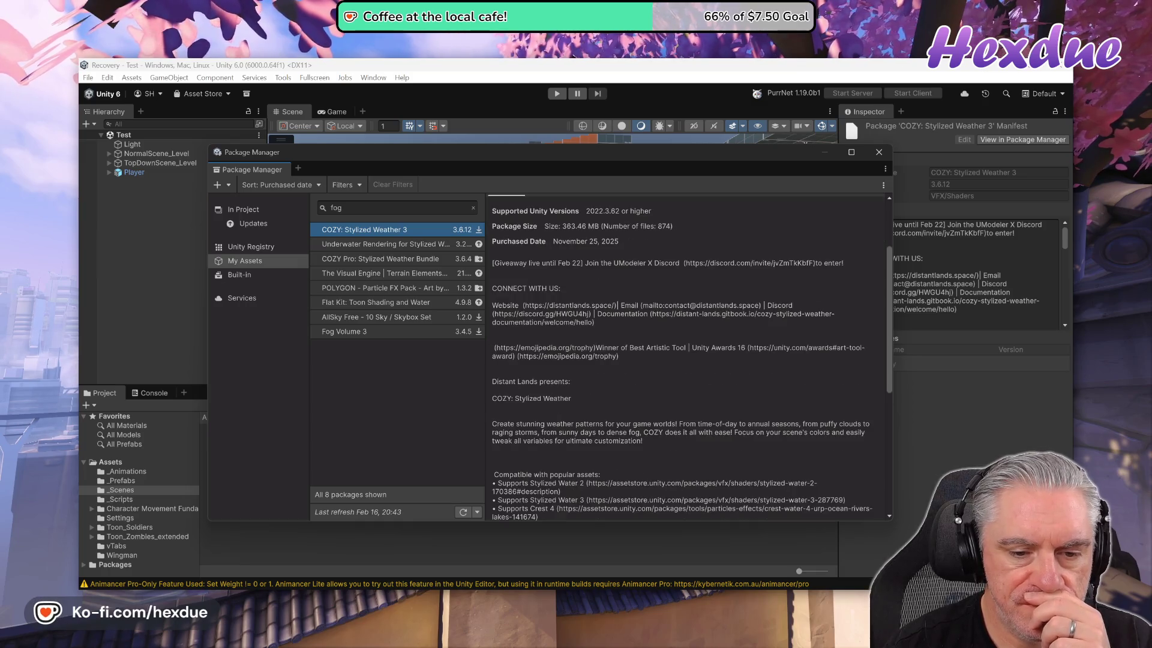
scroll(510, 250, up, 5)
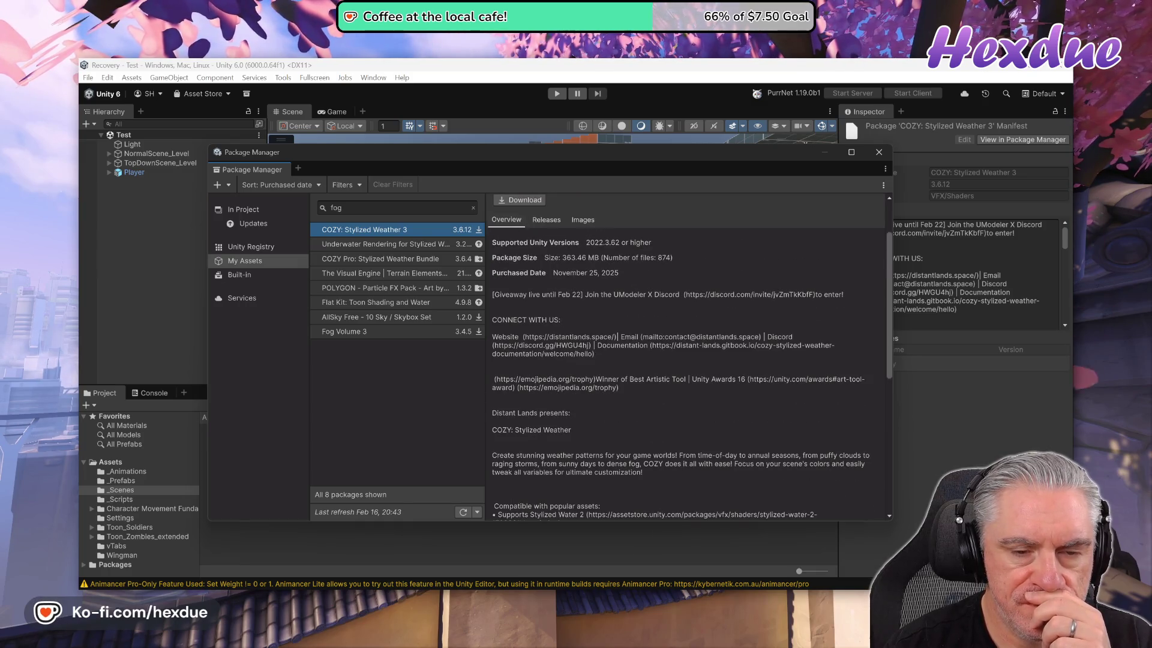
click(510, 246)
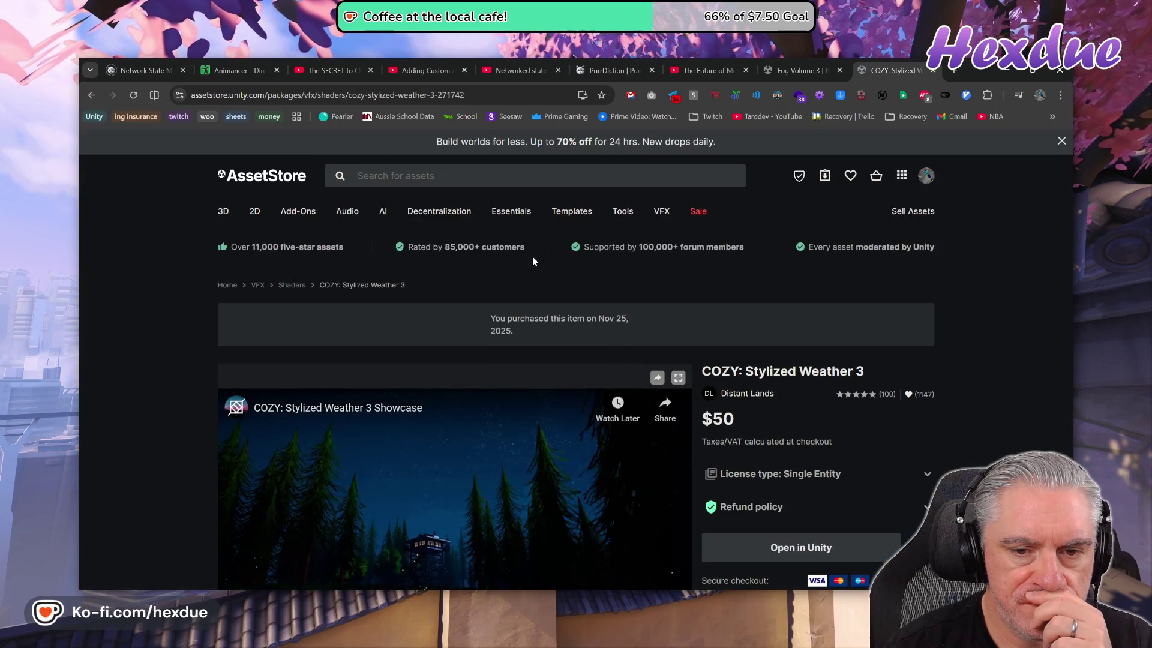
- Browse the COZY store page and open its Documentation link in a new tab
scroll(420, 455, down, 3)
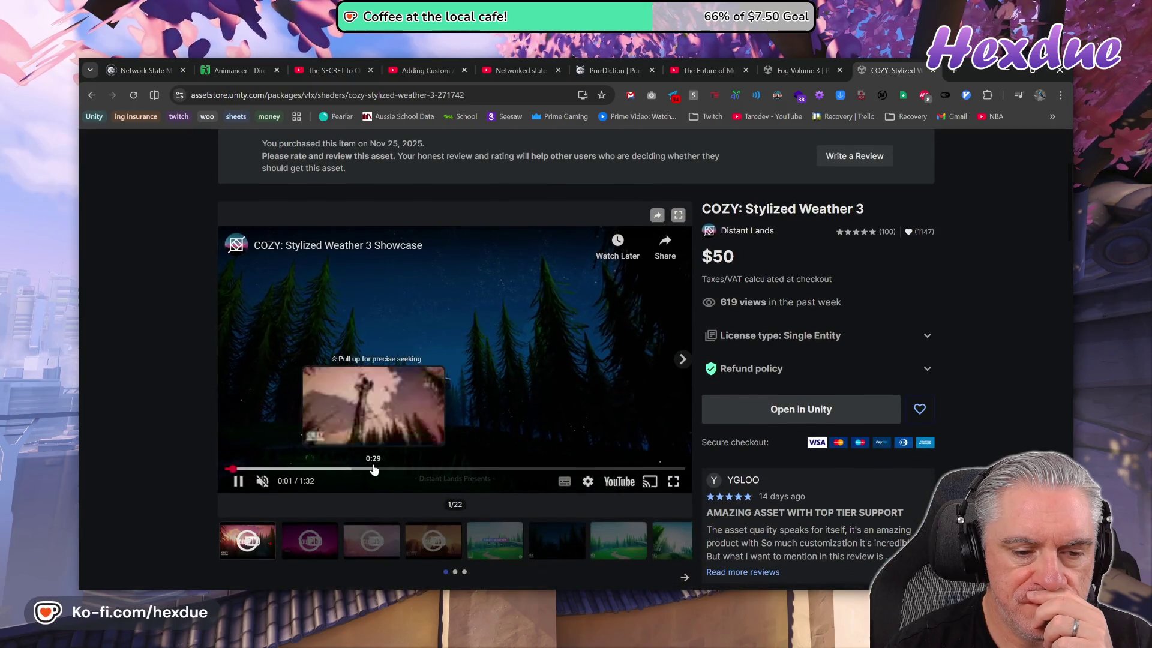
click(477, 469)
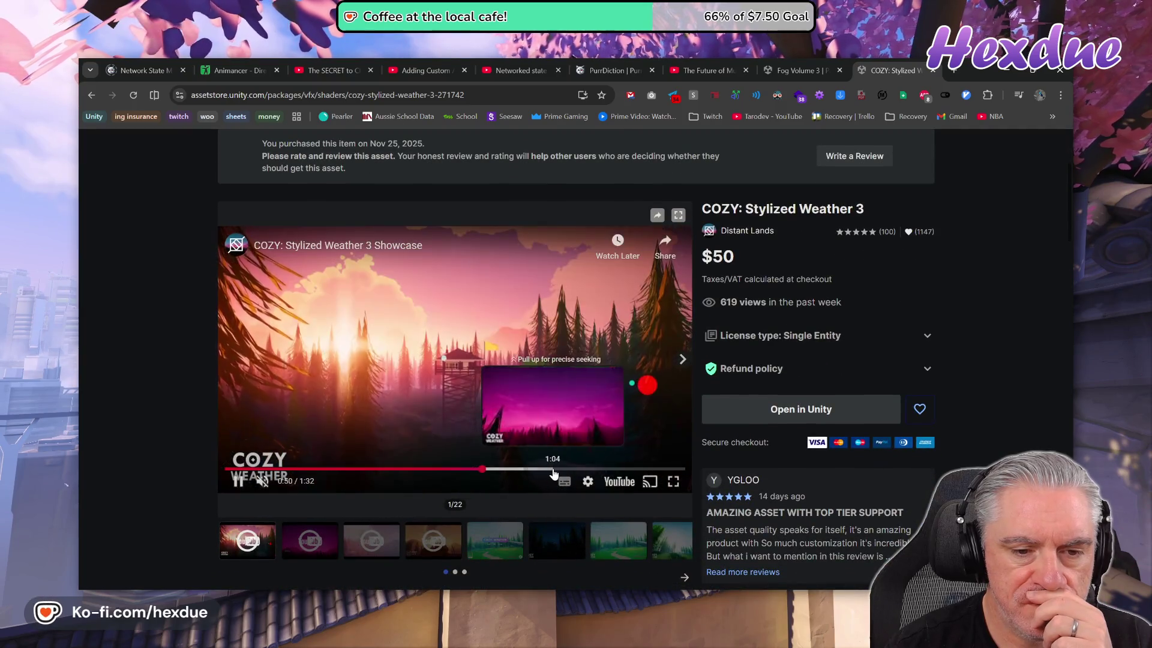
scroll(549, 471, down, 2)
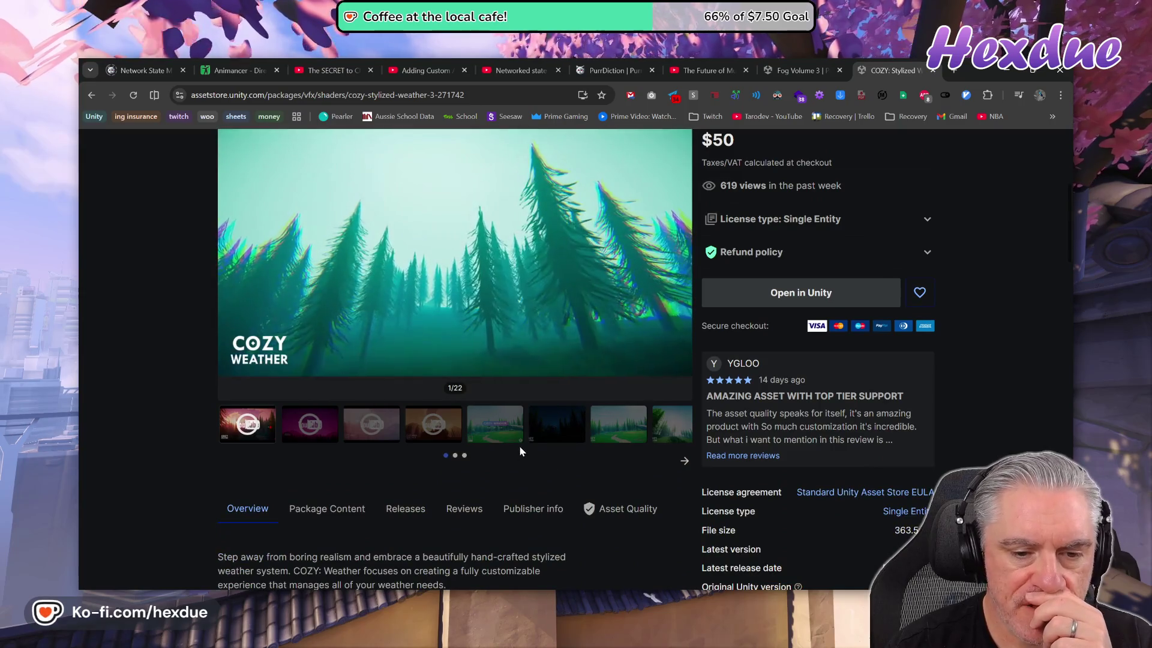
scroll(521, 453, down, 6)
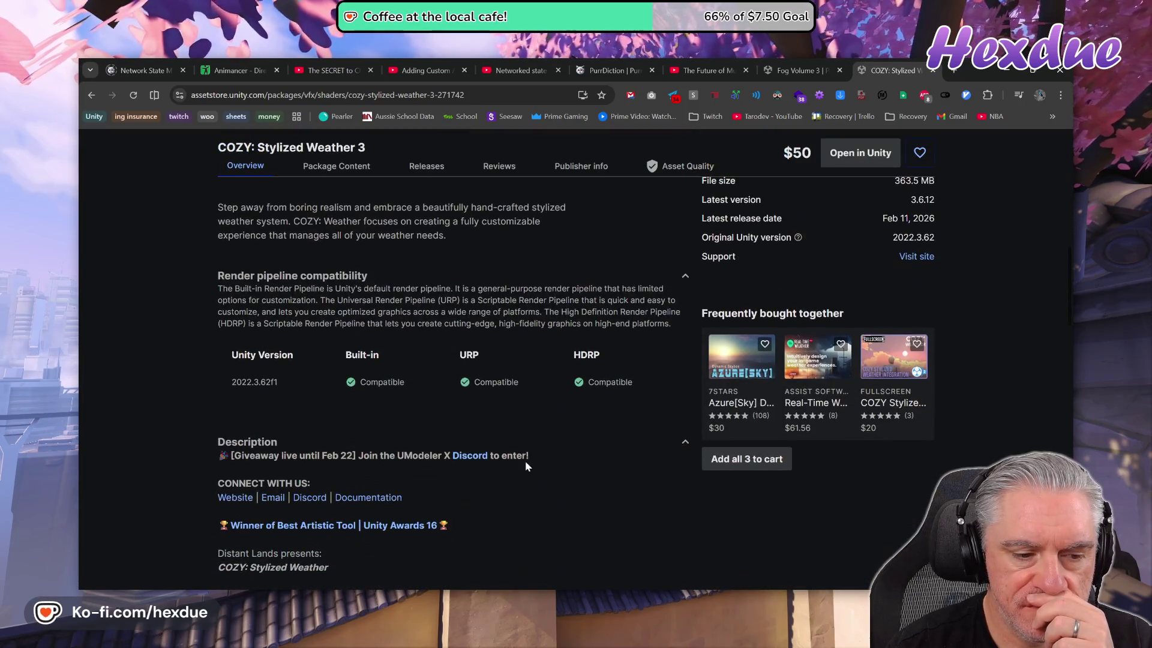
click(366, 497)
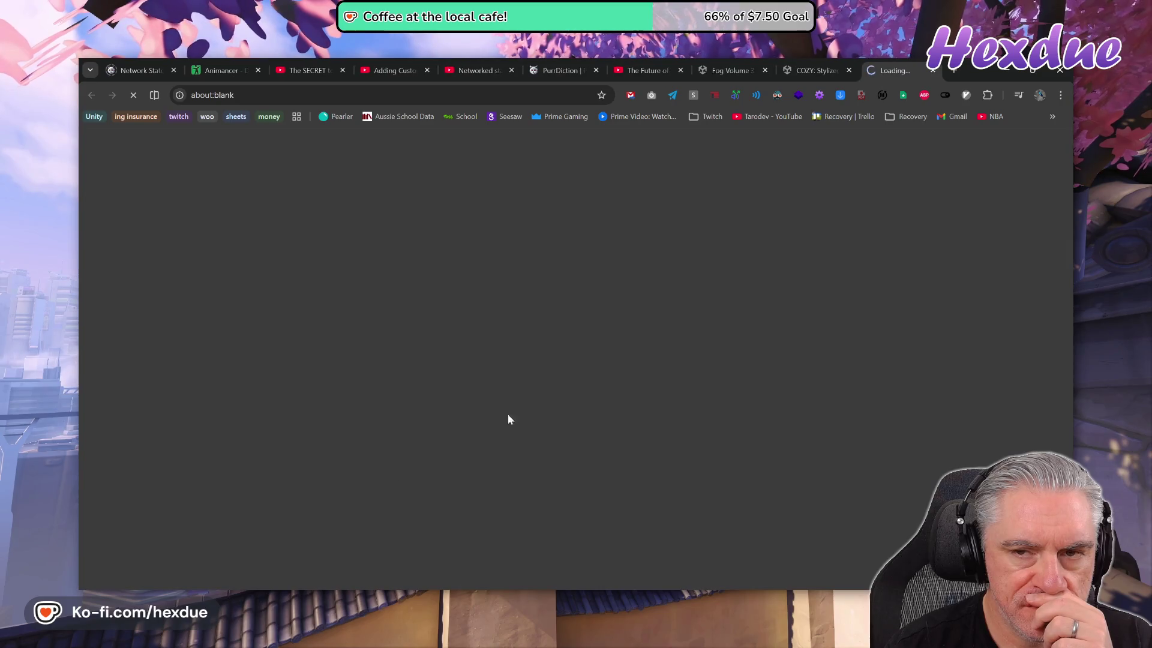
click(804, 64)
scroll(519, 409, down, 4)
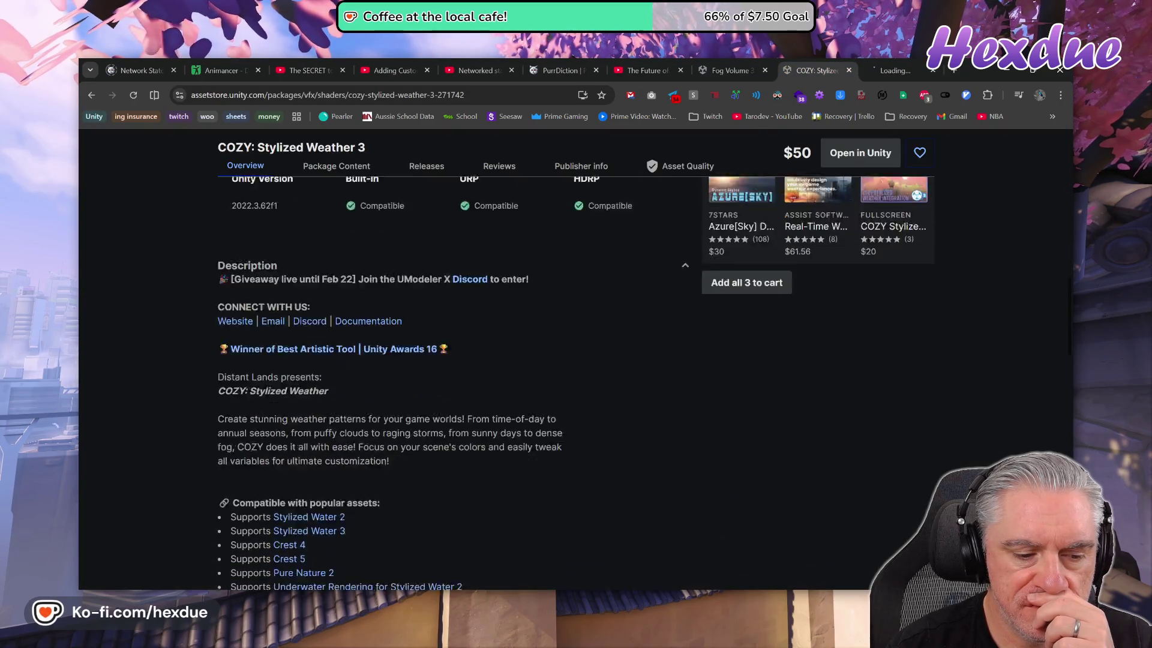
scroll(521, 413, down, 2)
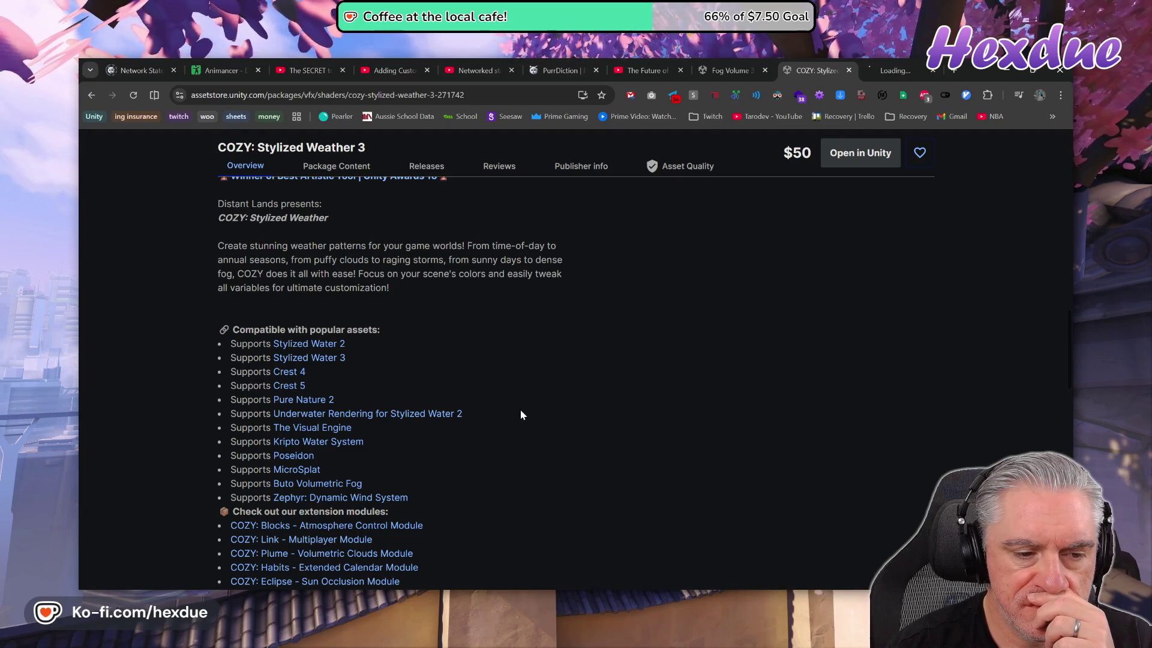
scroll(520, 414, down, 2)
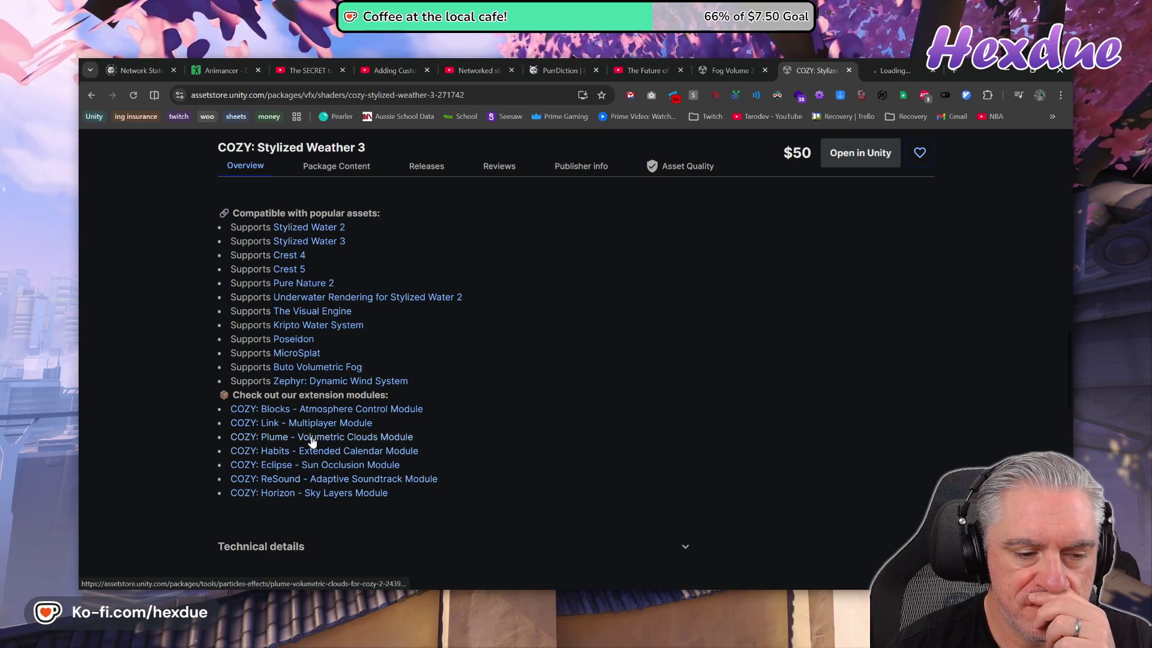
- Close the Fog Volume 3 store tab and select Flat Kit: Toon Shading and Water in Unity
click(885, 69)
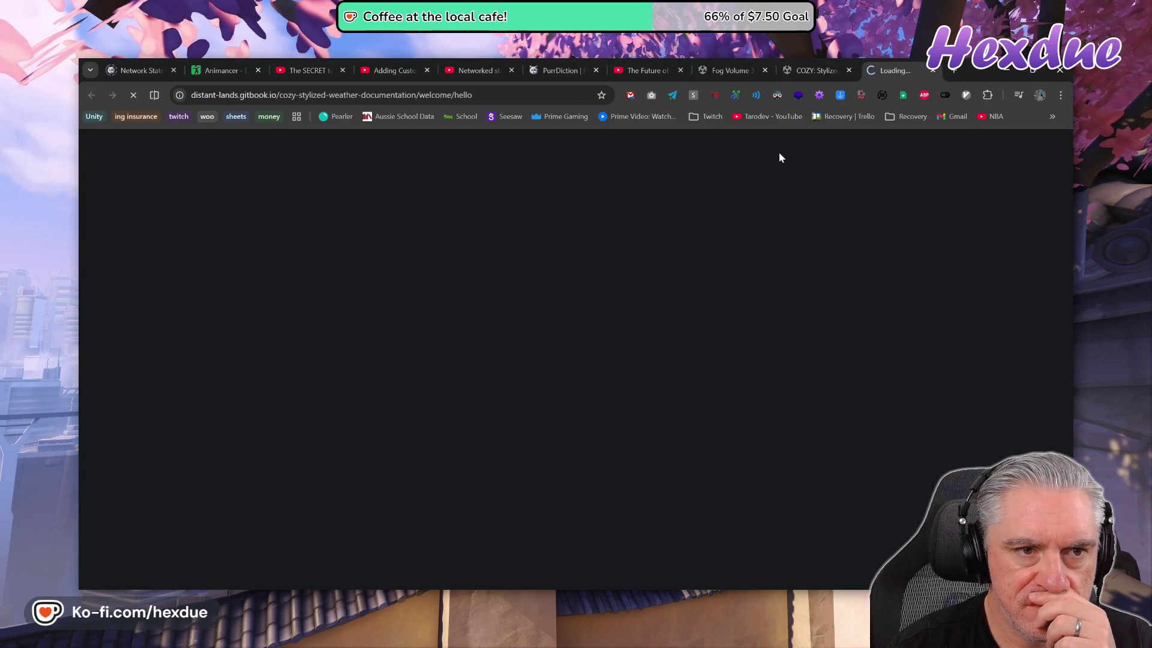
click(732, 60)
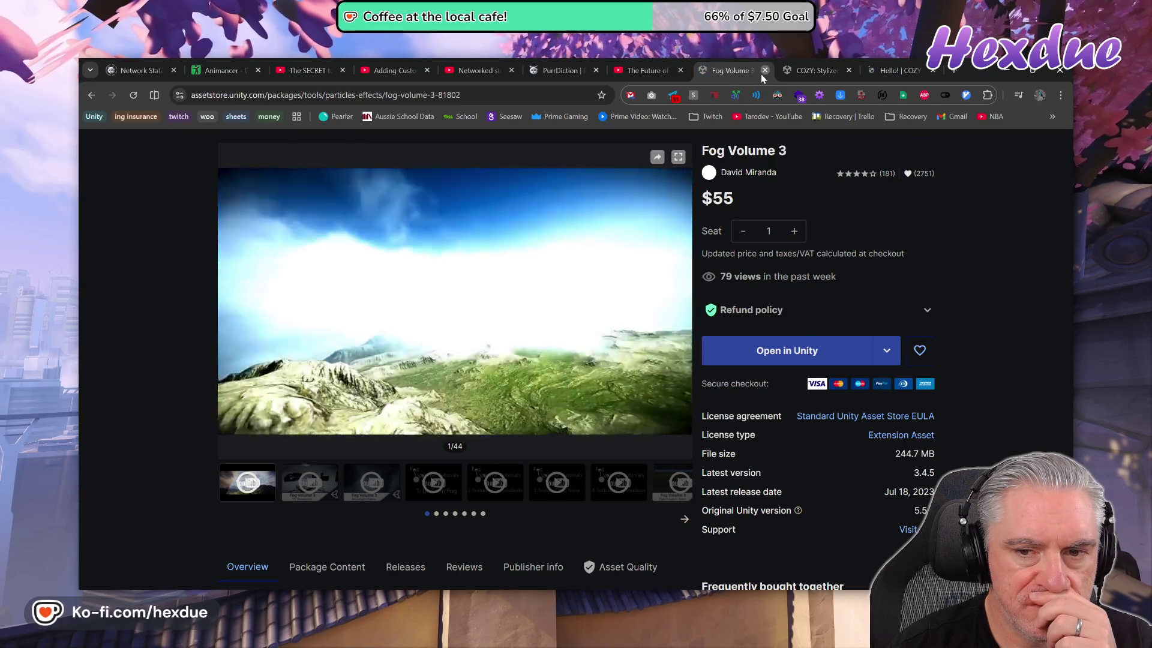
click(763, 71)
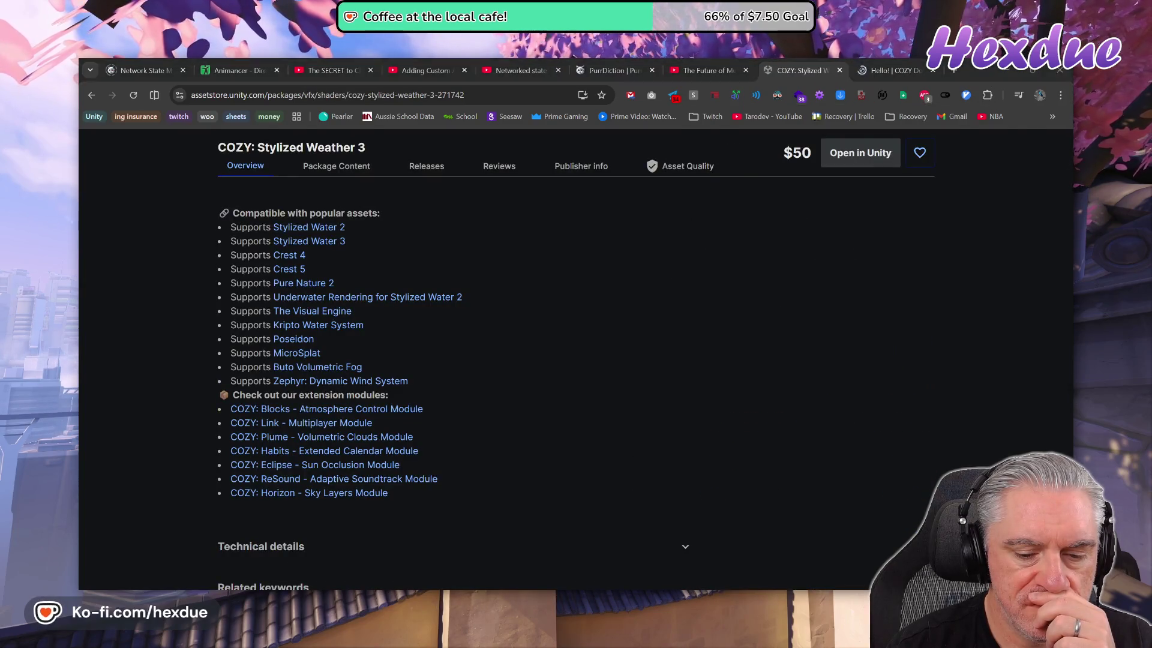
key(alt+Tab)
click(379, 308)
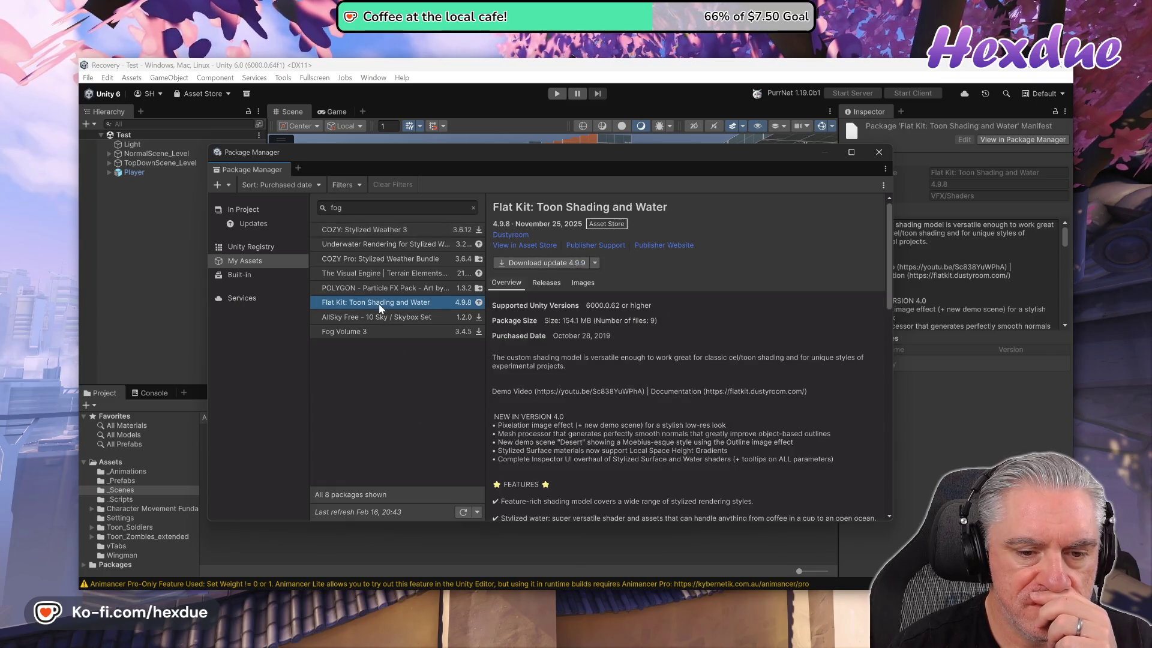
- View Flat Kit: Toon Shading and Water's Asset Store page, then switch to the COZY documentation
click(514, 246)
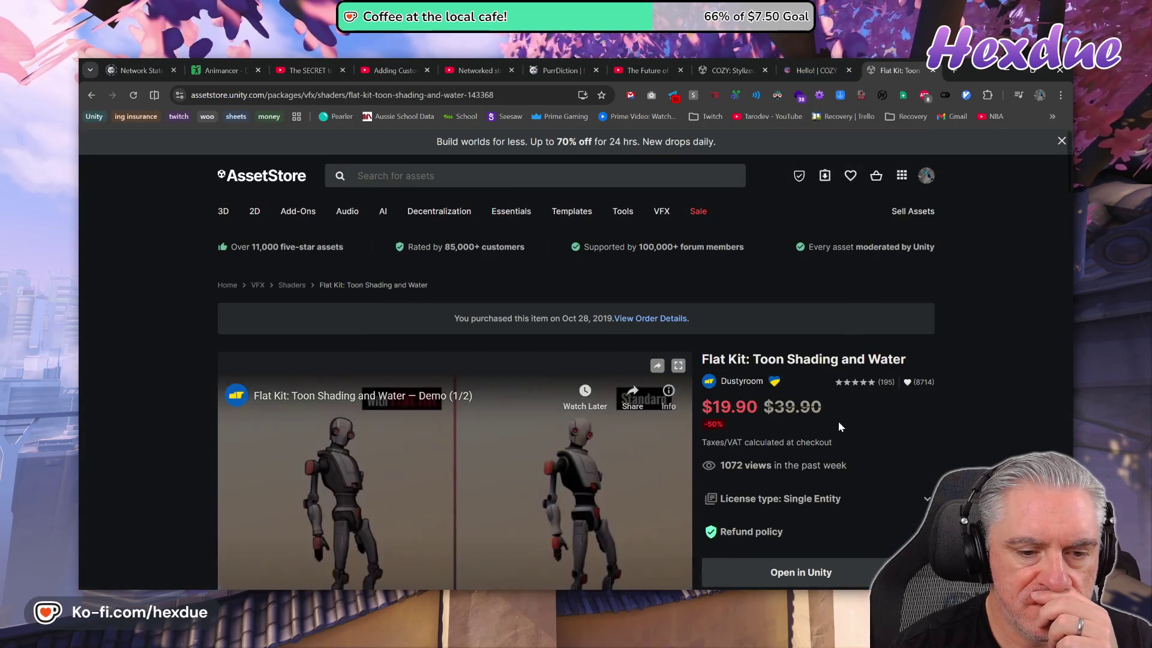
scroll(839, 426, down, 2)
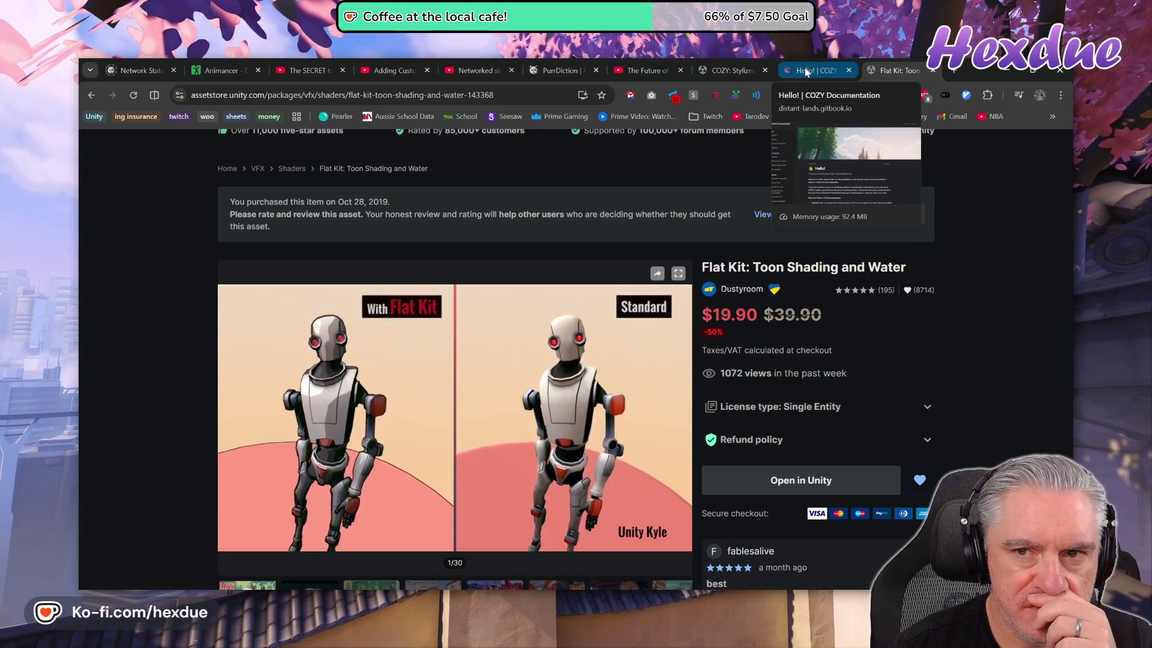
click(806, 71)
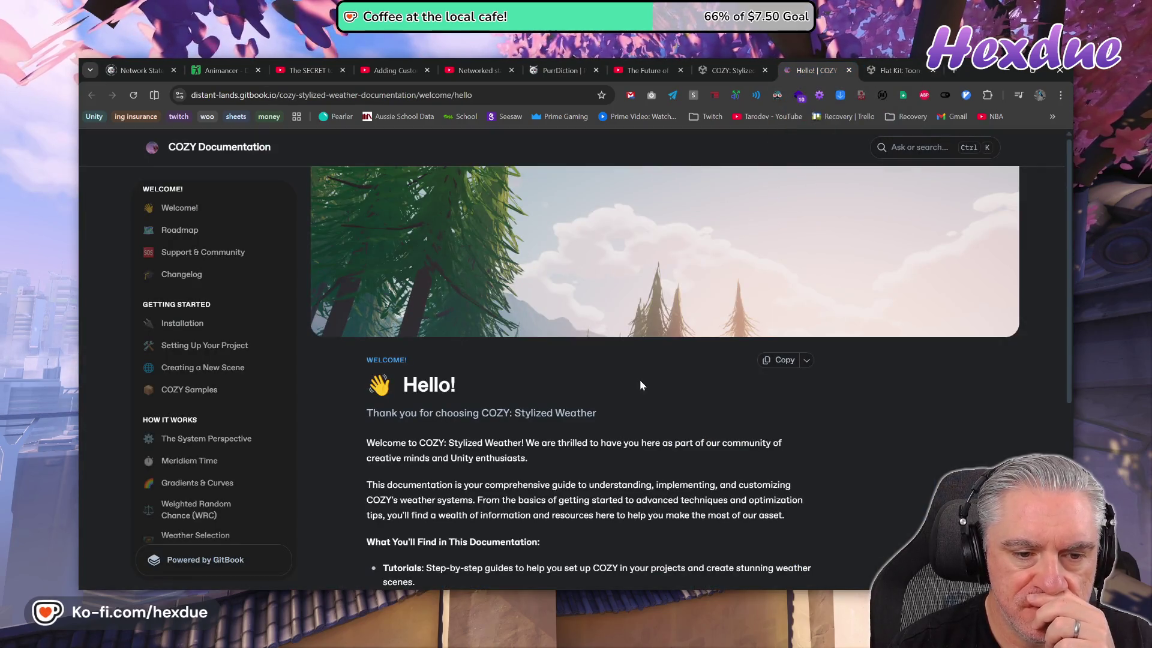
- Read the COZY welcome article and expand the Modules section in the sidebar
scroll(640, 383, down, 5)
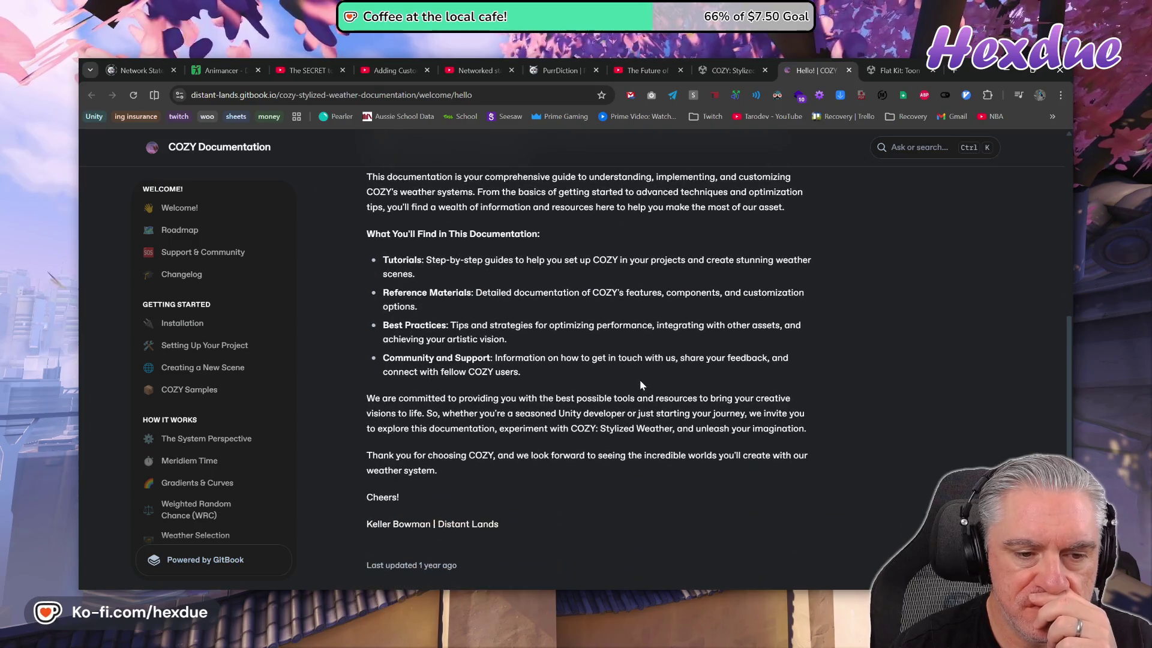
scroll(190, 410, down, 4)
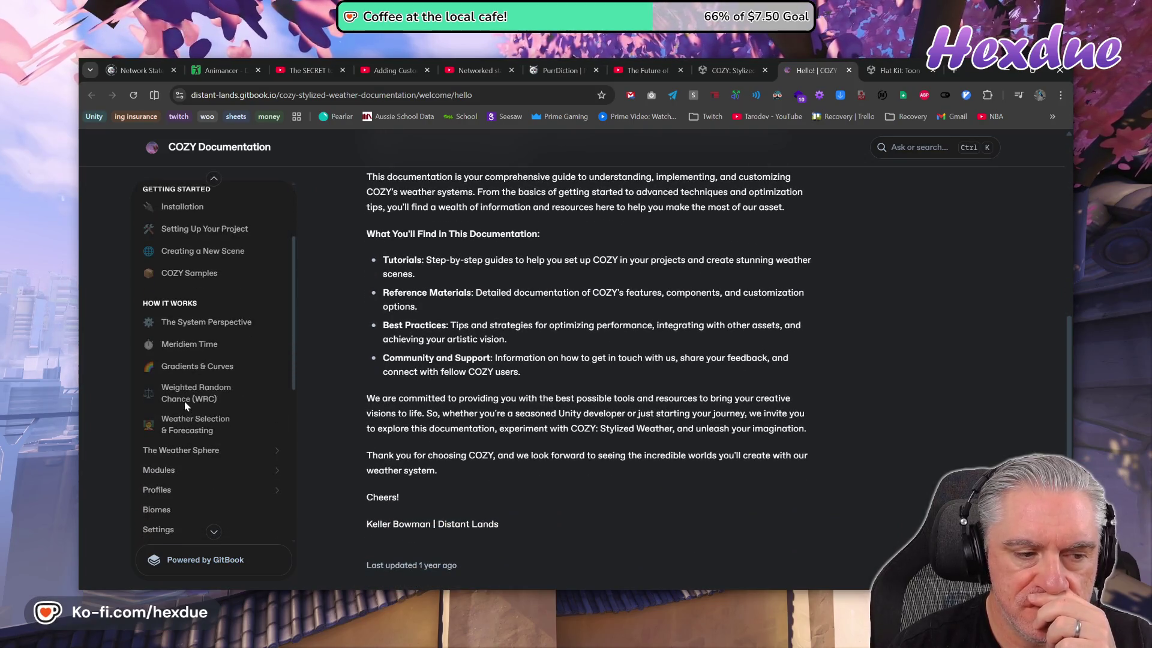
key(Home)
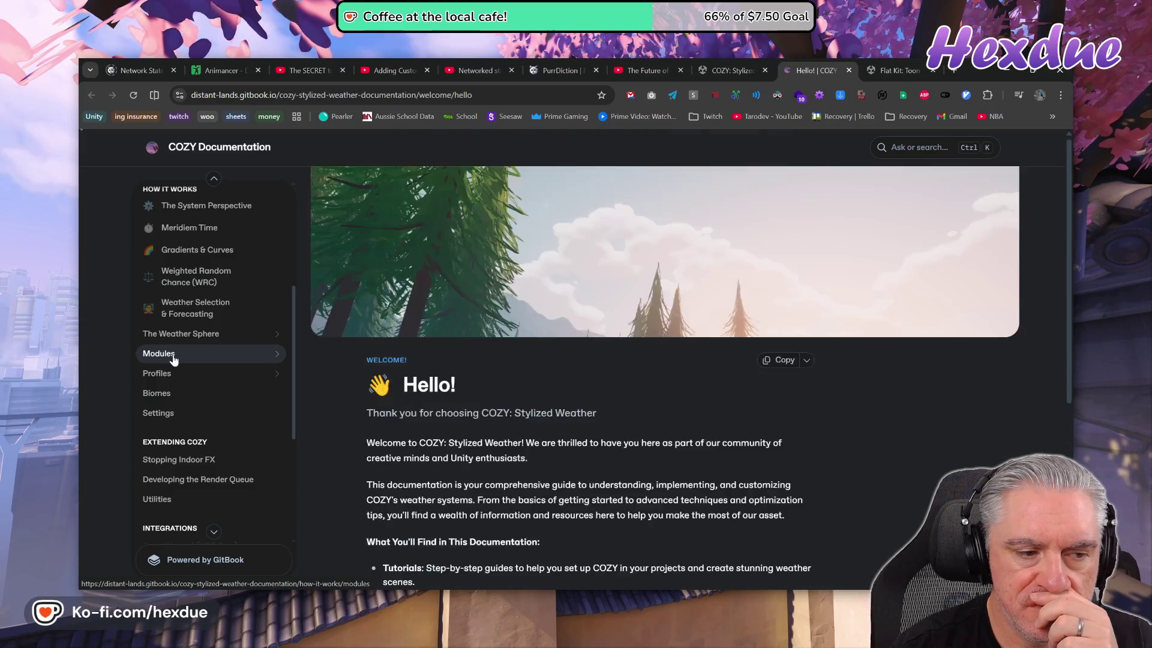
scroll(312, 447, down, 5)
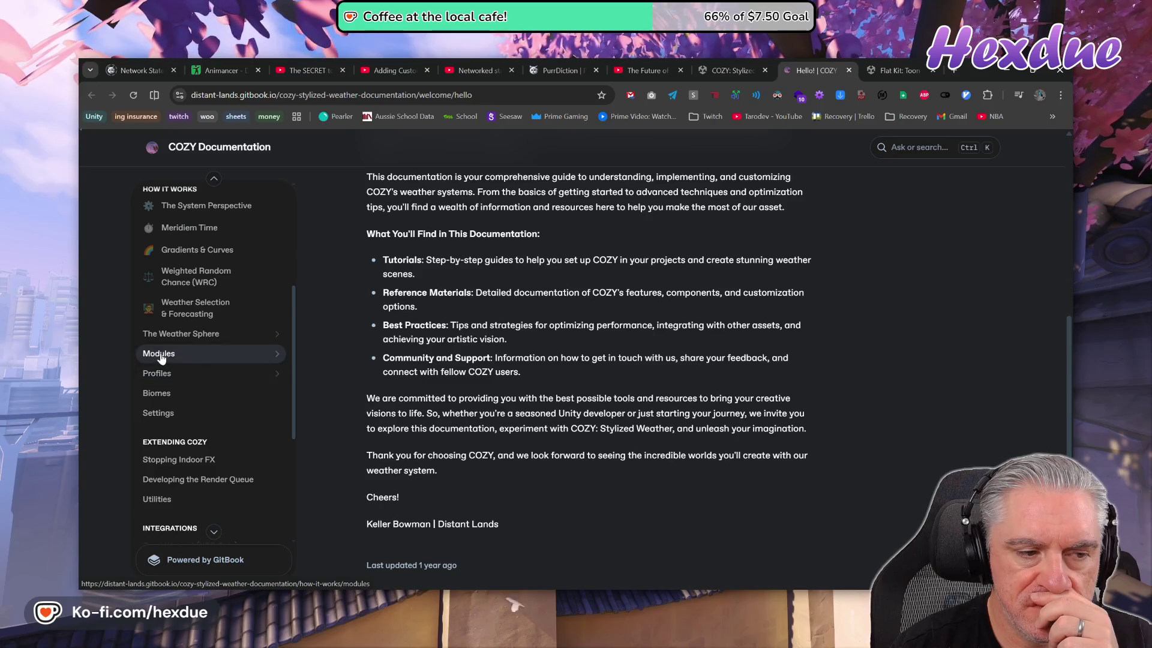
click(276, 354)
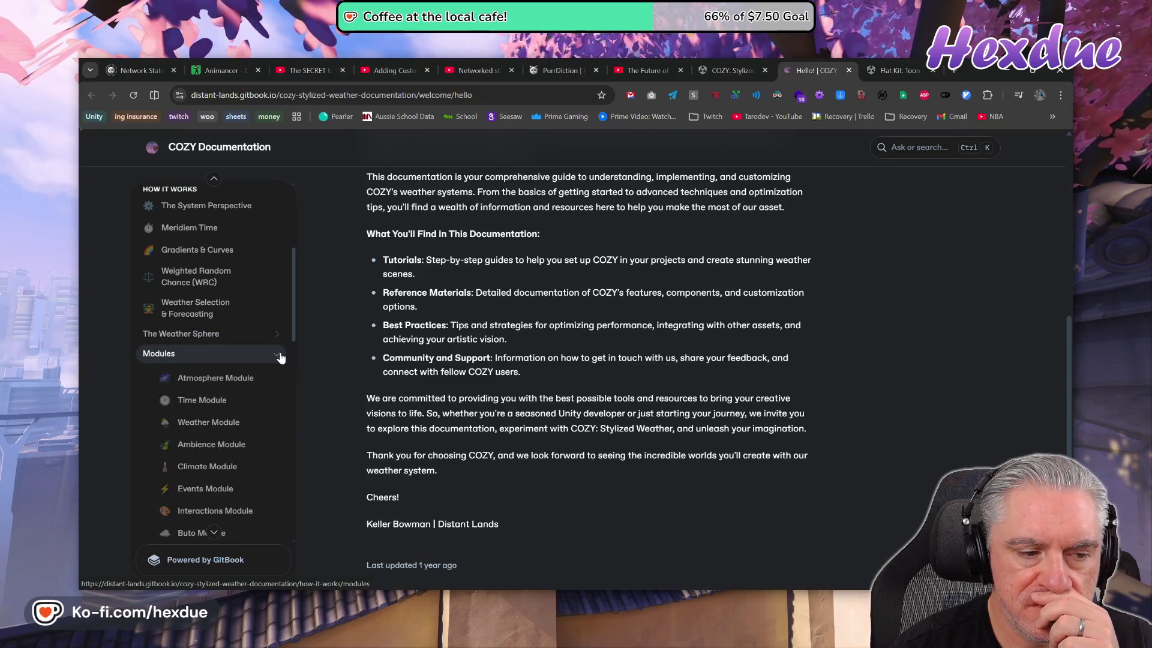
scroll(273, 456, down, 1)
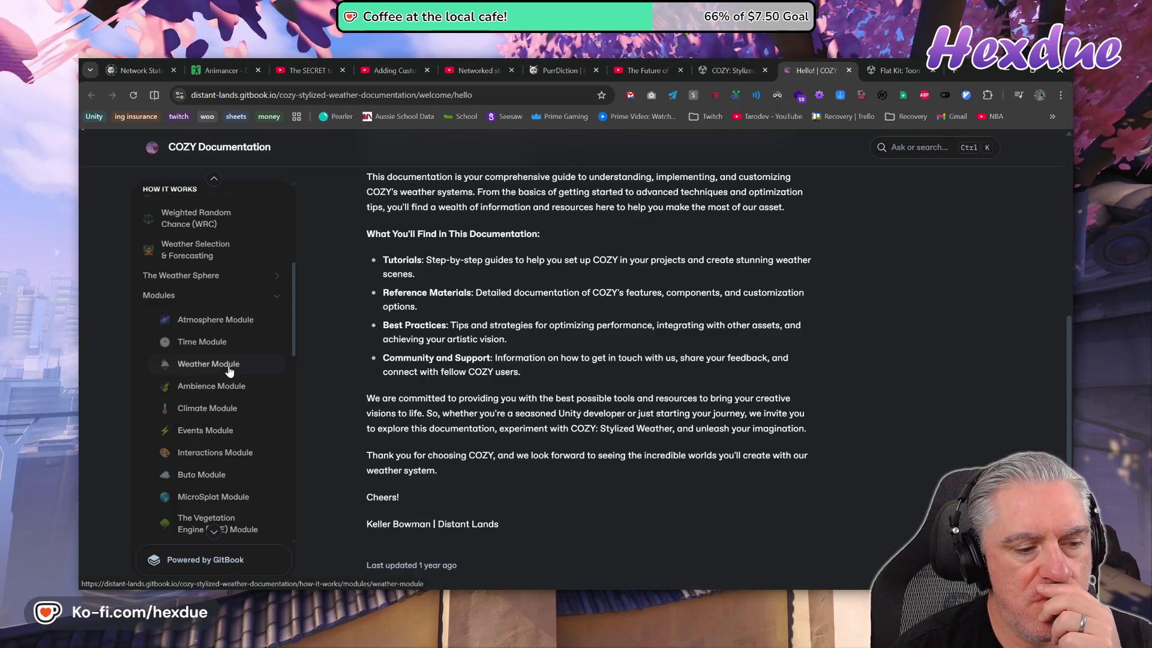
scroll(516, 456, up, 3)
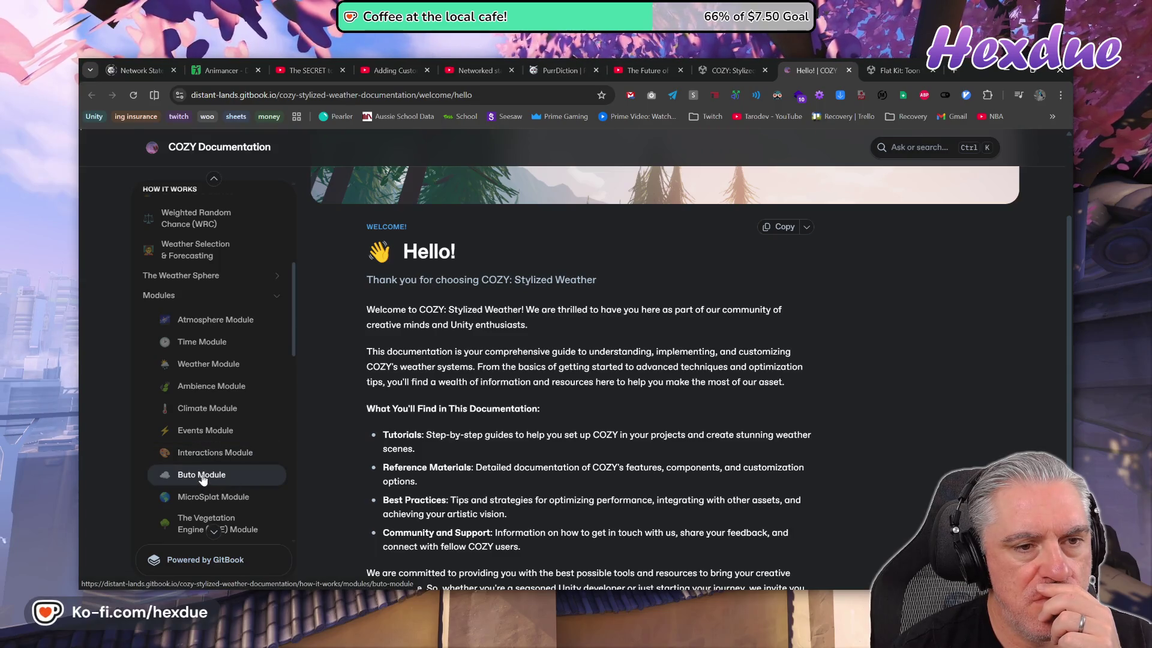
click(203, 325)
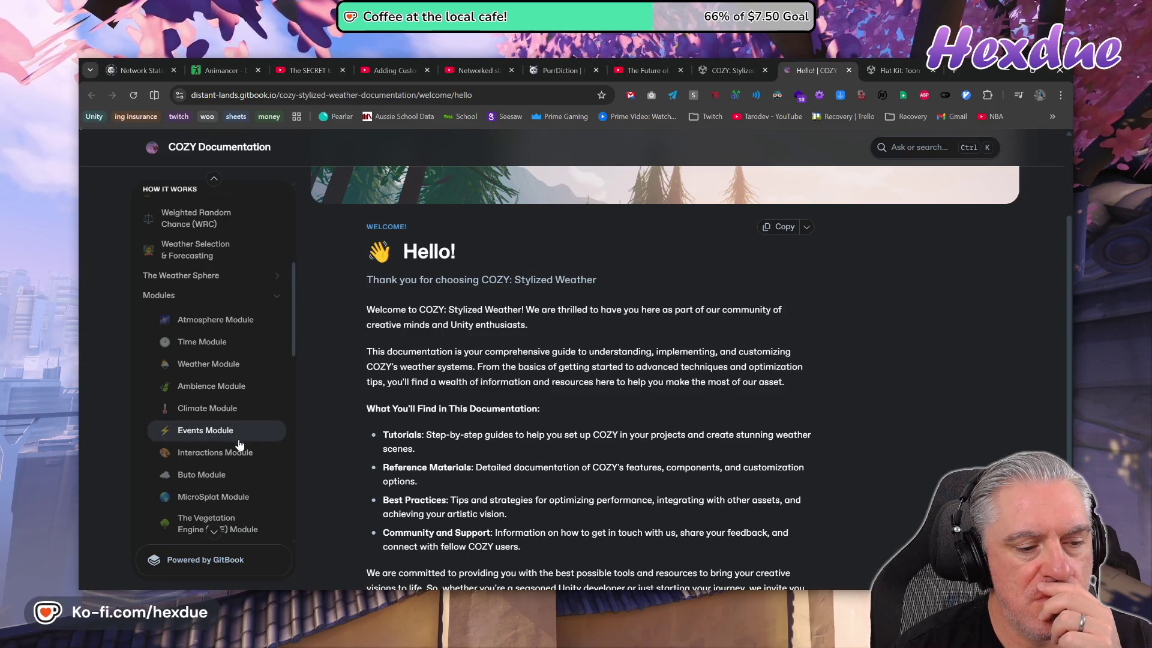
scroll(243, 441, down, 3)
scroll(243, 445, down, 3)
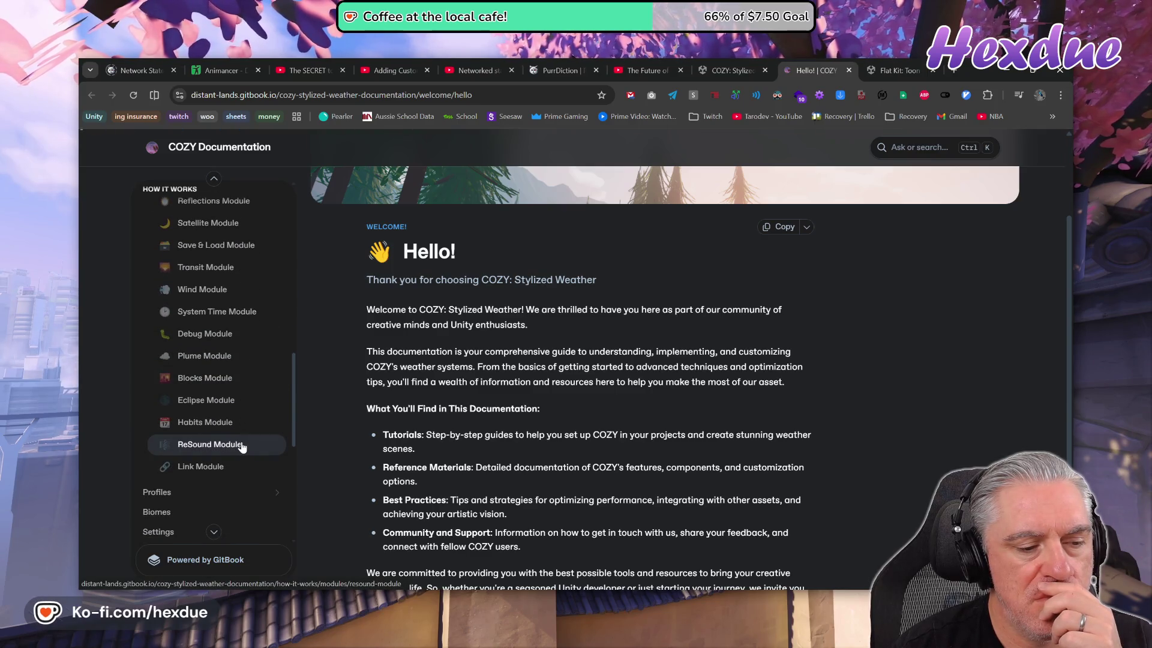
- Search the docs for 'fog', open The Fog Dome result, and return to Unity
click(918, 147)
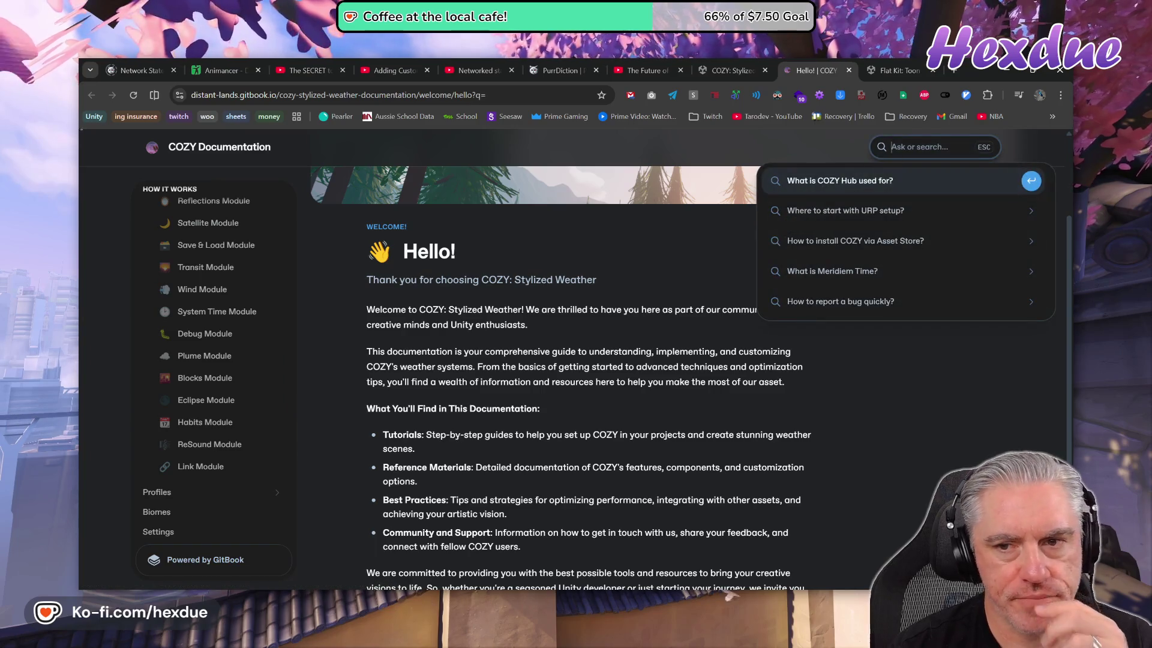
text(fog)
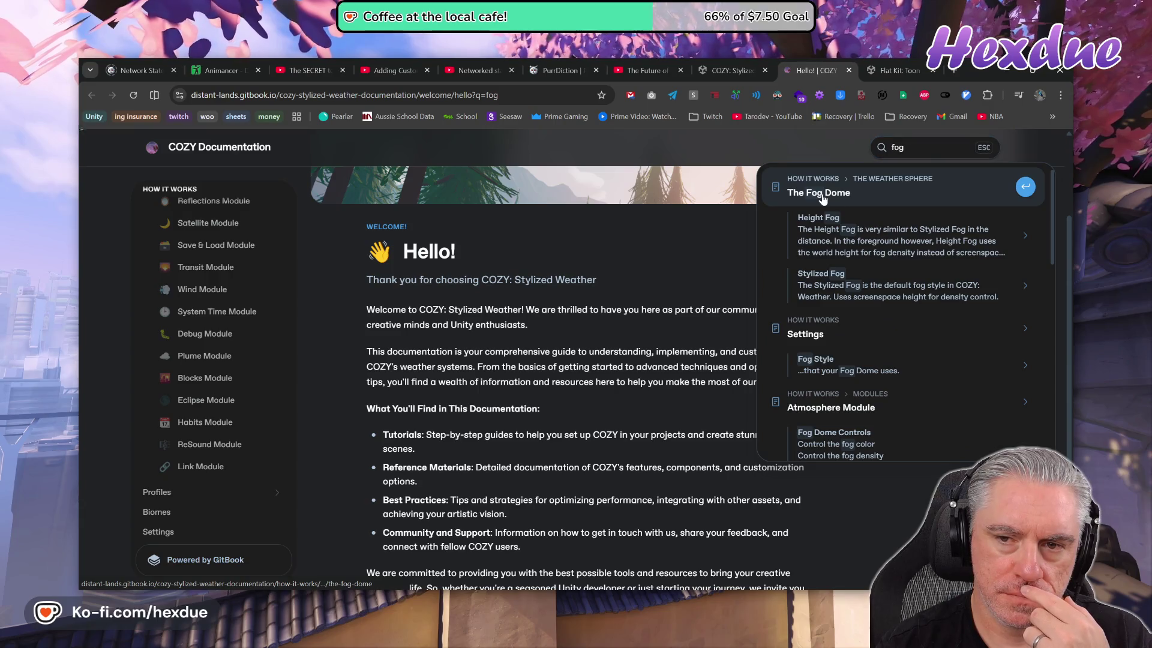
click(823, 198)
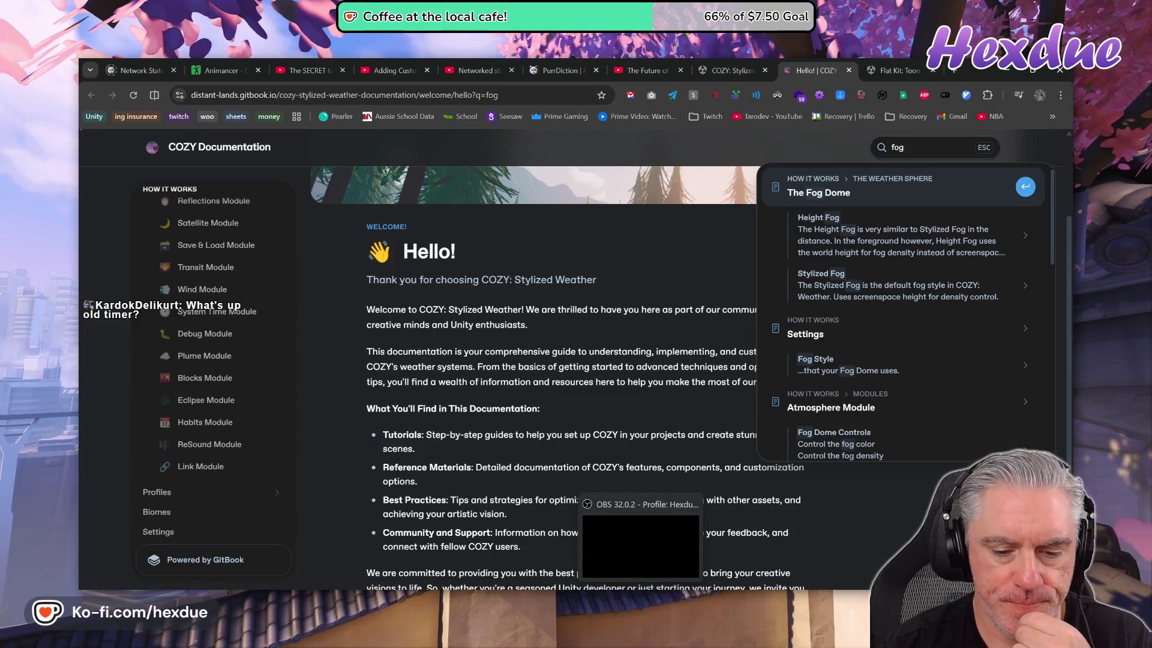
click(576, 540)
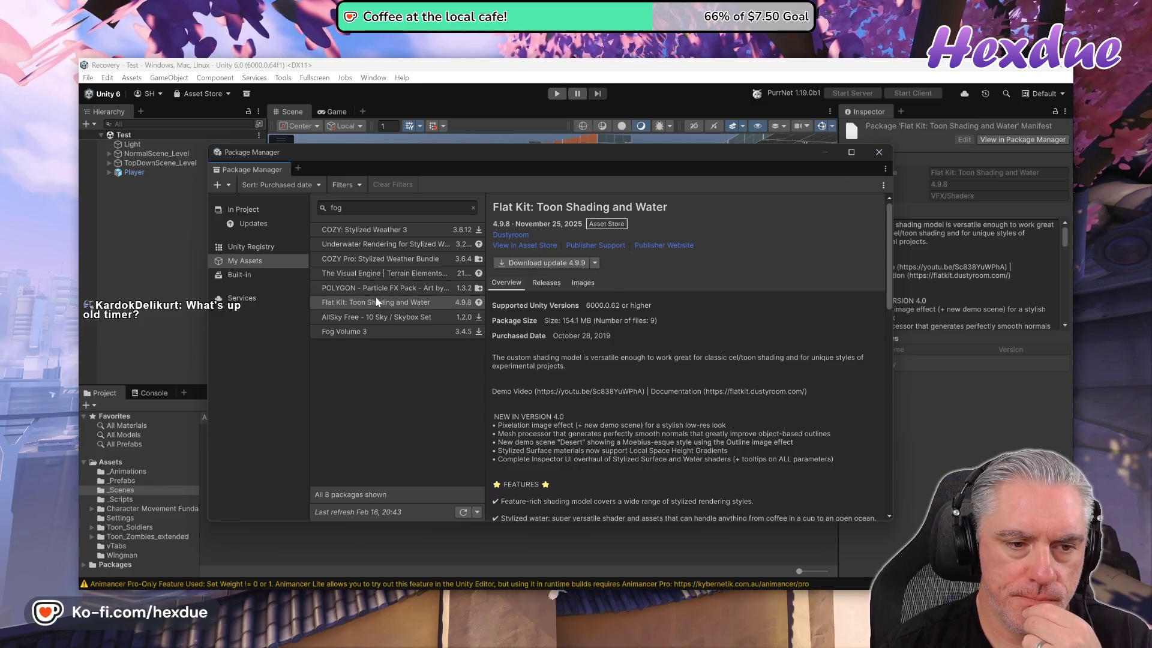
- Download the Flat Kit 4.9.9 update, then close the fog documentation tab in the browser
click(538, 264)
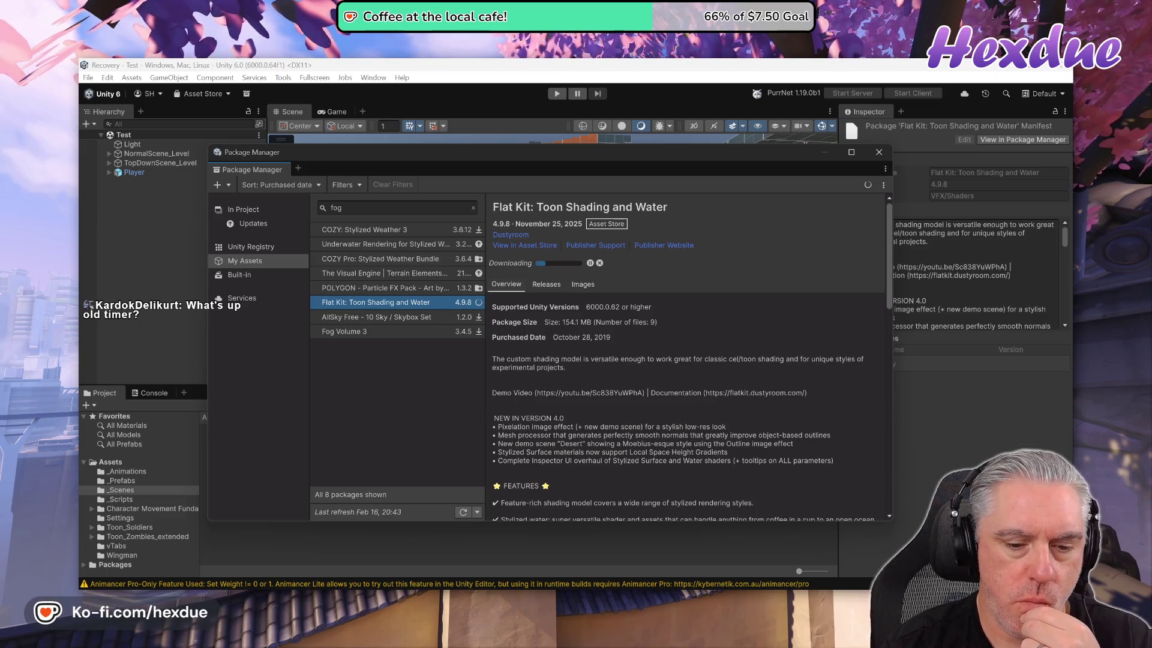
key(alt+Tab)
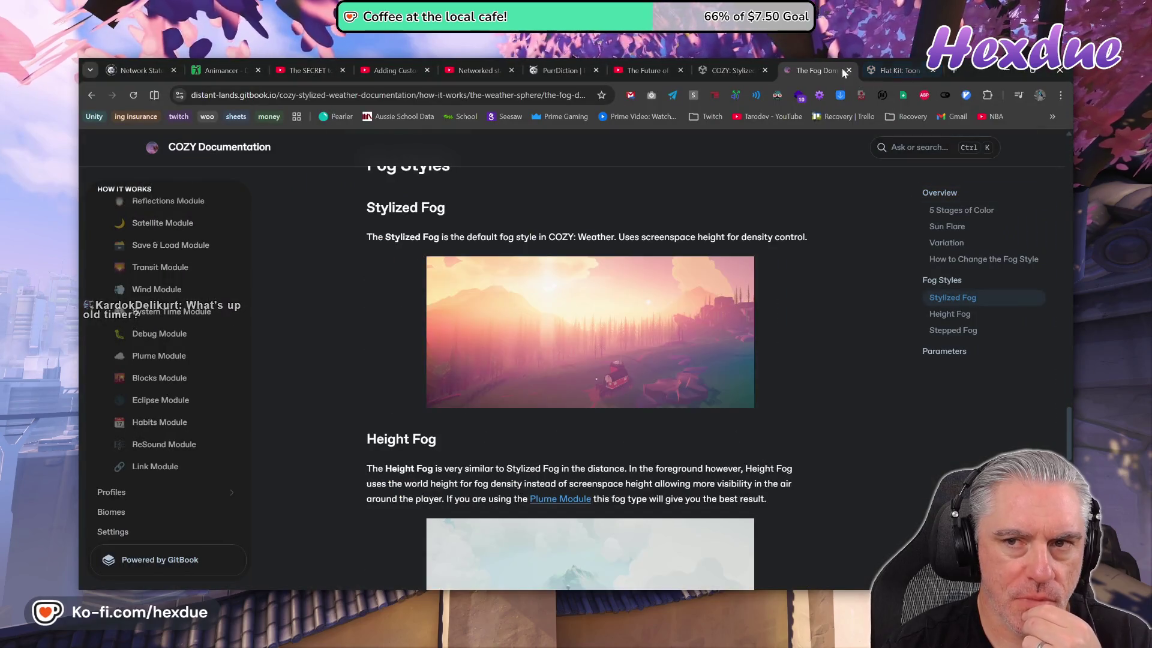
click(848, 70)
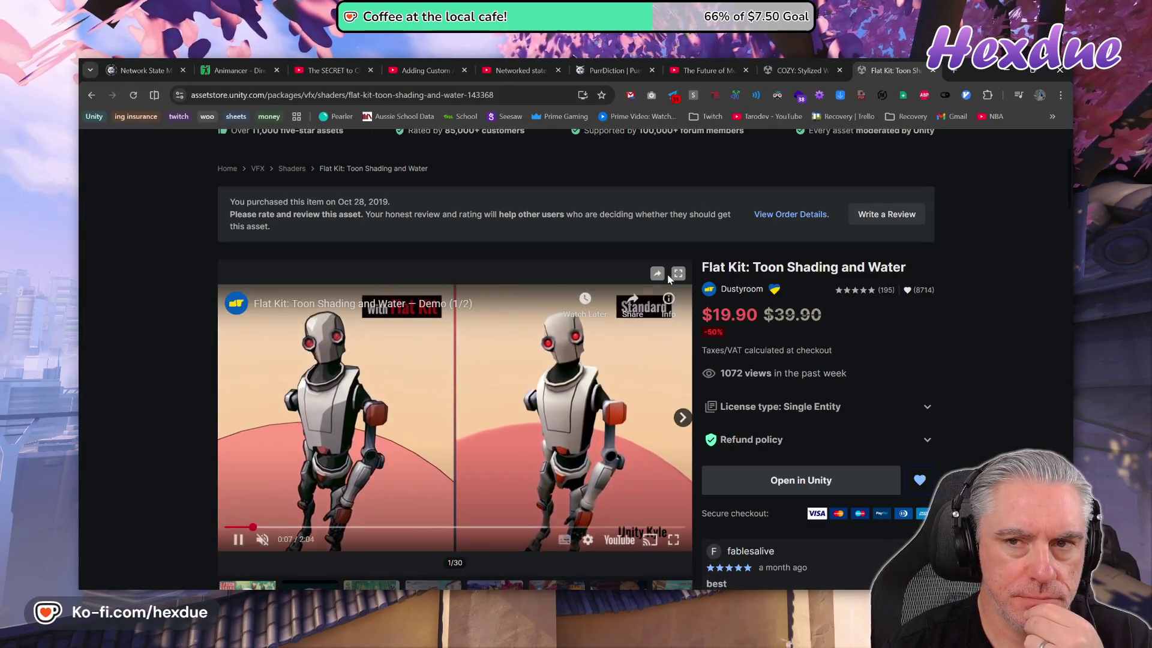
- Reopen the closed COZY store page and The Fog Dome documentation tabs
click(801, 72)
click(839, 70)
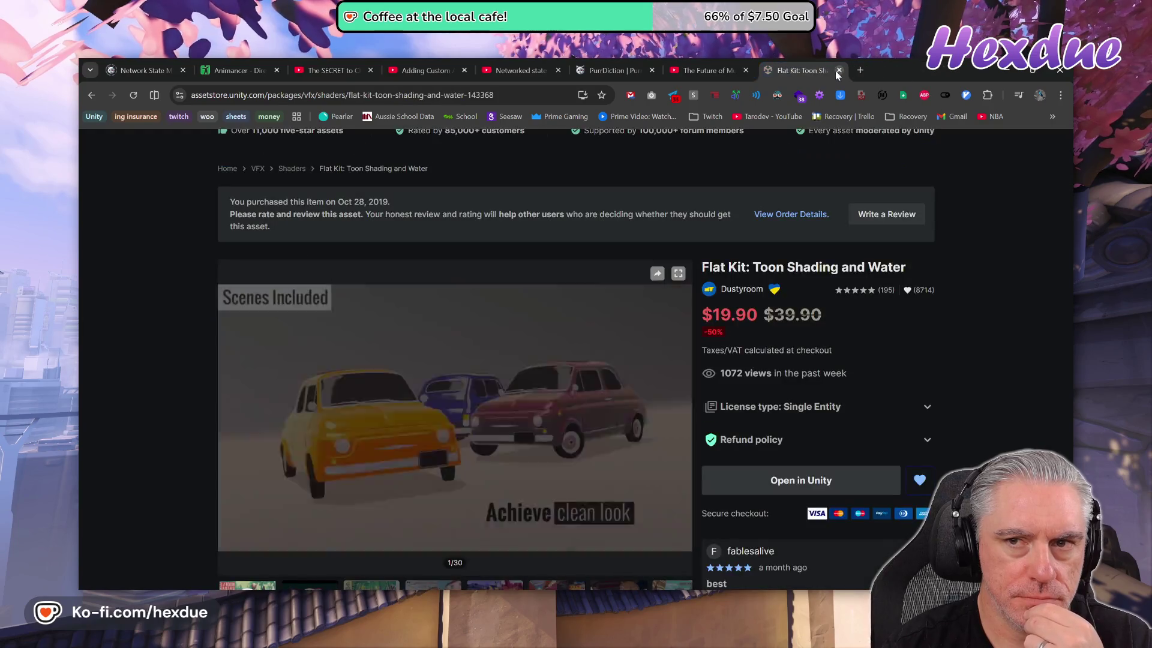
scroll(496, 514, down, 5)
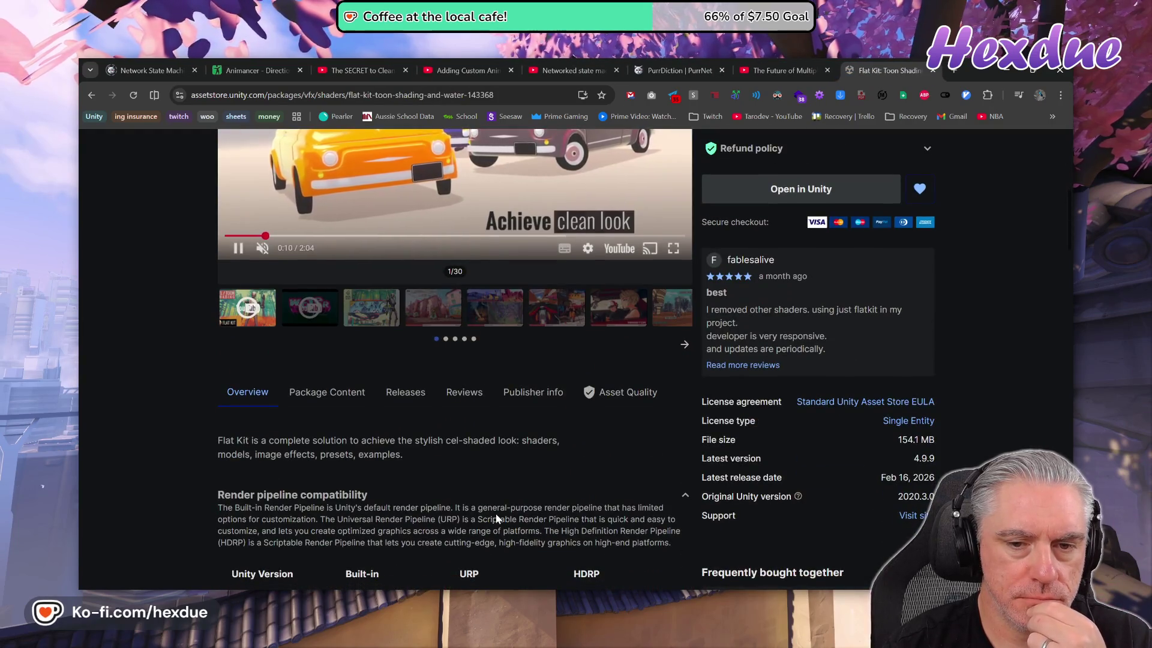
scroll(752, 382, up, 2)
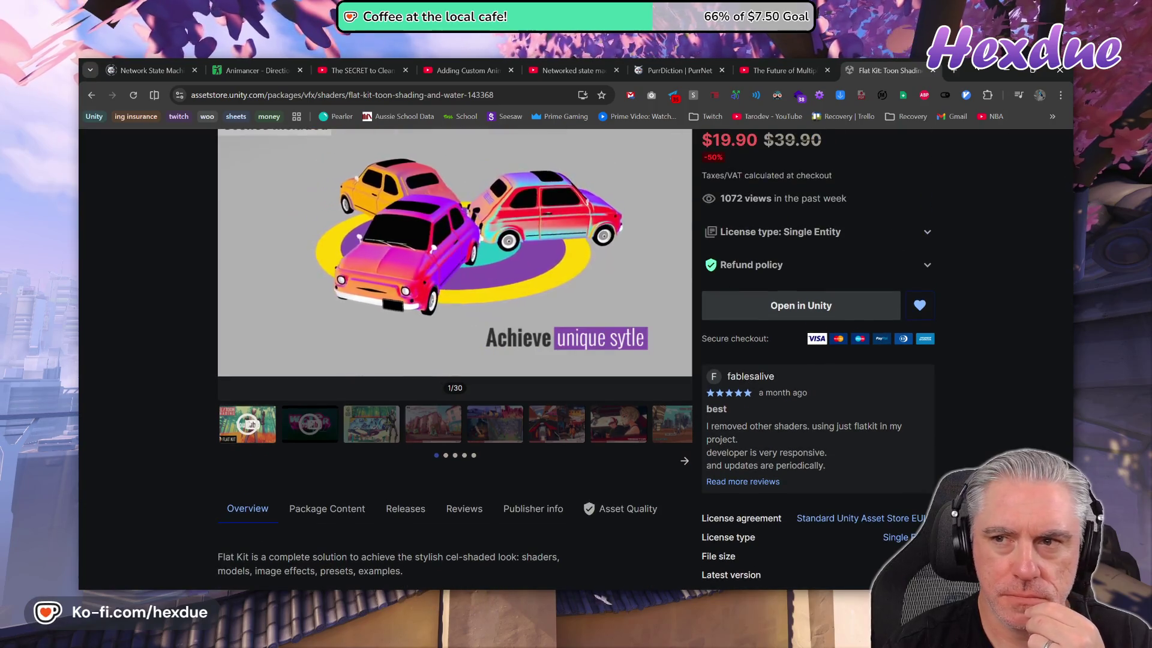
right_click(991, 74)
click(984, 110)
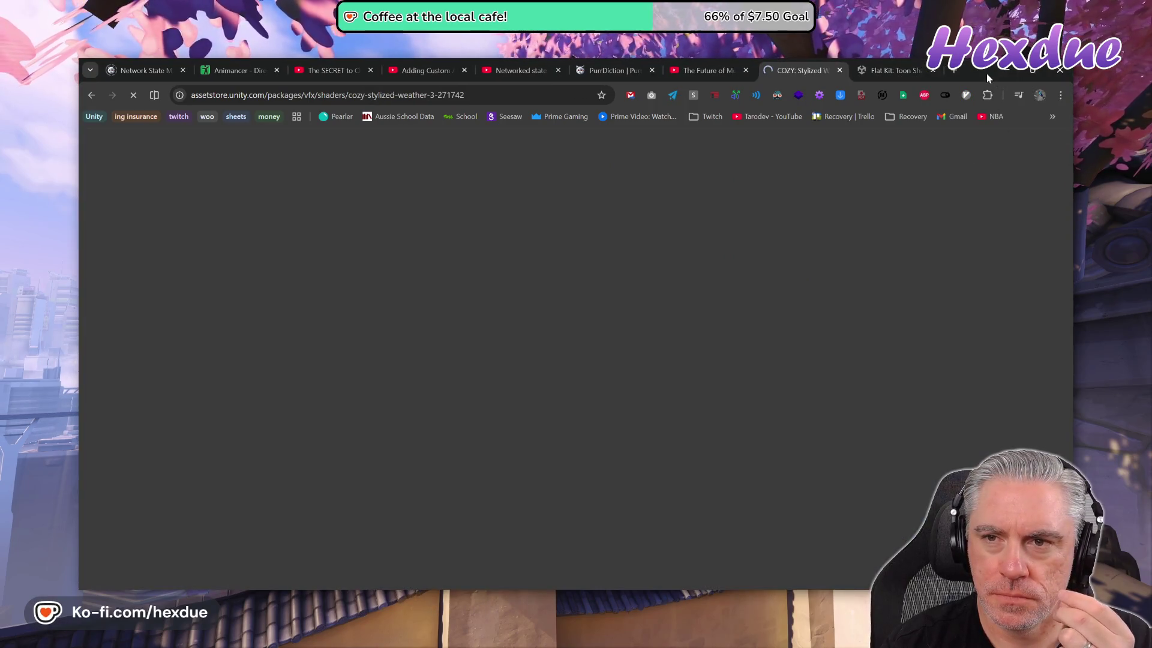
right_click(986, 73)
click(981, 170)
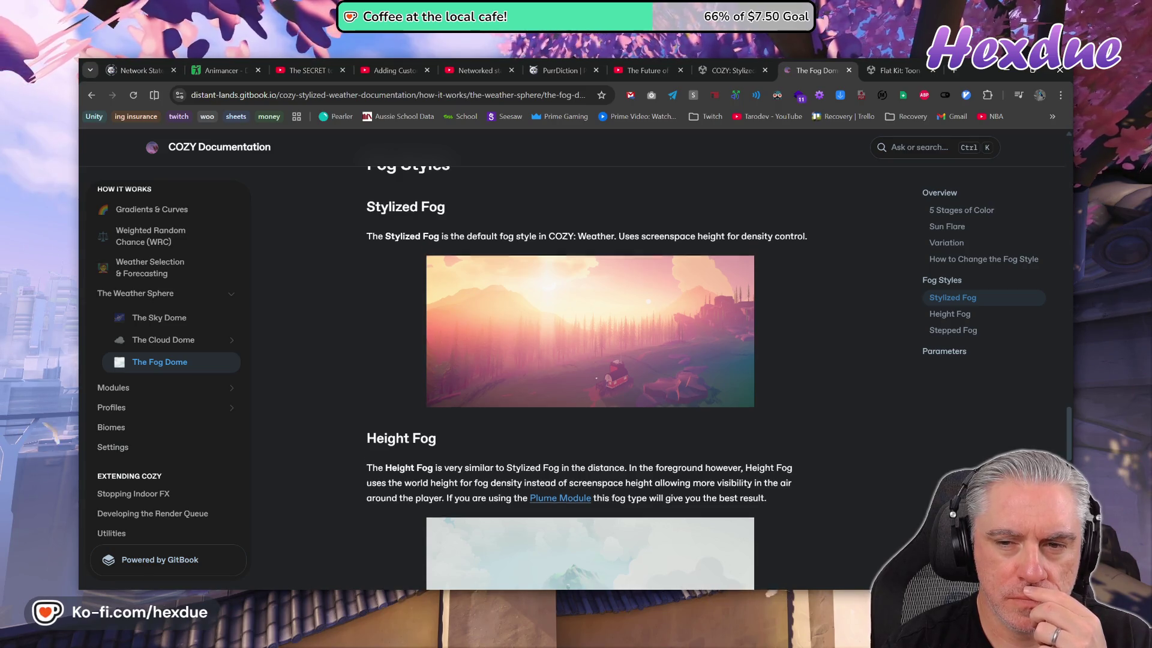
- Read The Fog Dome's fog styles and Parameters, then return to the Flat Kit store page
scroll(714, 493, down, 3)
scroll(714, 493, down, 6)
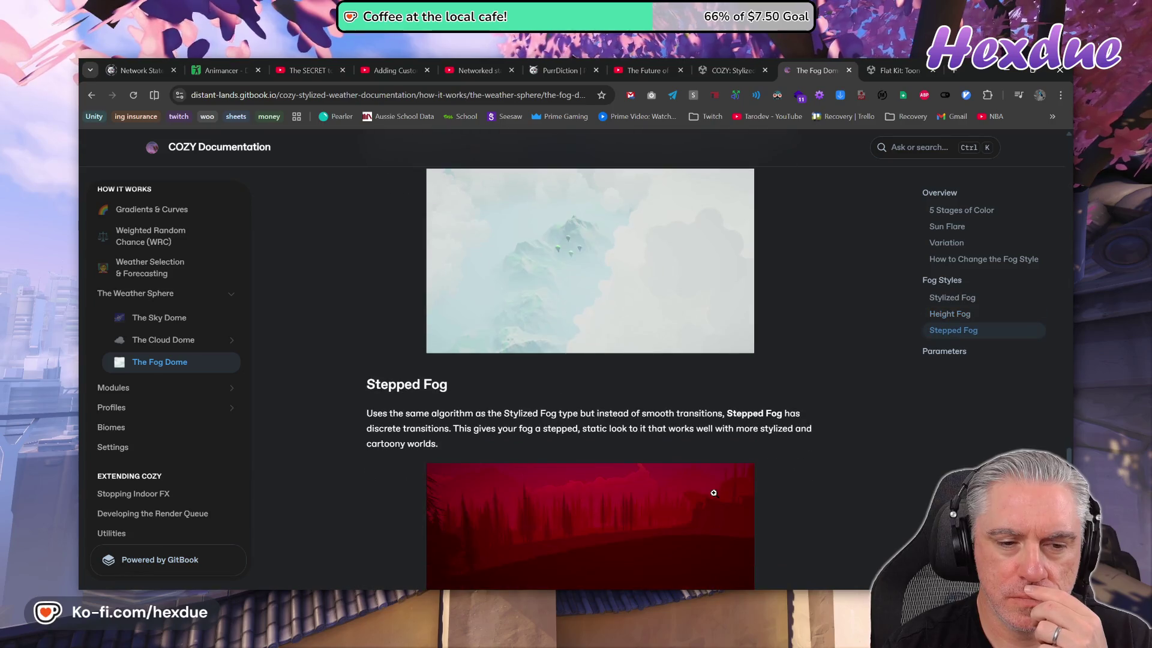
scroll(714, 499, down, 2)
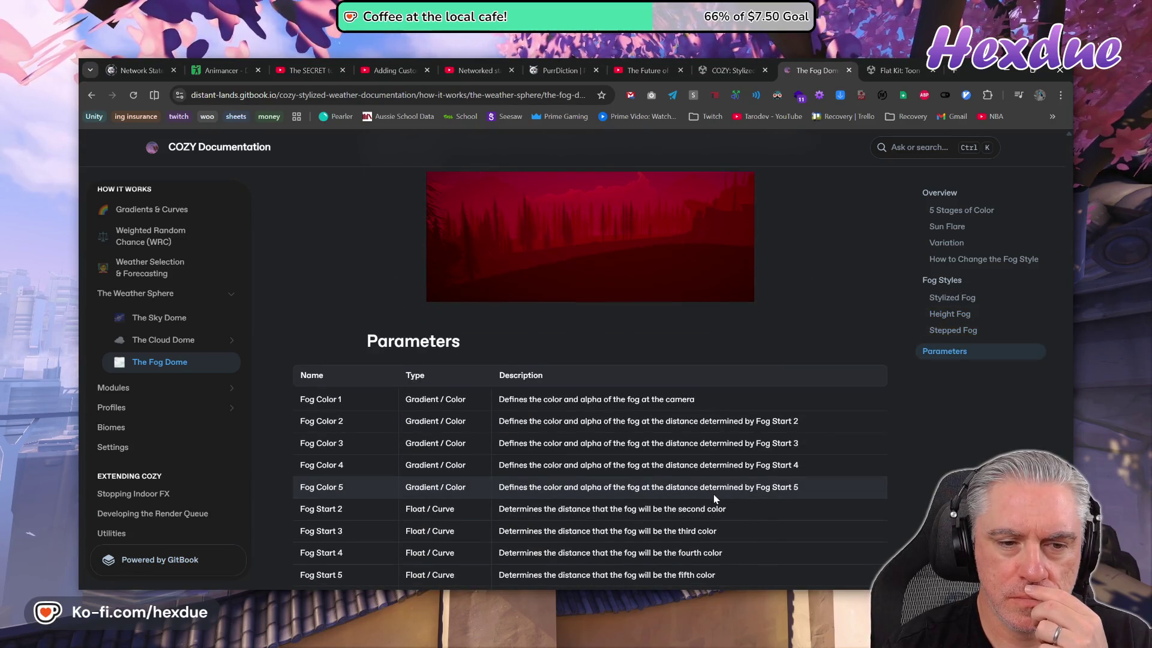
scroll(713, 499, up, 1)
click(882, 77)
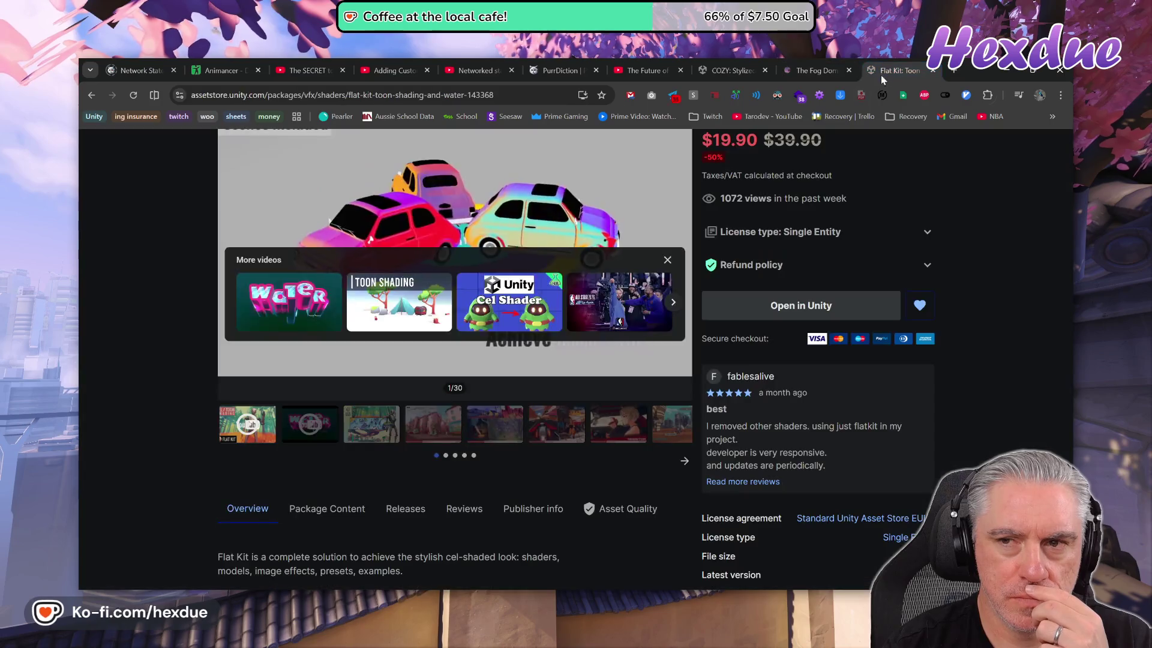
- Page through Flat Kit's gallery to the stylized fog forest image (13/30), then return to Unity
click(573, 429)
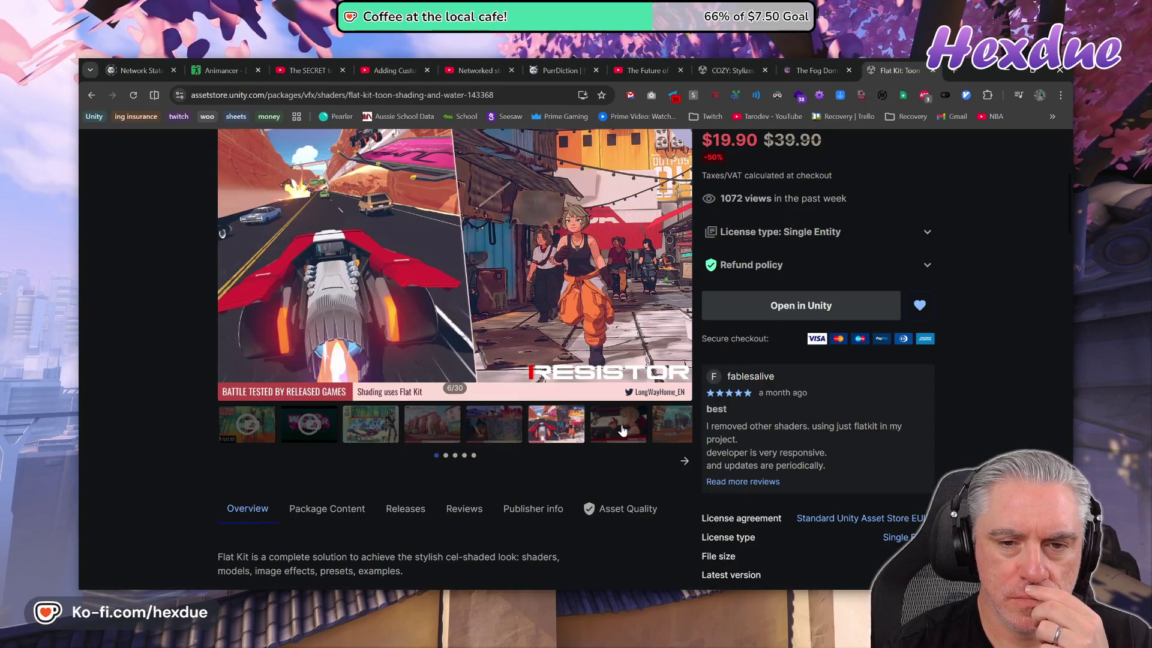
click(623, 430)
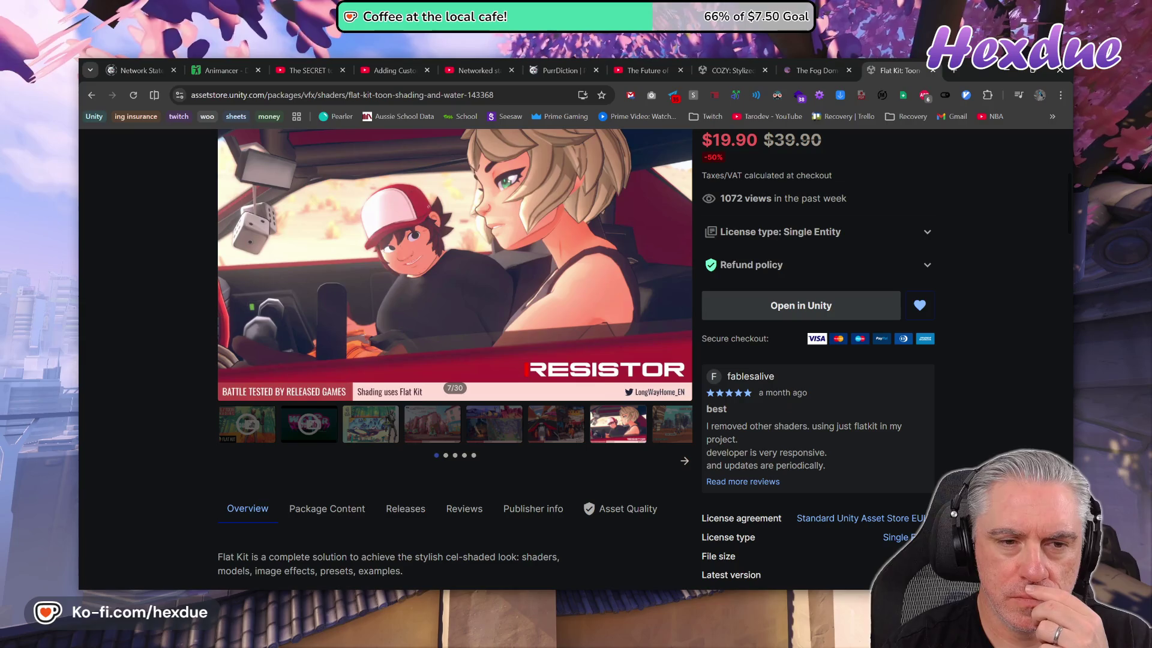
click(679, 430)
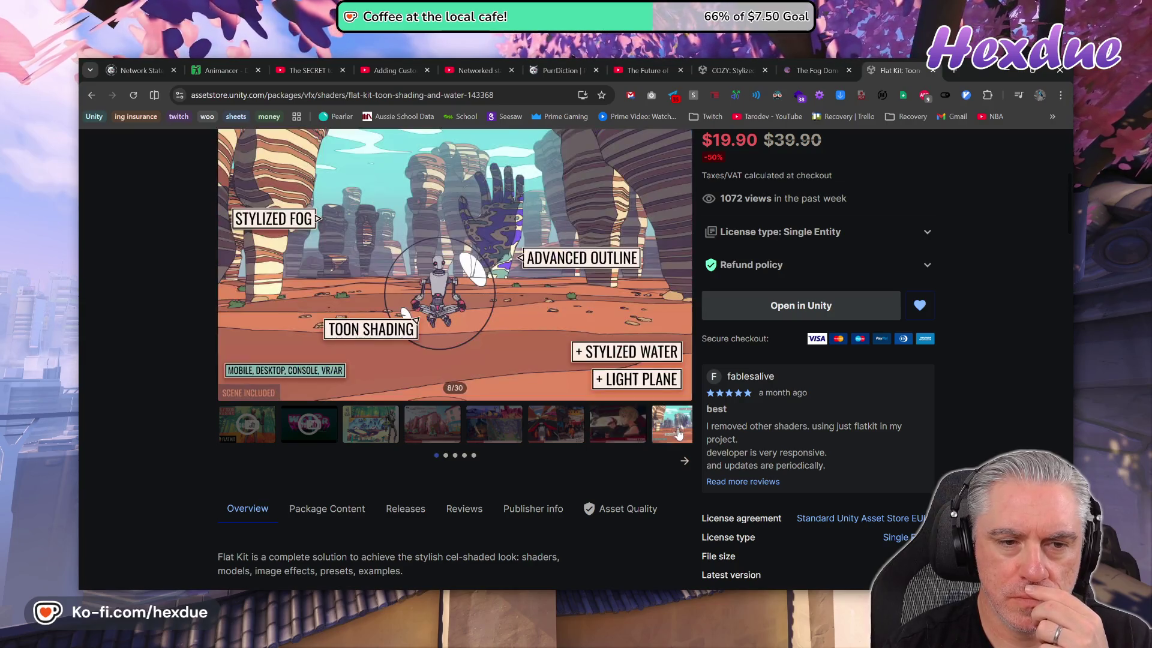
click(684, 462)
click(572, 424)
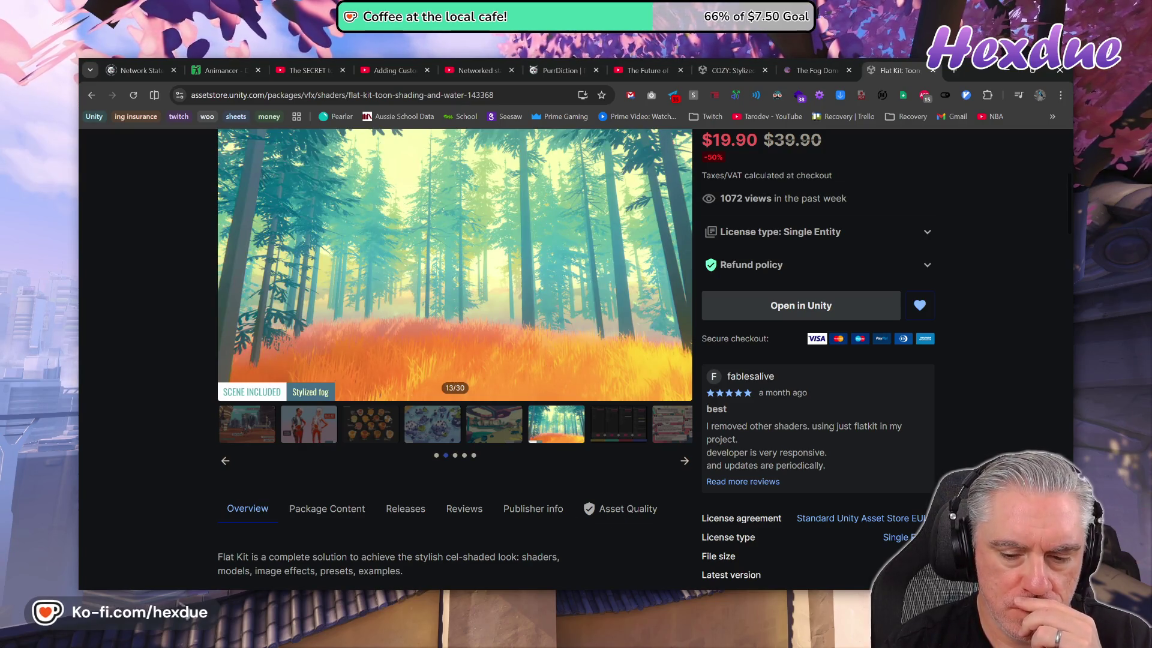
mouse_move(563, 600)
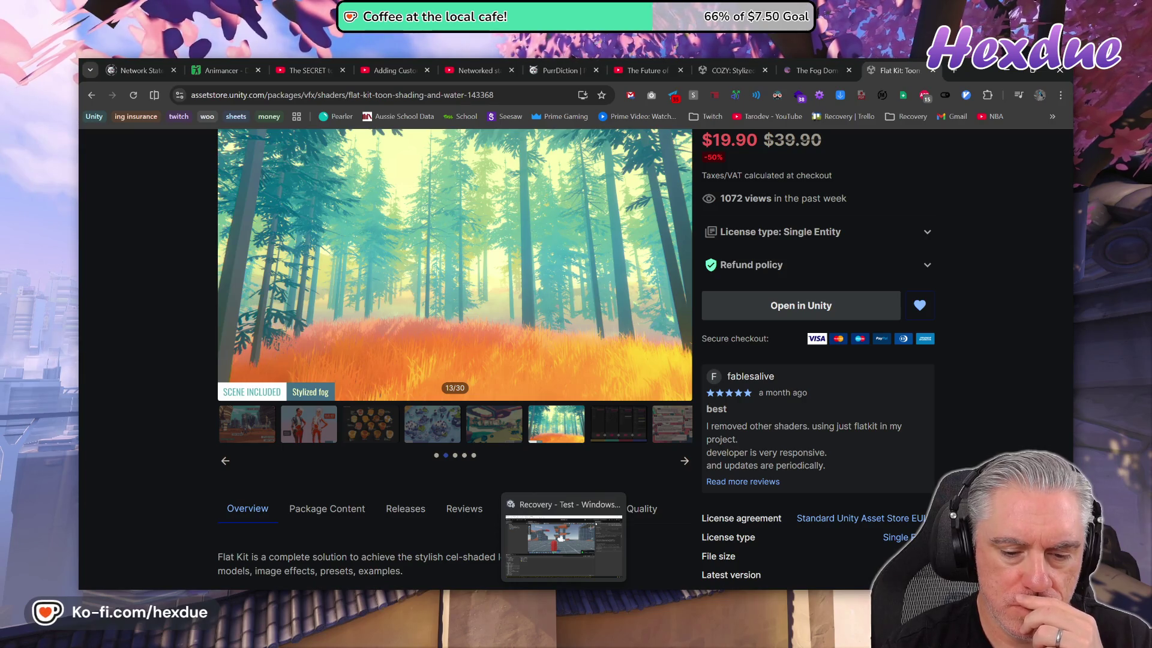
click(563, 542)
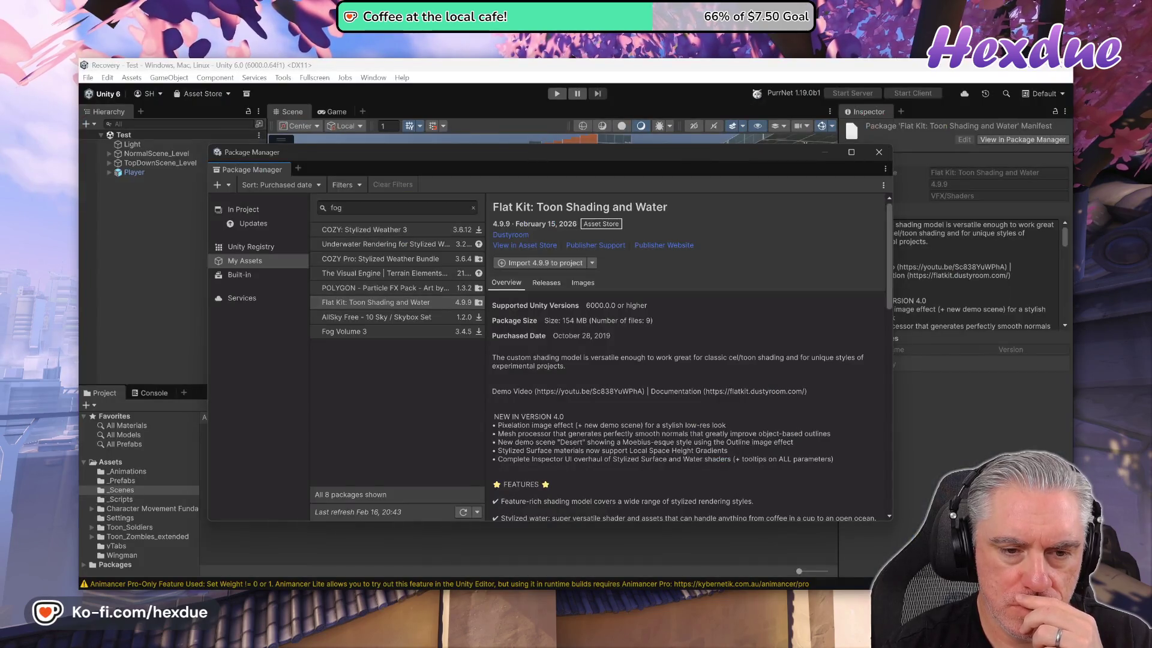
- Import all files from the Flat Kit 4.9.9 update, then switch back to the browser
click(520, 265)
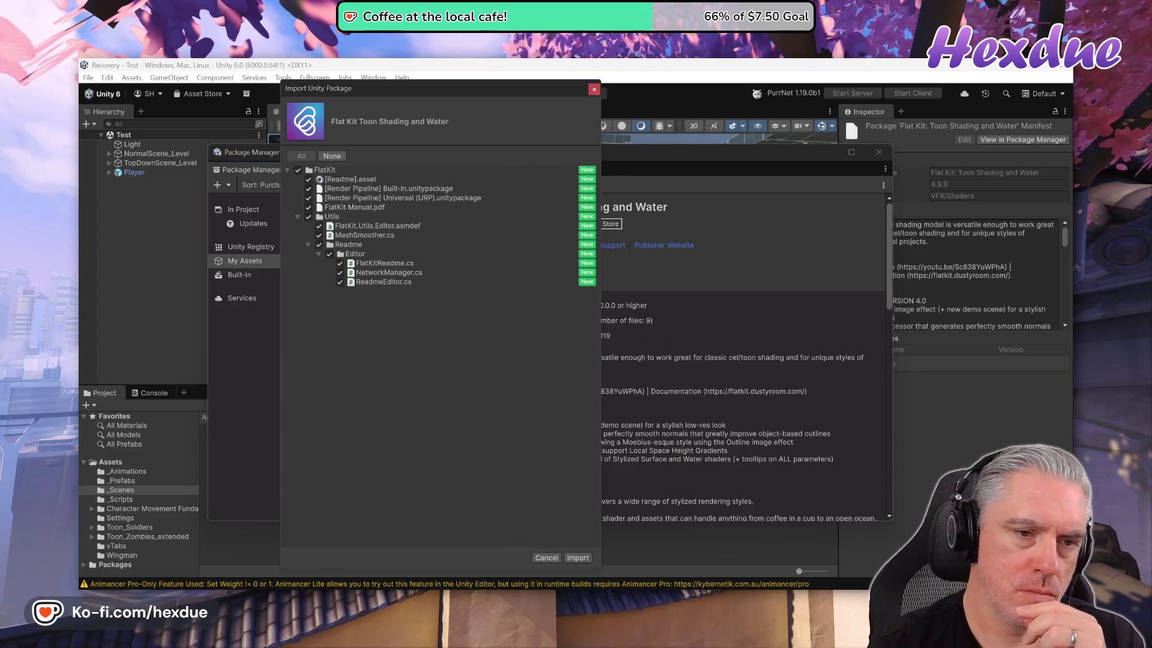
click(569, 558)
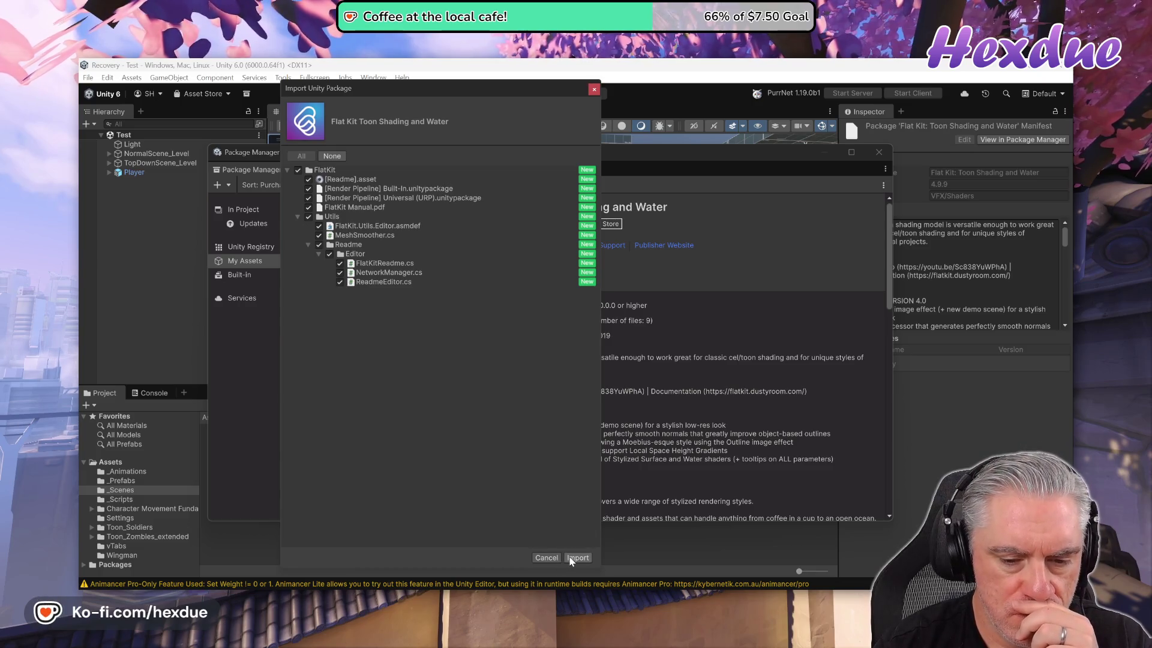
key(alt+Tab)
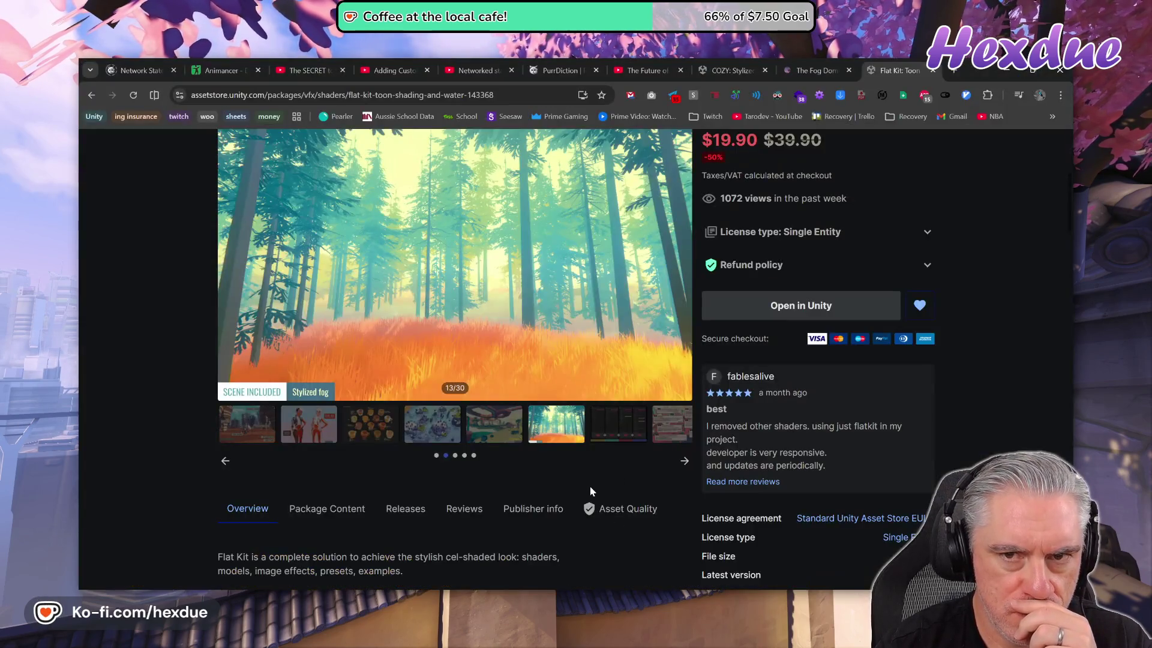
- Follow the Documentation link in the Flat Kit store page's Description section
scroll(533, 474, down, 10)
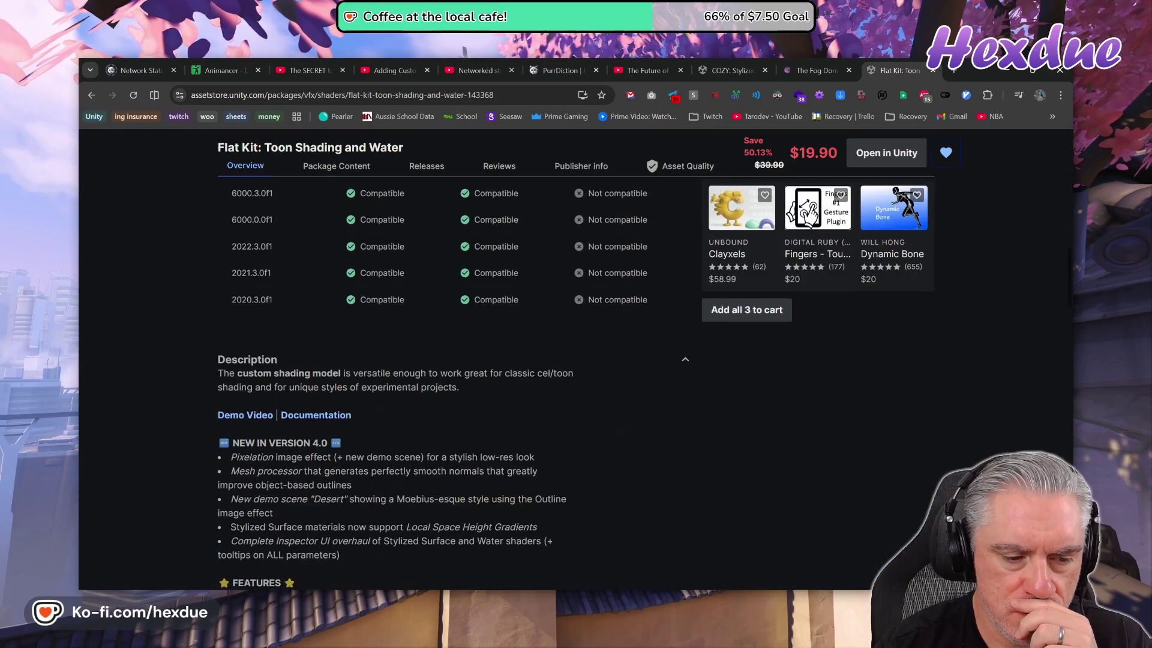
click(291, 417)
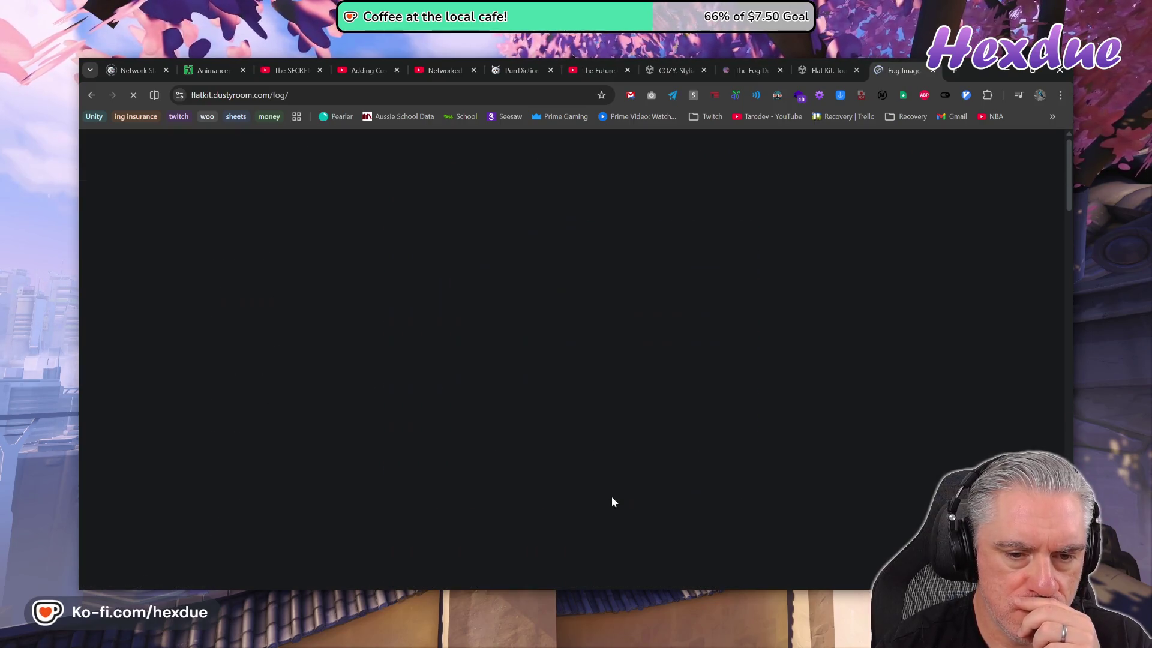
- From the Fog Image Effect page, open the Wanderer and Valley demo scene links in background tabs
scroll(612, 496, down, 2)
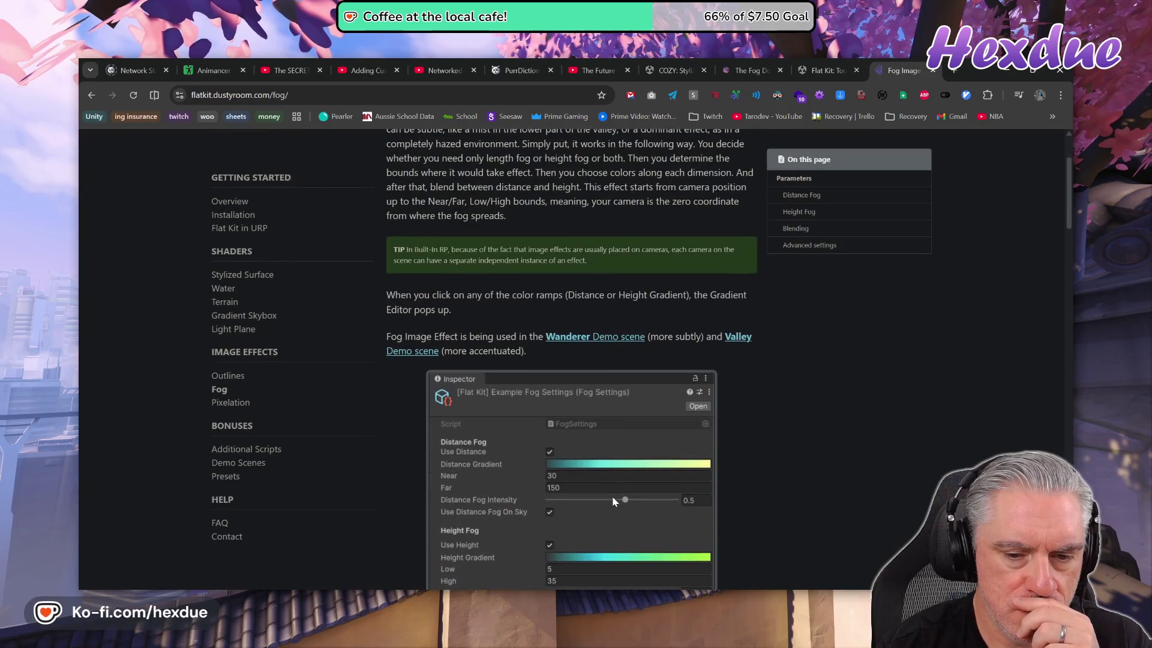
scroll(613, 497, up, 2)
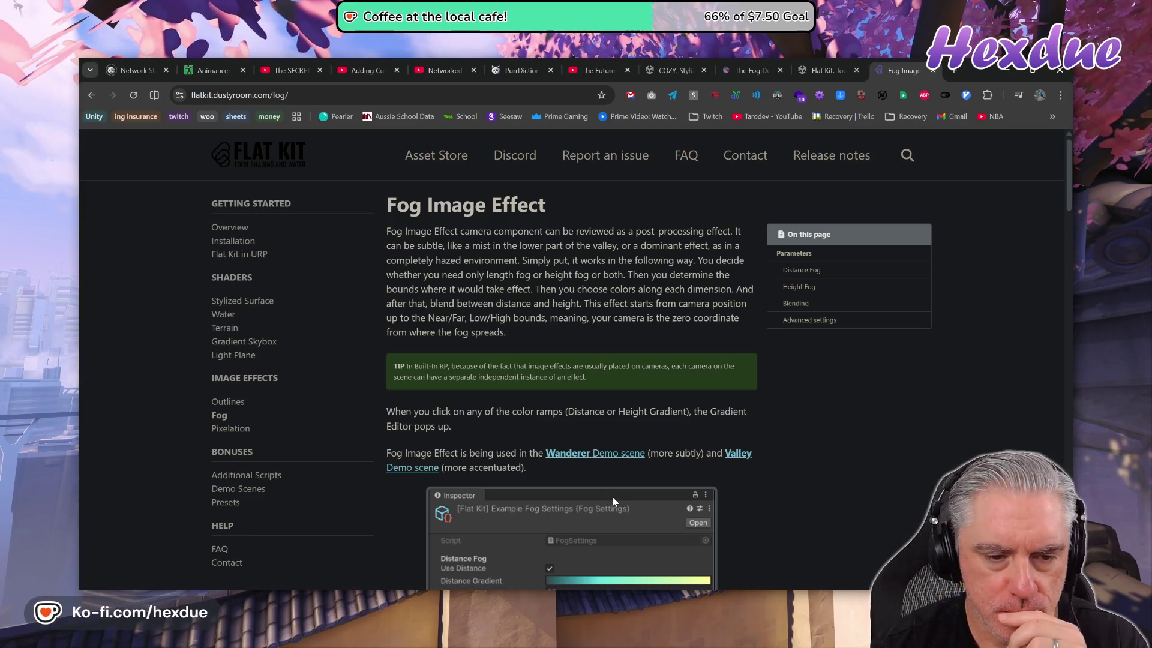
scroll(607, 498, down, 3)
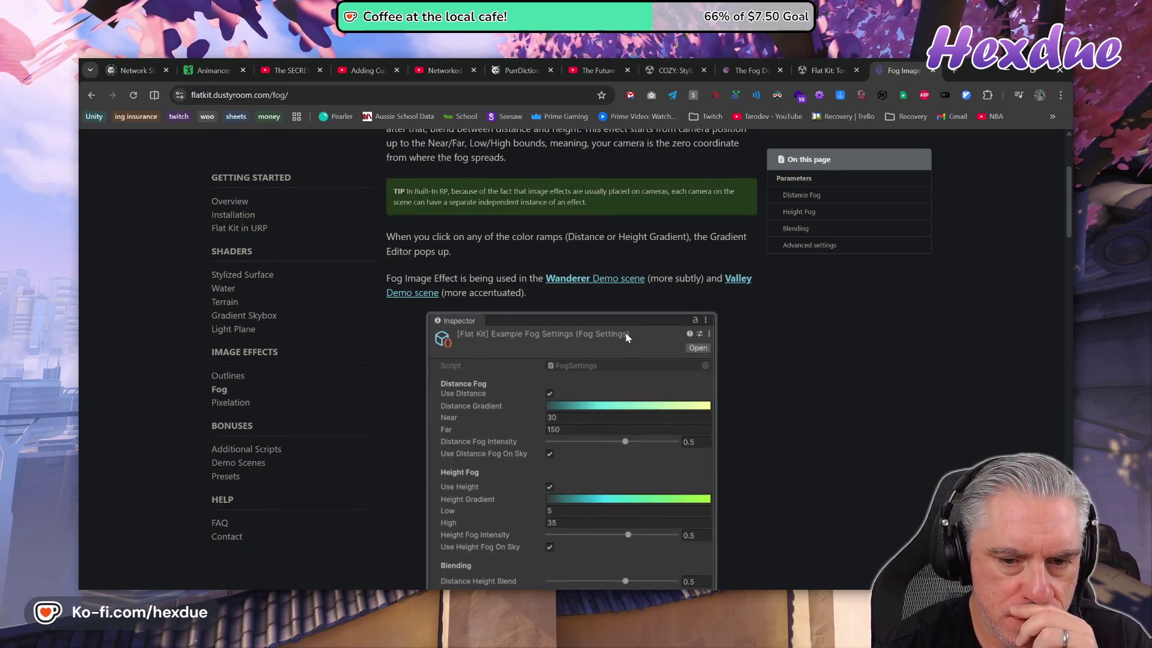
middle_click(622, 281)
middle_click(738, 278)
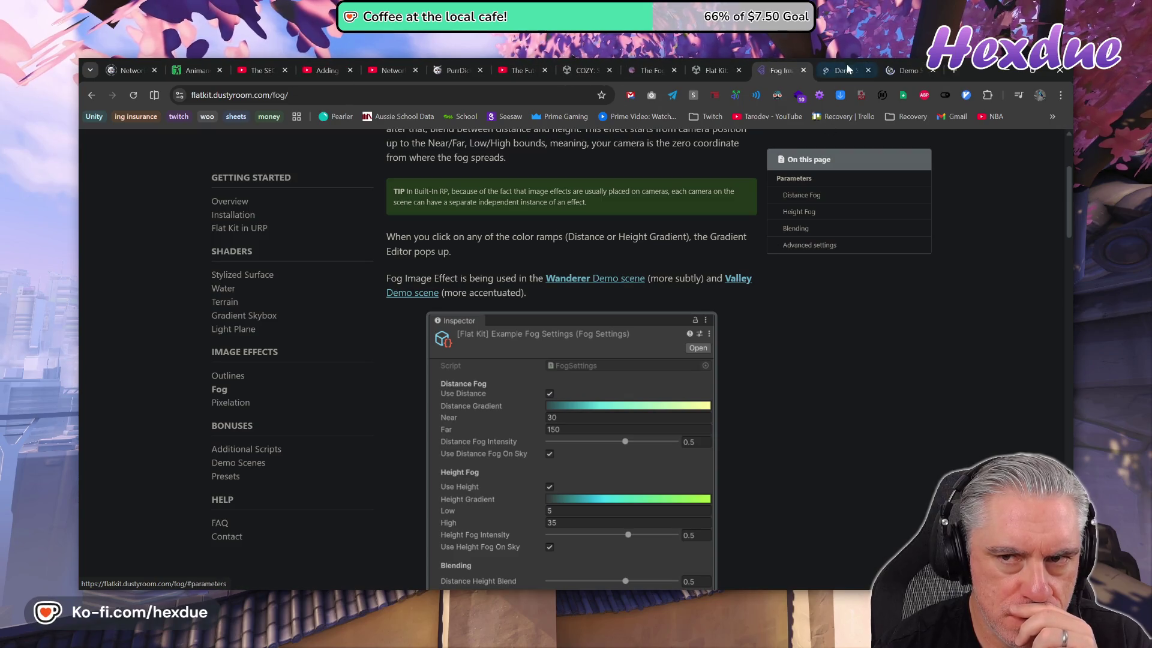
click(847, 68)
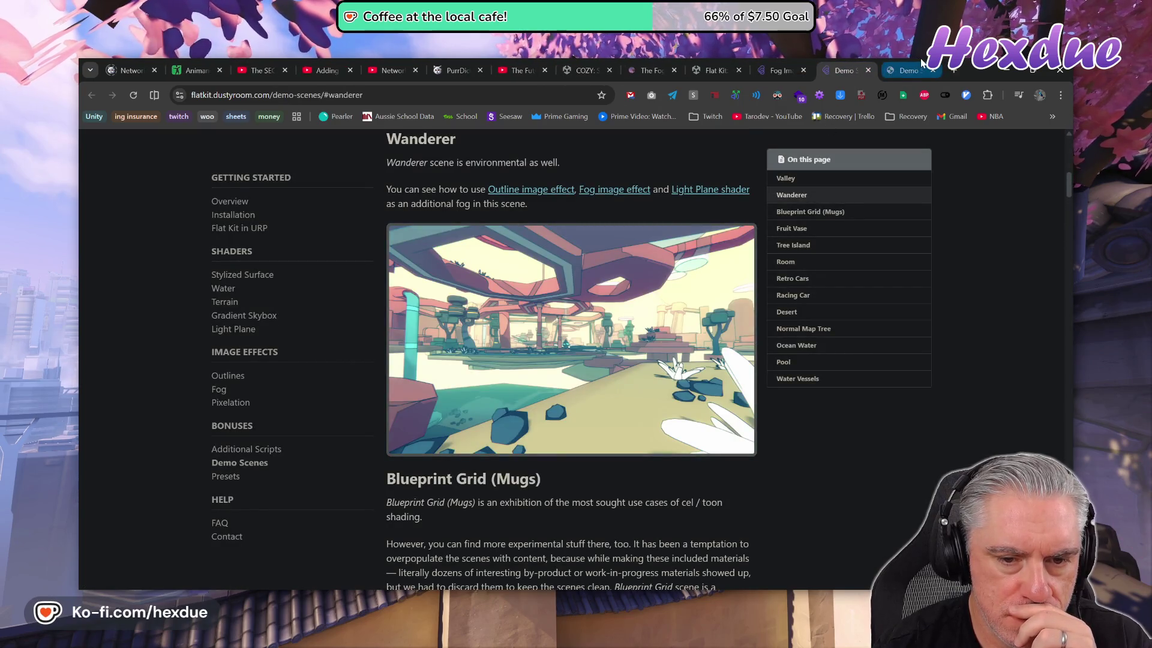
click(922, 63)
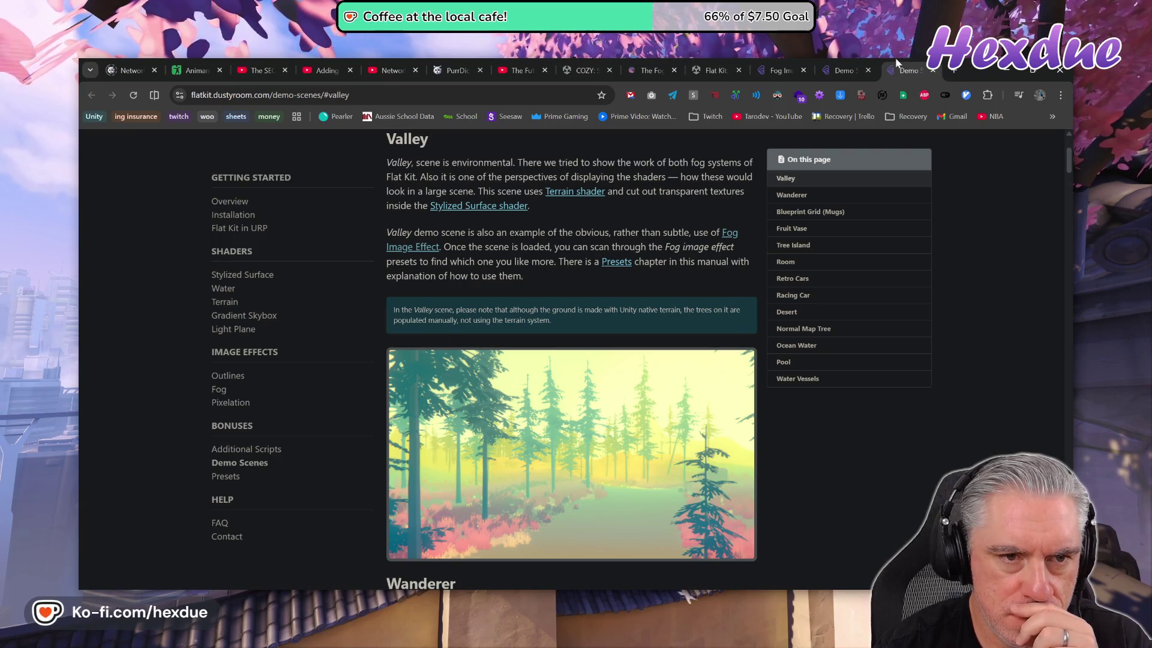
mouse_move(847, 67)
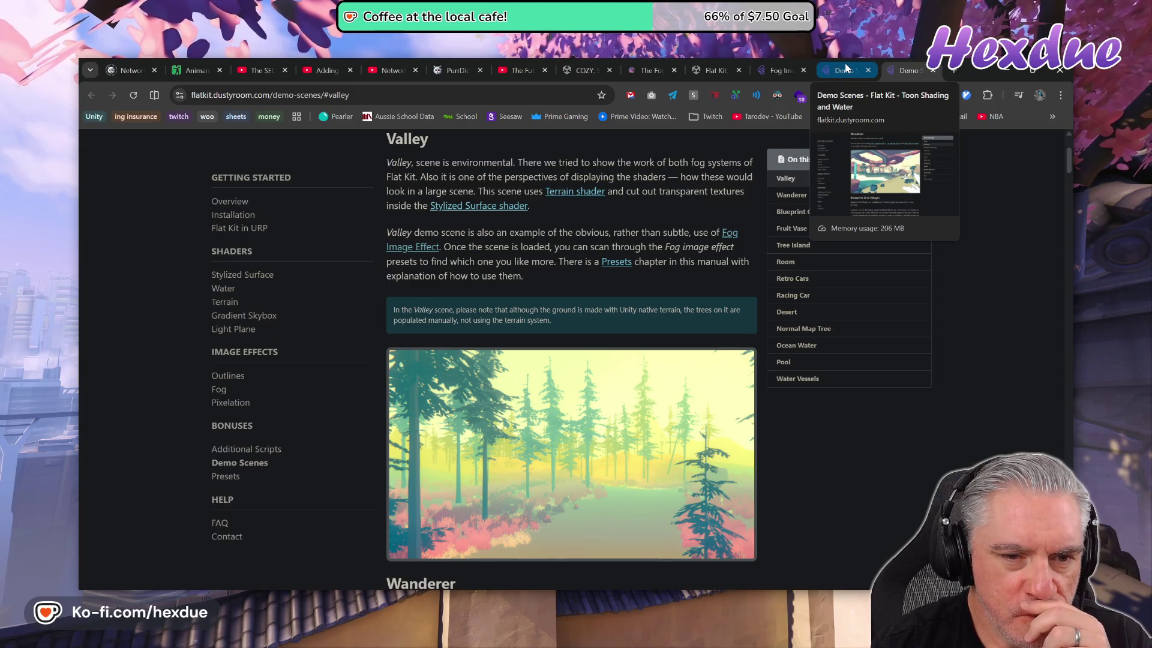
key(ctrl+shift+Tab)
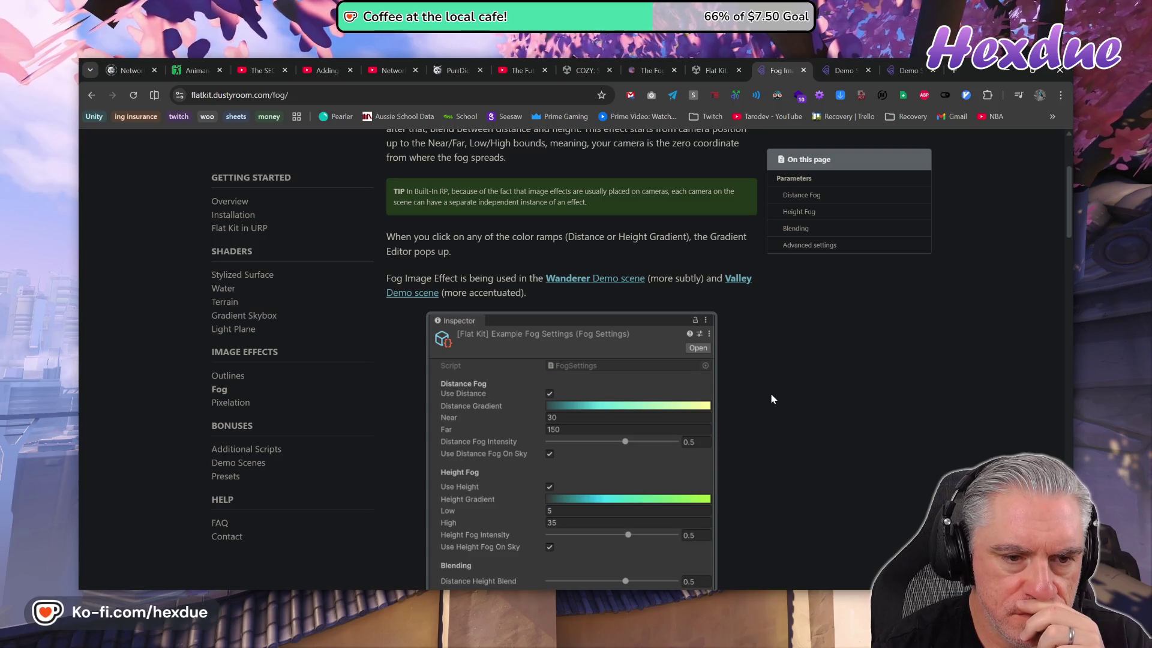
- Read through the fog parameters on the Fog Image Effect page
scroll(772, 399, down, 6)
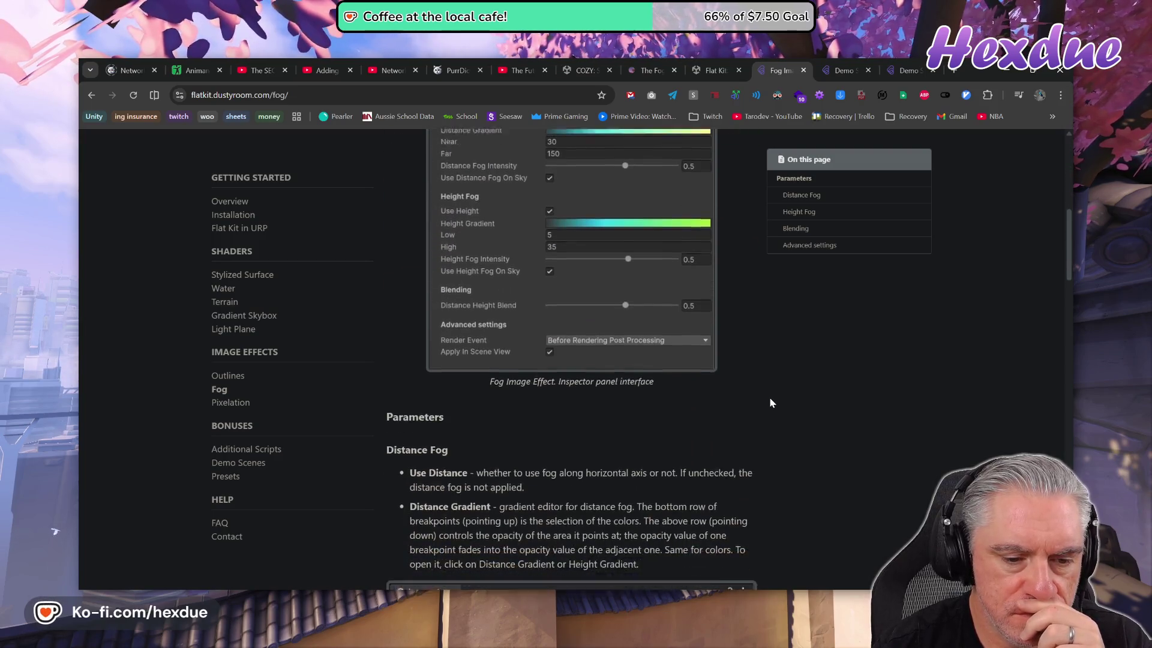
scroll(772, 402, down, 3)
scroll(772, 402, down, 3)
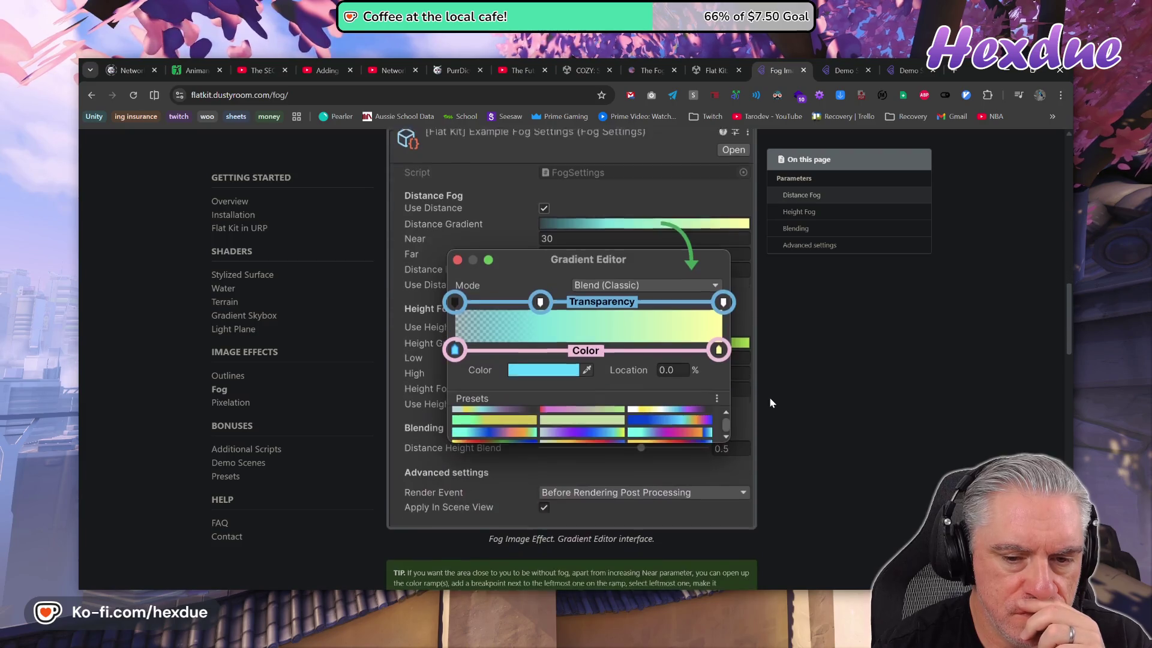
scroll(772, 403, down, 10)
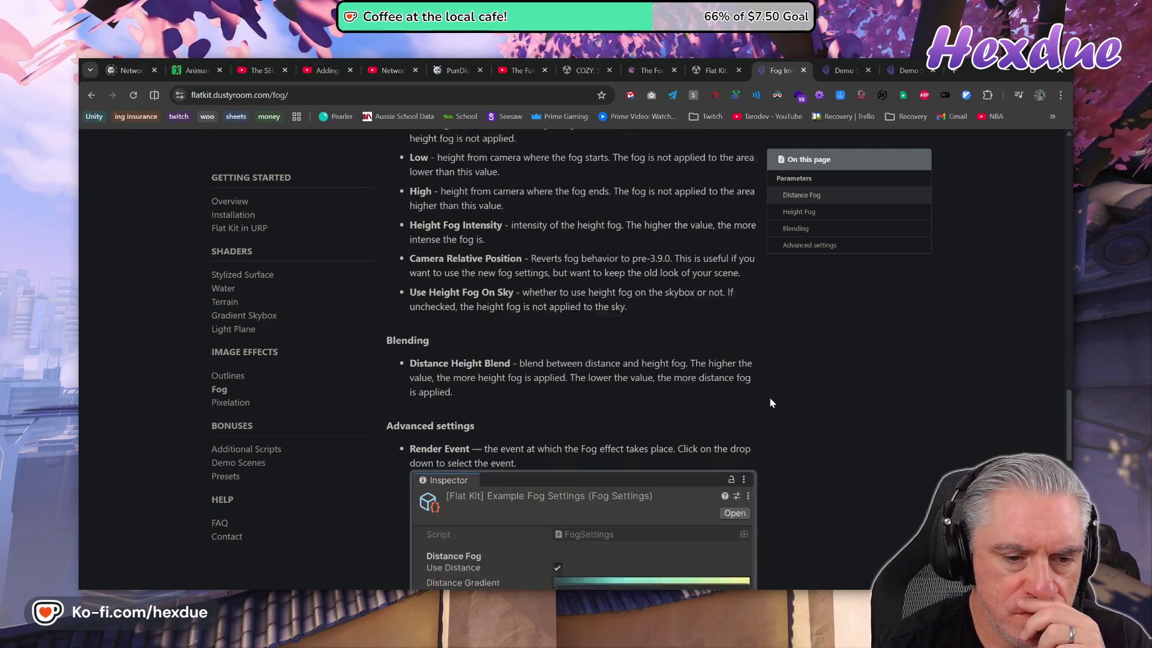
scroll(772, 403, down, 11)
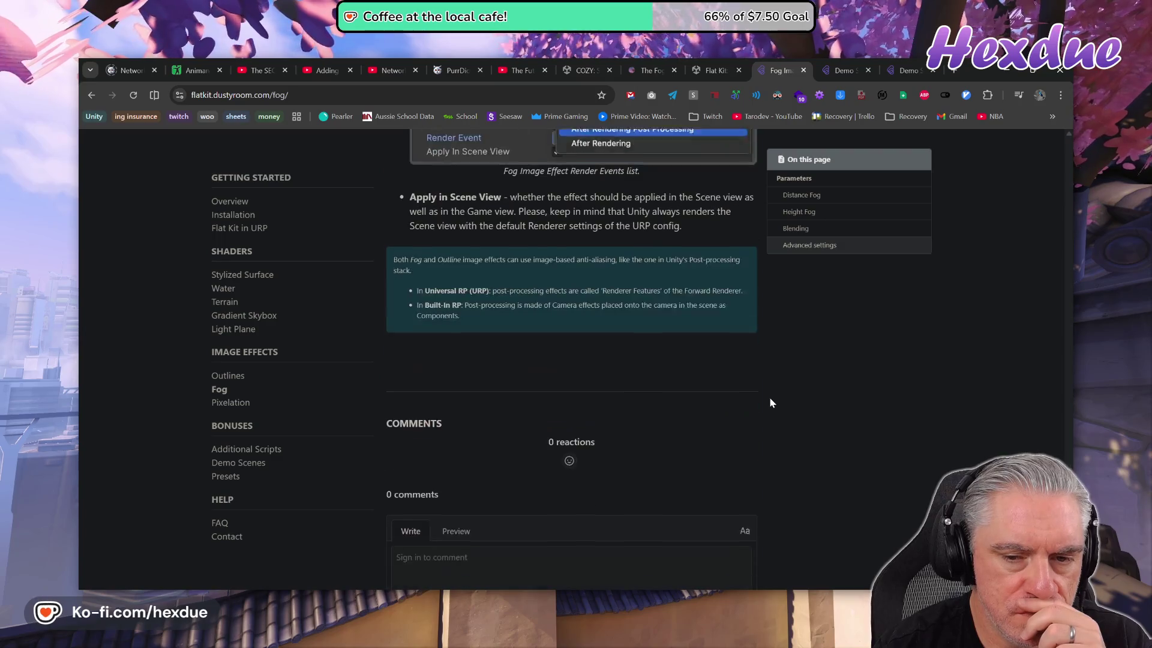
scroll(772, 403, up, 4)
scroll(771, 402, down, 5)
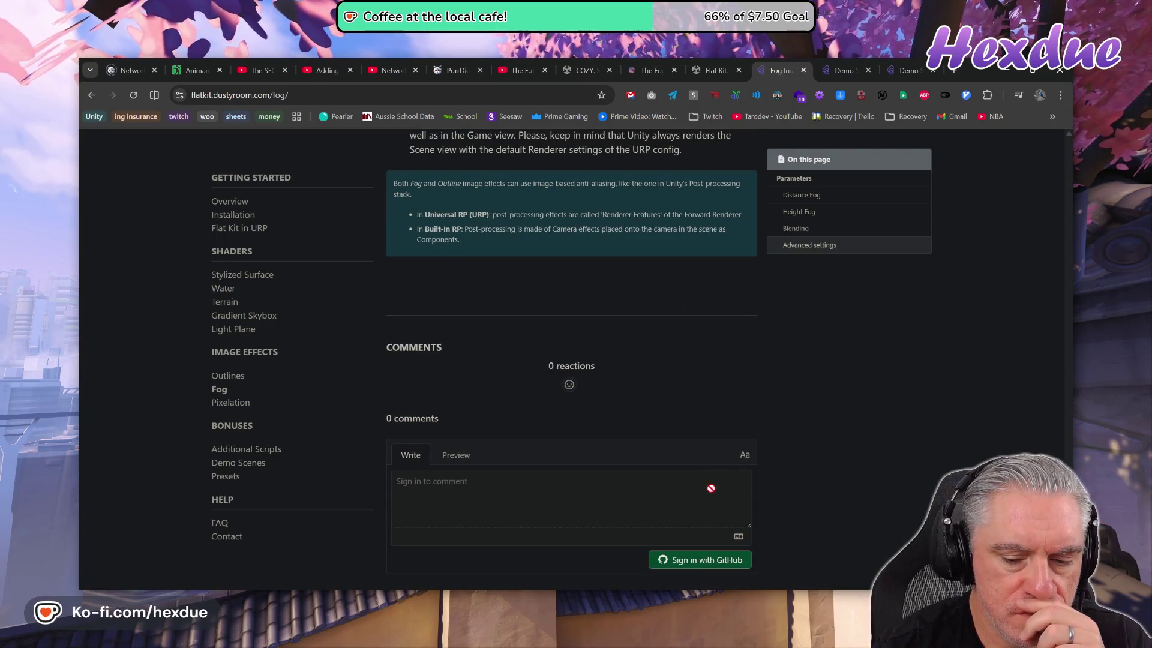
- Look over the Wanderer and Valley demo scene pages, then return to the Unity editor
click(859, 64)
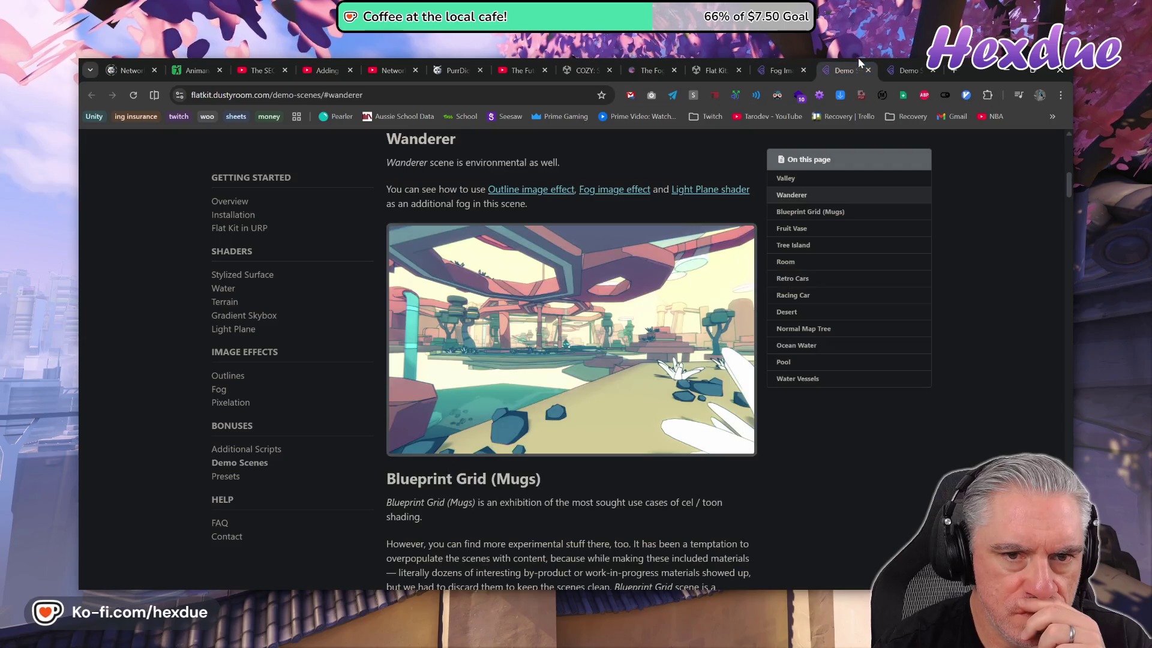
click(903, 66)
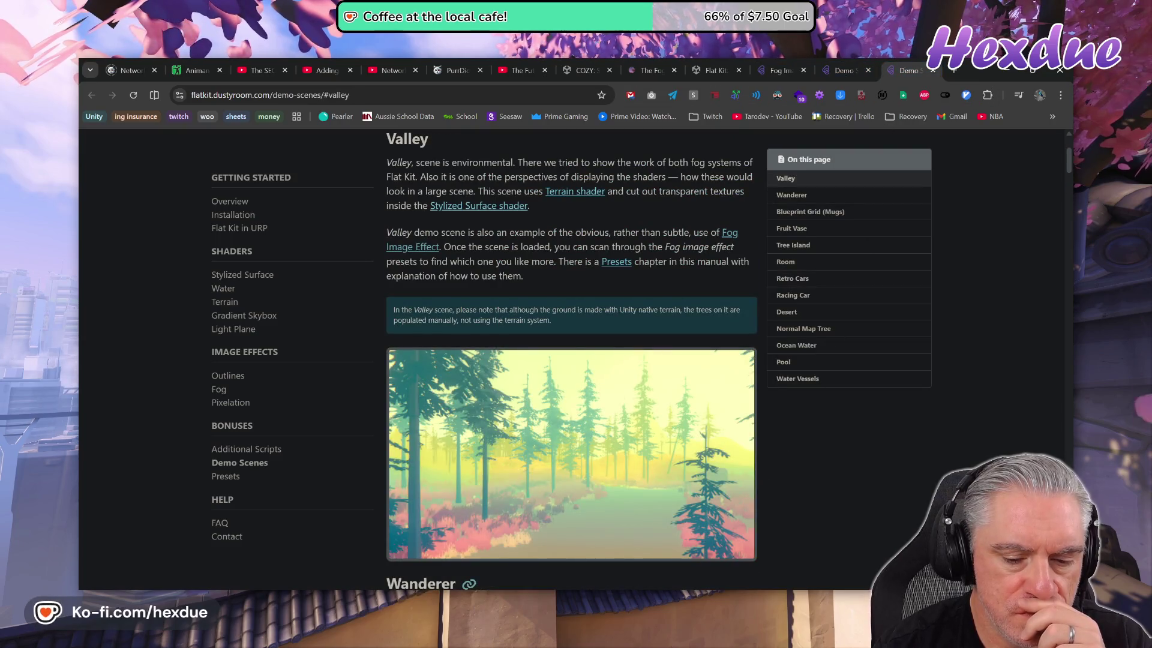
key(alt+Tab)
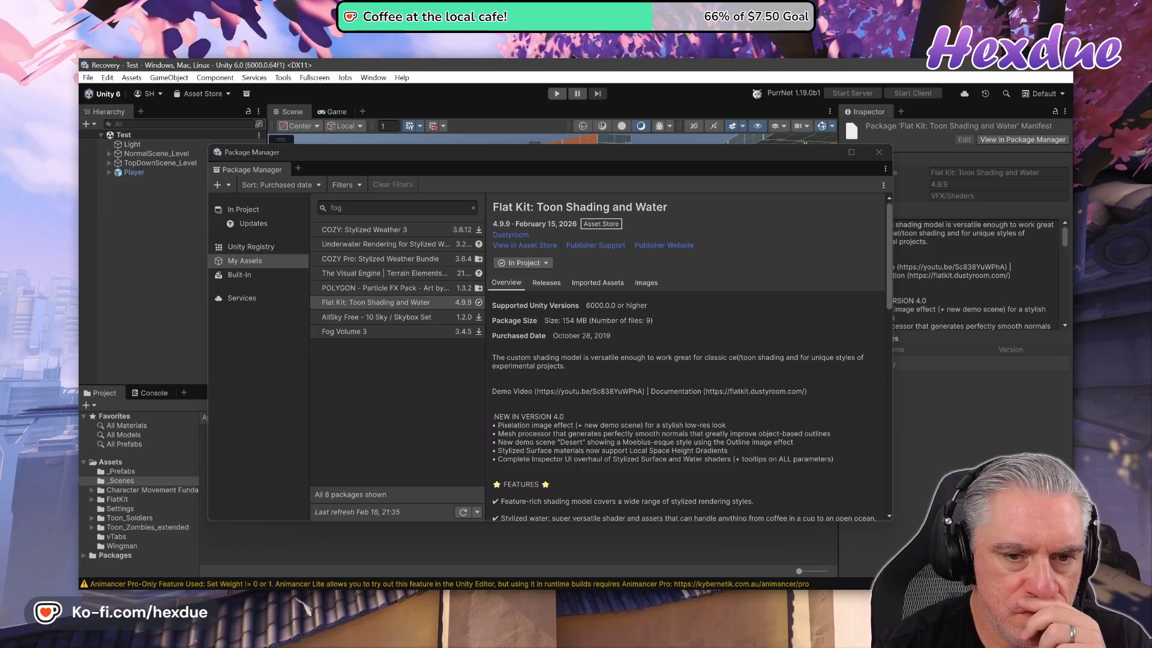
- Close Unity's Package Manager window and bring Visual Studio Code to the front
click(878, 152)
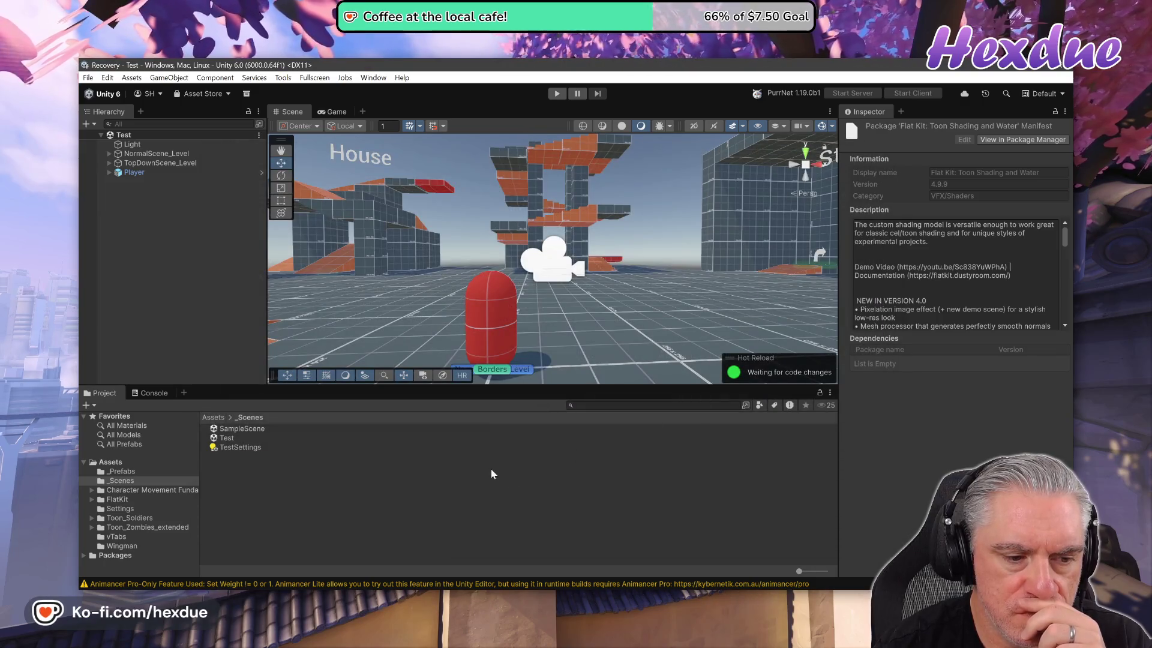
key(alt+Tab)
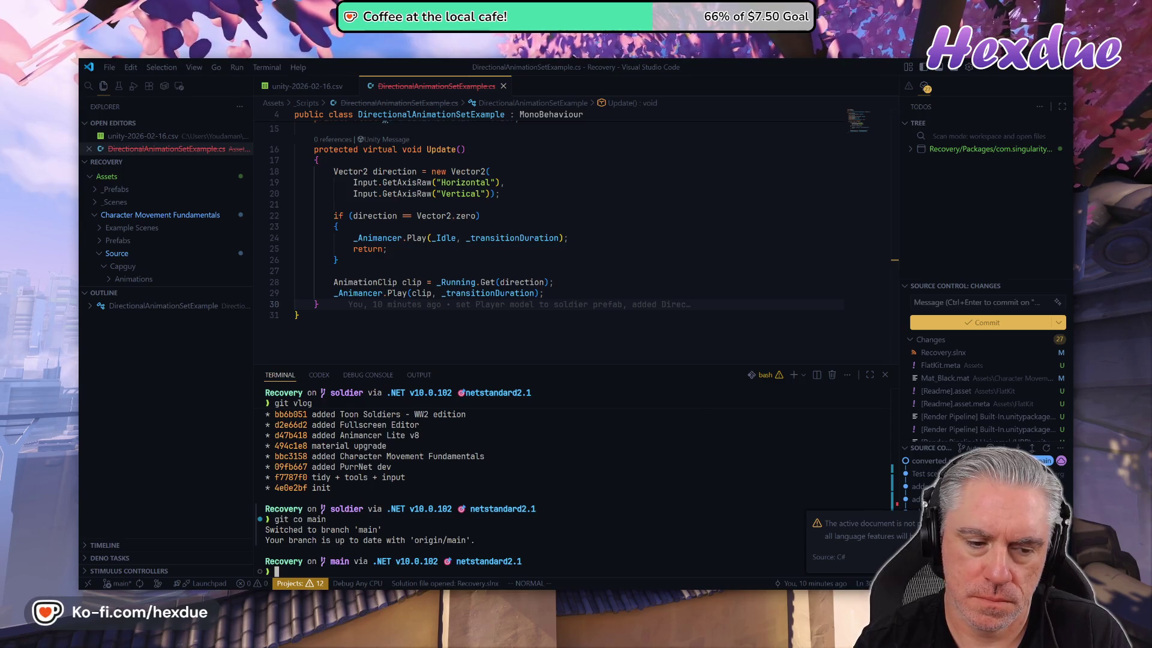
- Run git st and scroll the output showing modified soldier materials and untracked FlatKit files
text(git s)
key(Return)
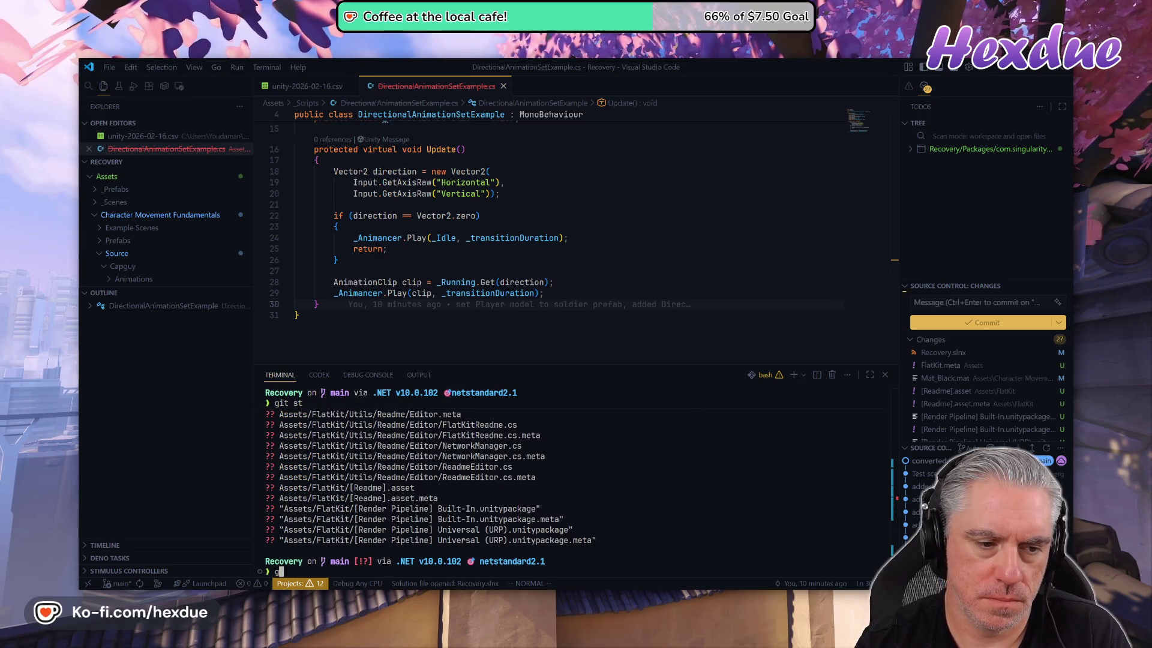
text(it)
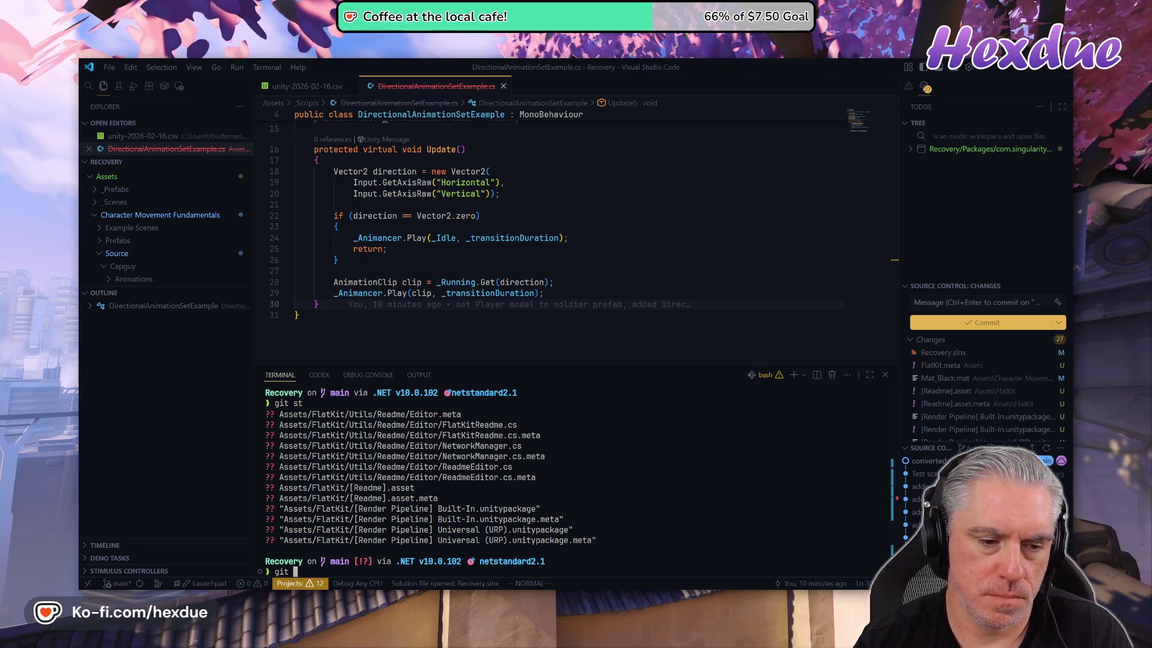
scroll(336, 498, up, 10)
scroll(336, 497, down, 5)
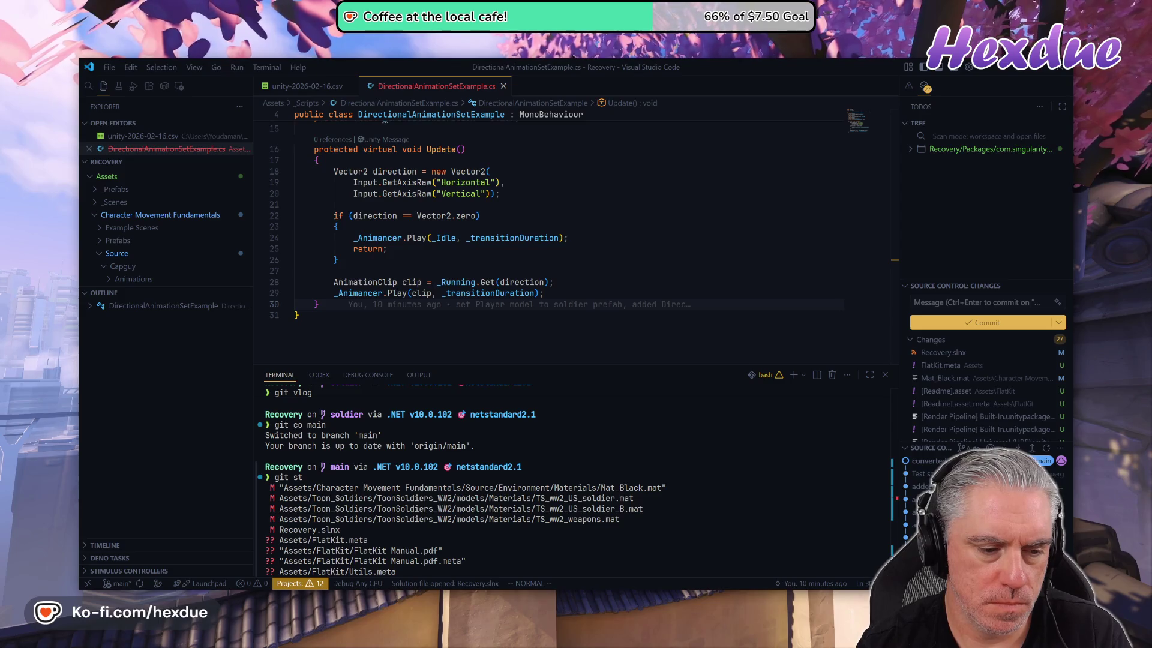
- Page through the git diff of the materials and Recovery.slnx, rerun git st, and discard Mat_Black.mat
text(git git diff)
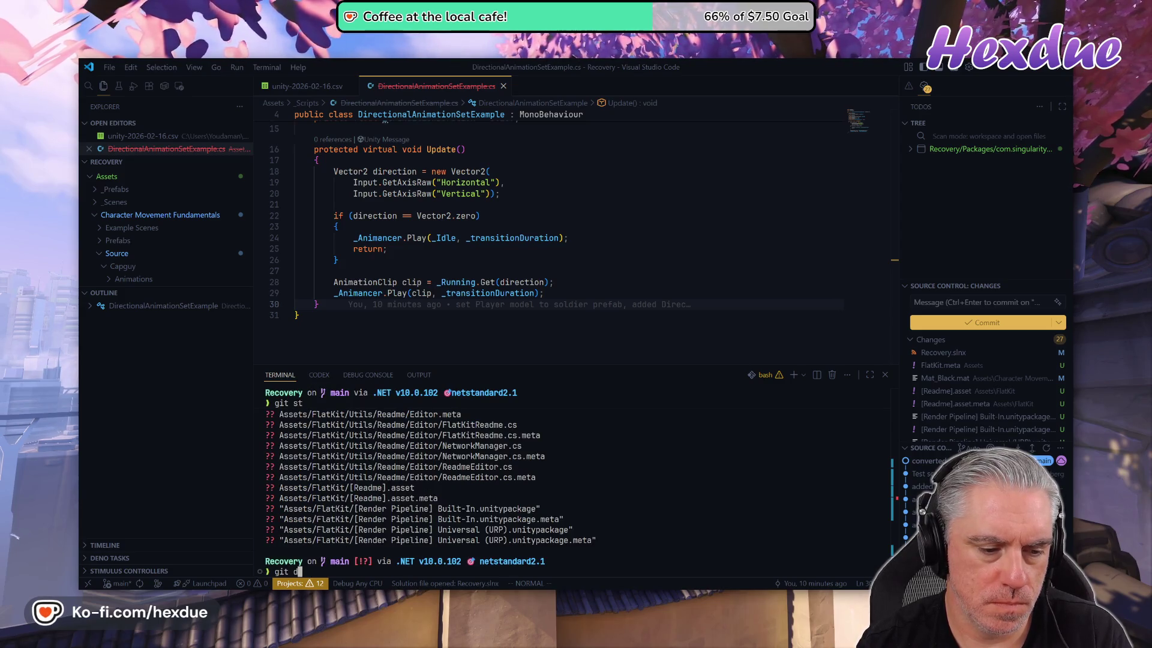
key(Return)
key(d)
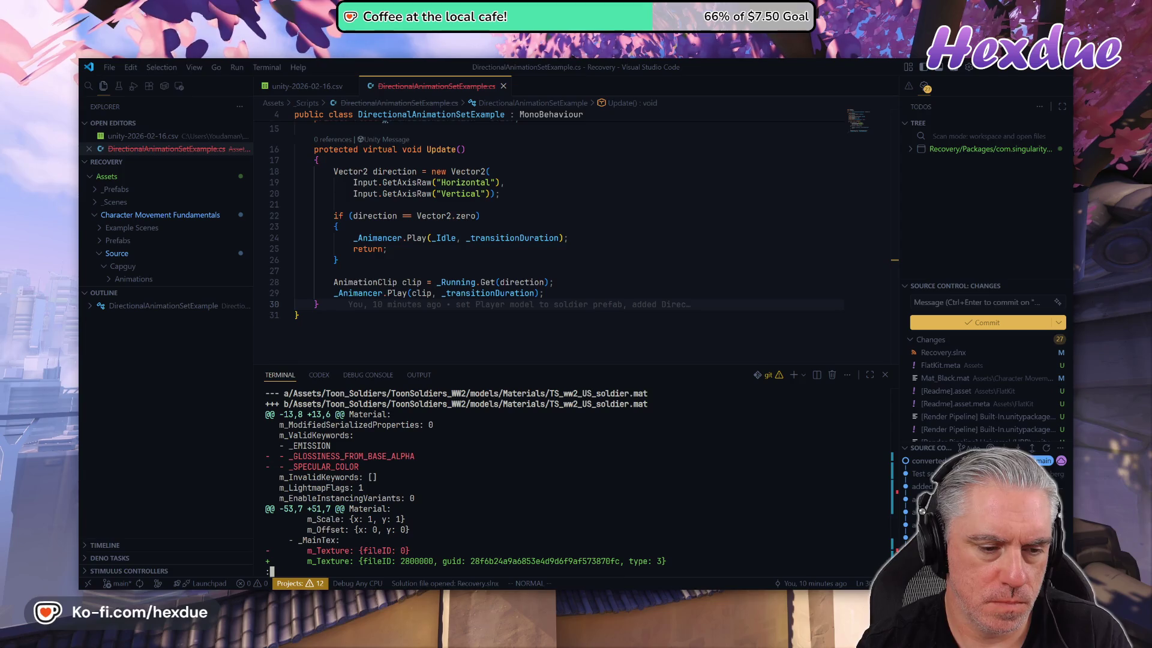
key(d)
key(d)
key(d)
key(d)
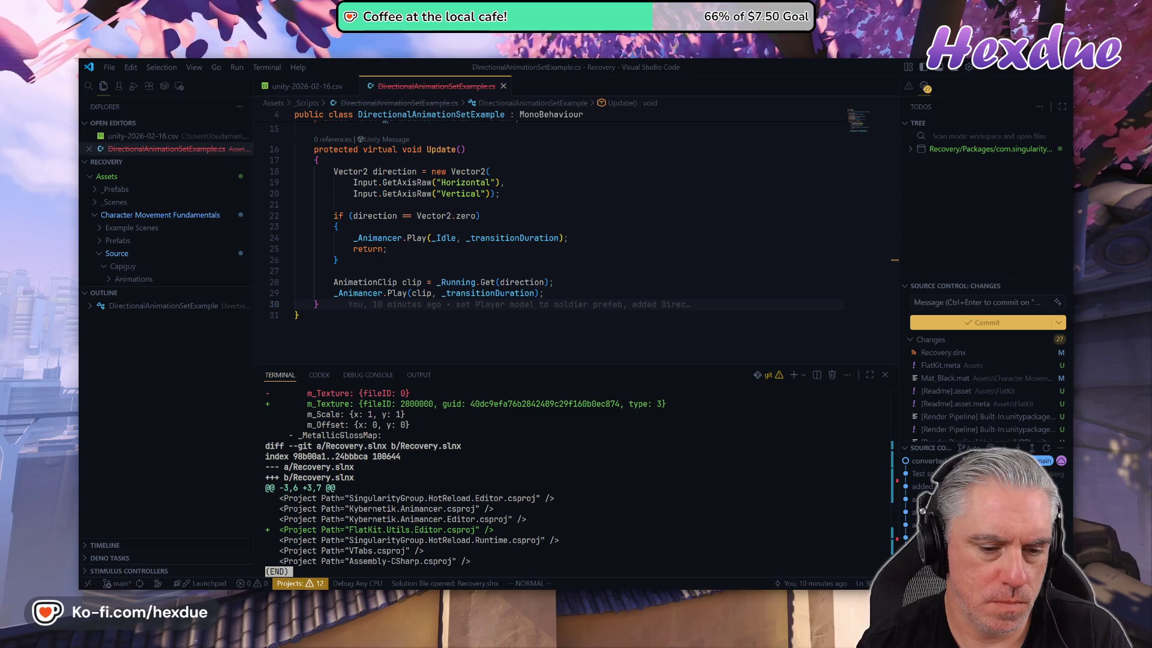
key(q)
text(git st)
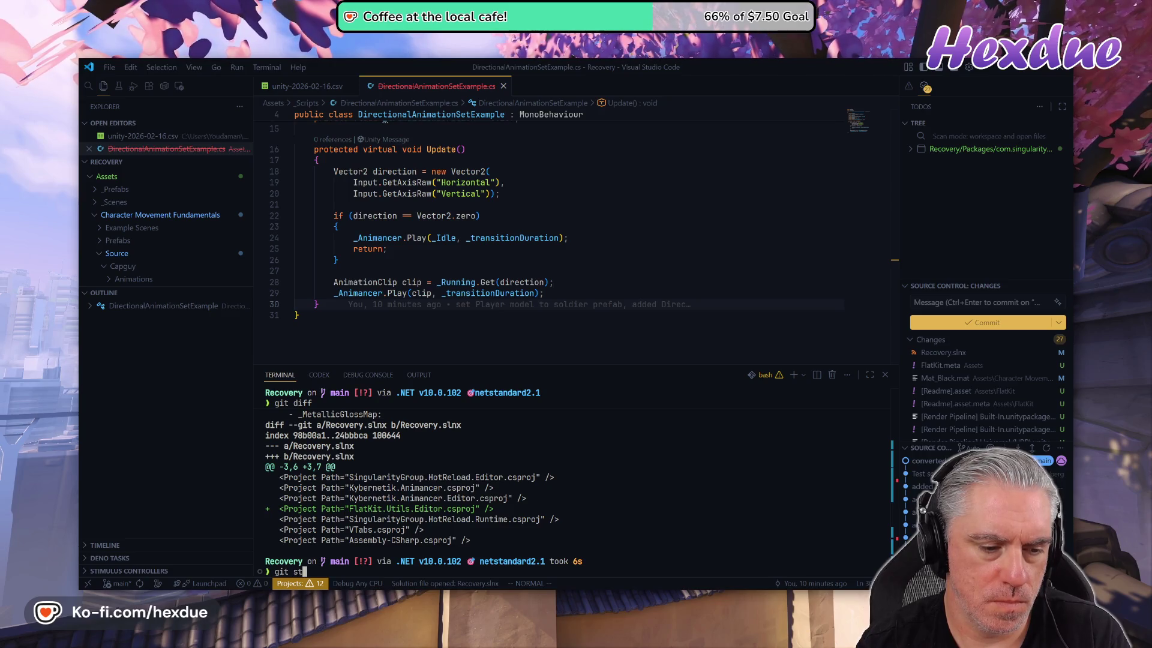
key(Return)
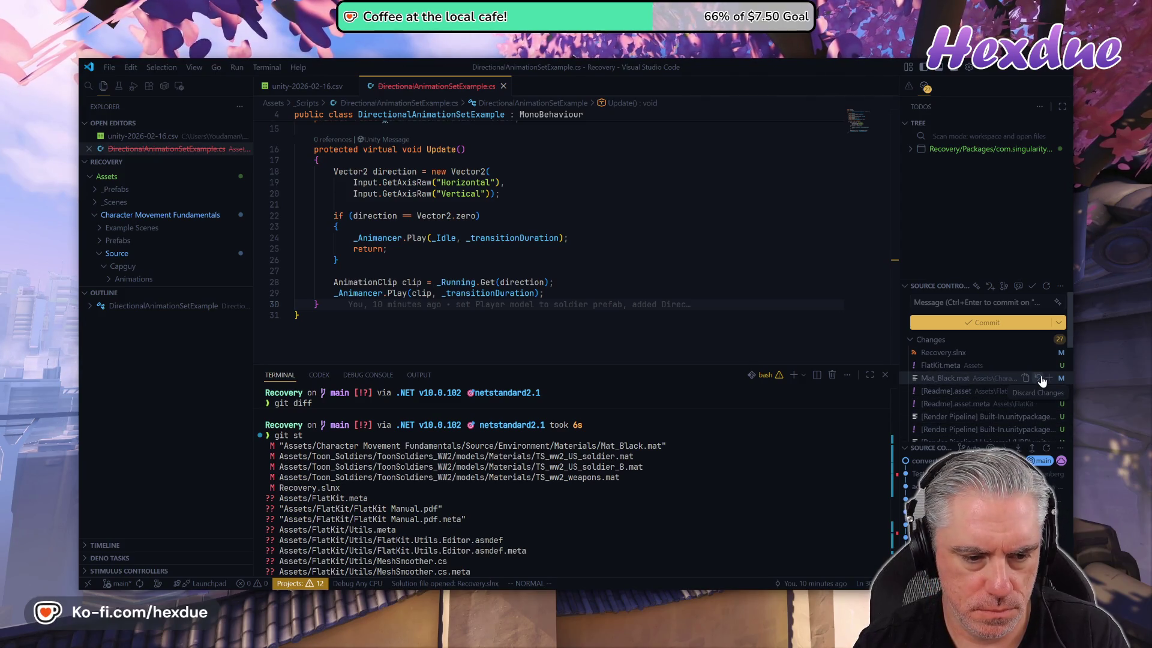
click(1040, 378)
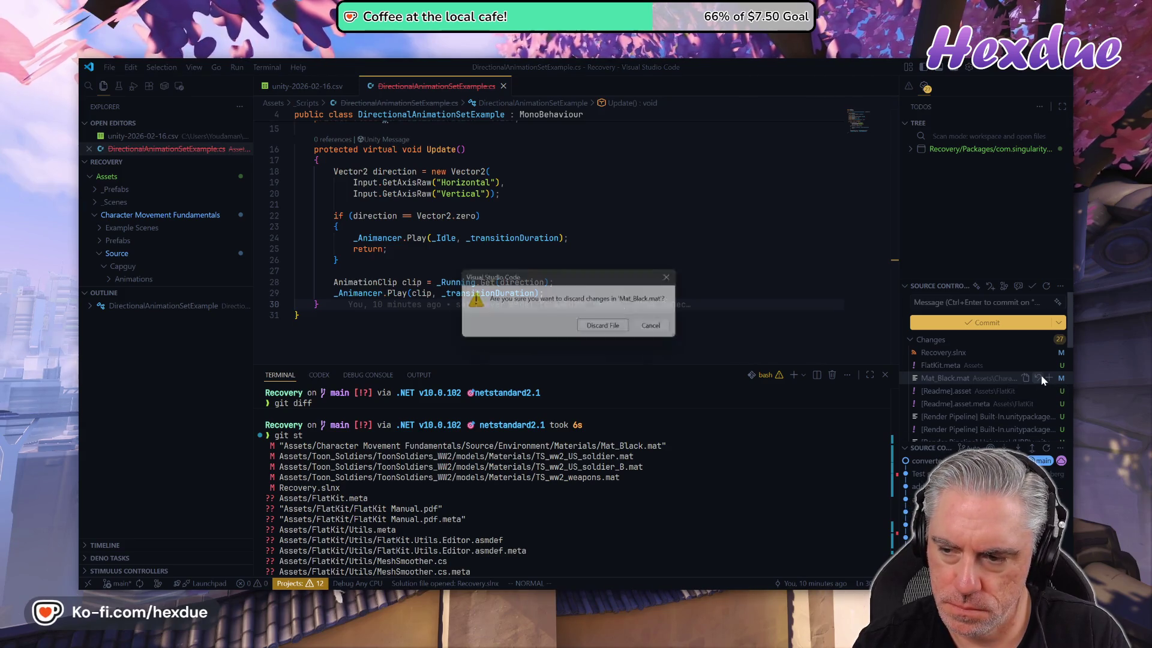
- Confirm discarding Mat_Black.mat and review the 26 remaining changes, mostly untracked FlatKit files
click(609, 328)
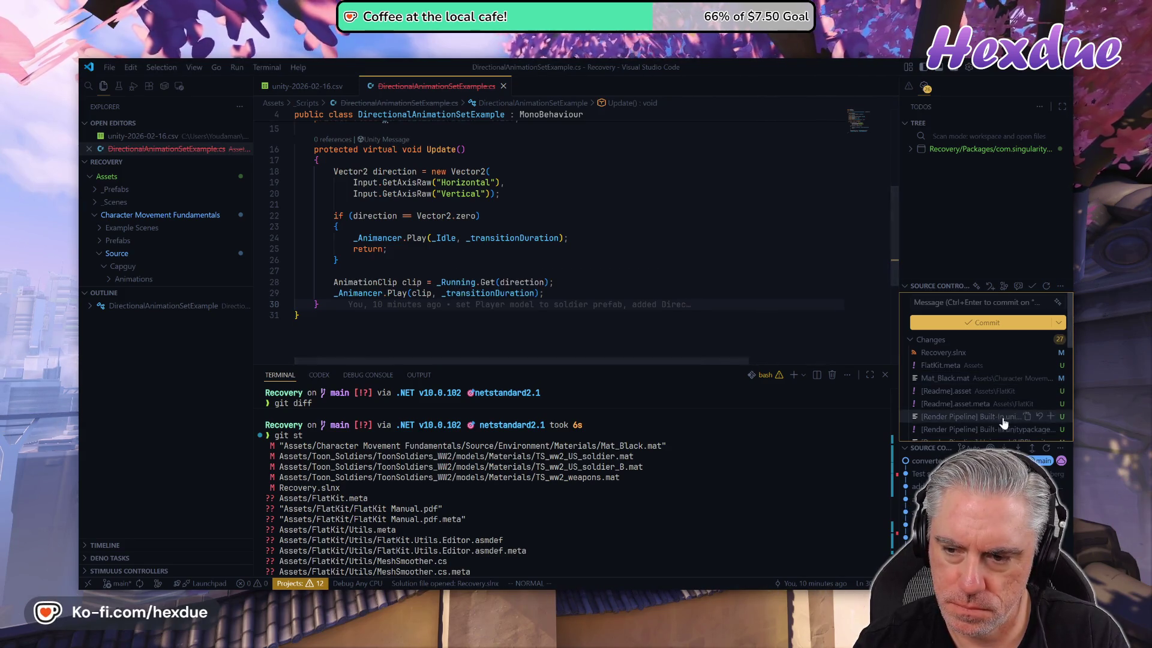
scroll(1034, 402, down, 2)
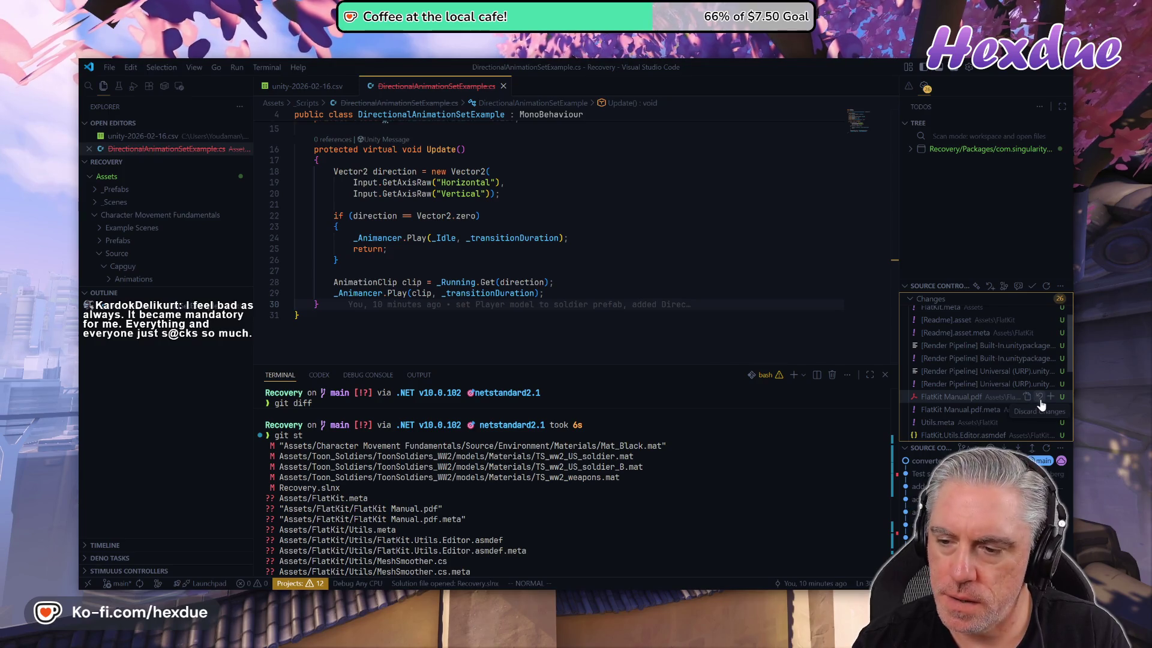
scroll(1041, 405, down, 5)
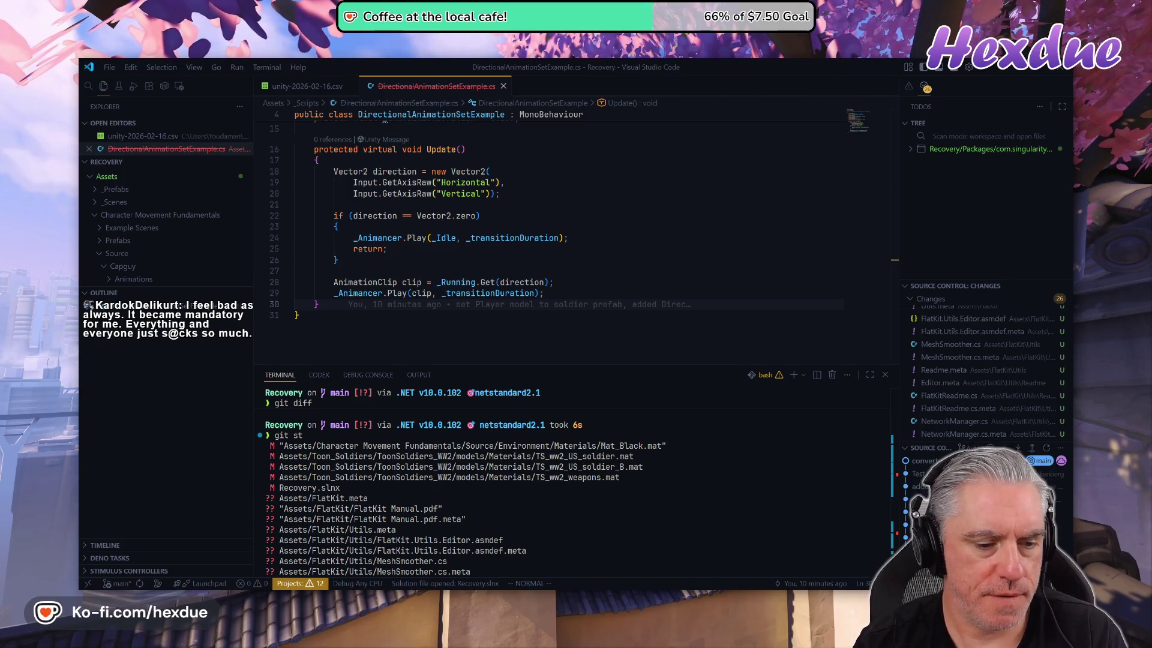
text(gi)
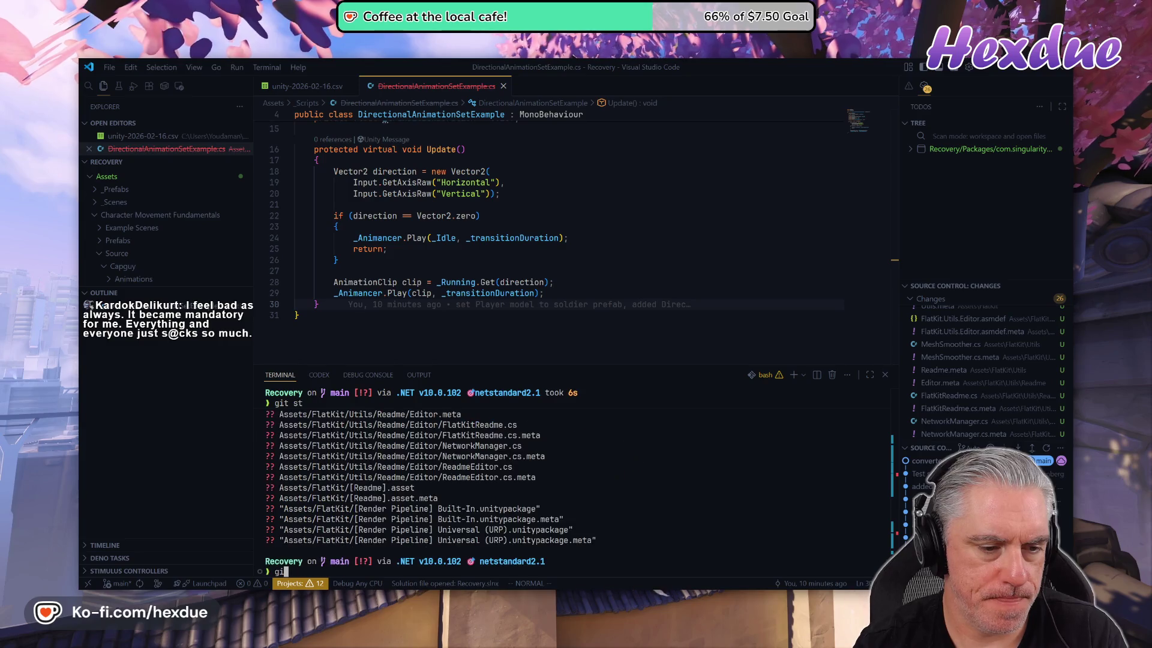
text(t co A)
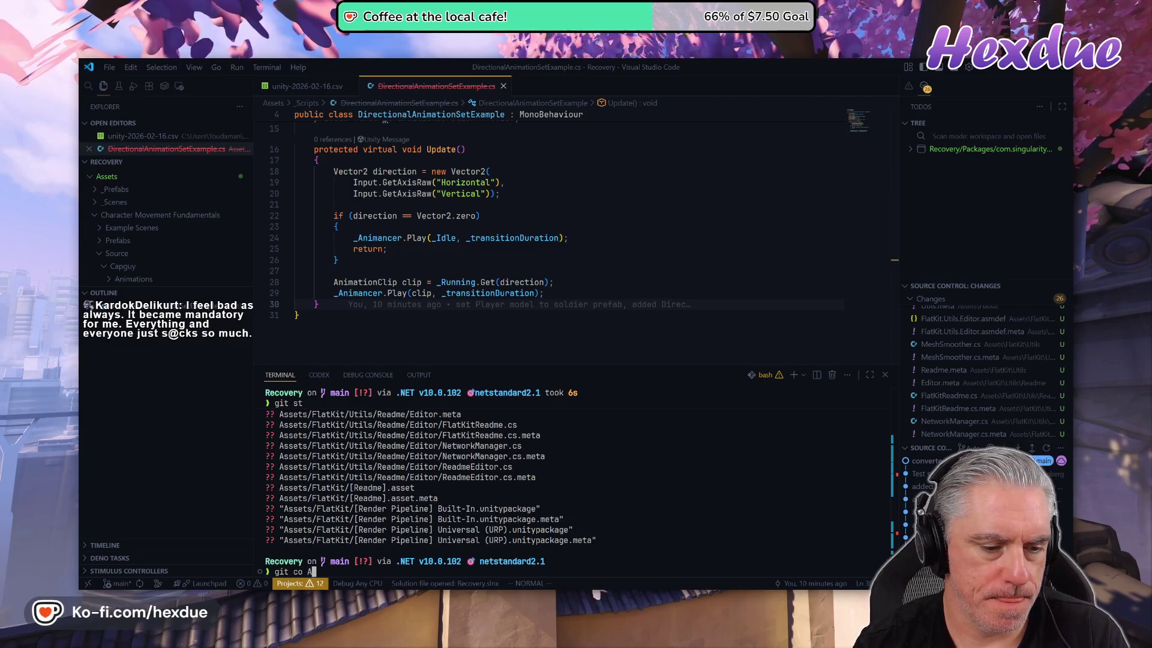
text(ssets/)
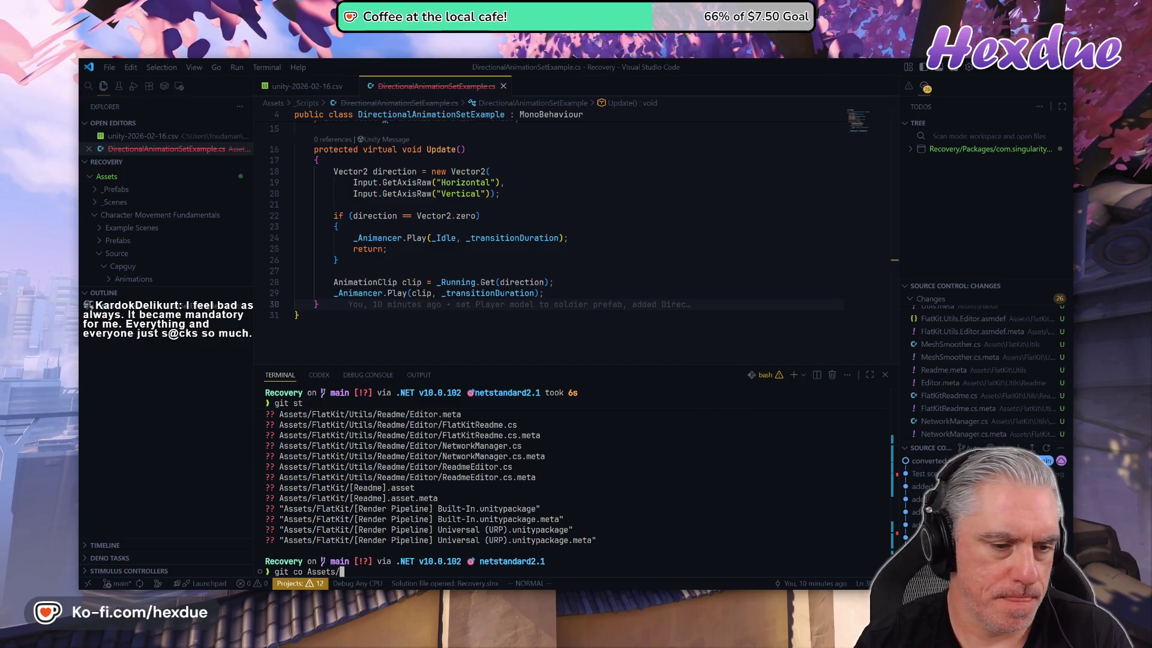
- Restore the three Toon_Soldiers materials with git co Assets/Toon_Soldiers, then rerun git st showing 23 changes
scroll(573, 480, up, 5)
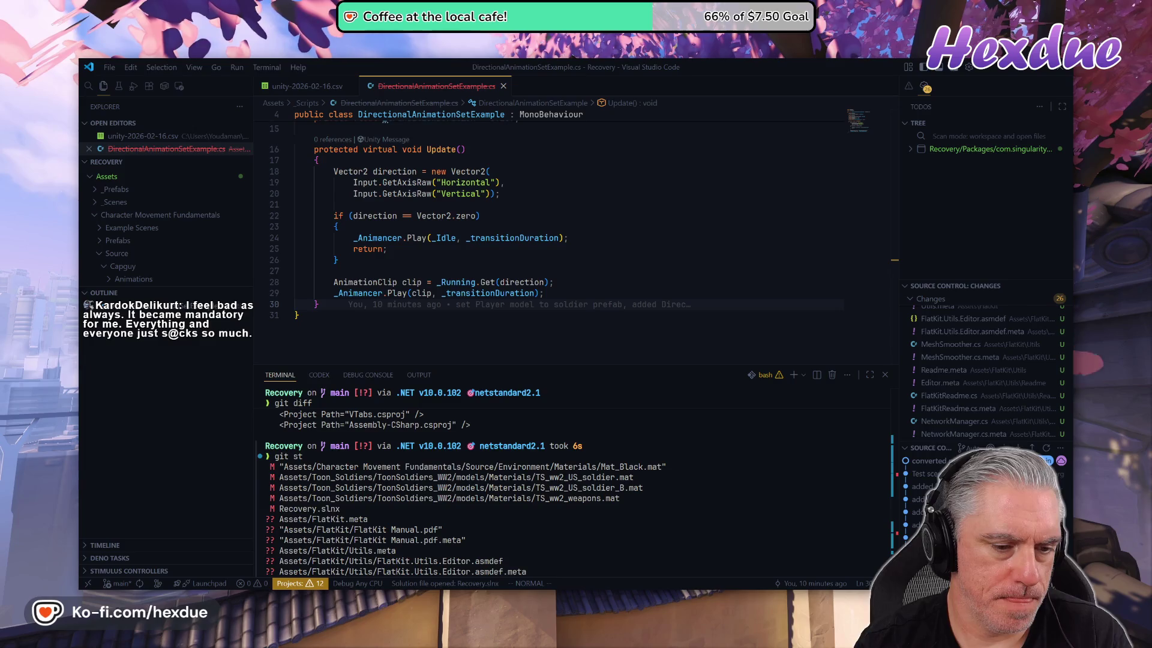
text(Too)
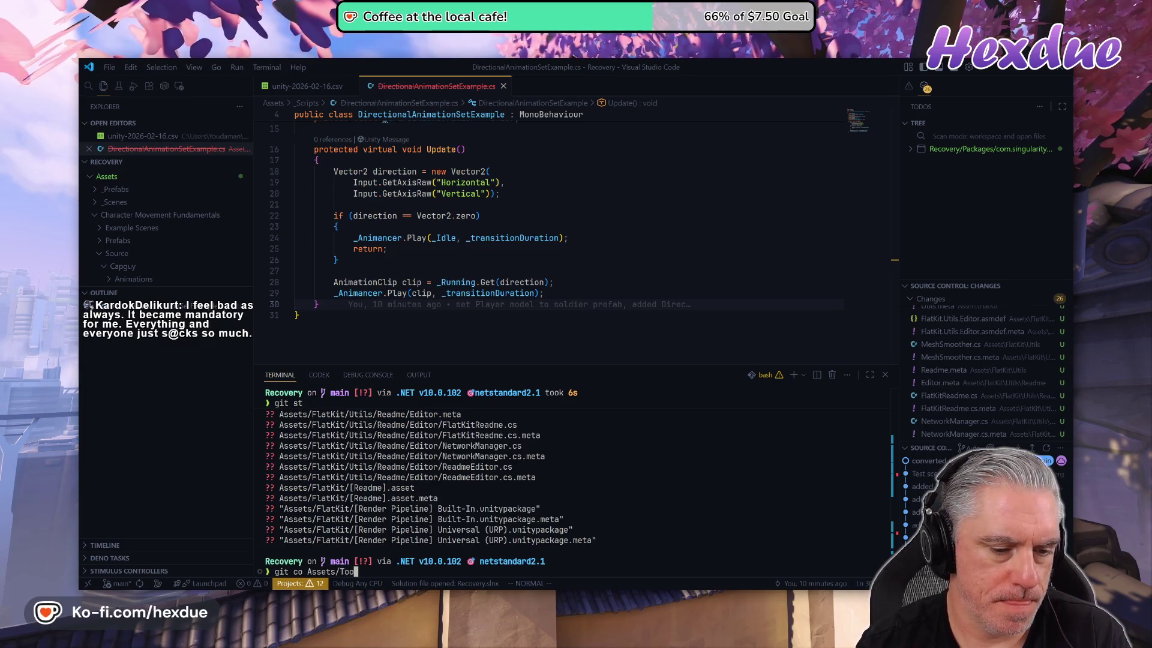
text(n_Soldiers)
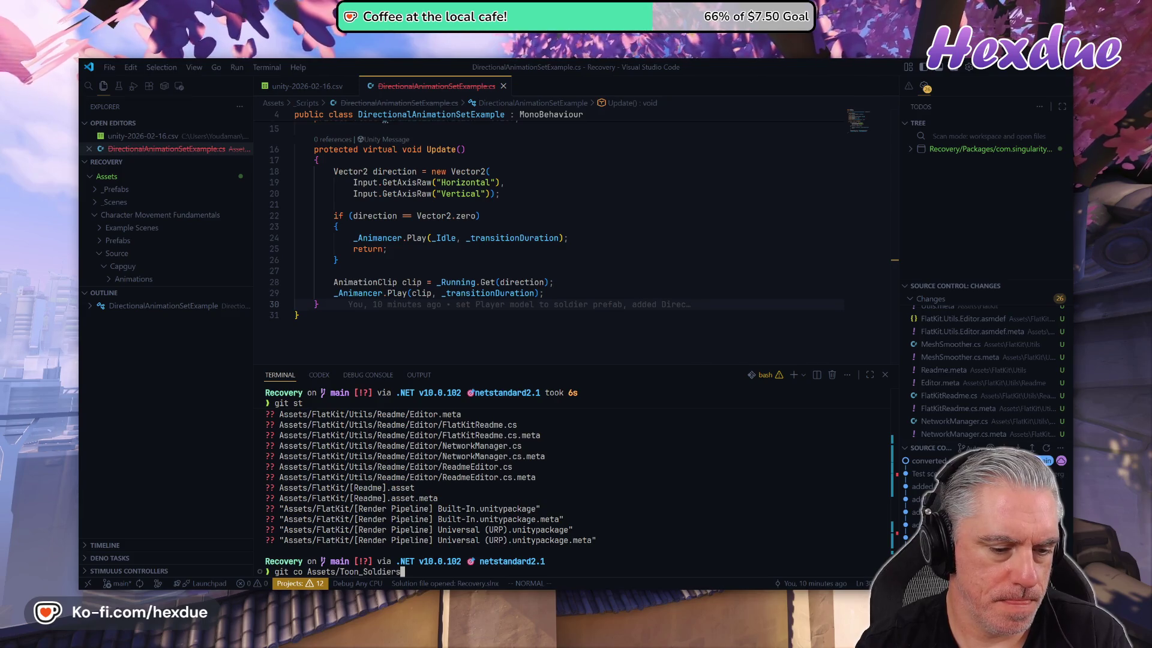
key(Return)
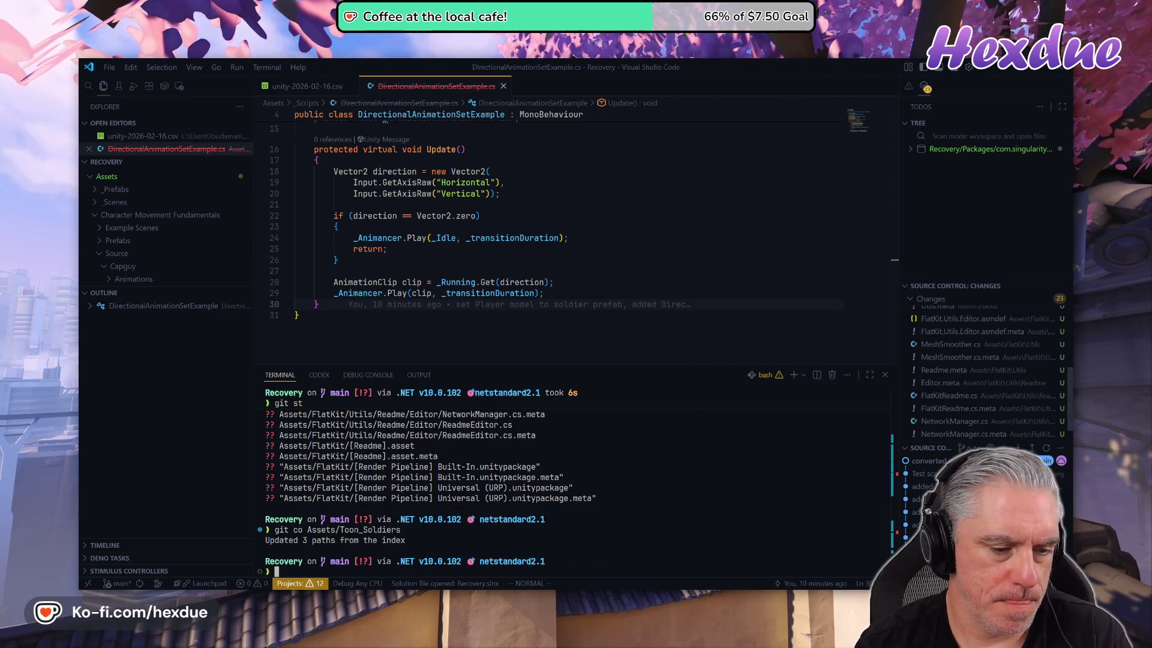
text(gitst)
key(Return)
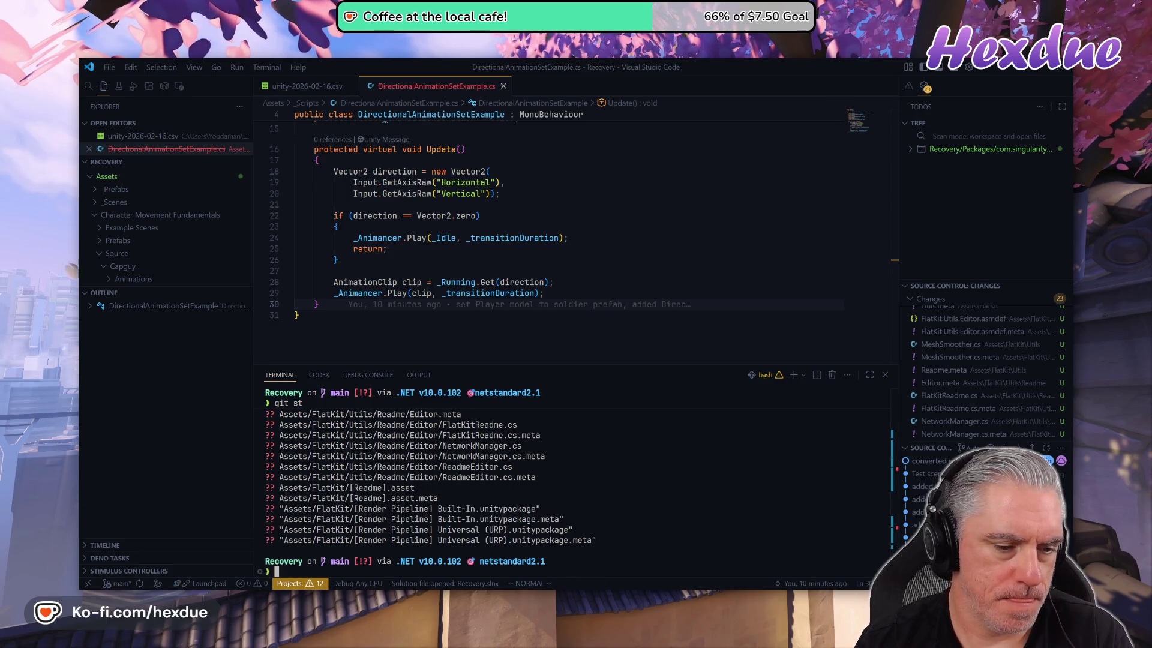
scroll(570, 474, up, 4)
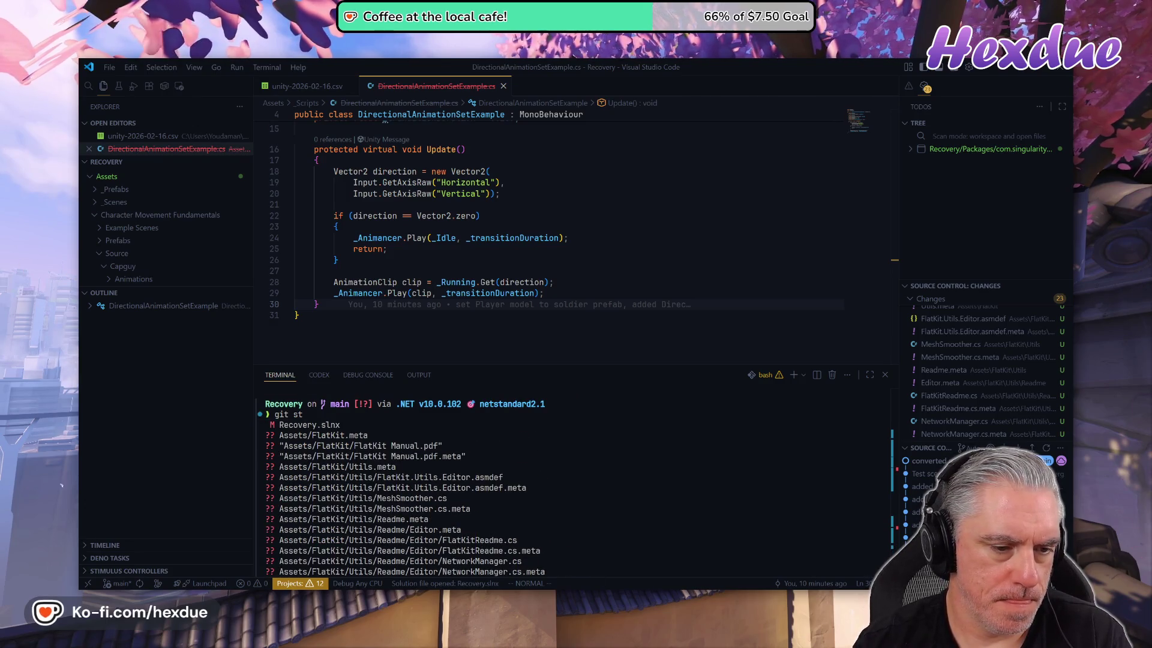
- Run git diff, then git st | grep -v Flat, showing only Recovery.slnx modified
text(git diff)
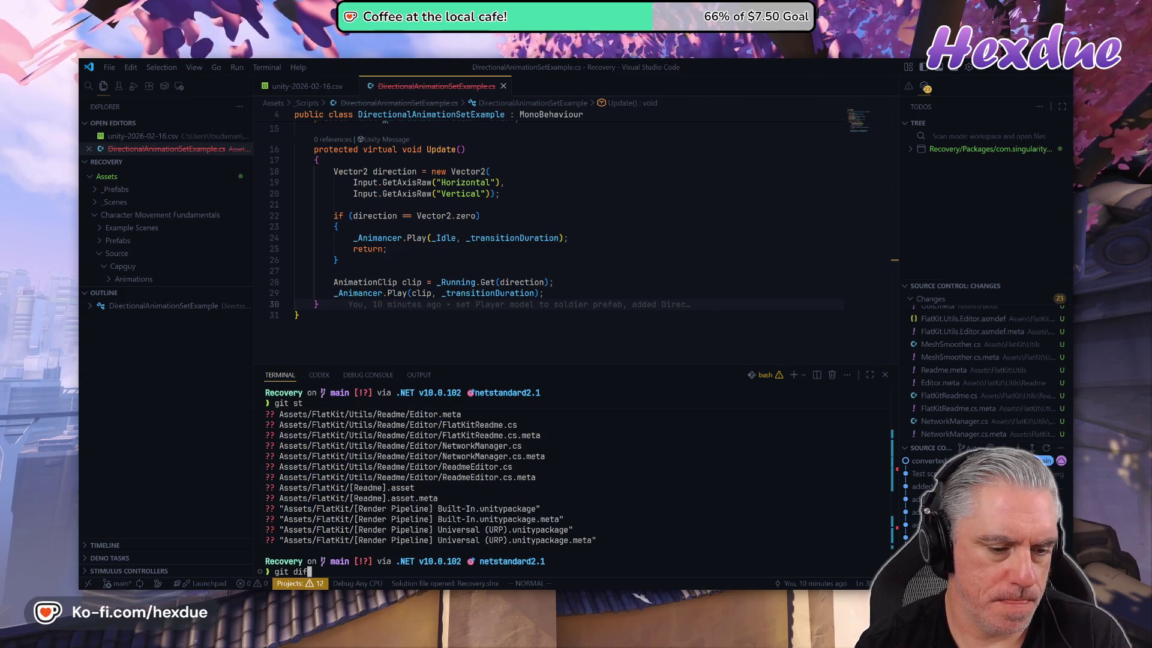
key(Return)
text(git st)
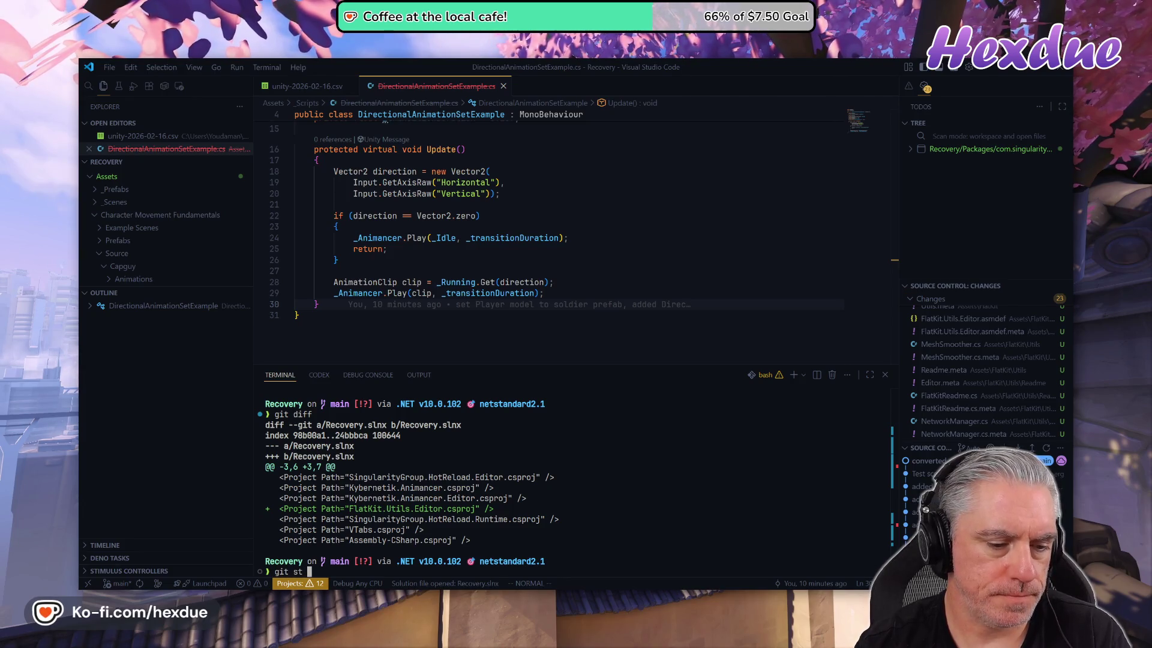
text(| grep -v Fl)
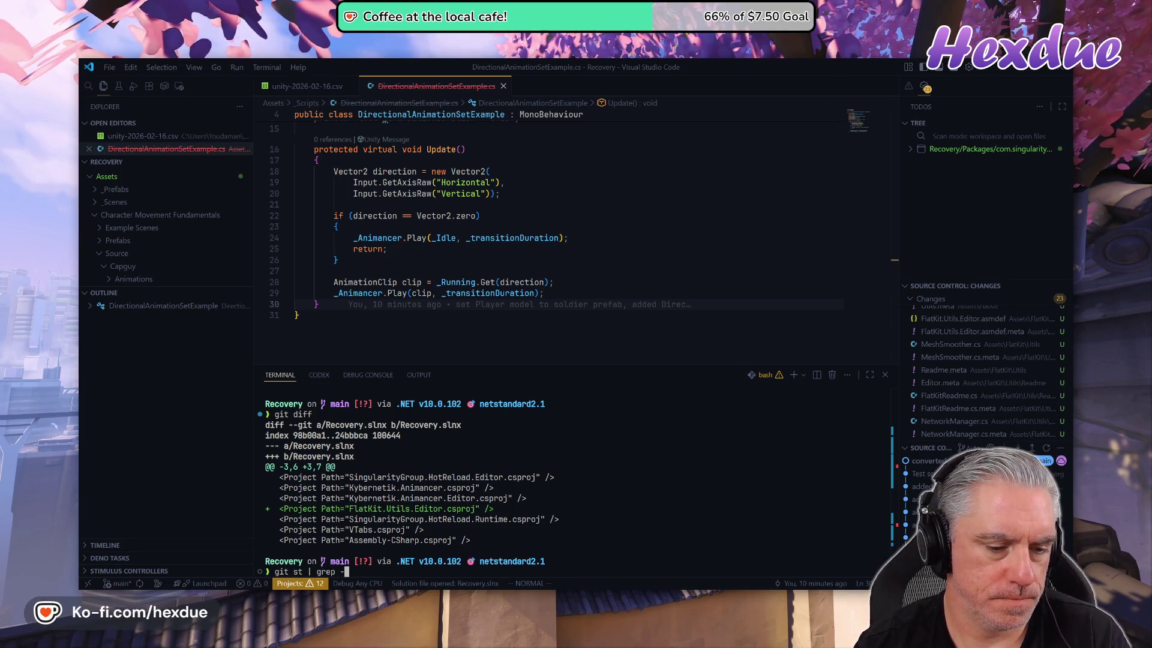
text(t)
key(Return)
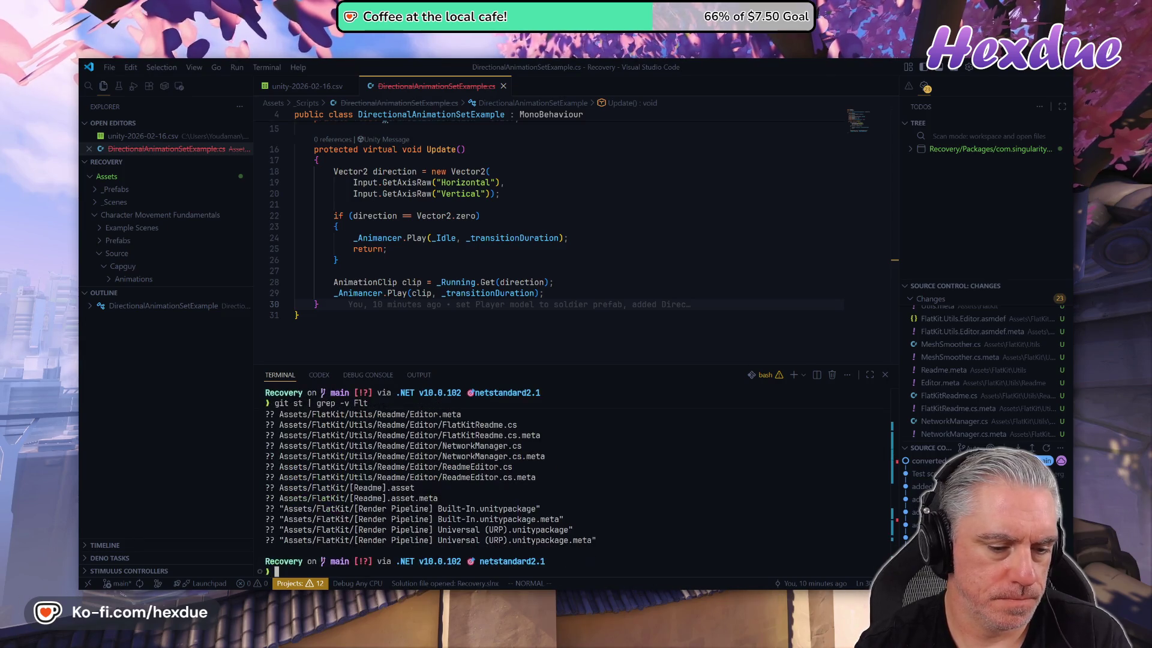
key(Up)
key(BackSpace)
text(at)
key(Return)
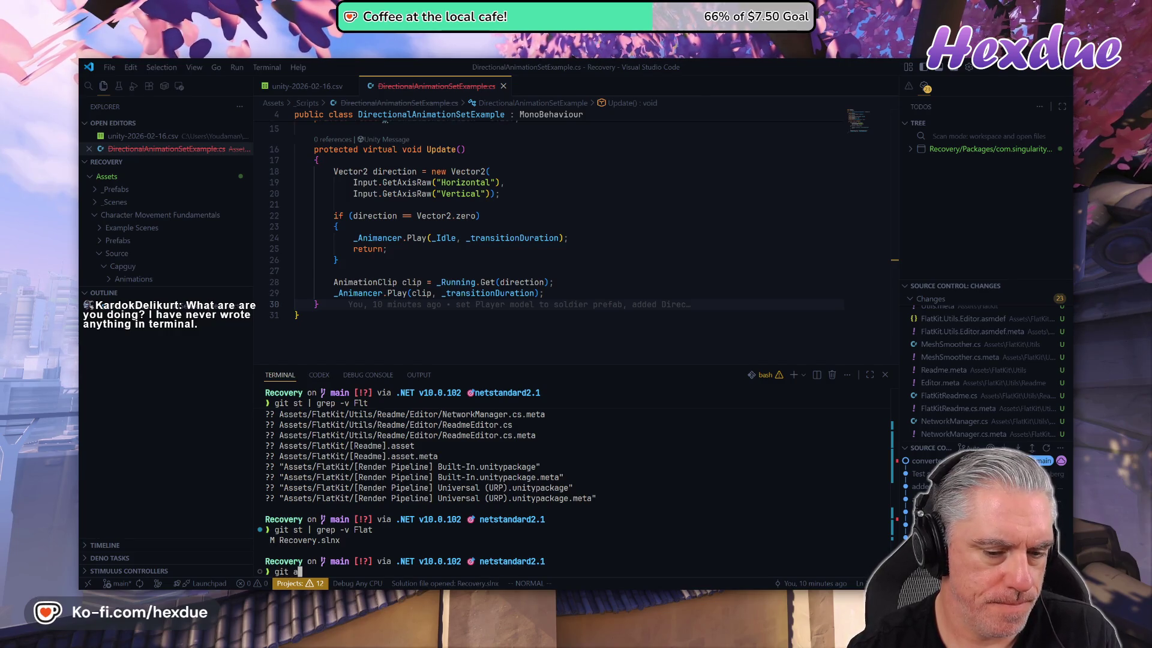
- Stage everything with git add ., create and switch to branch flatkit, and recheck git st
text(dd .)
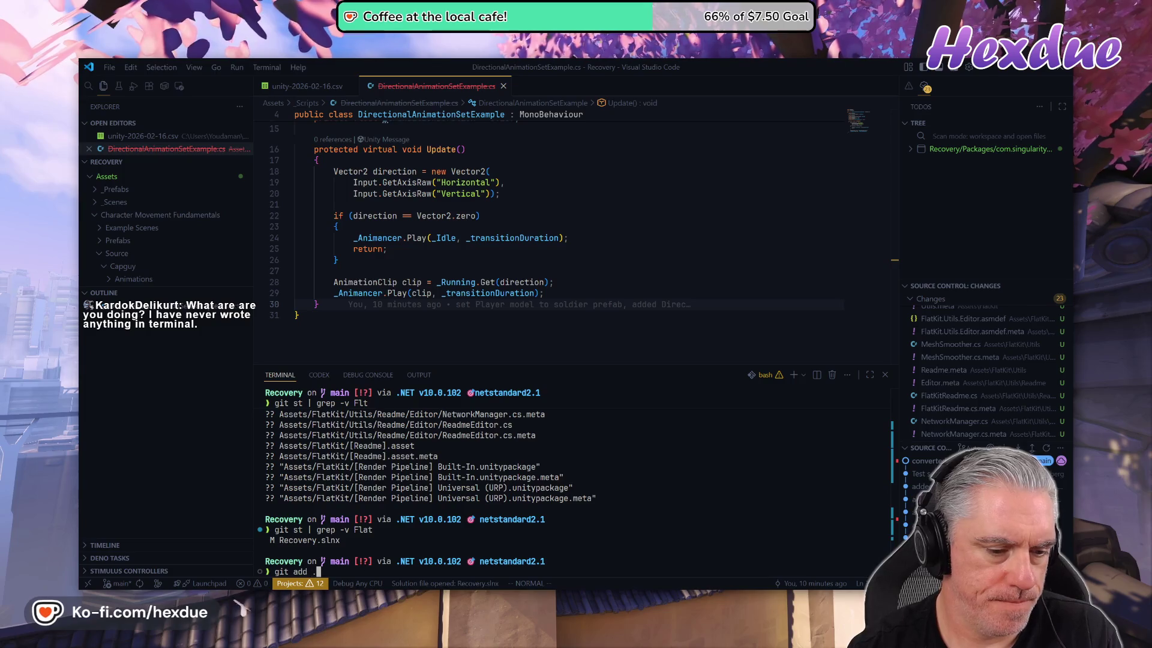
key(Return)
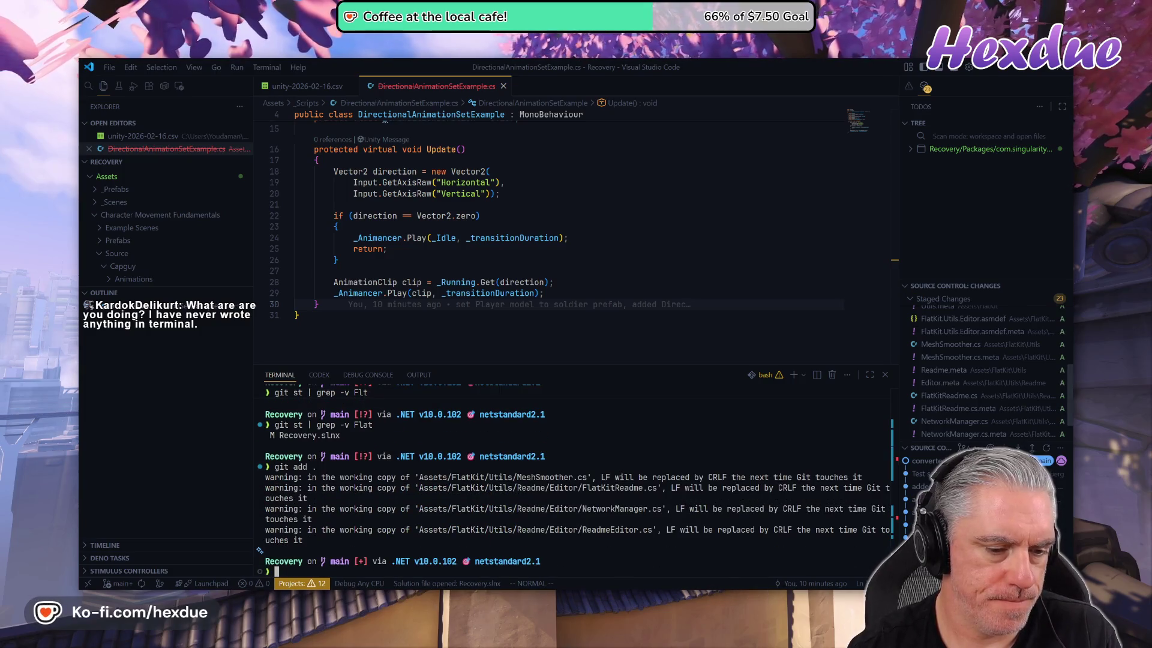
text(git co -b fla)
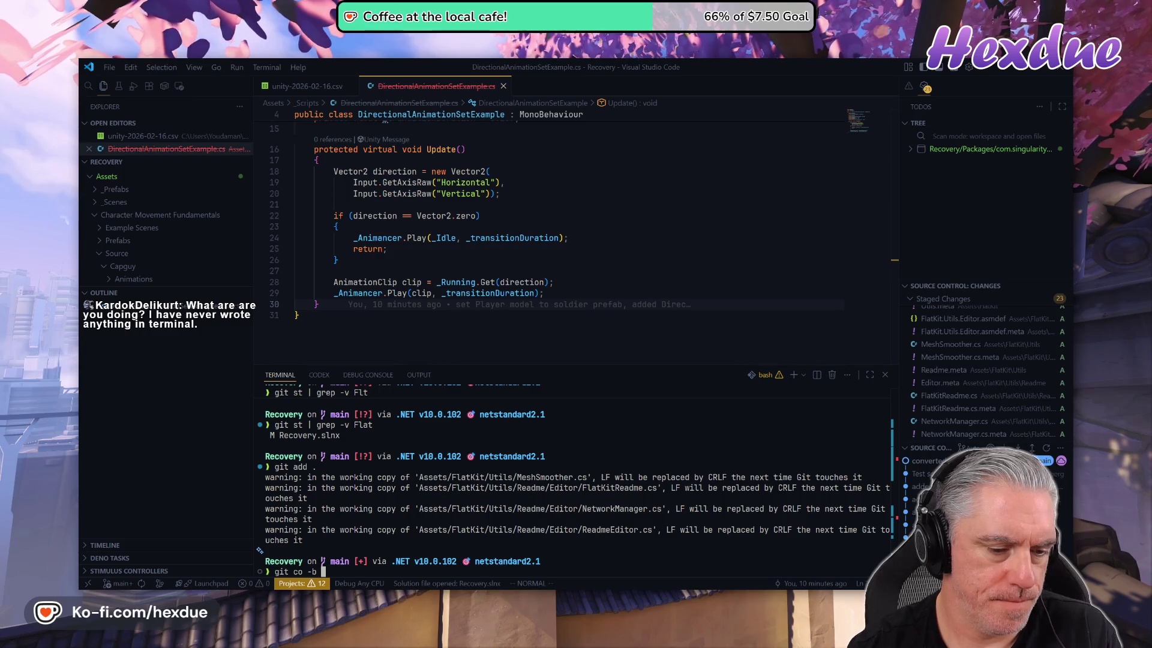
text(tkit)
key(Return)
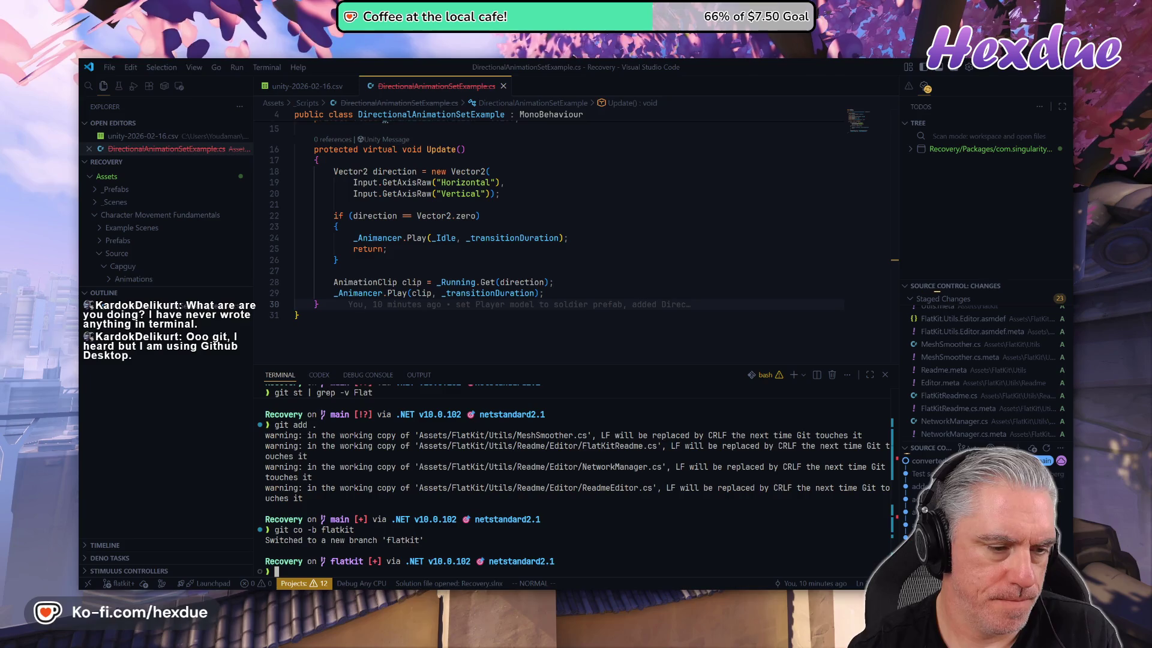
text(git st)
key(Return)
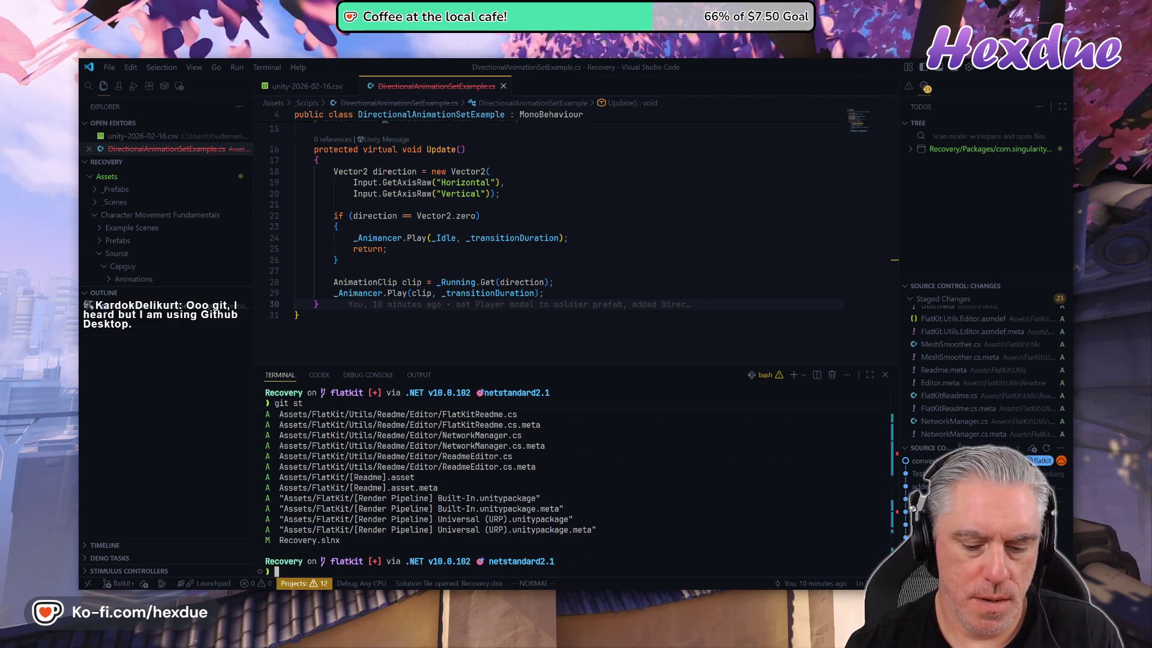
key(alt+Tab)
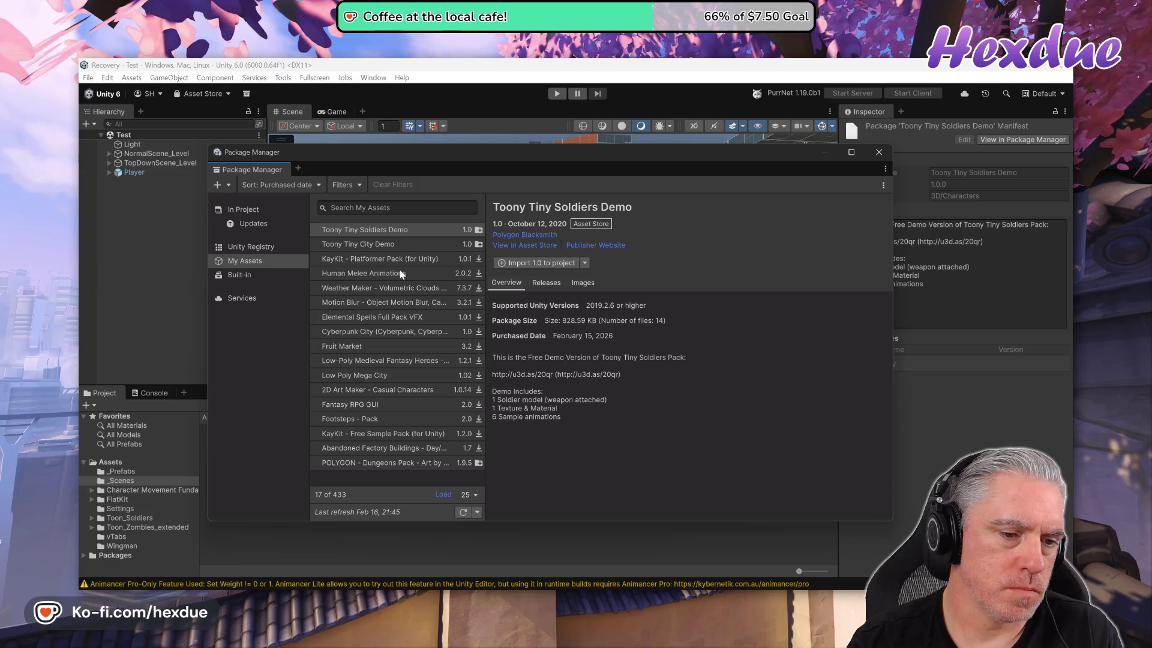
- Find Flat Kit: Toon Shading and Water 4.9.9 among the In Project packages and copy its title
click(243, 214)
click(355, 273)
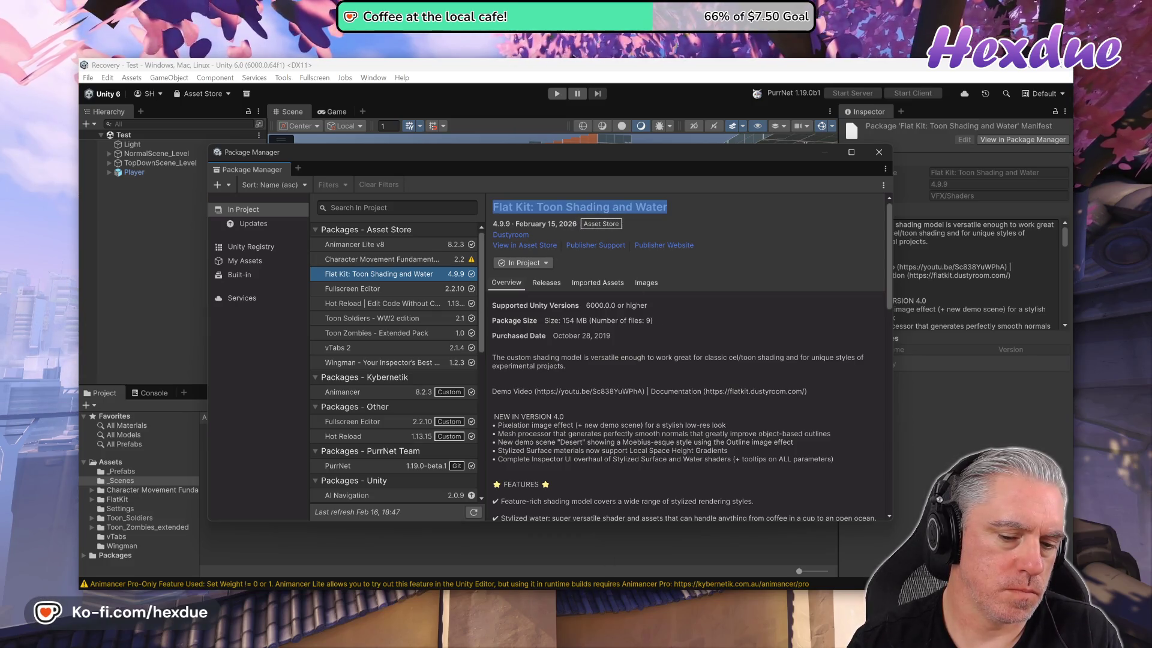
key(alt+Tab)
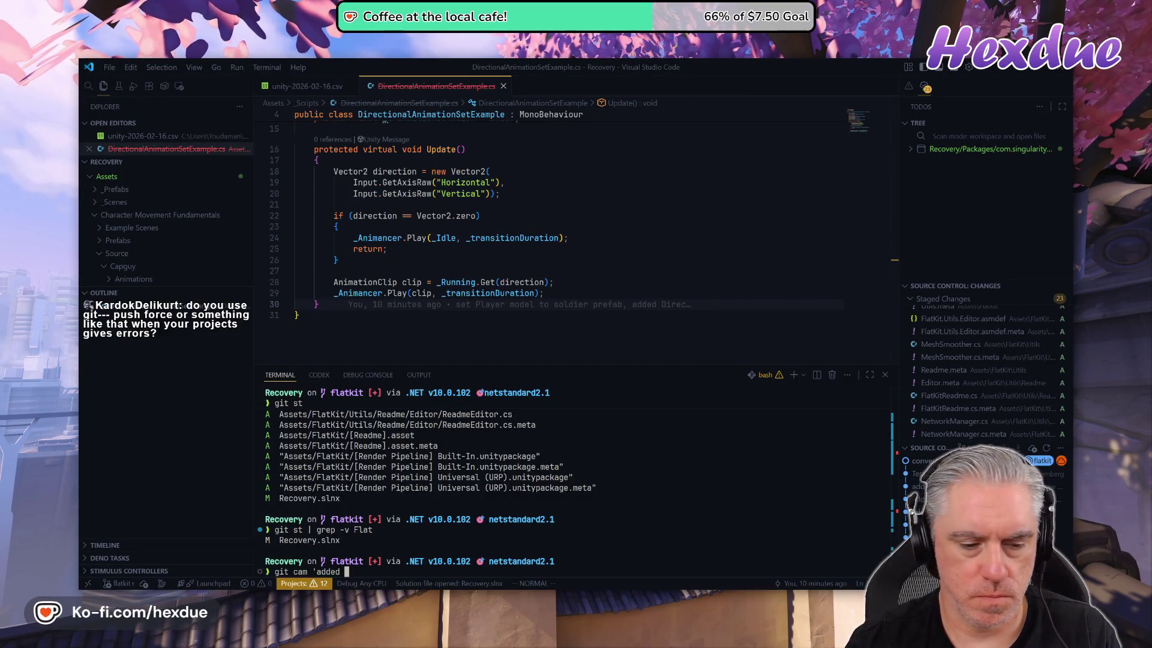
- Commit the staged FlatKit files with the message 'added Flat Kit: Toon Shading and Water'
text(Flat Kit: Toon Shading and Water)
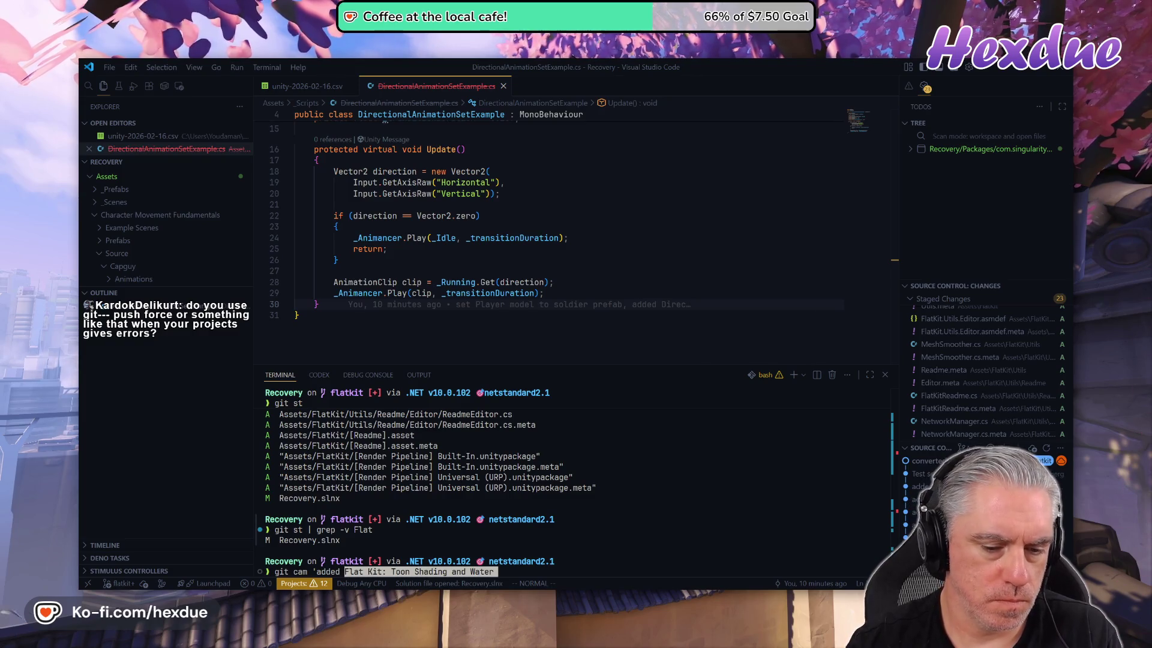
text(')
key(Return)
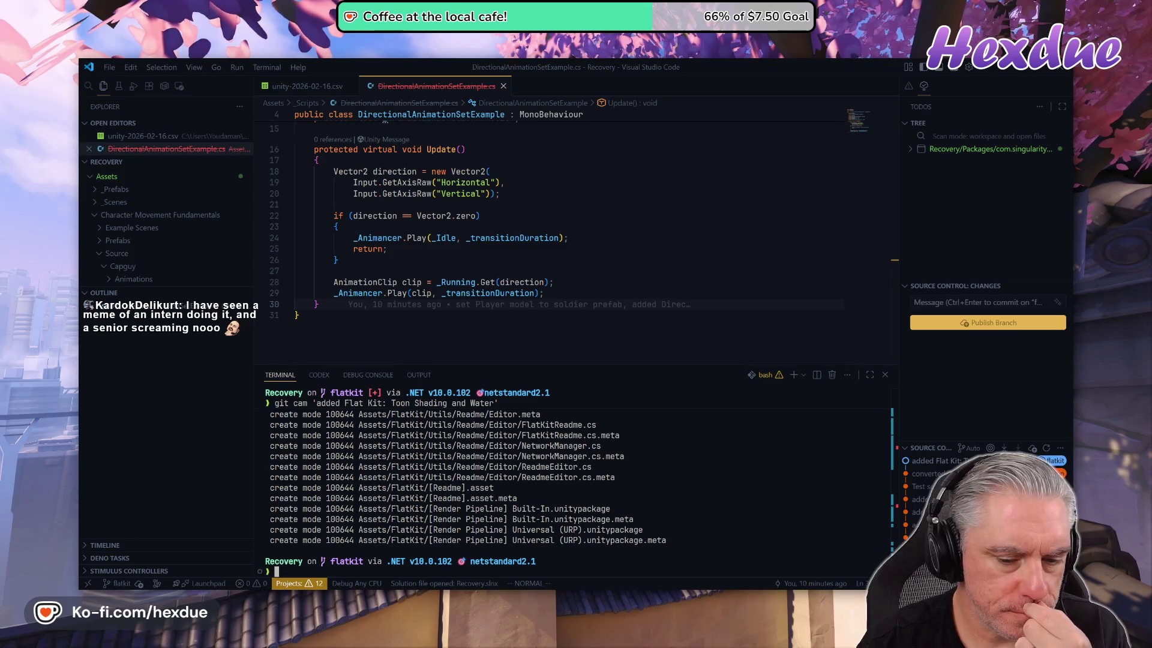
- Return to Unity and close the Package Manager window
mouse_move(579, 594)
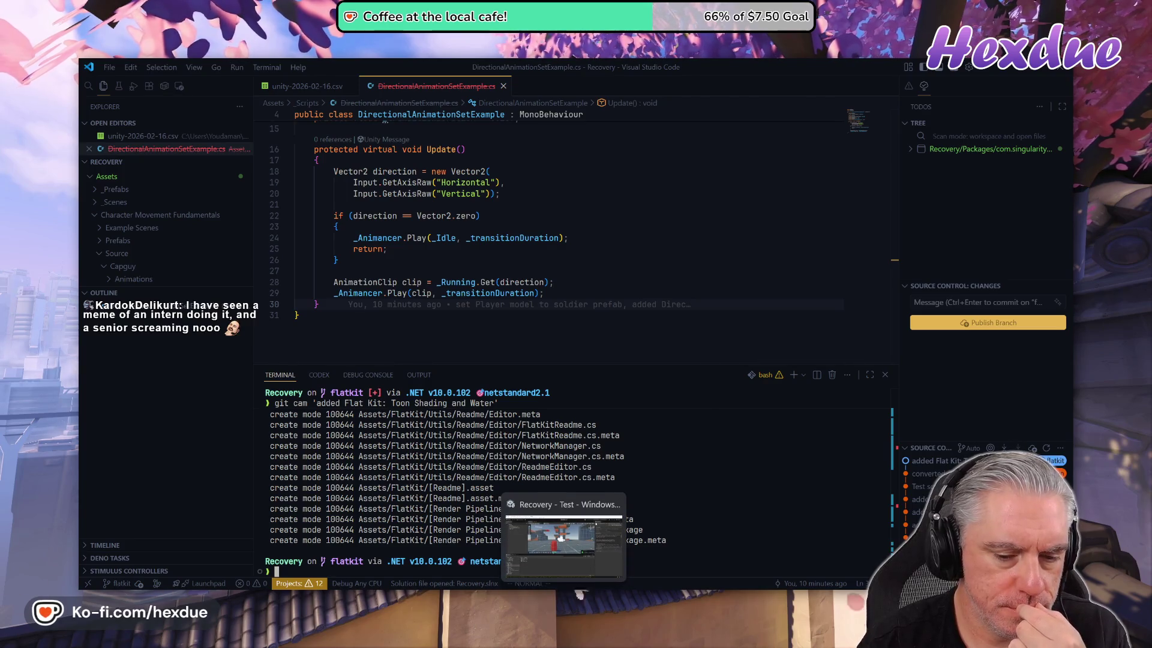
click(564, 540)
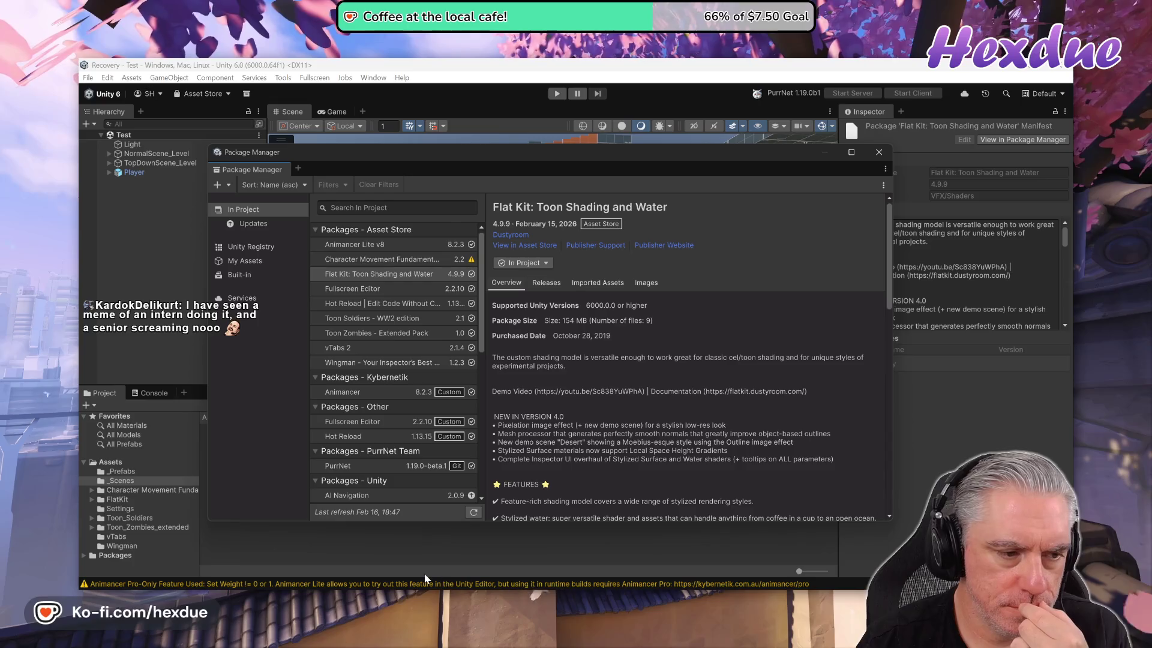
click(879, 152)
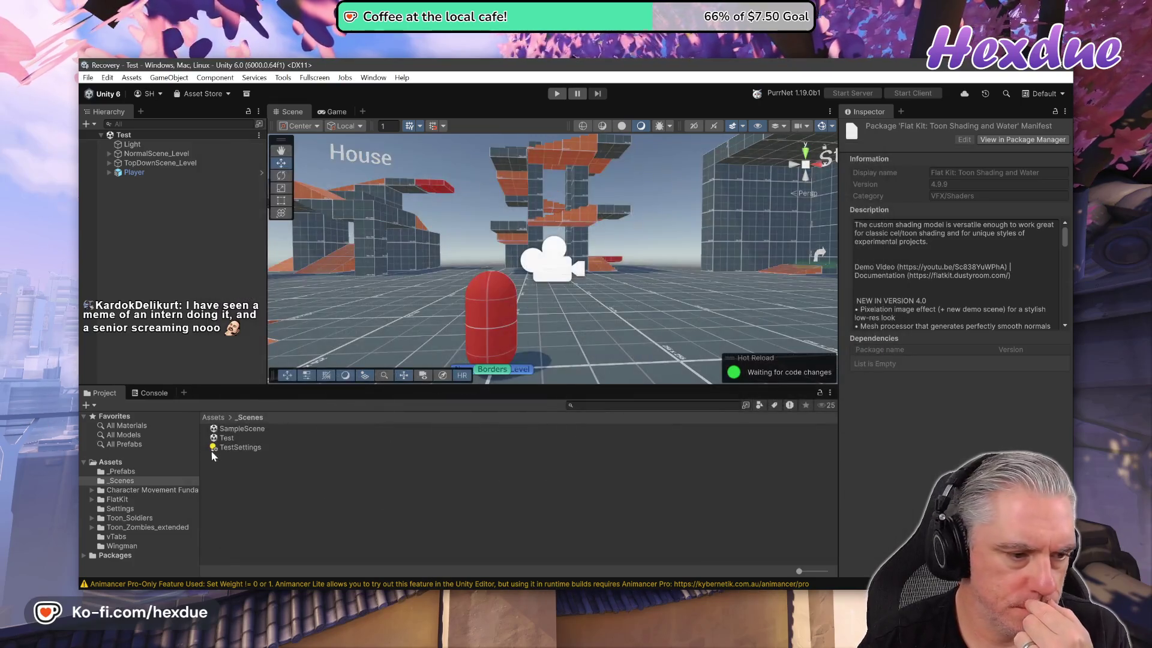
- Import all files of the FlatKit [Render Pipeline] Universal (URP) package
click(117, 499)
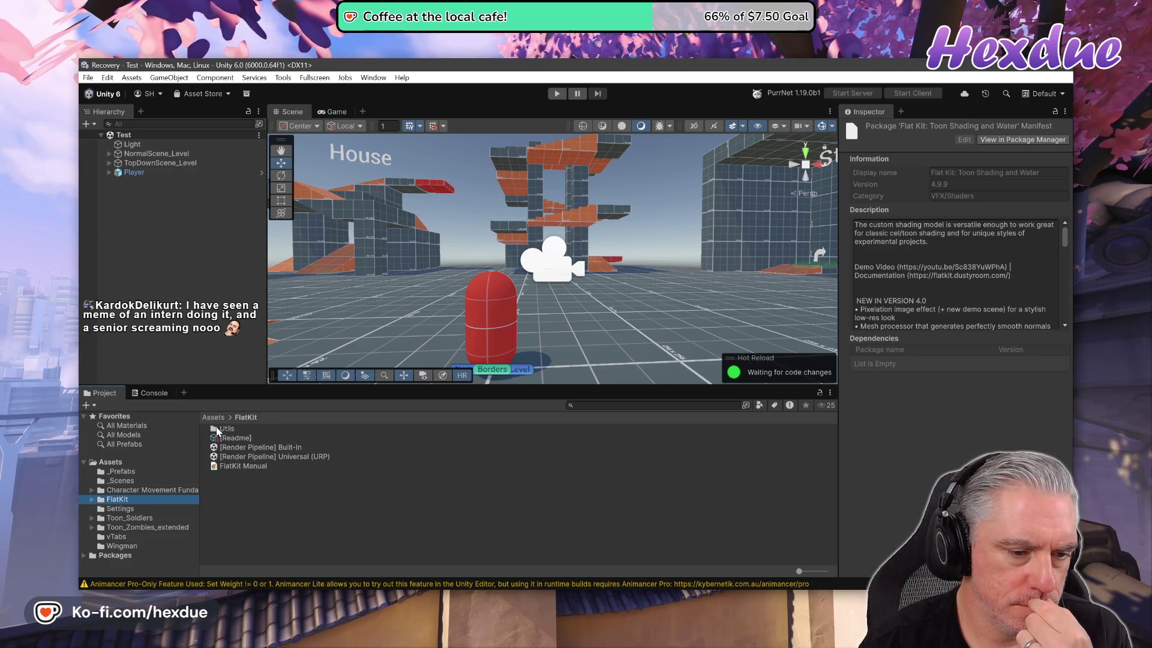
double_click(254, 459)
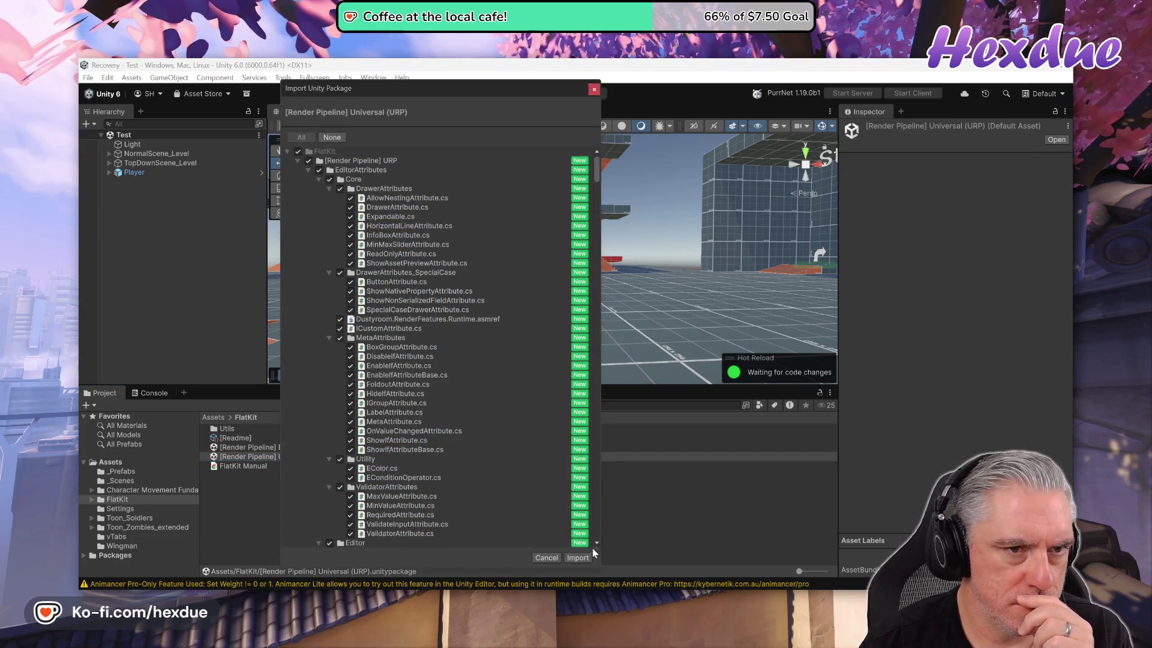
click(578, 557)
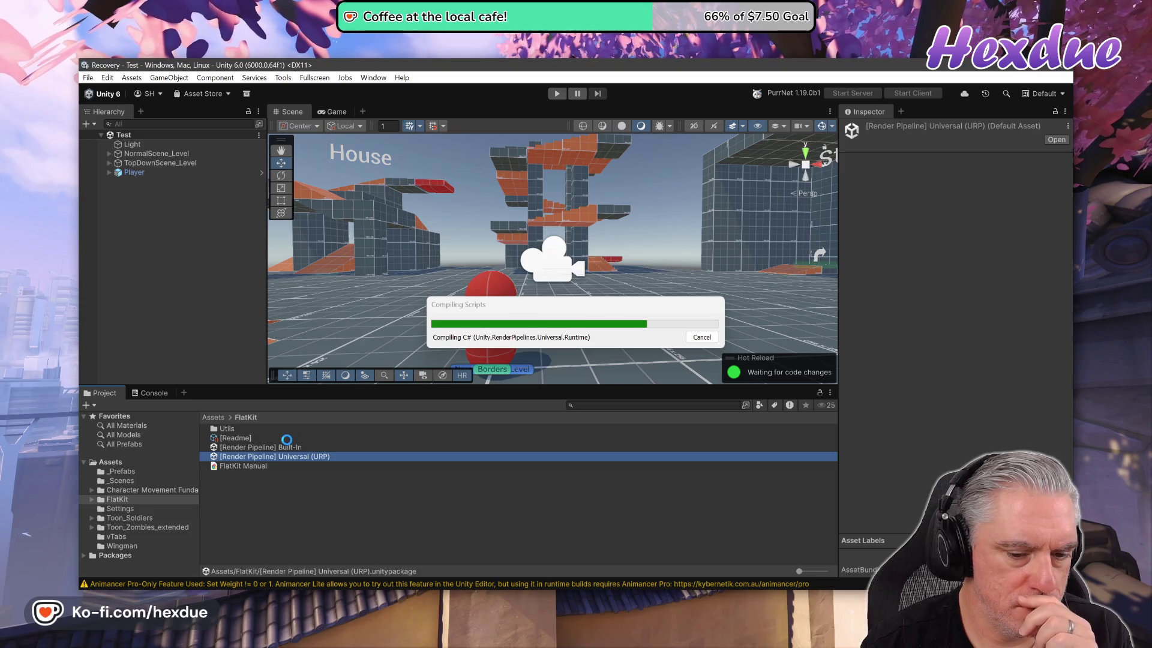
key(alt+Tab)
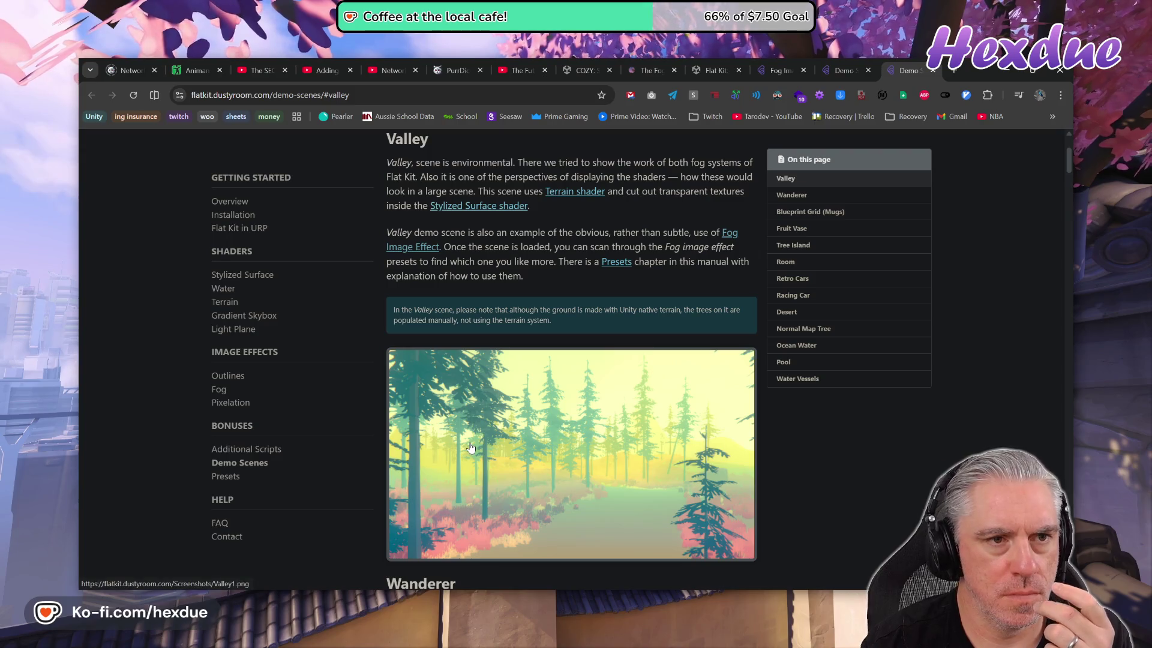
- Open the Flat Kit Asset Store page in a new tab from the docs header link
scroll(423, 493, up, 3)
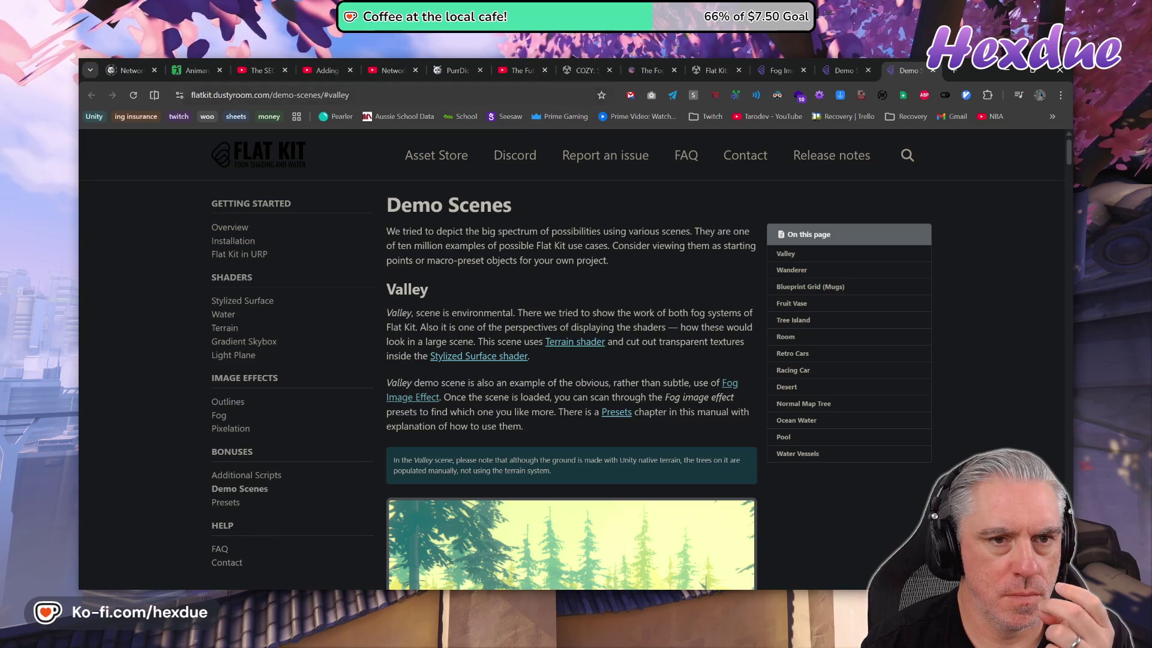
middle_click(436, 157)
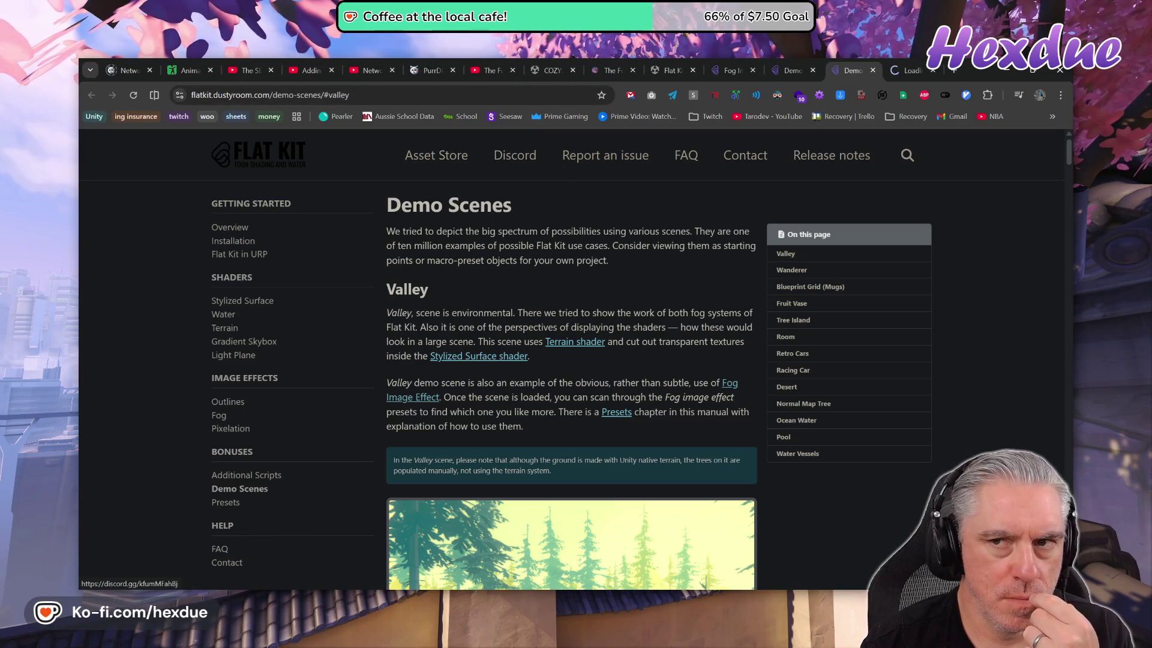
key(ctrl+Tab)
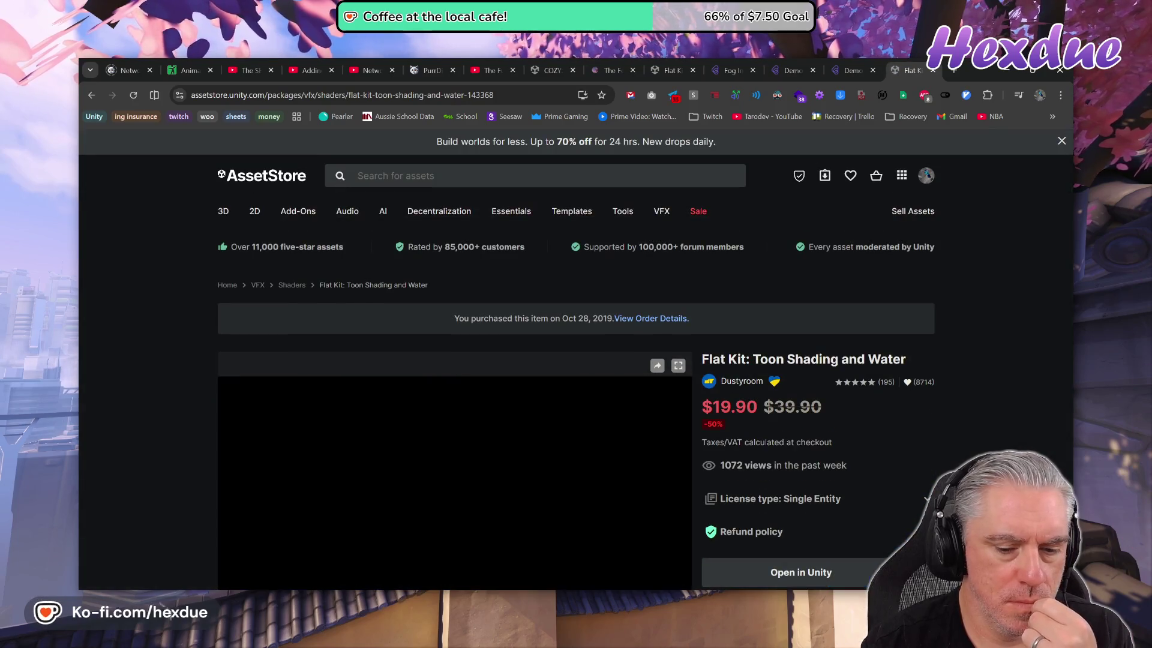
key(alt+Tab)
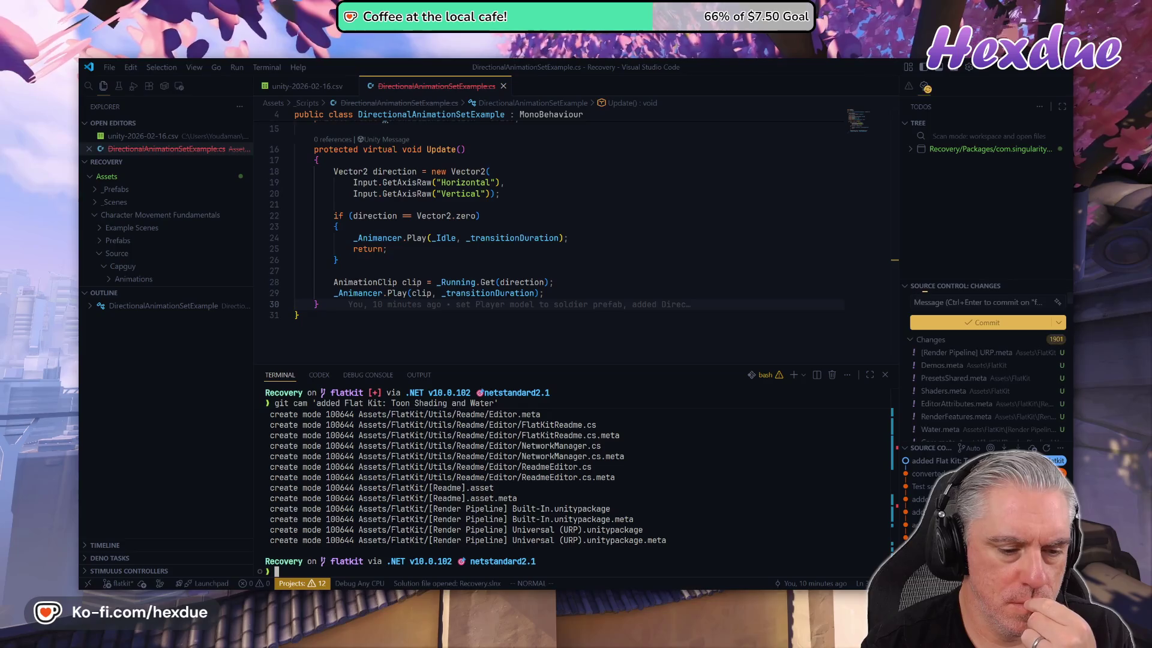
- Review git status with the Flat Kit files filtered out, and the Recovery.slnx diff
key(alt+Tab)
mouse_move(564, 647)
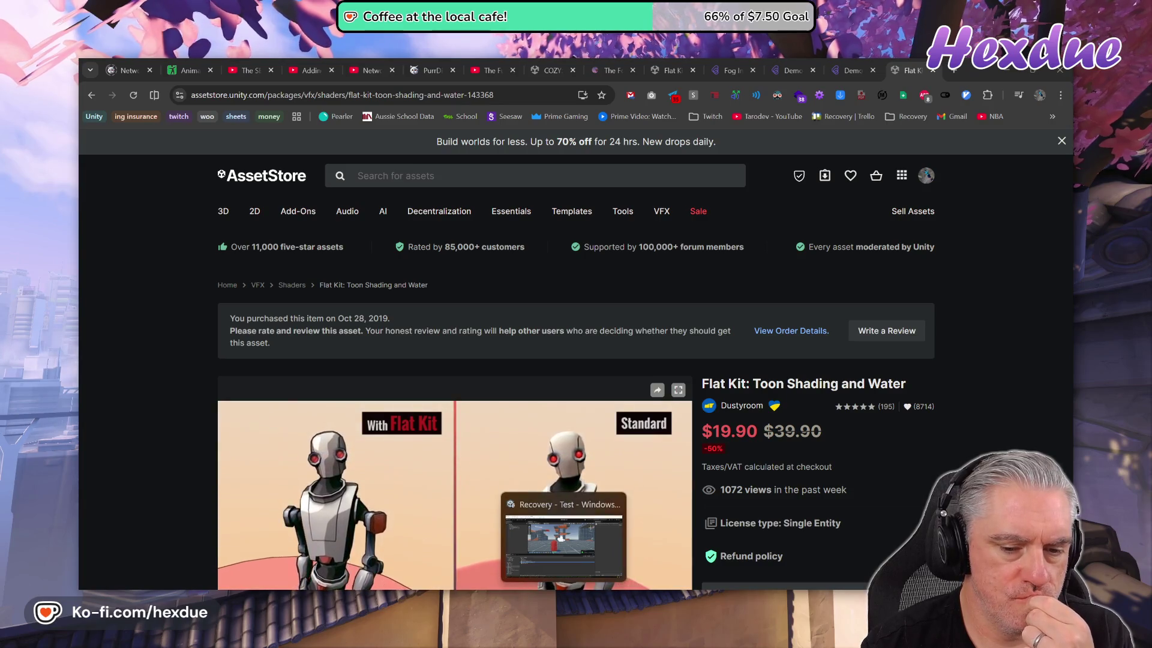
key(alt+Tab)
key(alt+Tab)
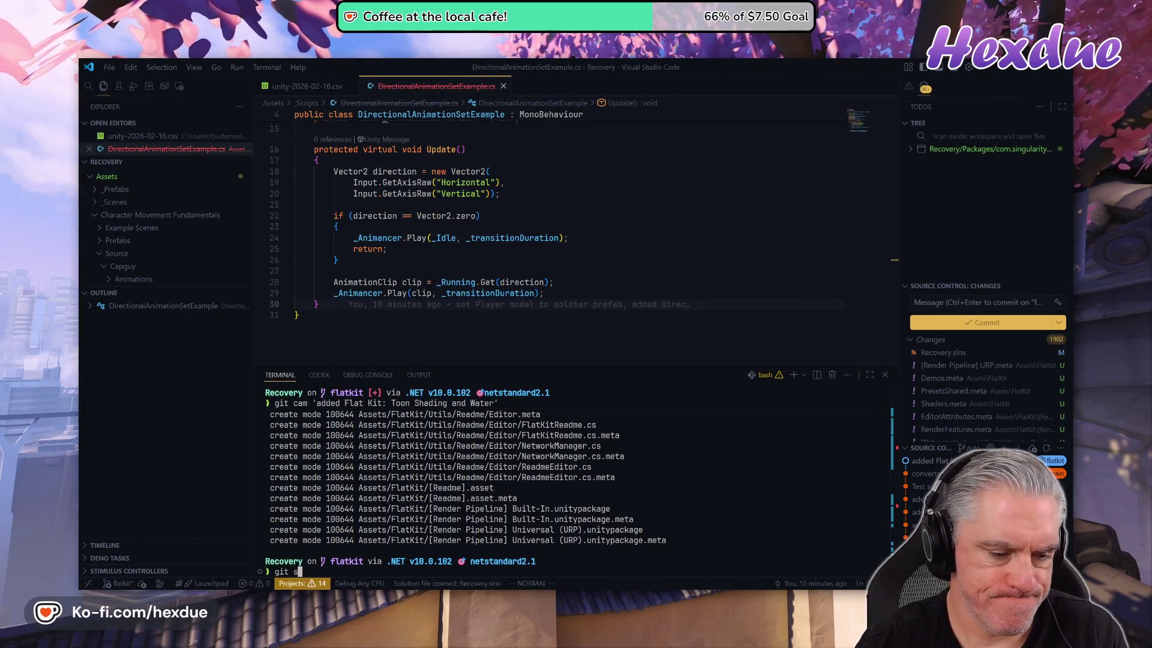
key(Return)
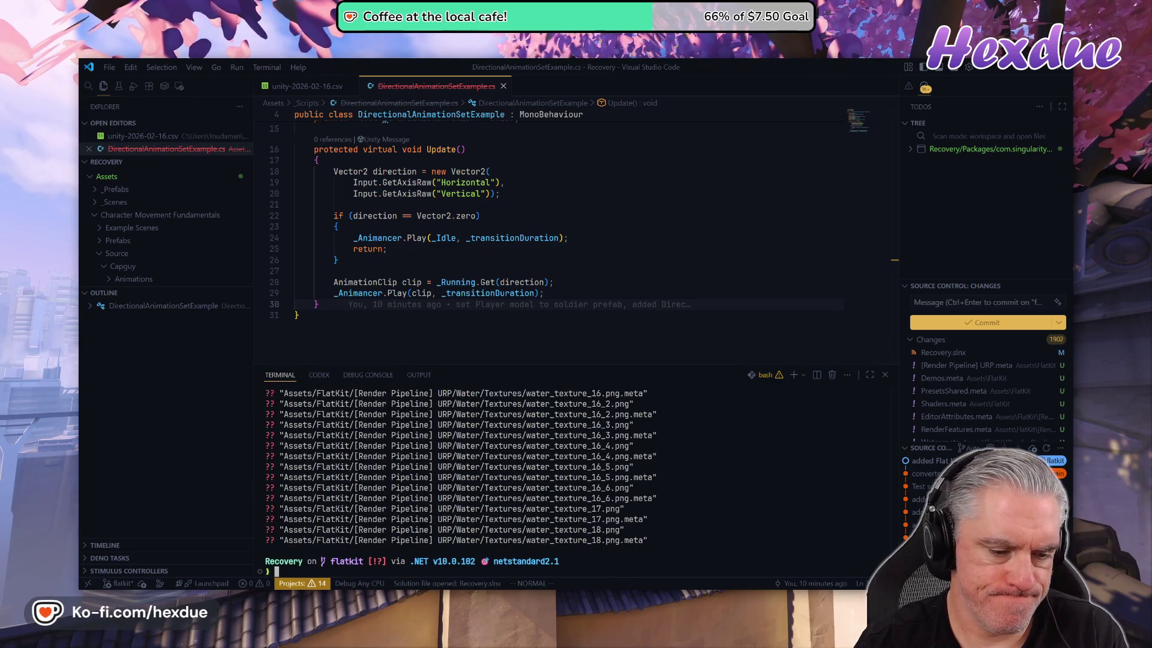
text(git st | grep -v Flat)
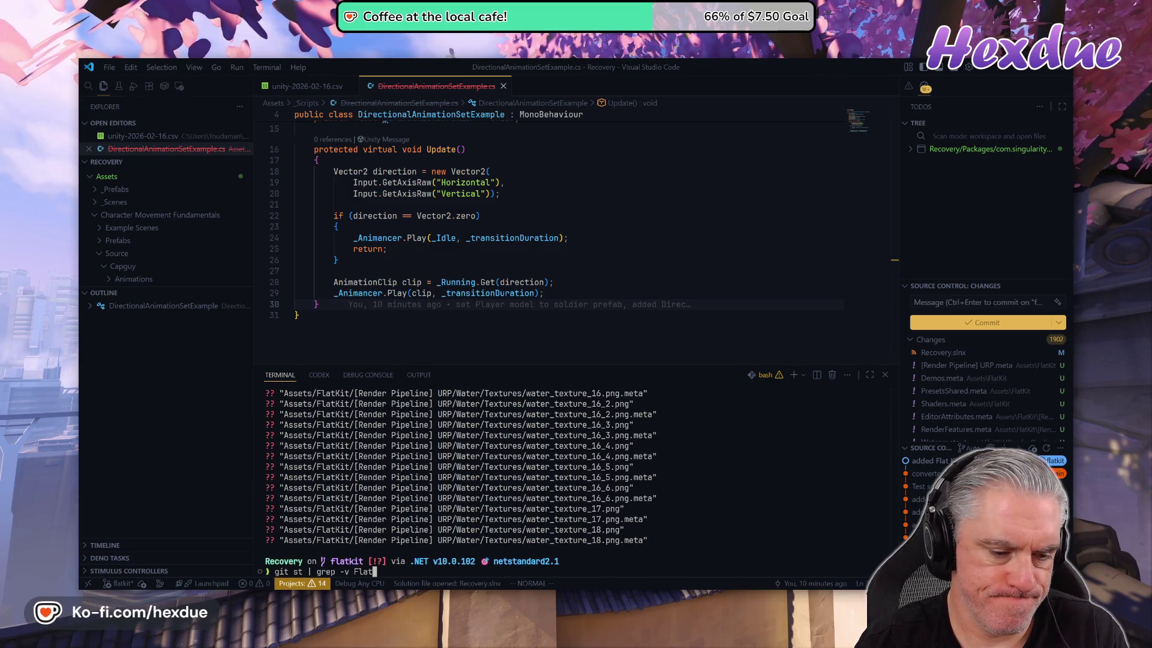
key(Return)
text(git diff)
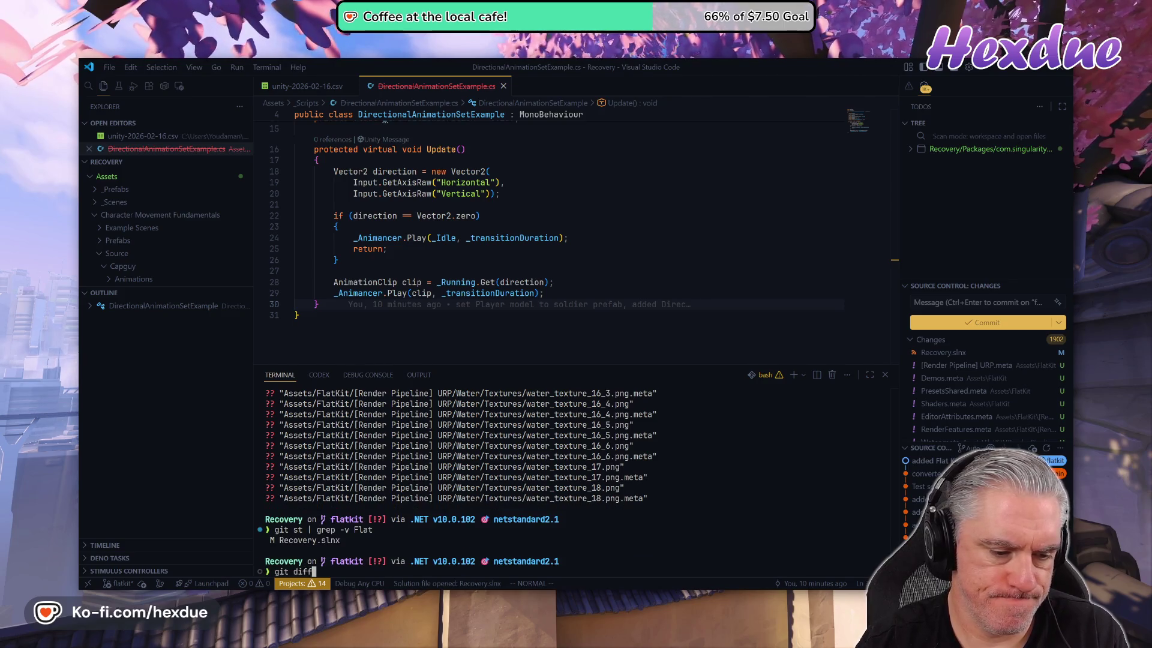
key(Return)
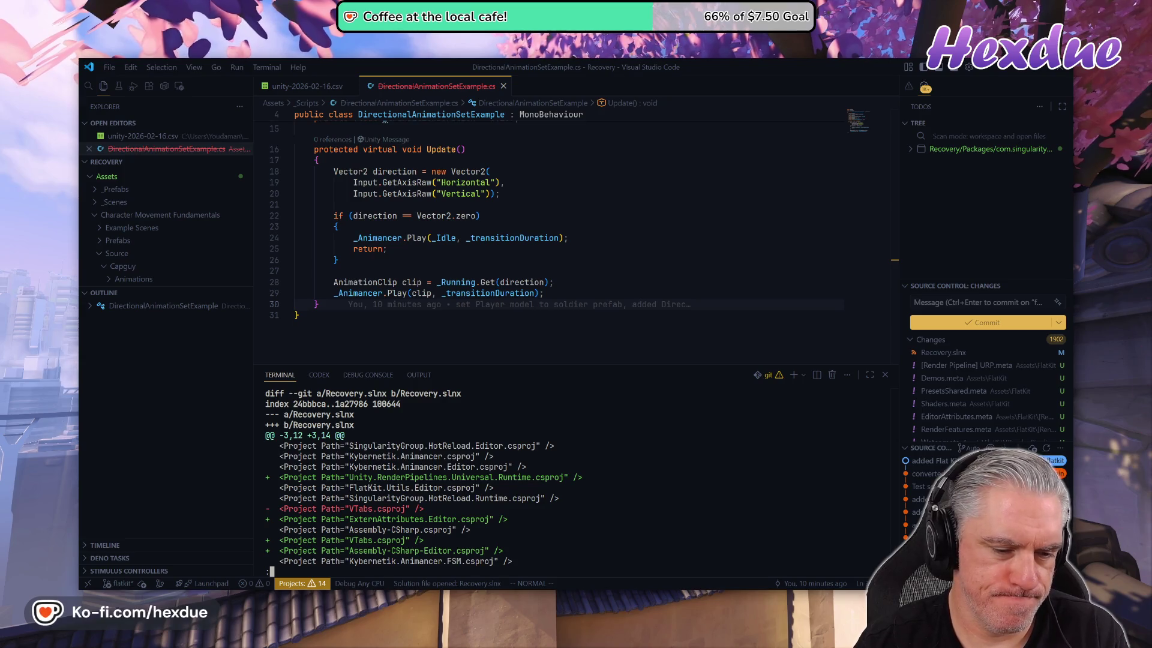
key(Down)
key(Down)
key(Down)
key(Down)
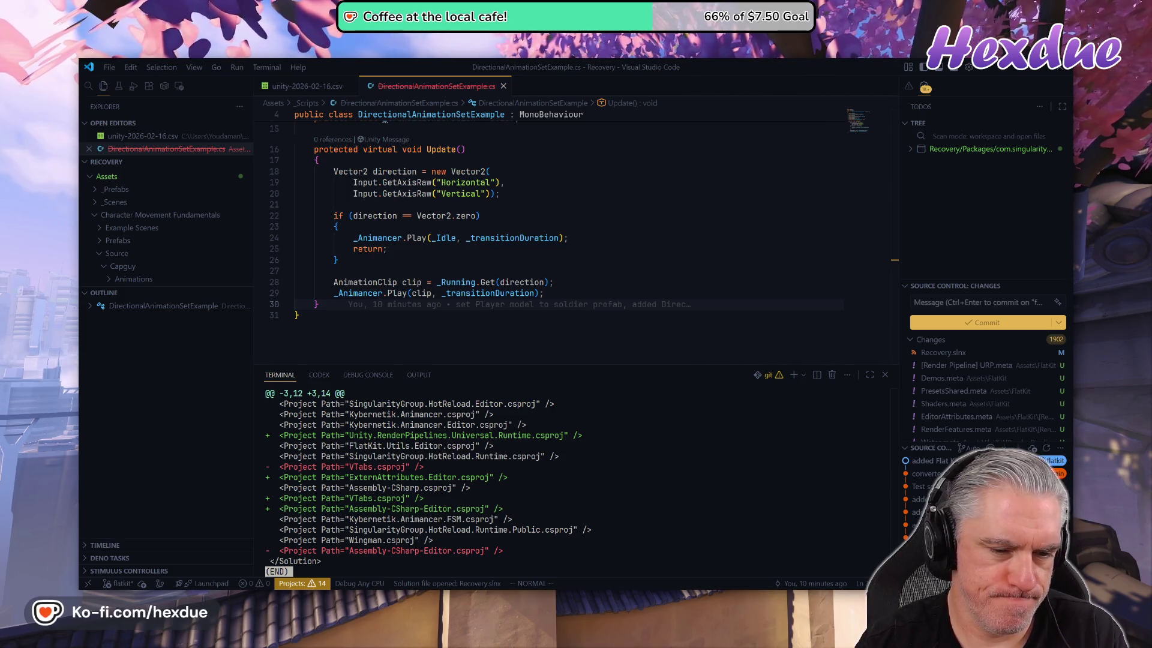
key(q)
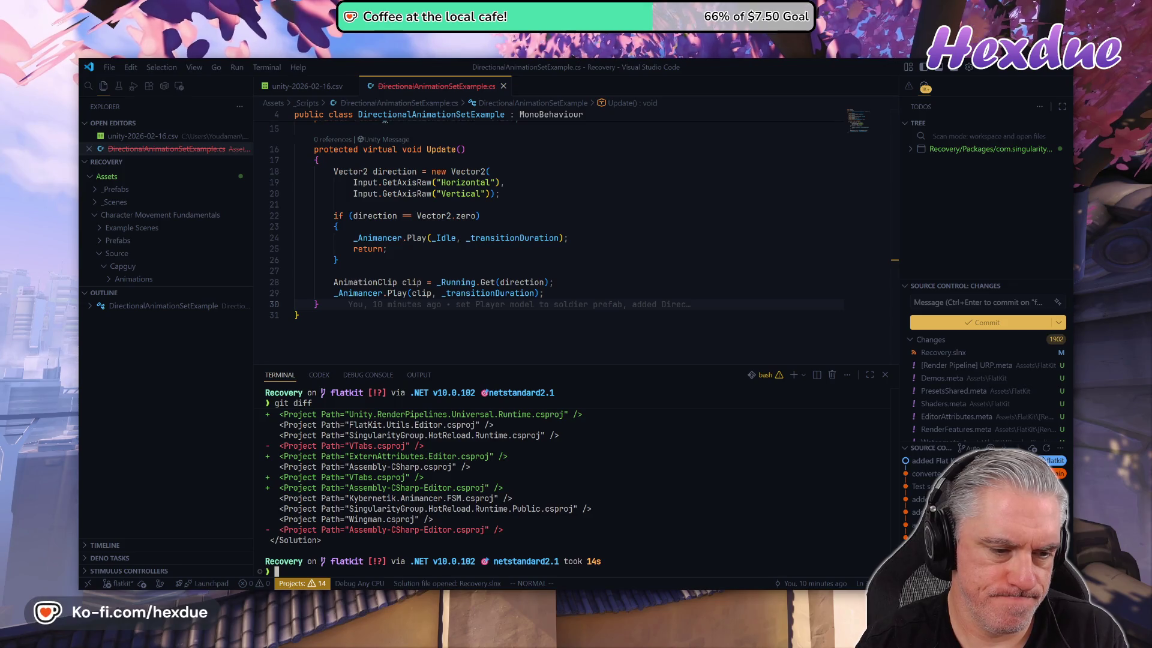
text(git st)
- Check the untracked materials, stage everything and commit it as 'imported Flat Kit URP'
key(Return)
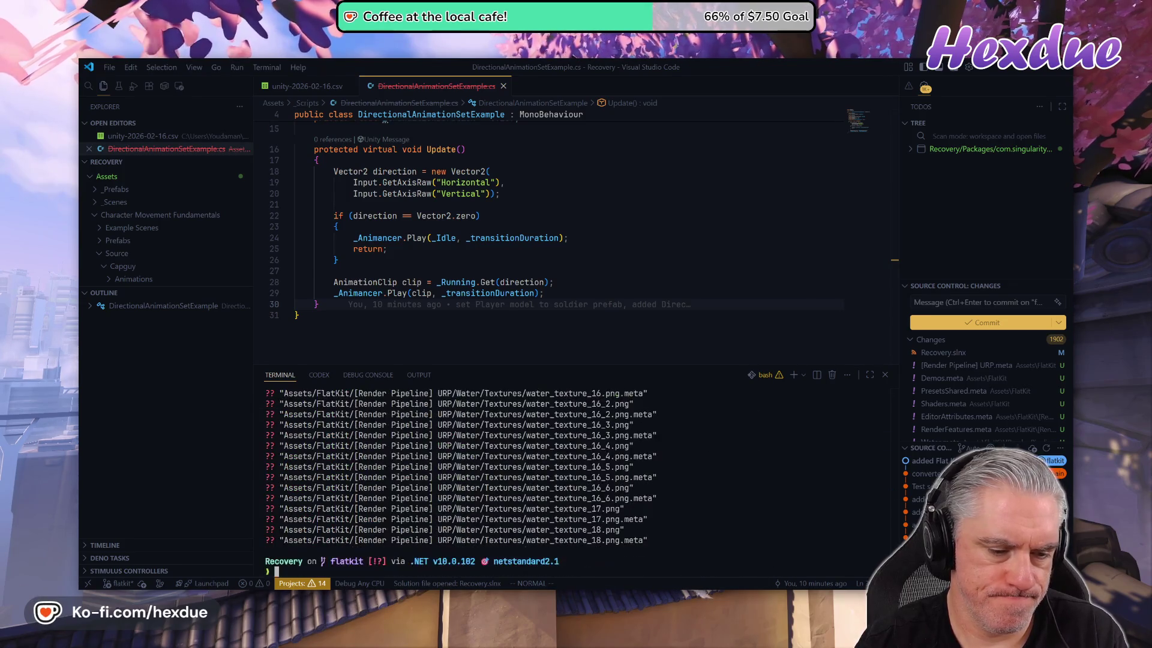
text(git add .)
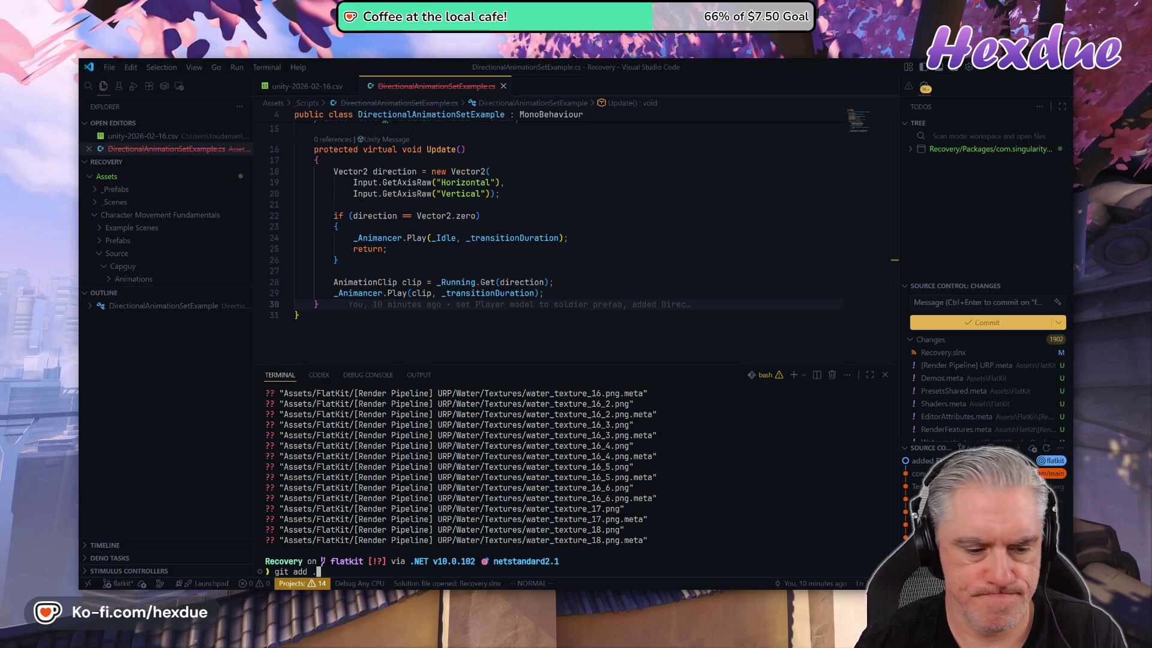
key(Up)
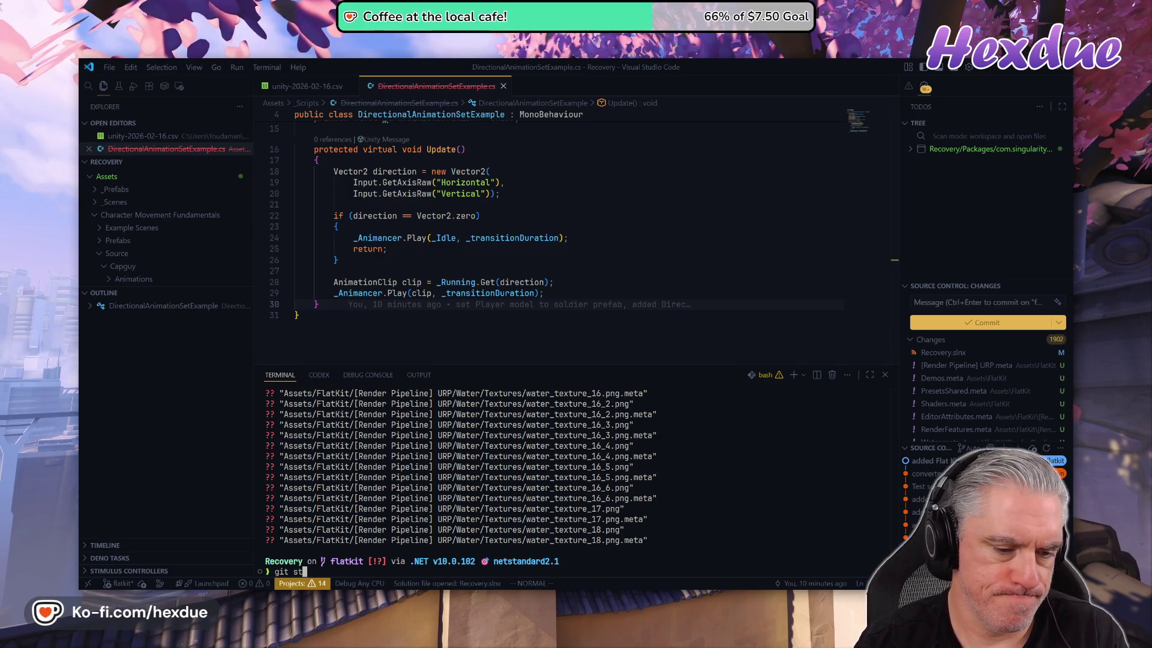
text( | gr)
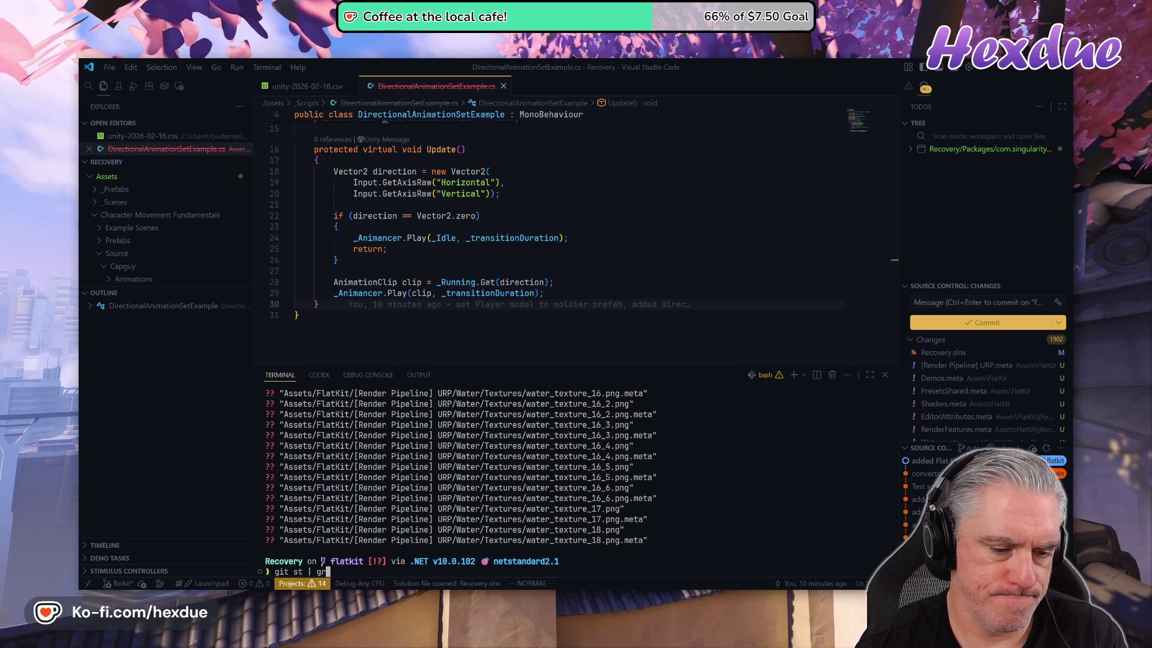
text(ep mat)
key(Return)
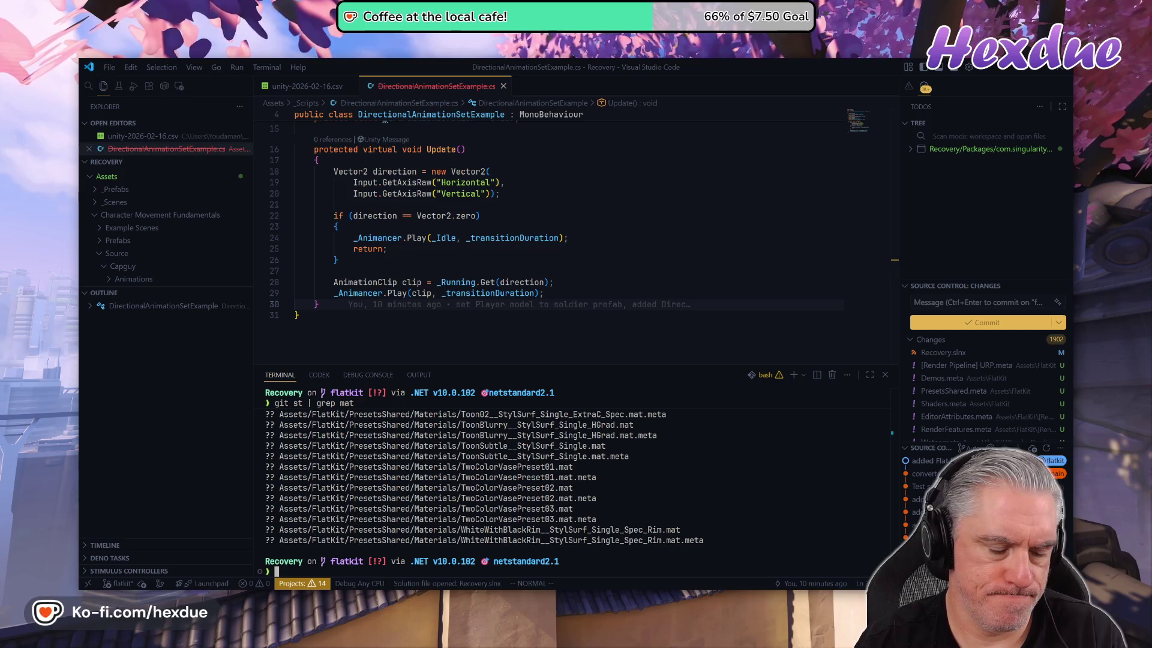
text(add .)
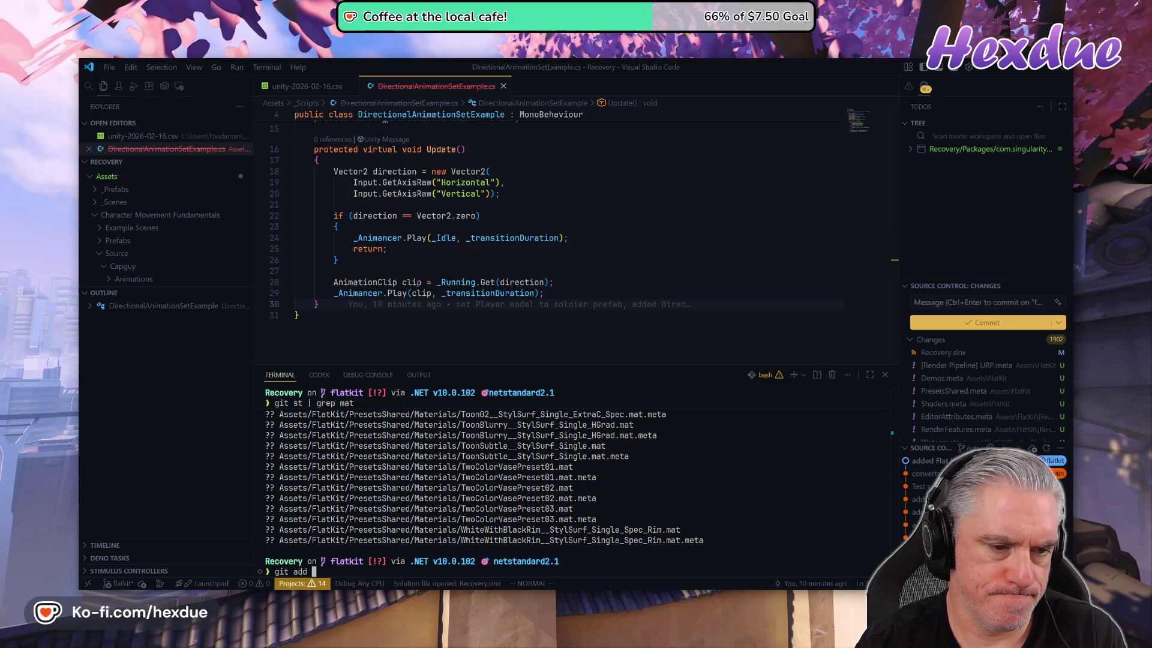
key(Return)
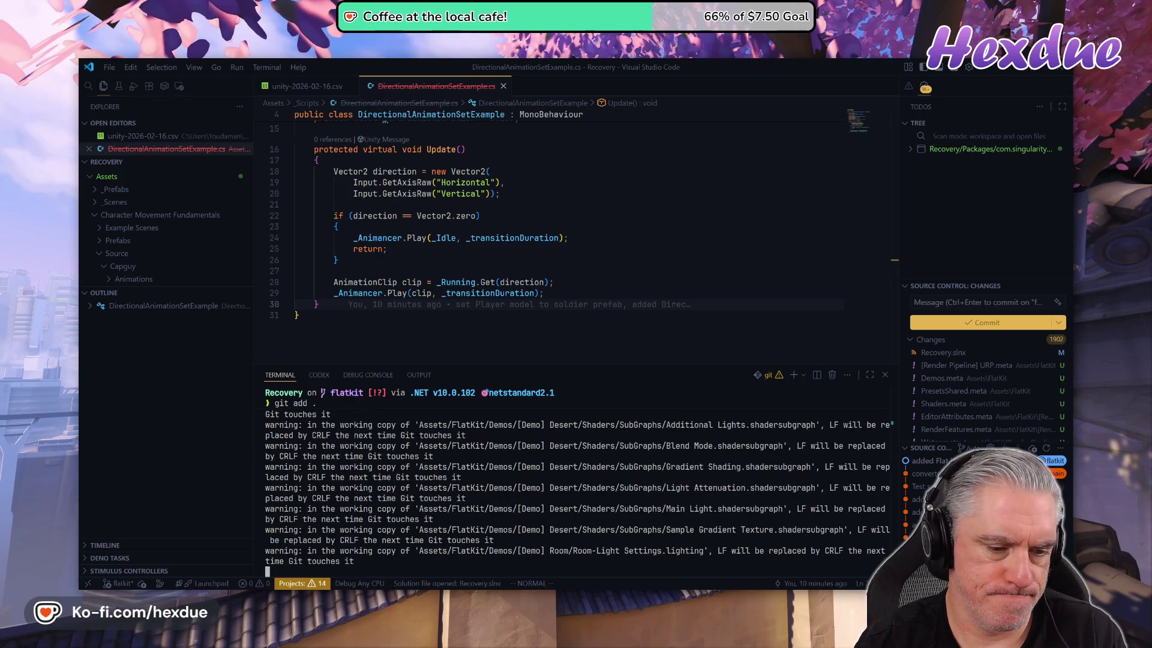
text(git cam ')
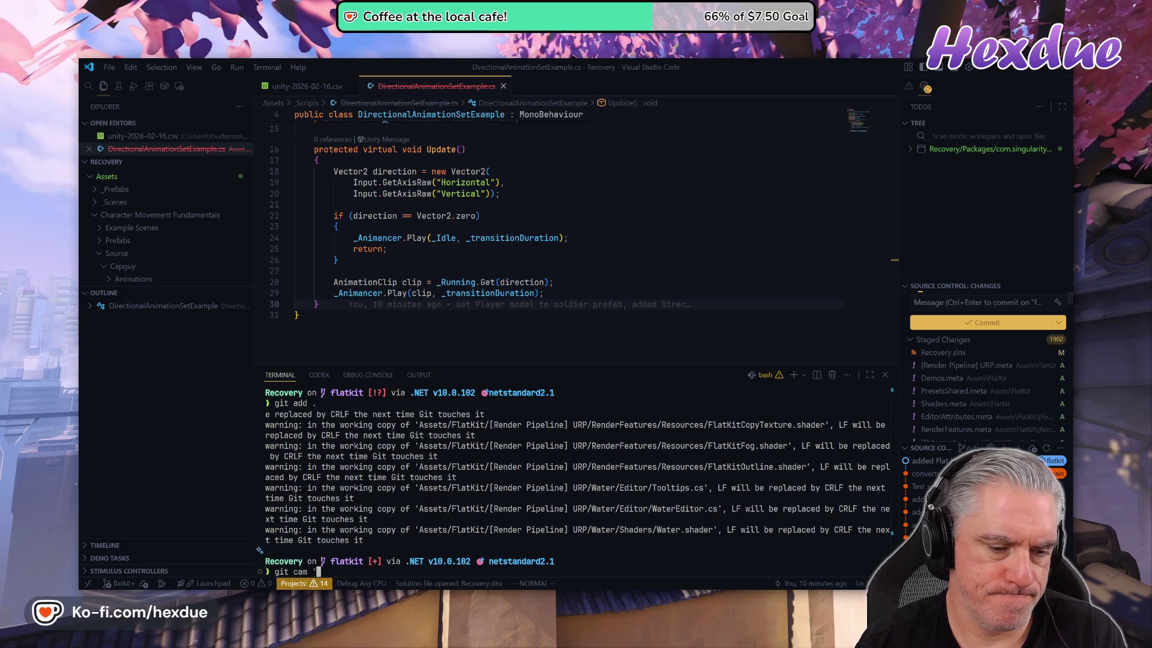
text(imported Flat Kit URP')
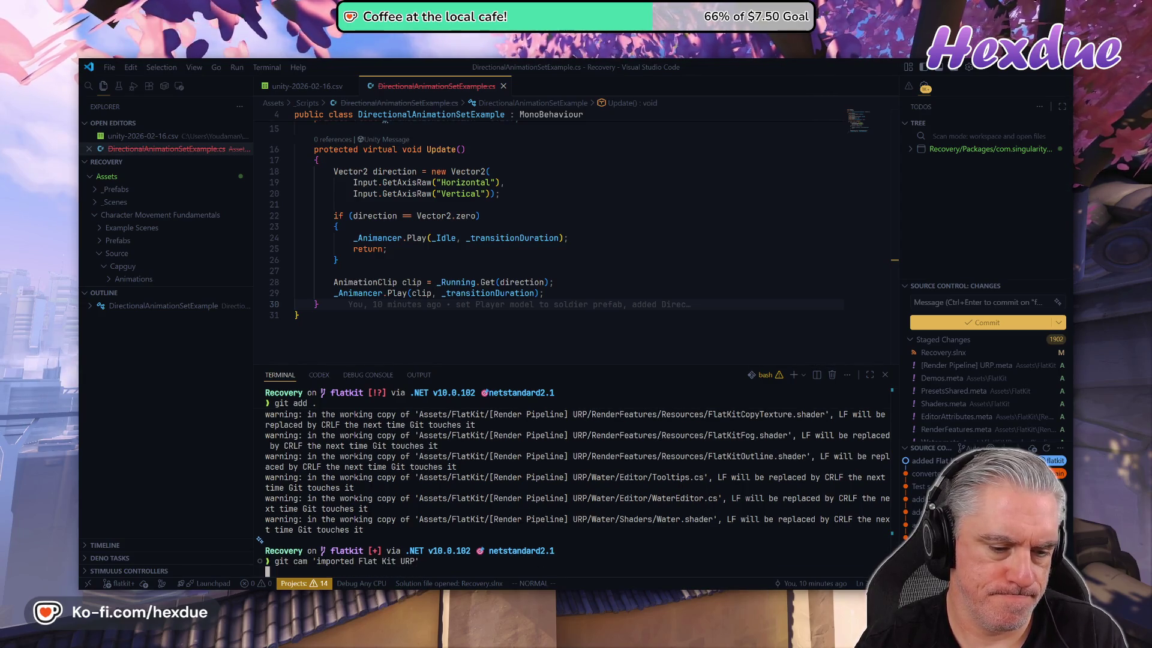
key(Return)
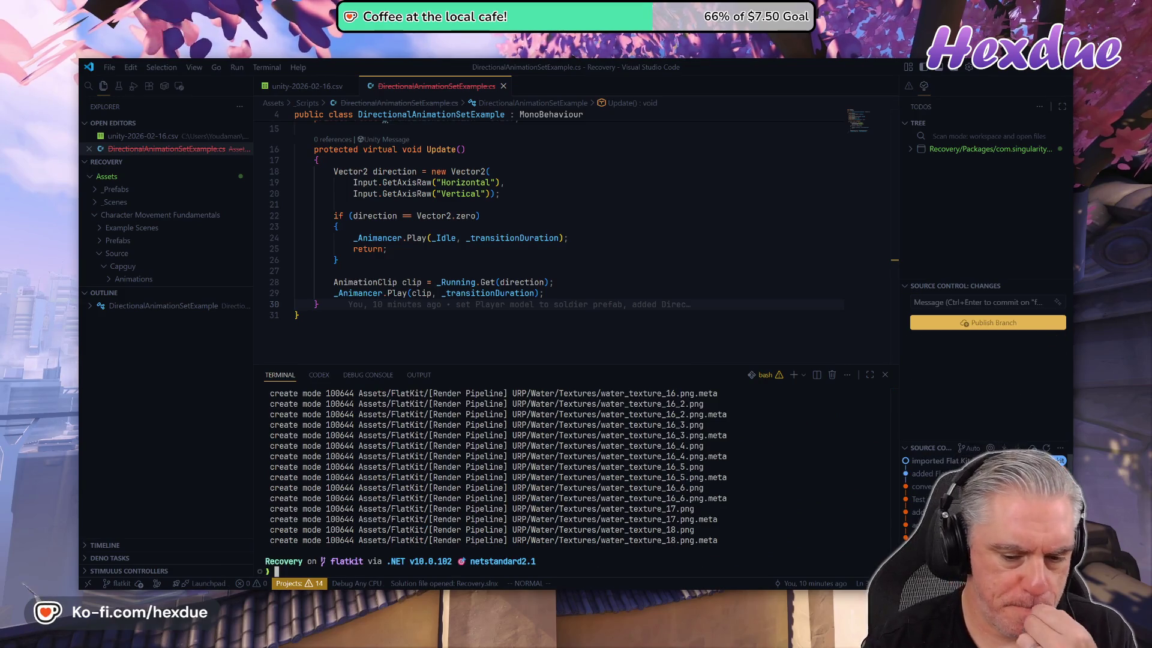
mouse_move(640, 600)
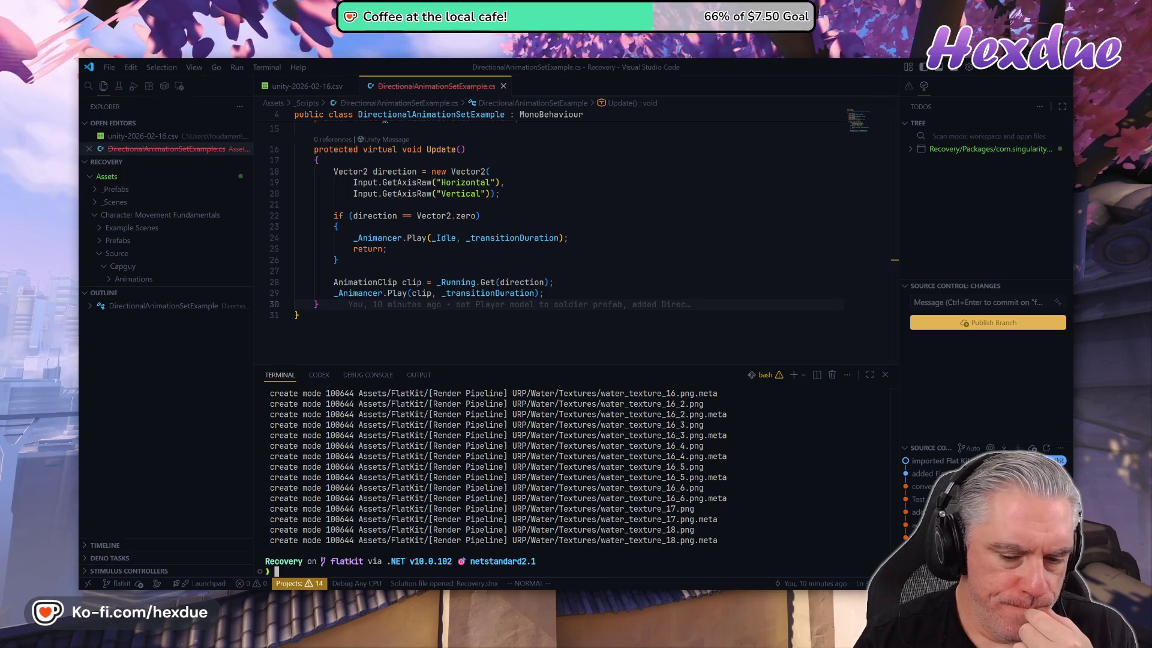
key(alt+Tab)
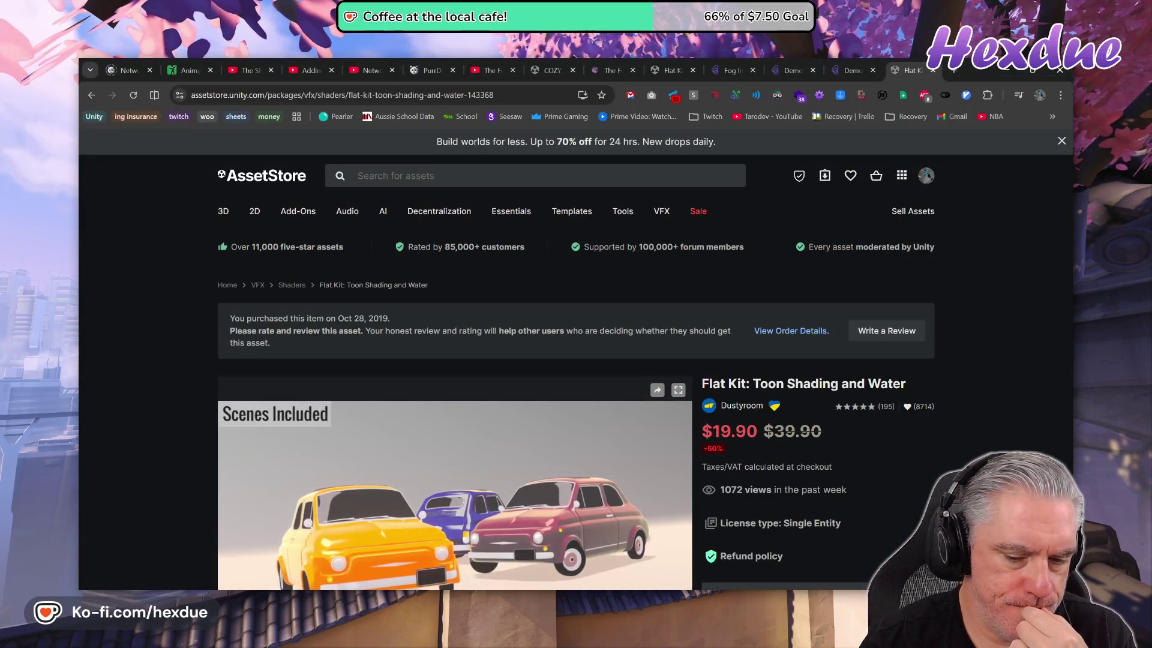
- Open the Flat Kit Demos folder and check the docs' Demo Scenes Valley section
key(alt+Tab)
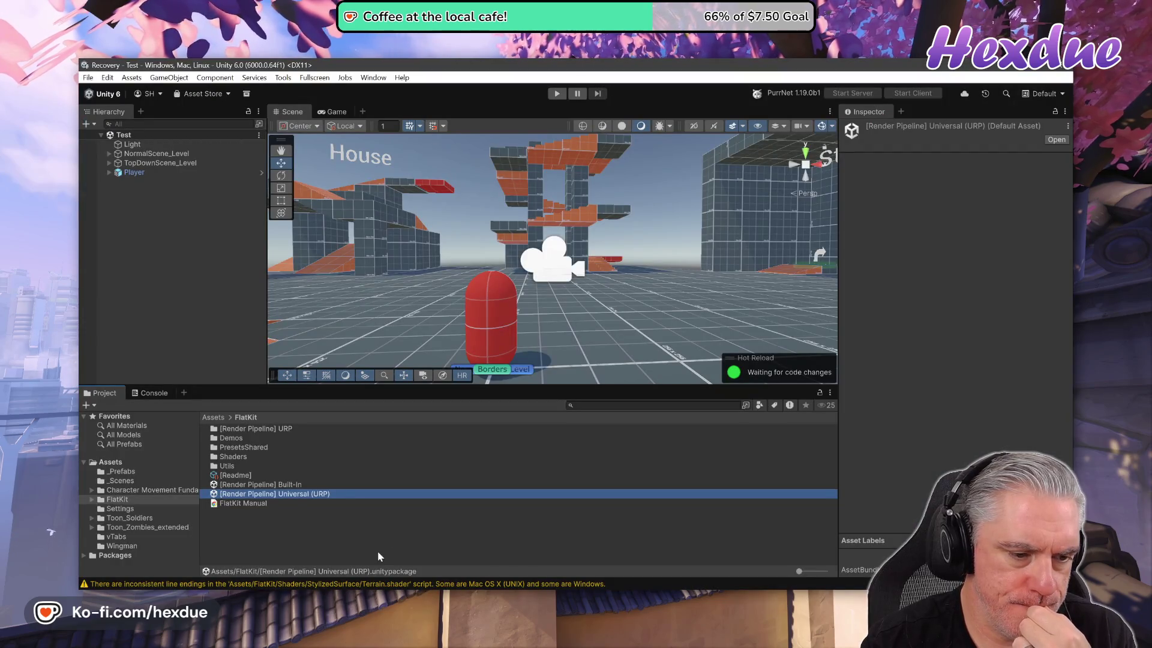
double_click(232, 438)
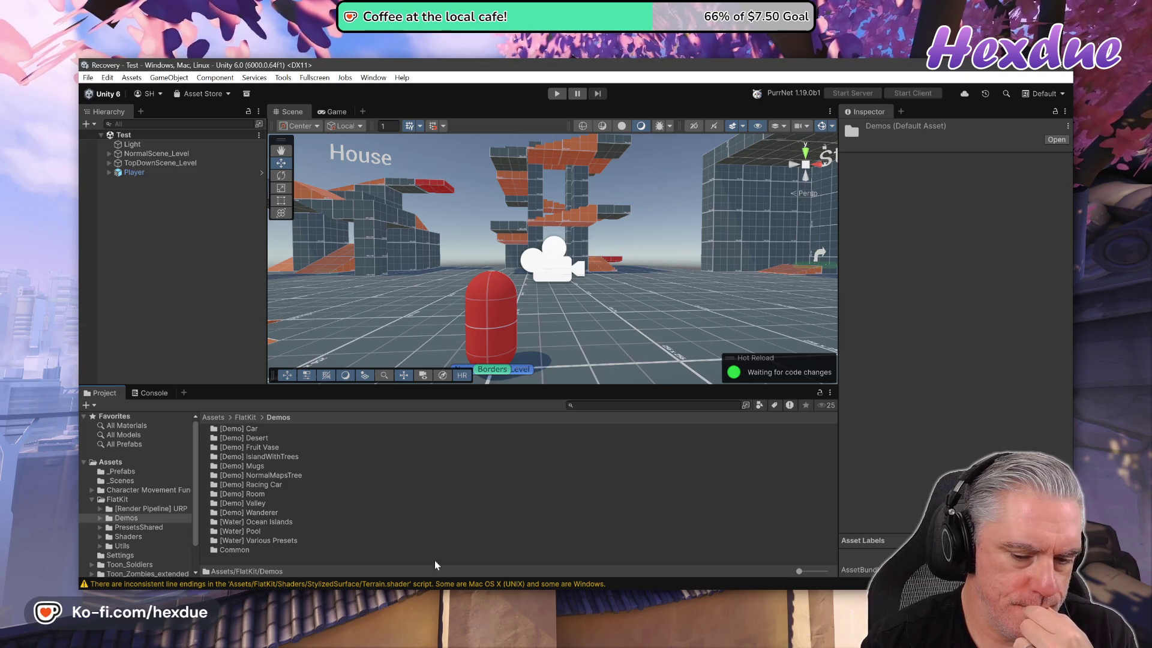
key(alt+Tab)
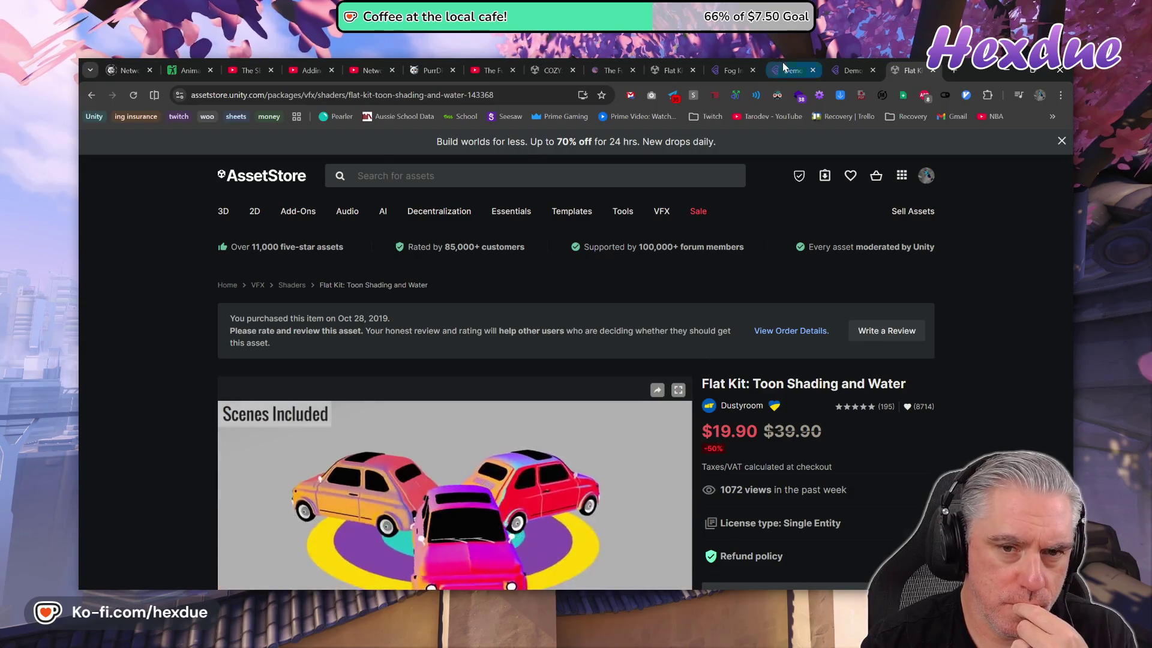
click(782, 62)
click(856, 66)
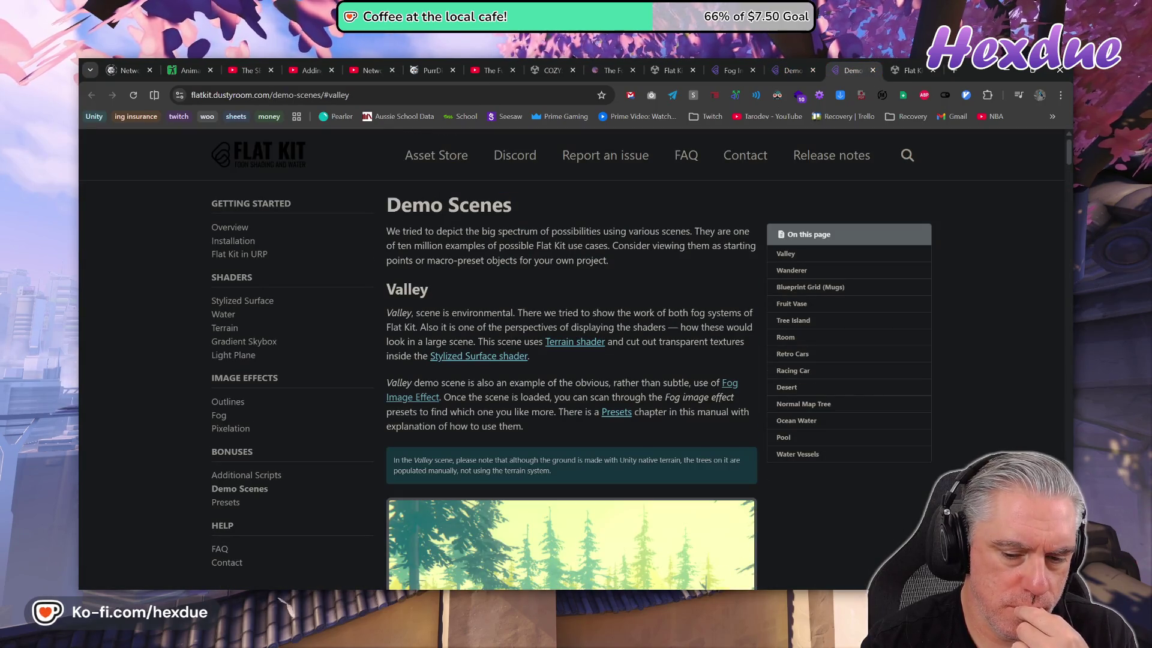
- Open the Valley scene from the [Demo] Valley folder
key(alt+Tab)
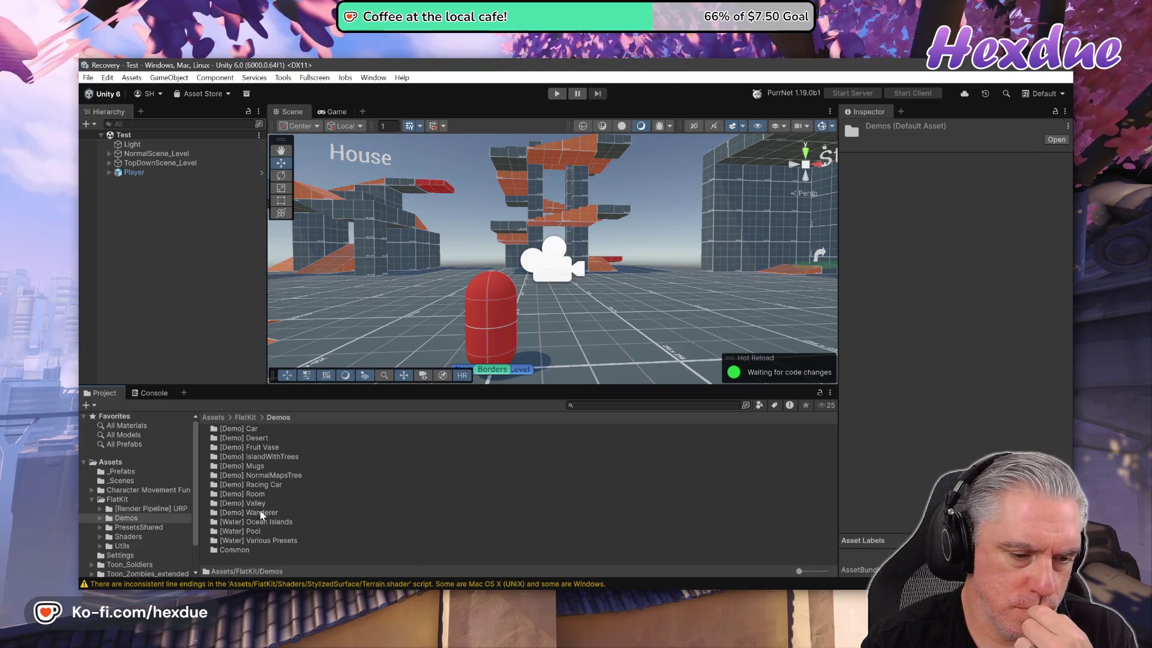
double_click(251, 504)
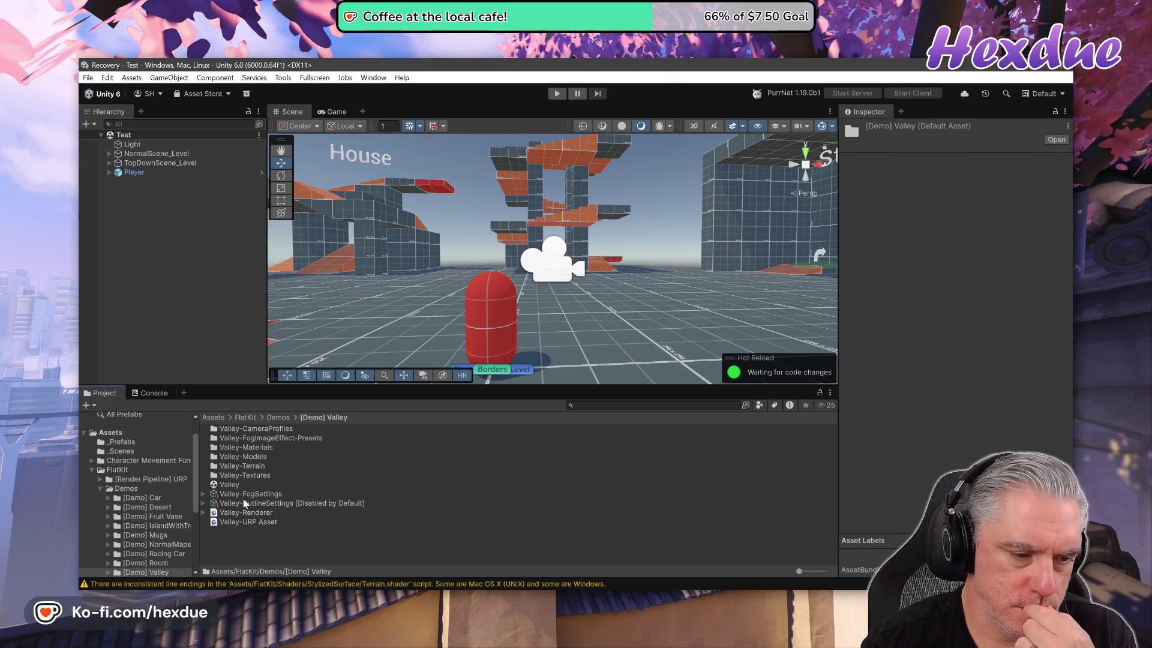
double_click(221, 485)
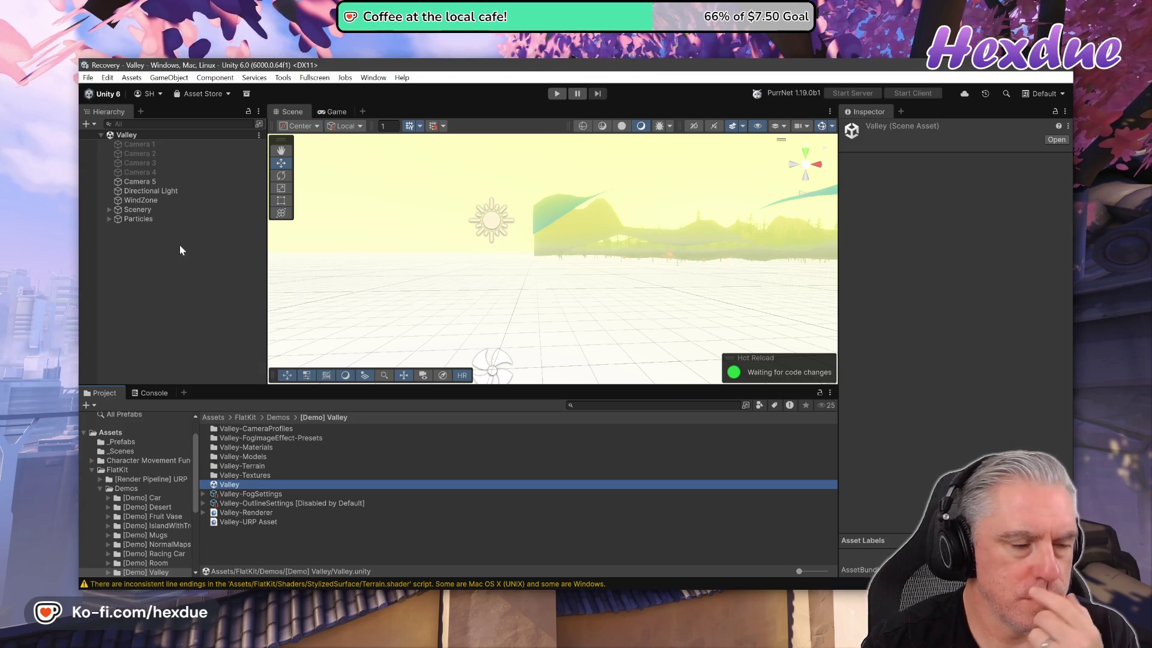
- Review Camera 5's Inspector settings, then play the Valley scene in the Game view
click(142, 182)
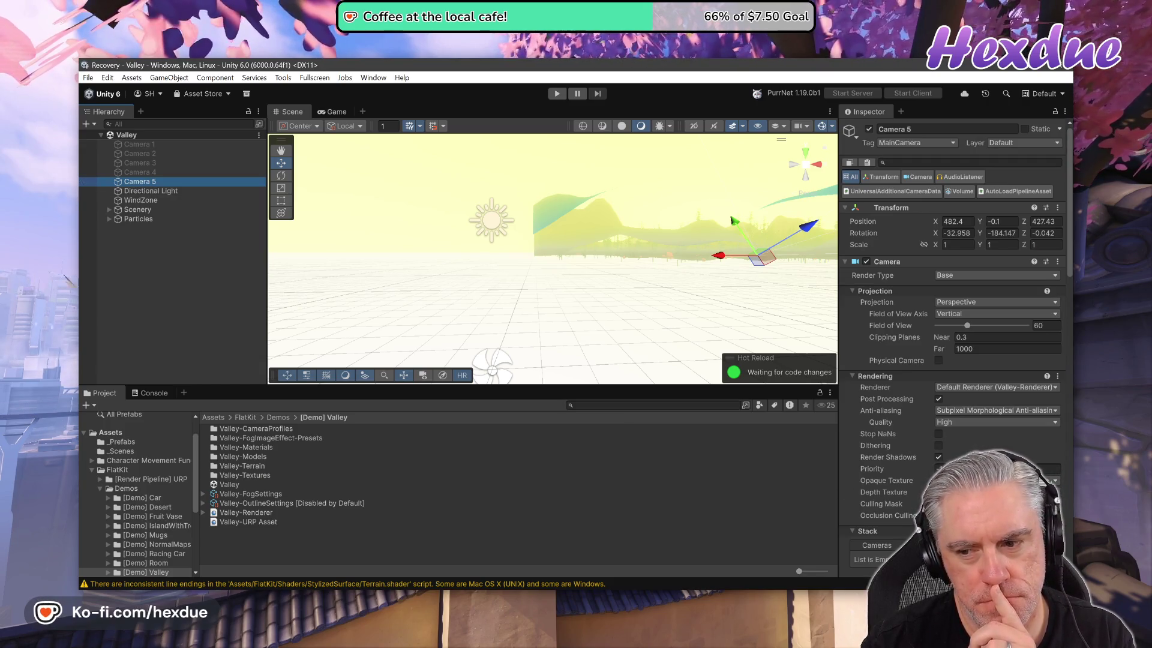
scroll(954, 336, down, 5)
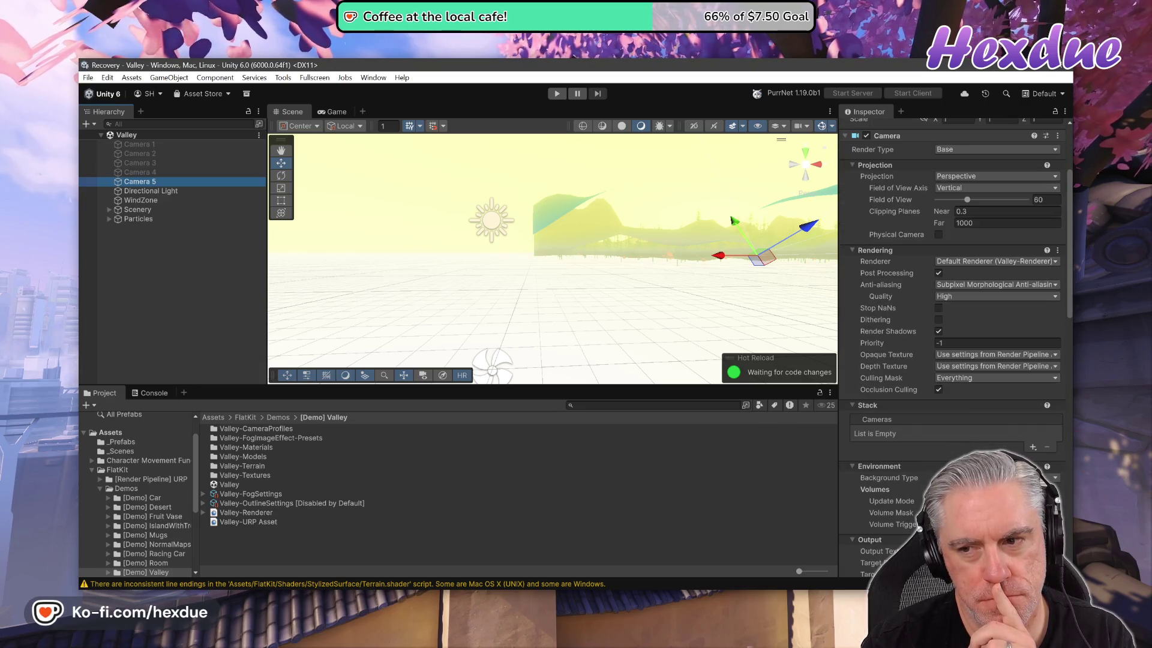
scroll(953, 336, down, 6)
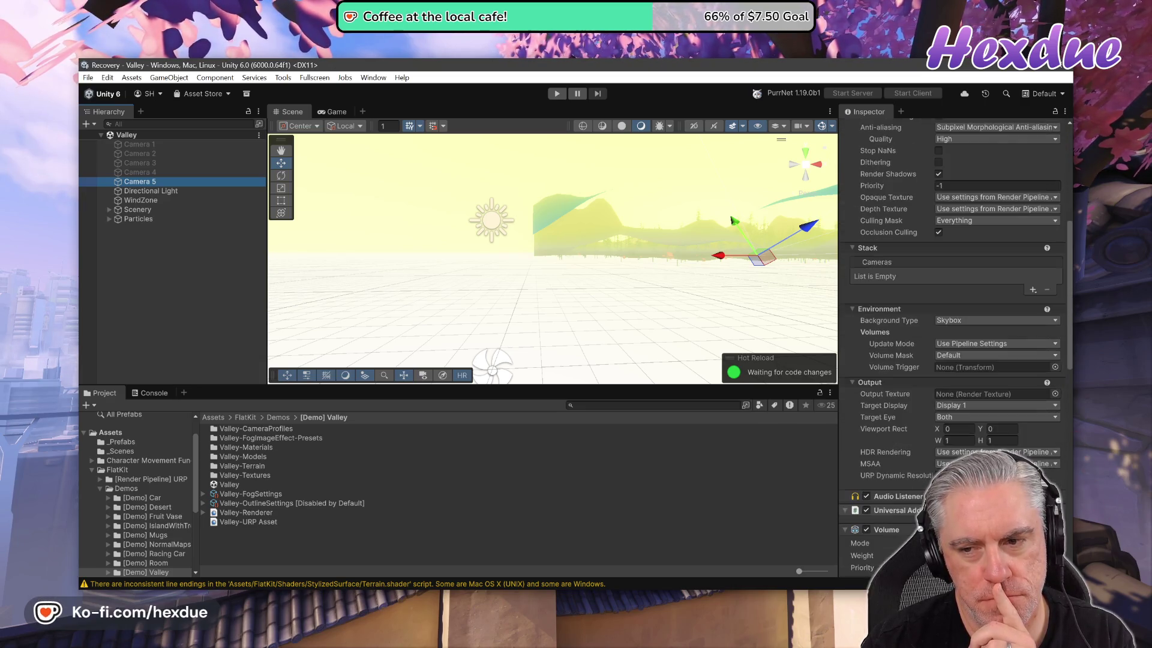
scroll(954, 336, down, 4)
scroll(954, 336, down, 4)
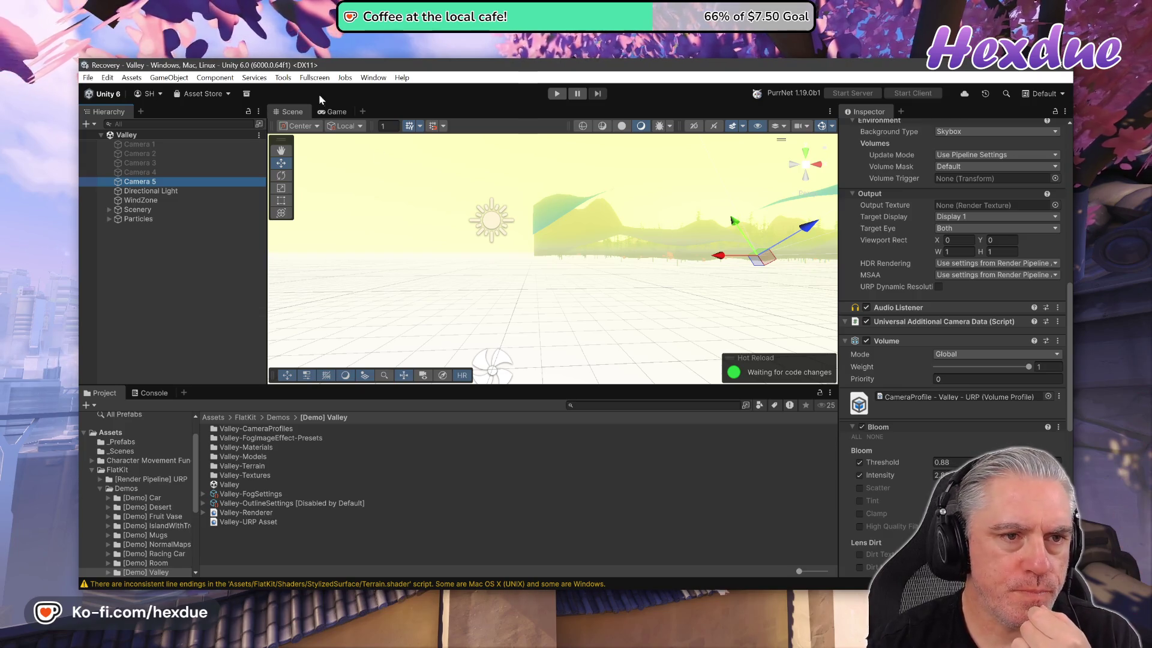
click(333, 111)
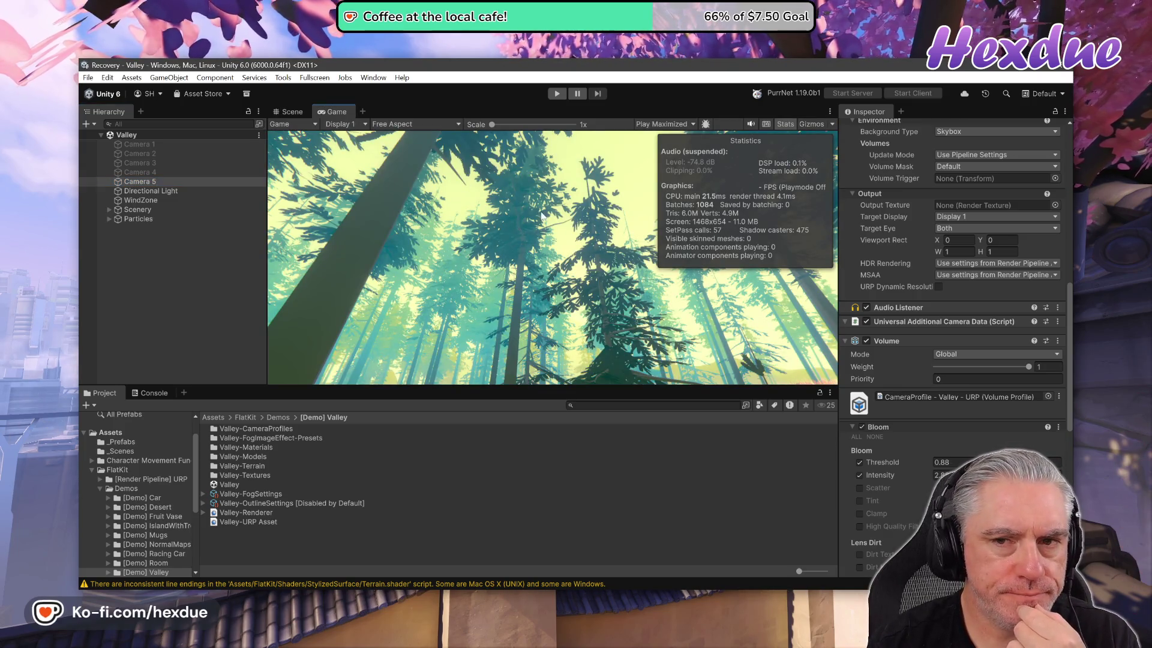
key(ctrl+p)
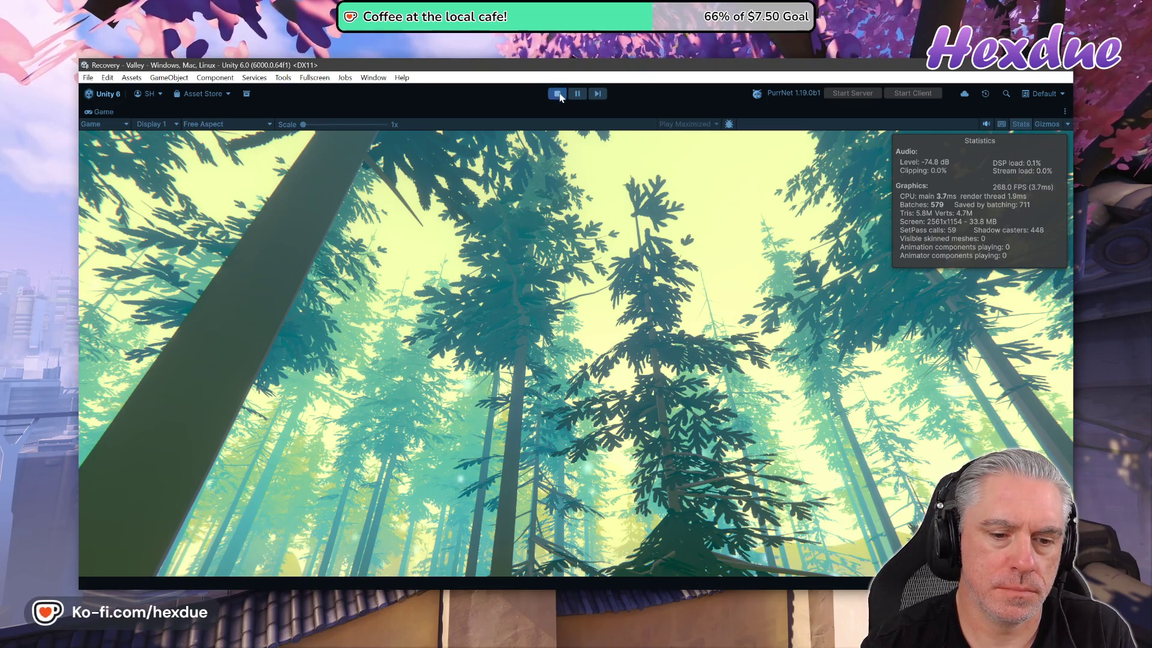
- Exit Play mode and select Camera 4 in the Hierarchy
click(558, 95)
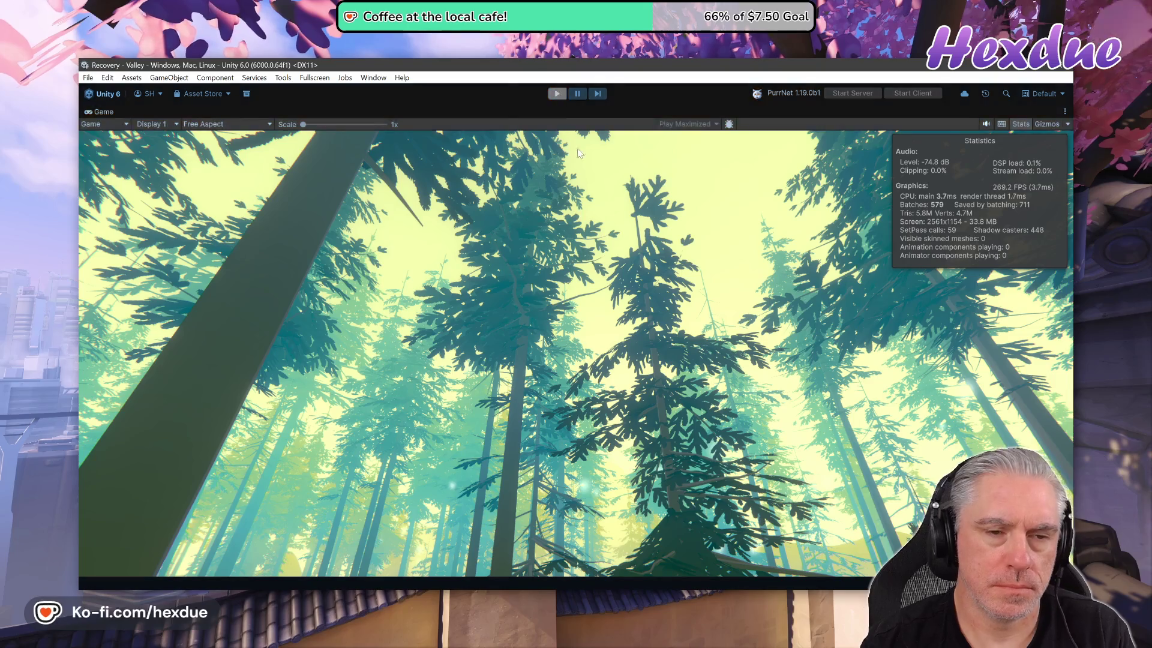
click(132, 172)
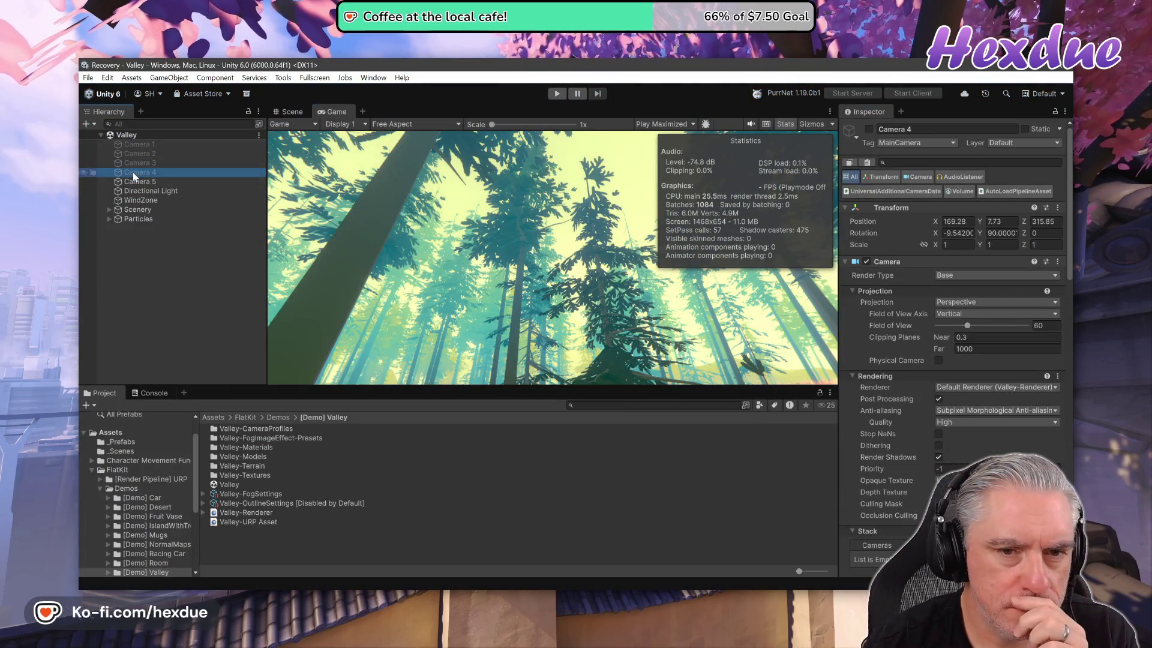
- Compare Camera 4 and Camera 5, frame Camera 4 in the Scene view, then select the Valley scene asset
click(132, 173)
click(289, 113)
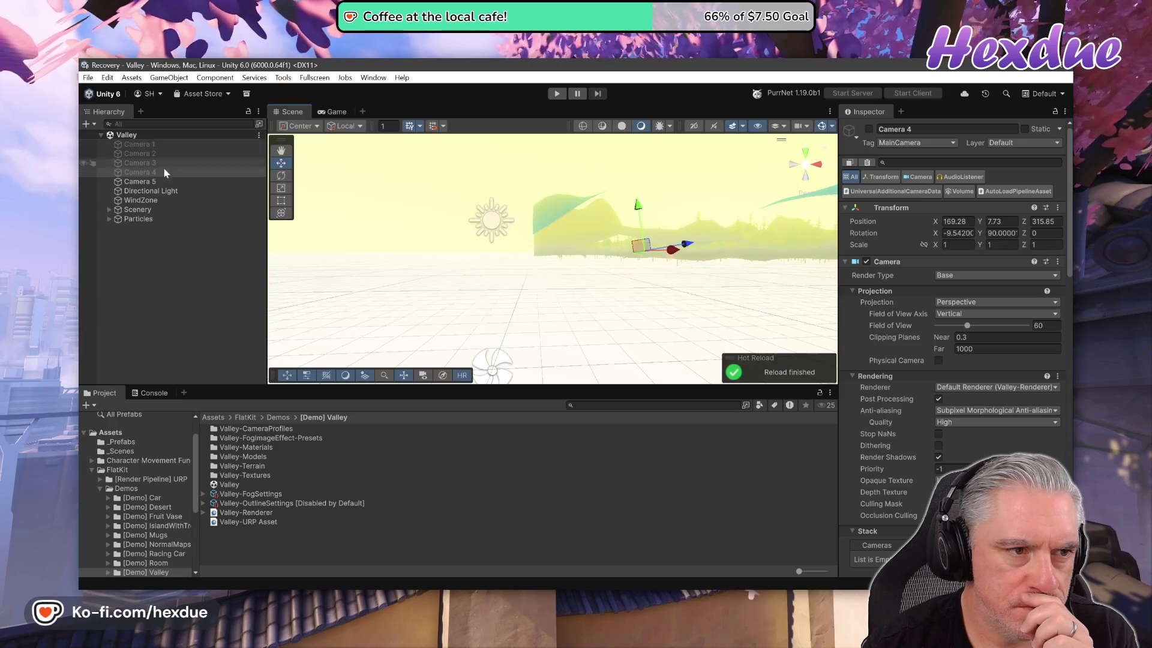
click(143, 182)
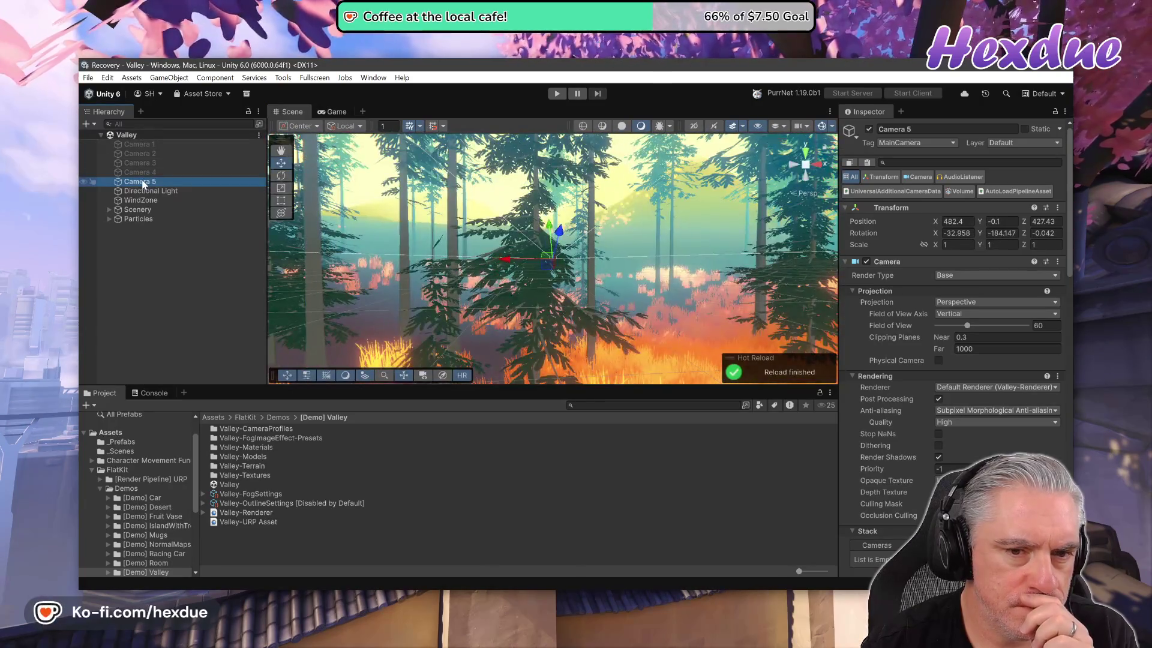
click(145, 174)
key(f)
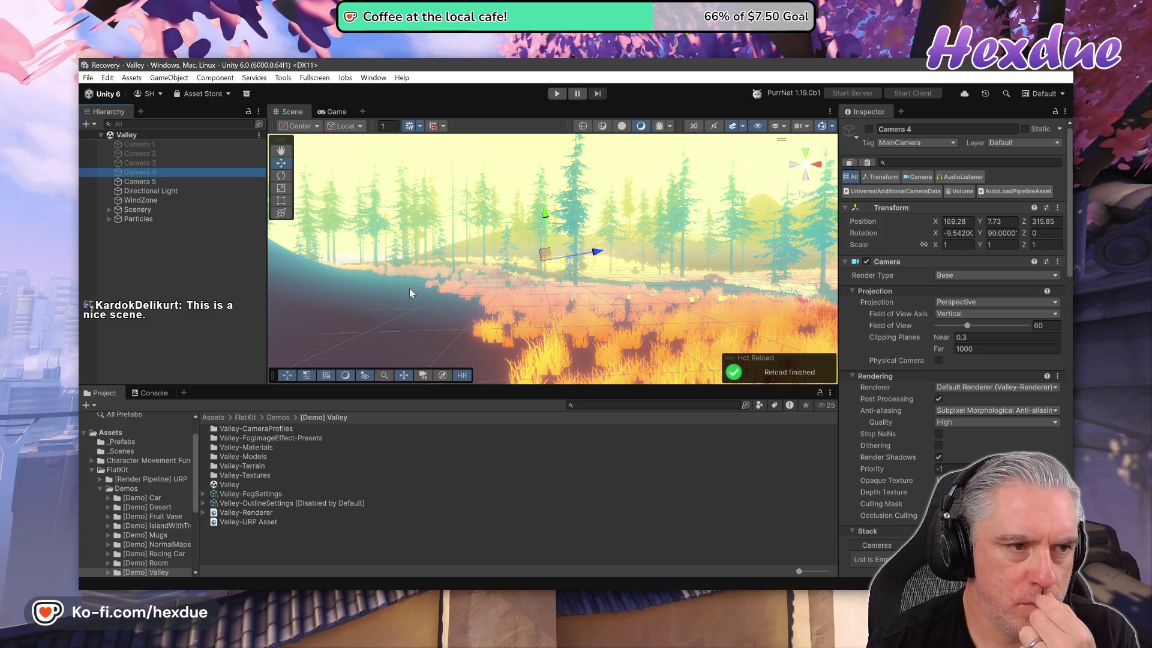
click(100, 135)
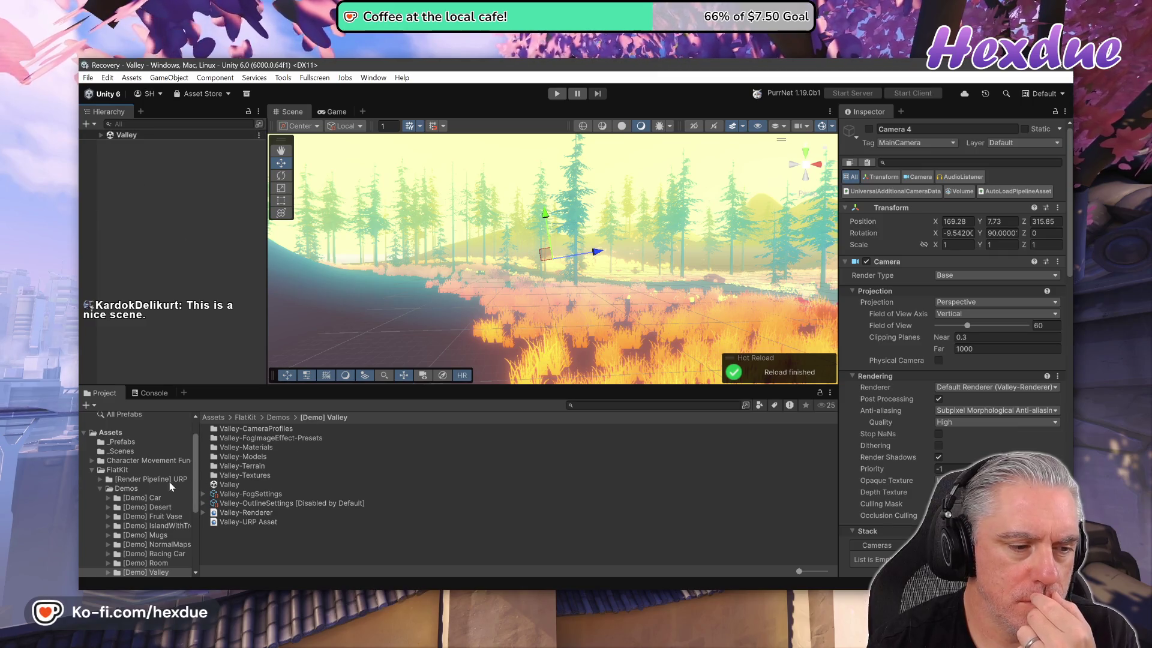
click(232, 485)
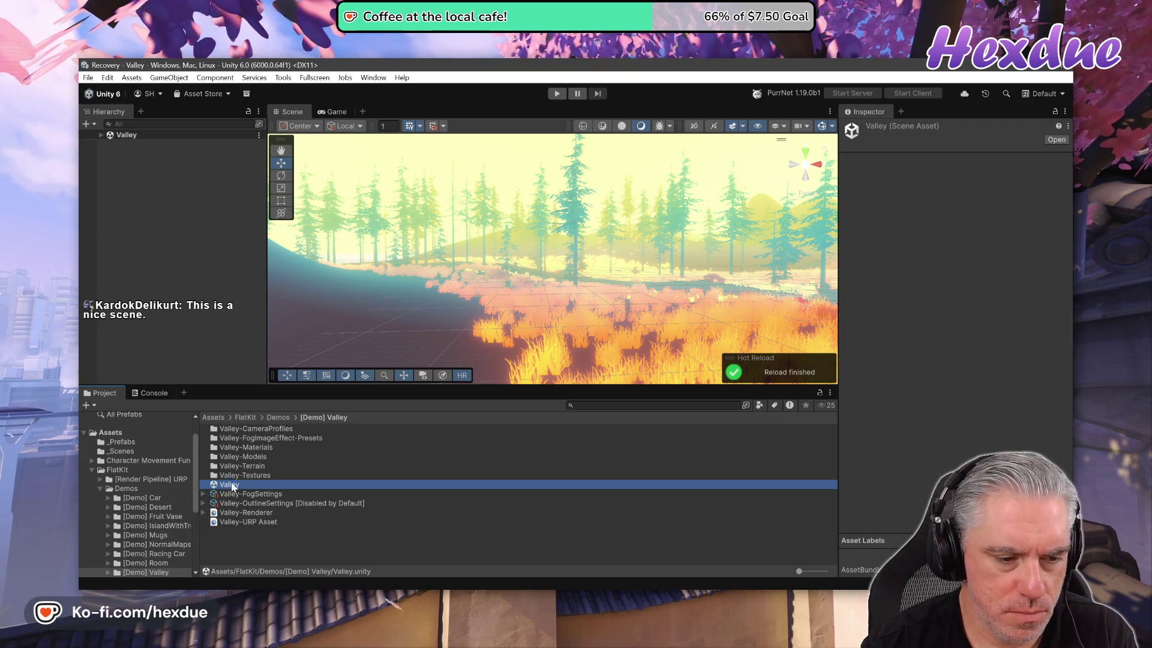
- Duplicate the Valley scene as Valley 1, move it into _Scenes and open it
key(ctrl+d)
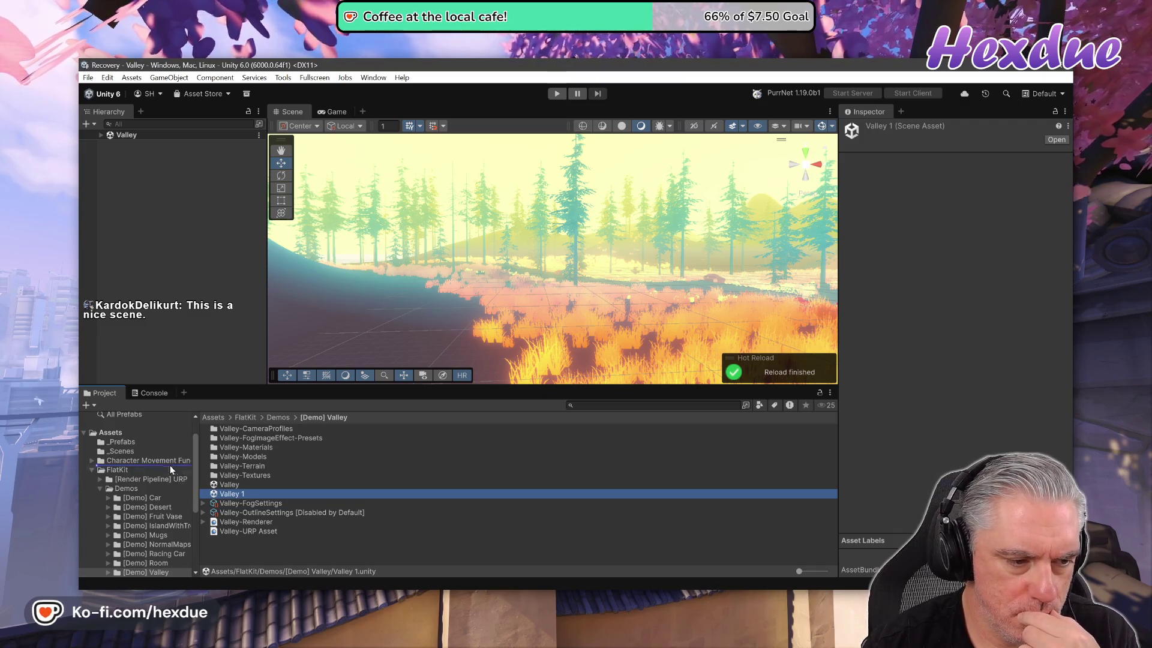
drag(132, 450, 123, 454)
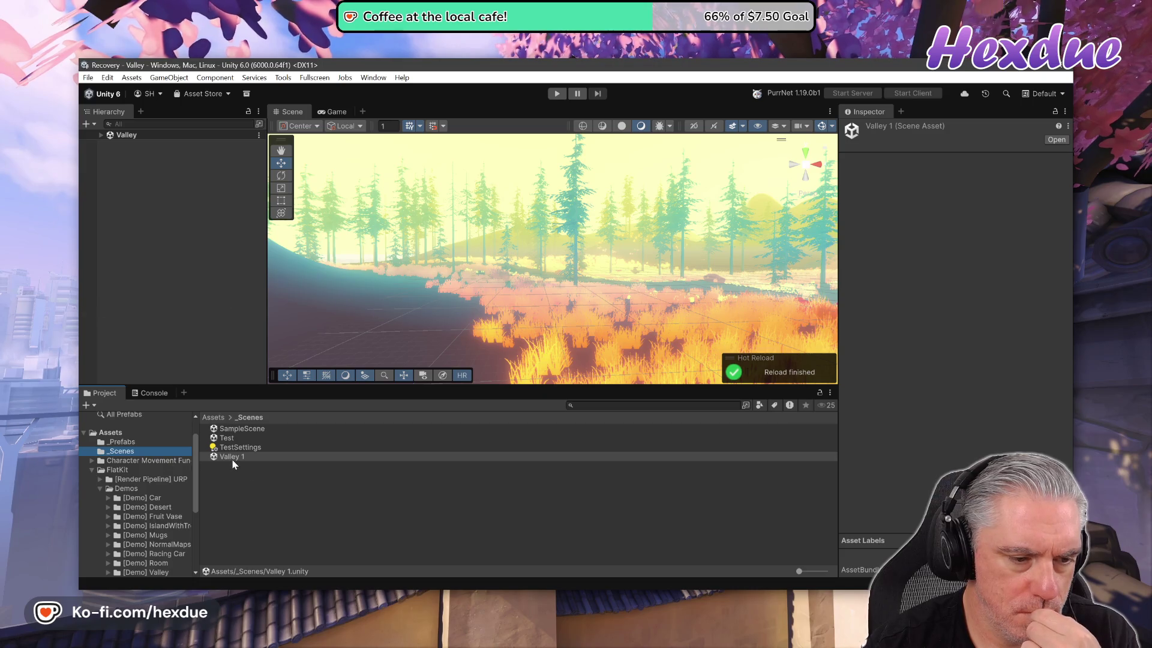
click(233, 458)
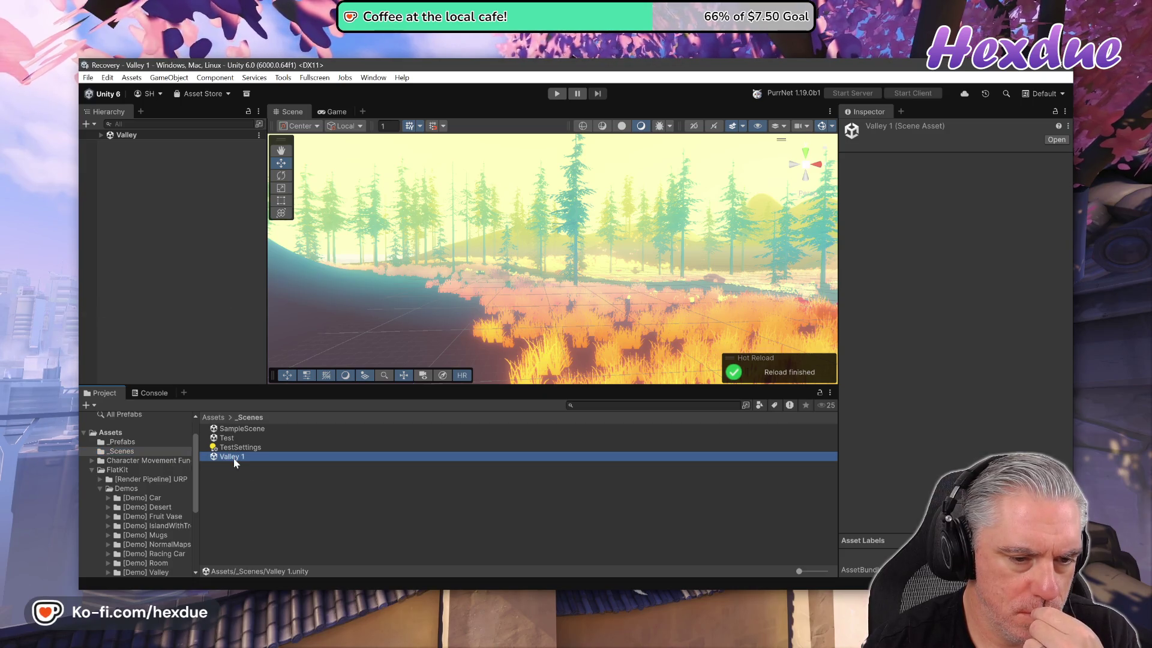
double_click(233, 457)
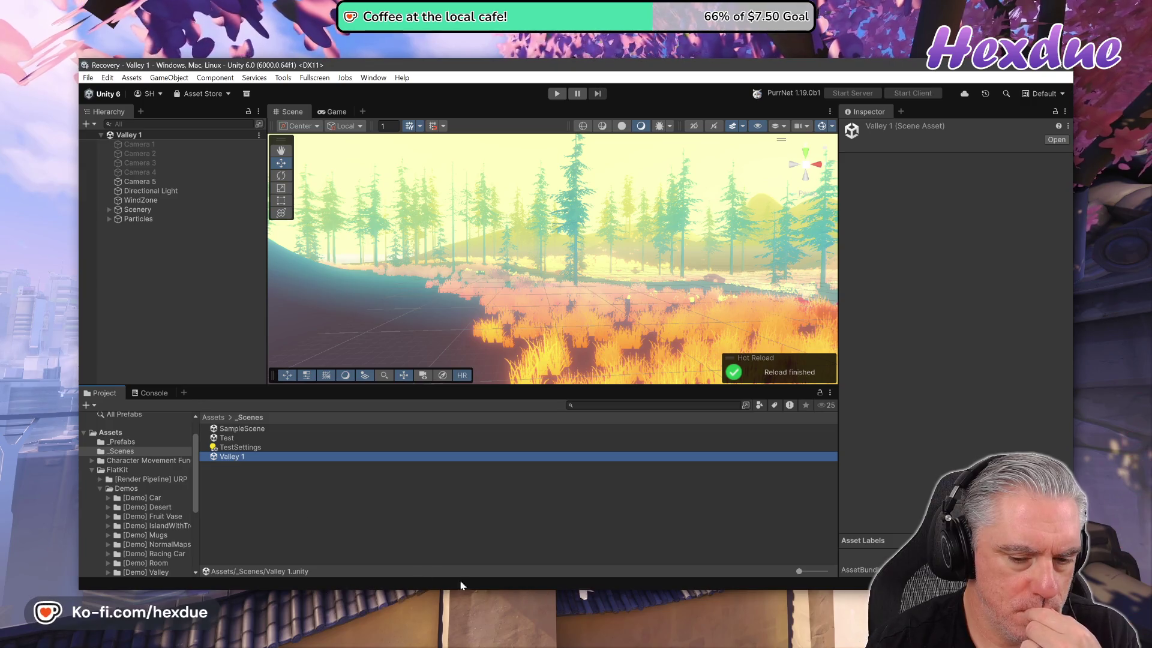
key(alt+Tab)
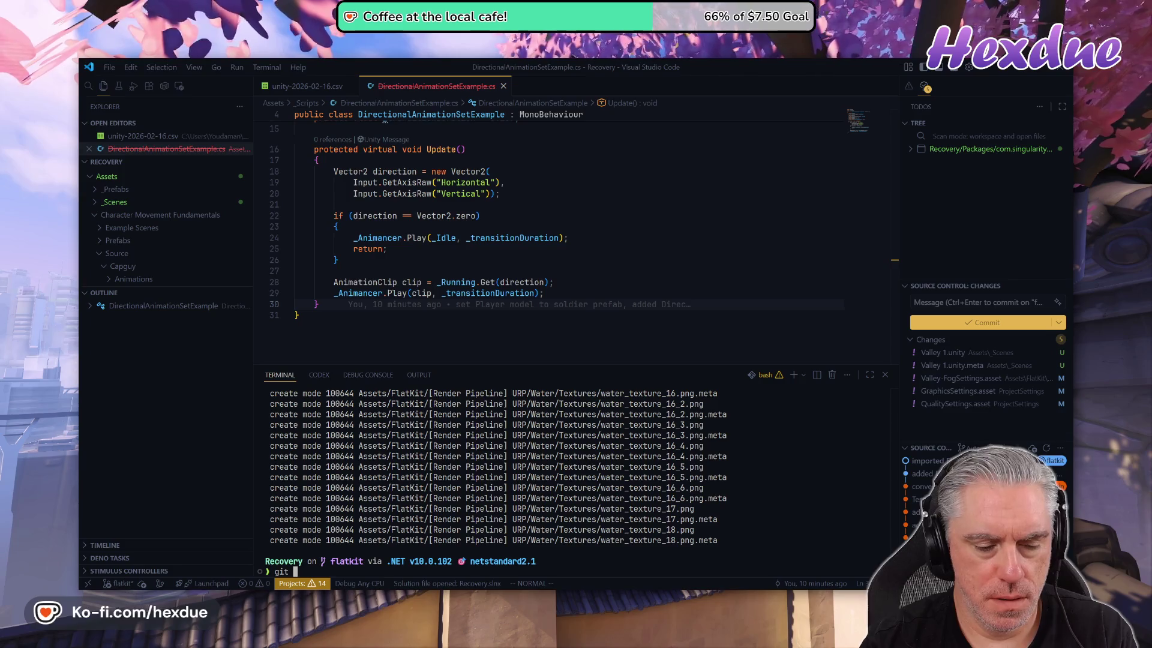
- Discard tracked-file changes with git co . and confirm via git st that only the Valley 1 scene files remain
text(co .)
key(Return)
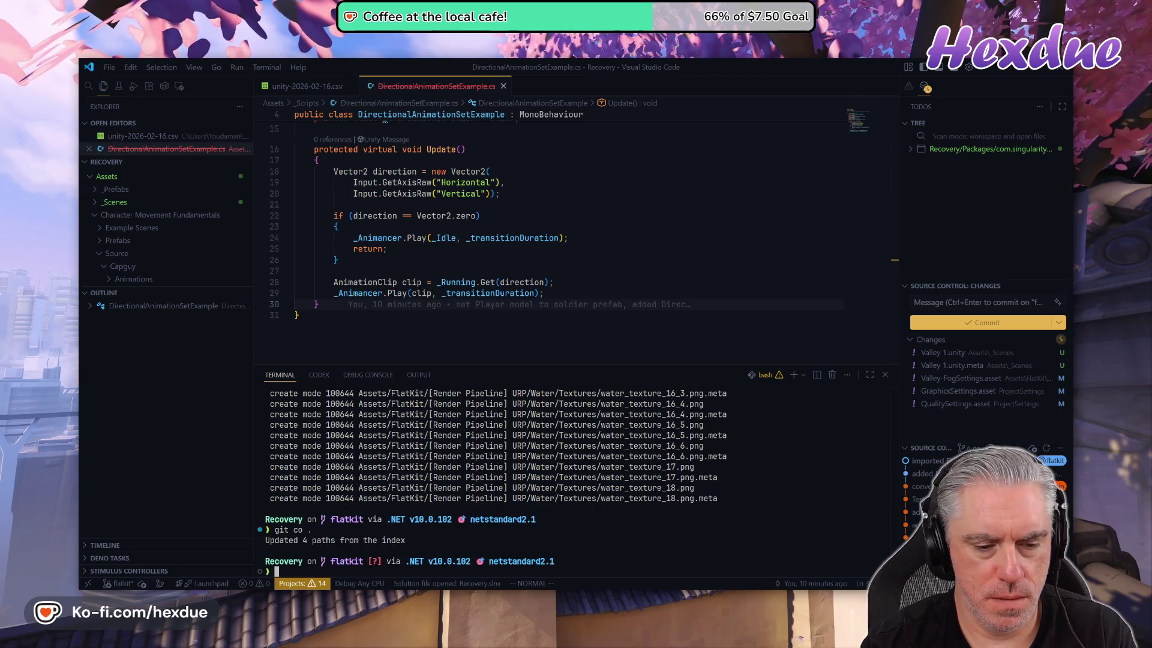
text(gitst)
key(Return)
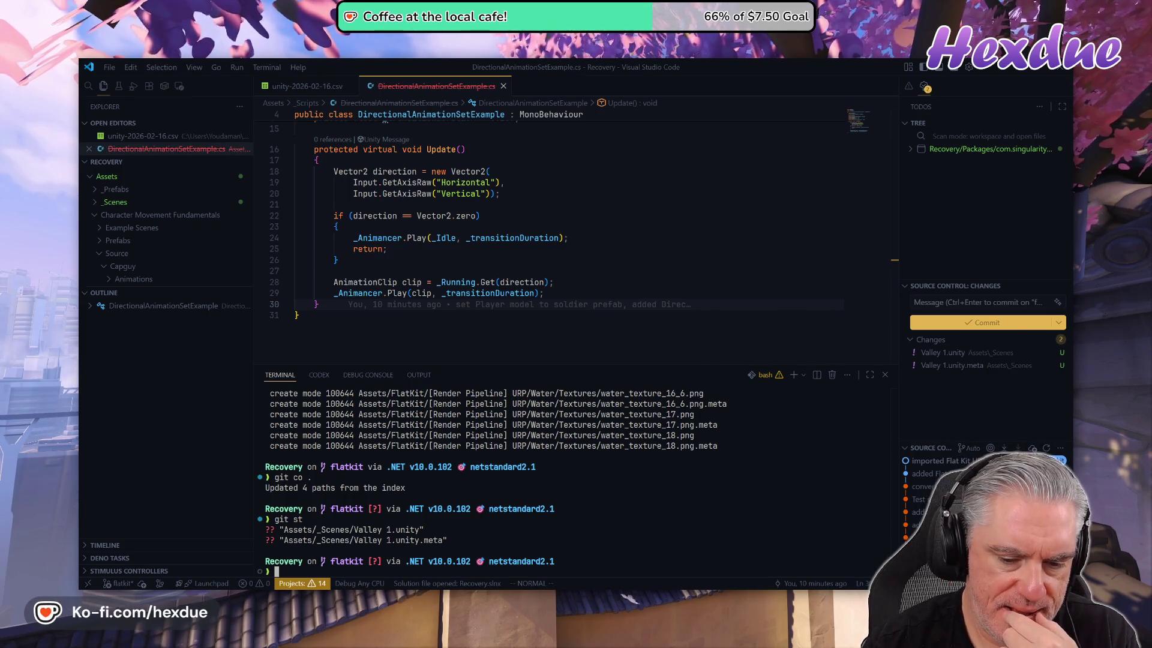
key(alt+Tab)
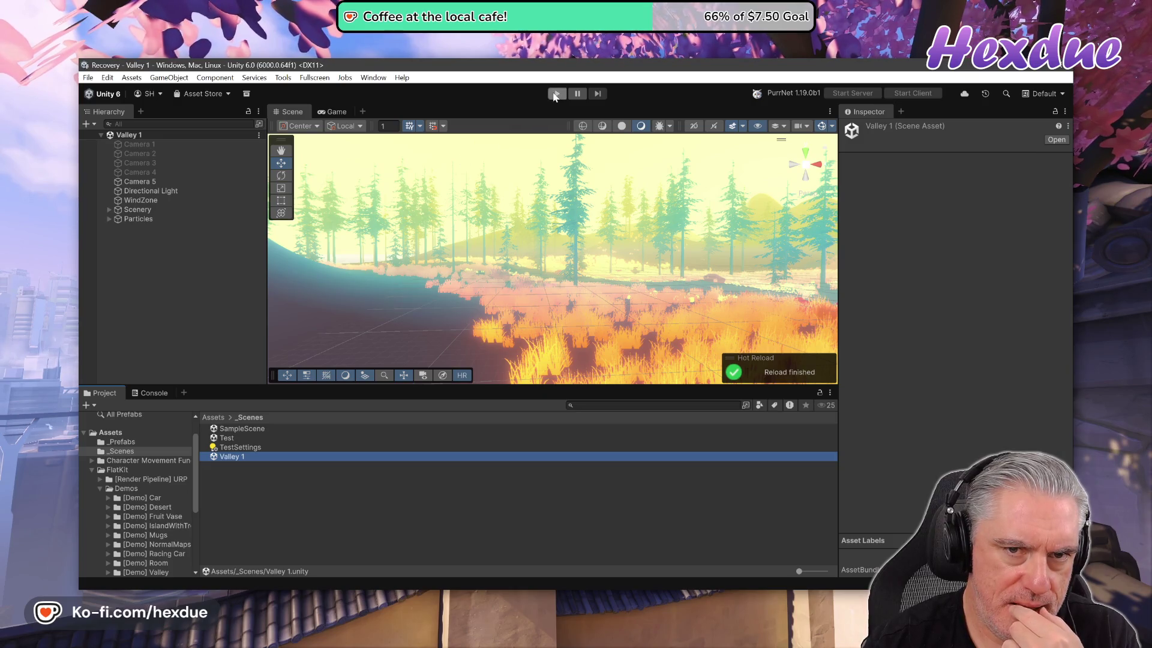
- Deactivate Camera 5 and drop the Player prefab from _Prefabs into the valley scene
click(134, 181)
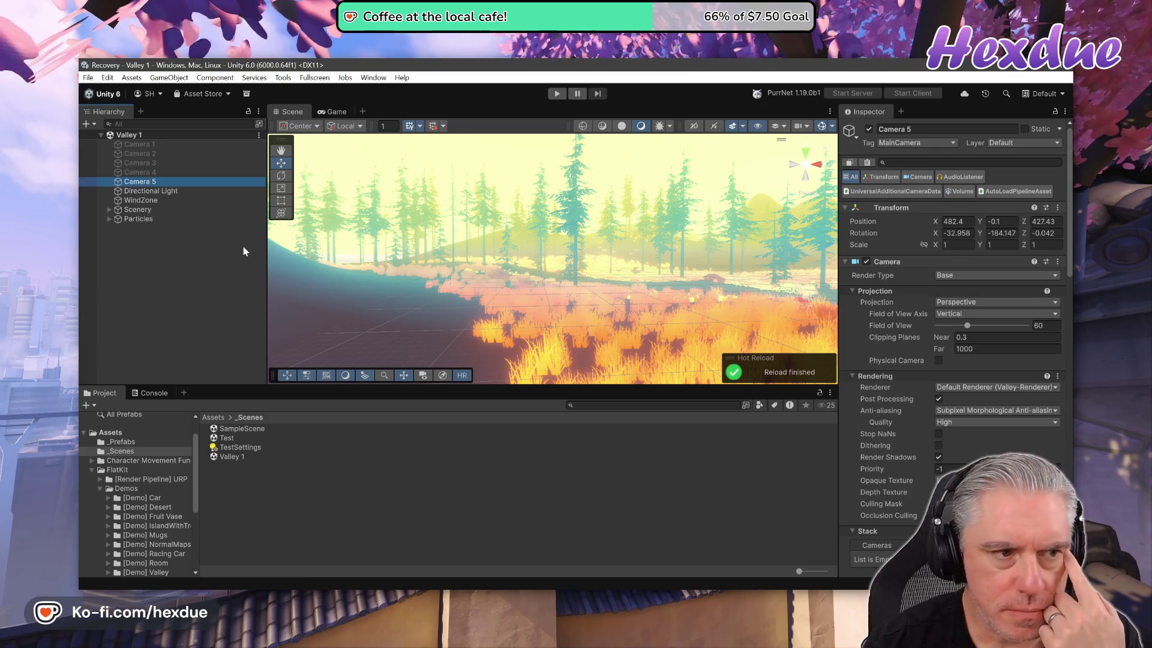
click(869, 129)
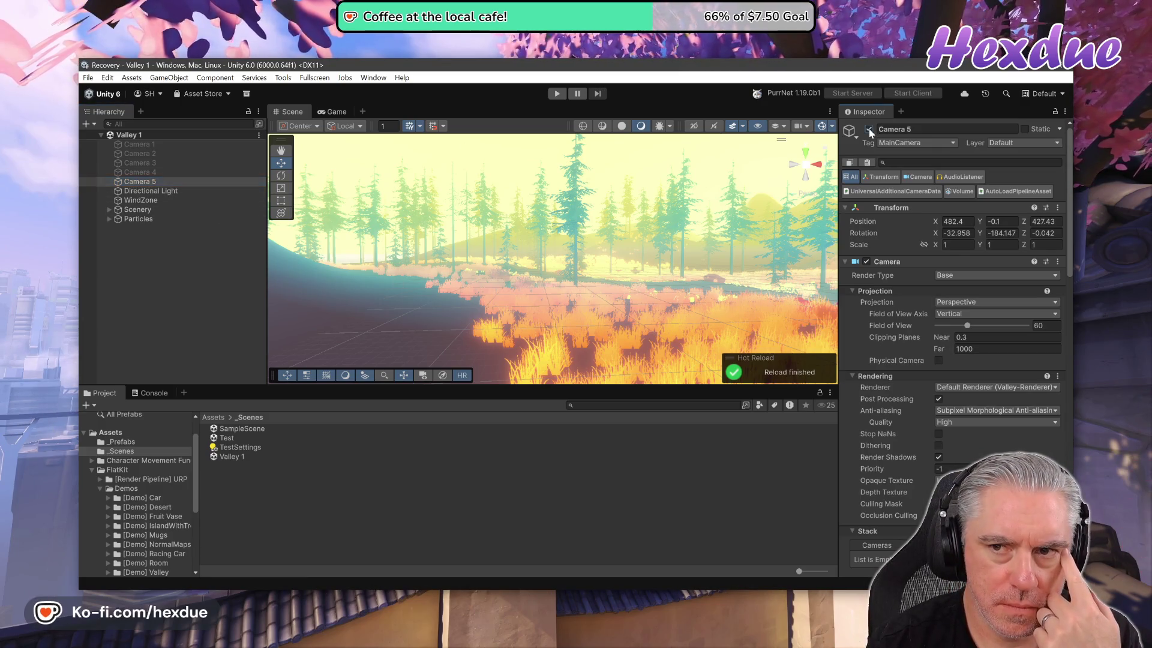
click(114, 442)
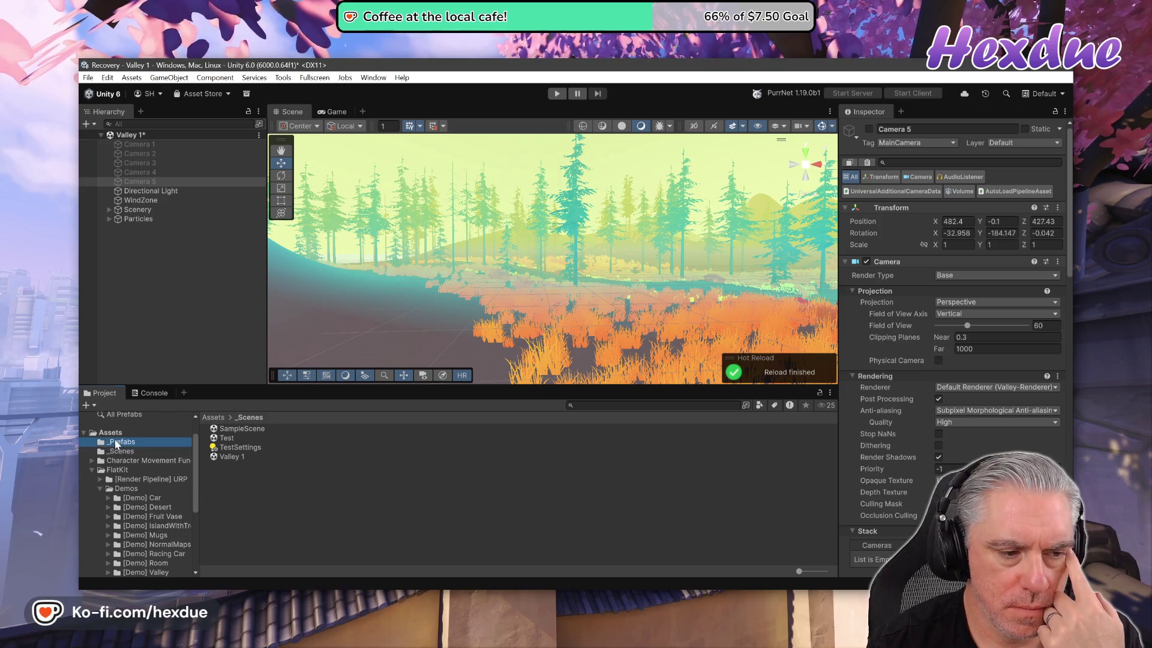
drag(225, 428, 515, 330)
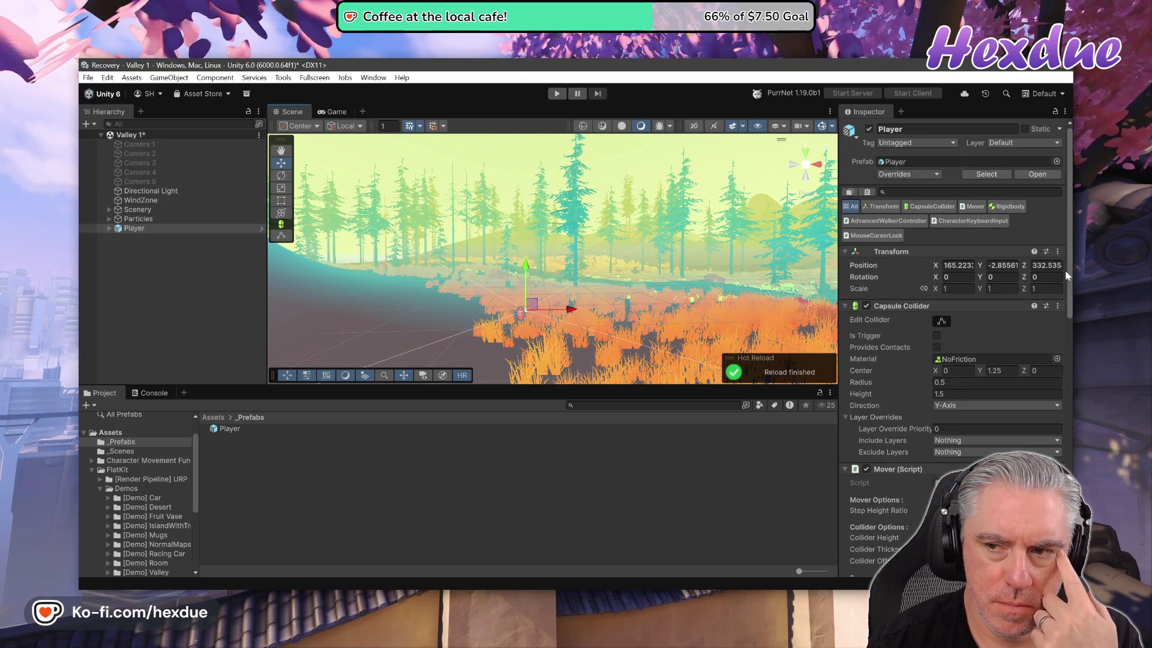
- Reset the Player's transform to the origin and frame the Player and Scenery in view
click(1057, 252)
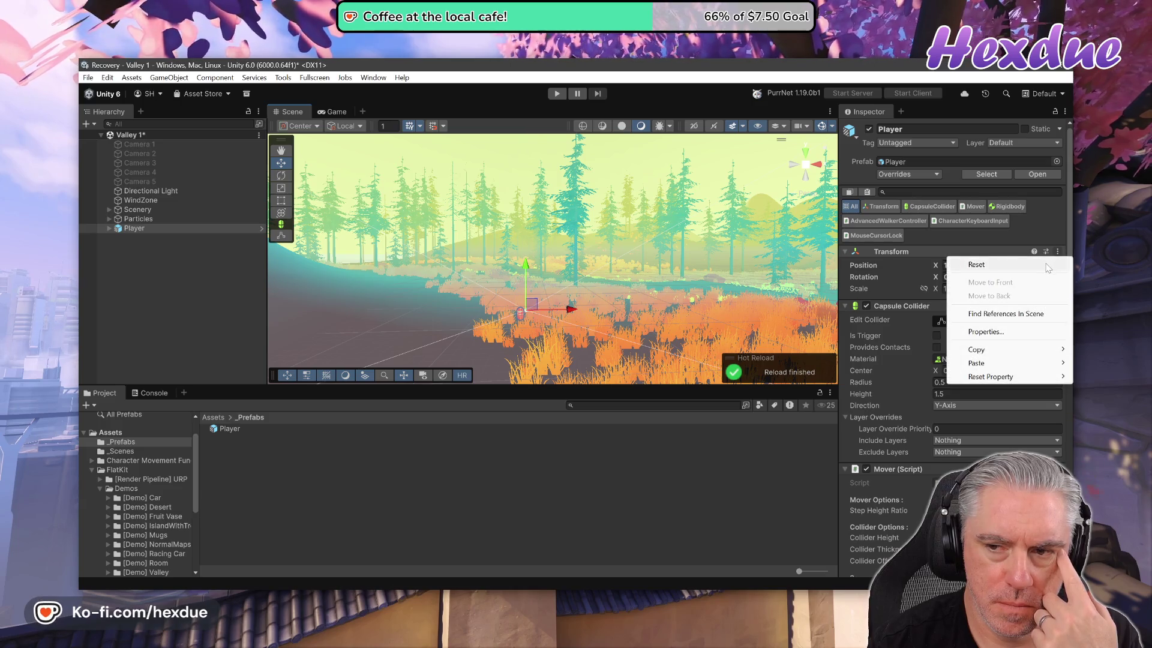
click(1047, 266)
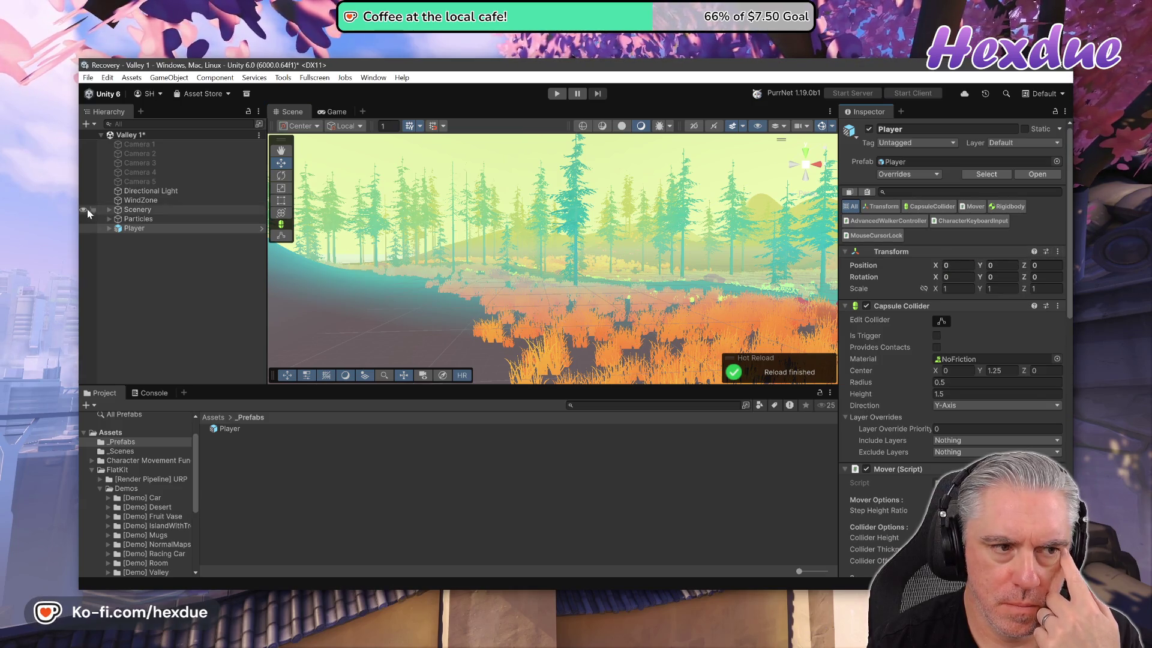
double_click(134, 229)
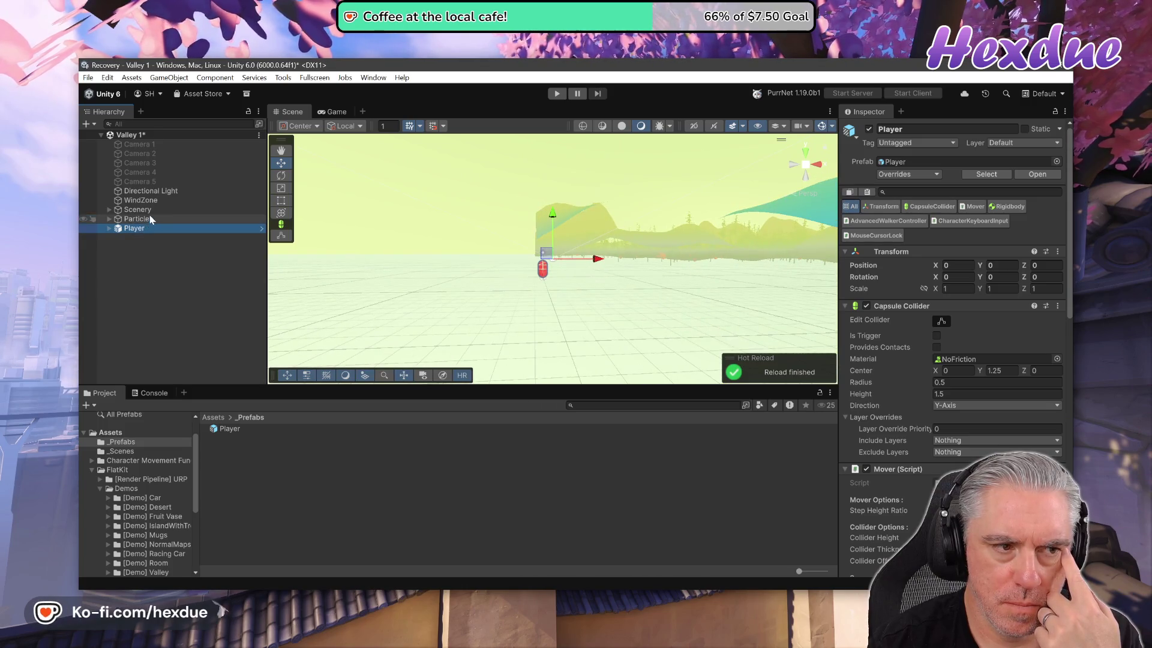
double_click(143, 210)
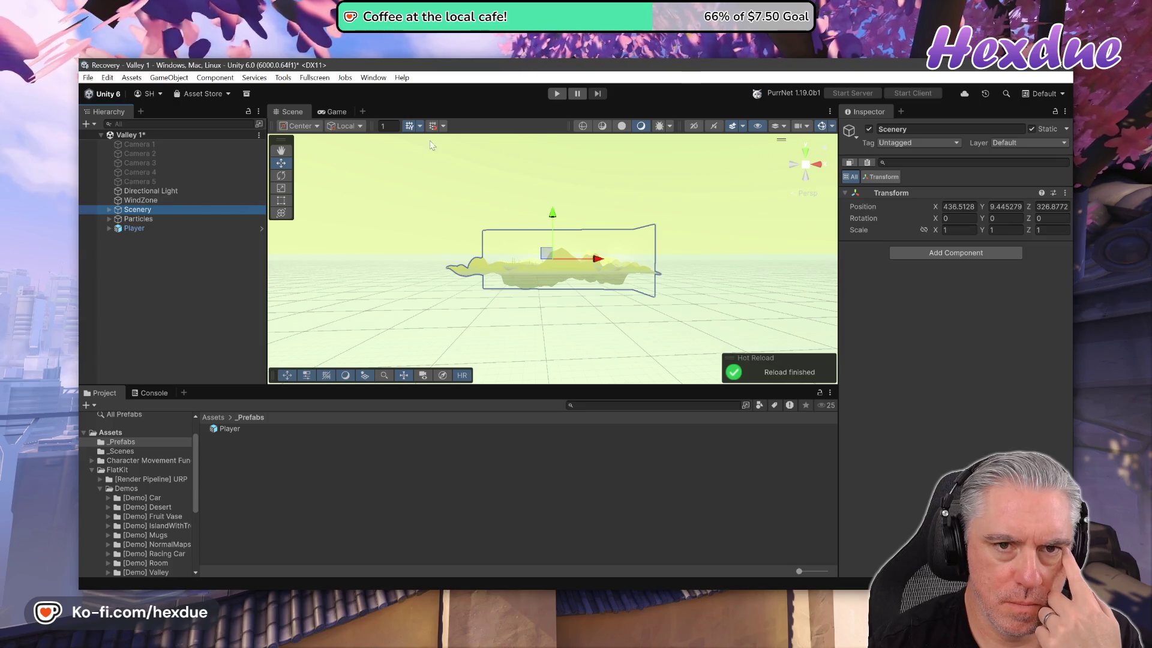
- Undo back to the Player's placed position near 165.2, -2.86, 332.5 and frame it
click(107, 78)
click(110, 90)
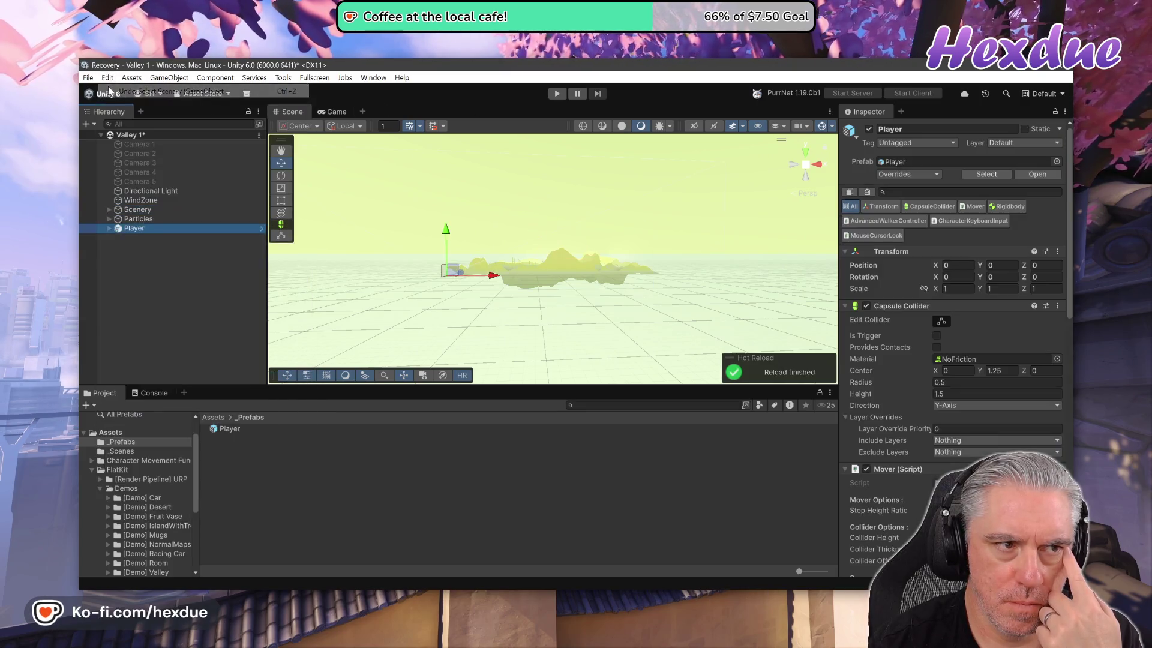
click(107, 78)
click(138, 91)
click(108, 78)
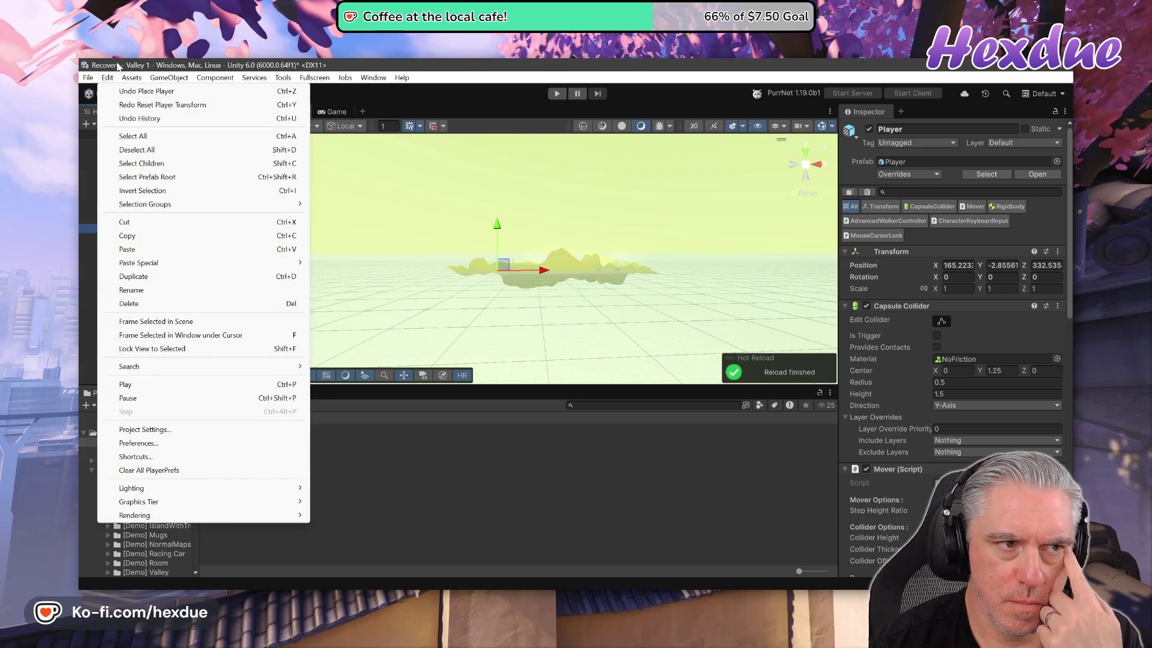
click(118, 66)
double_click(133, 228)
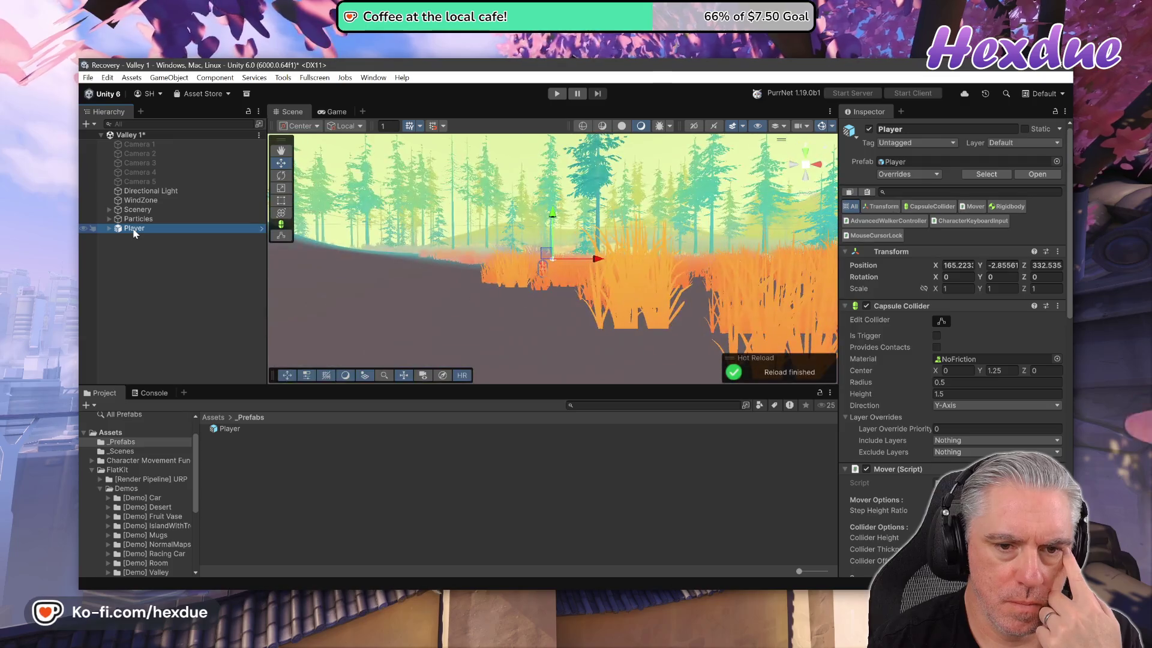
click(557, 95)
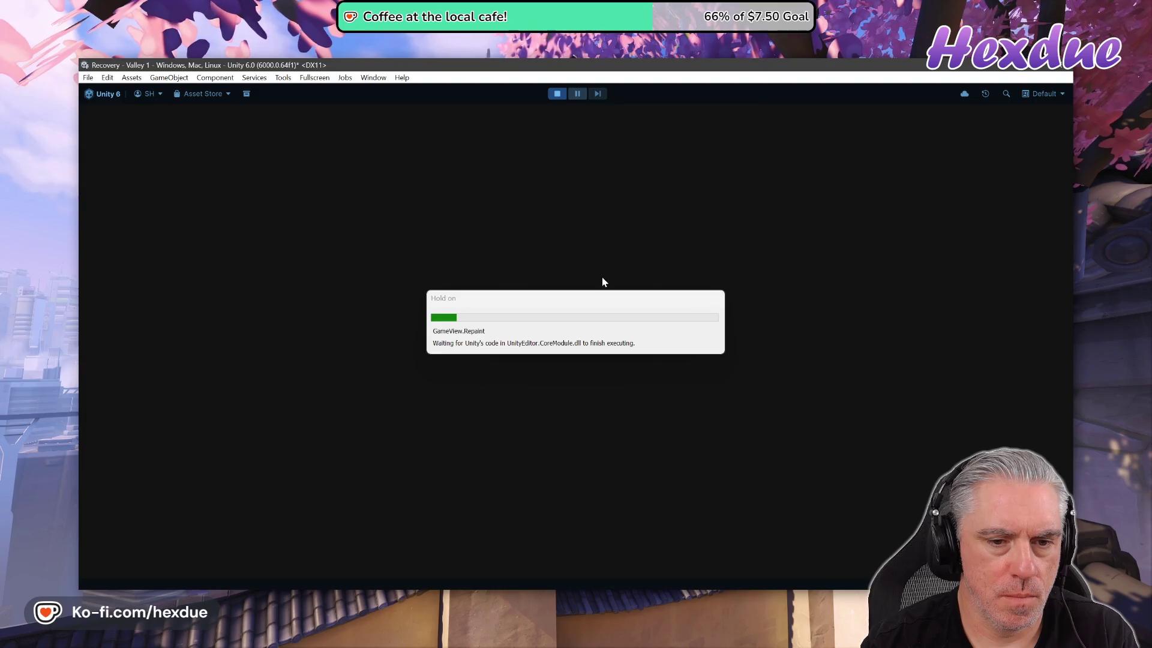
key(w)
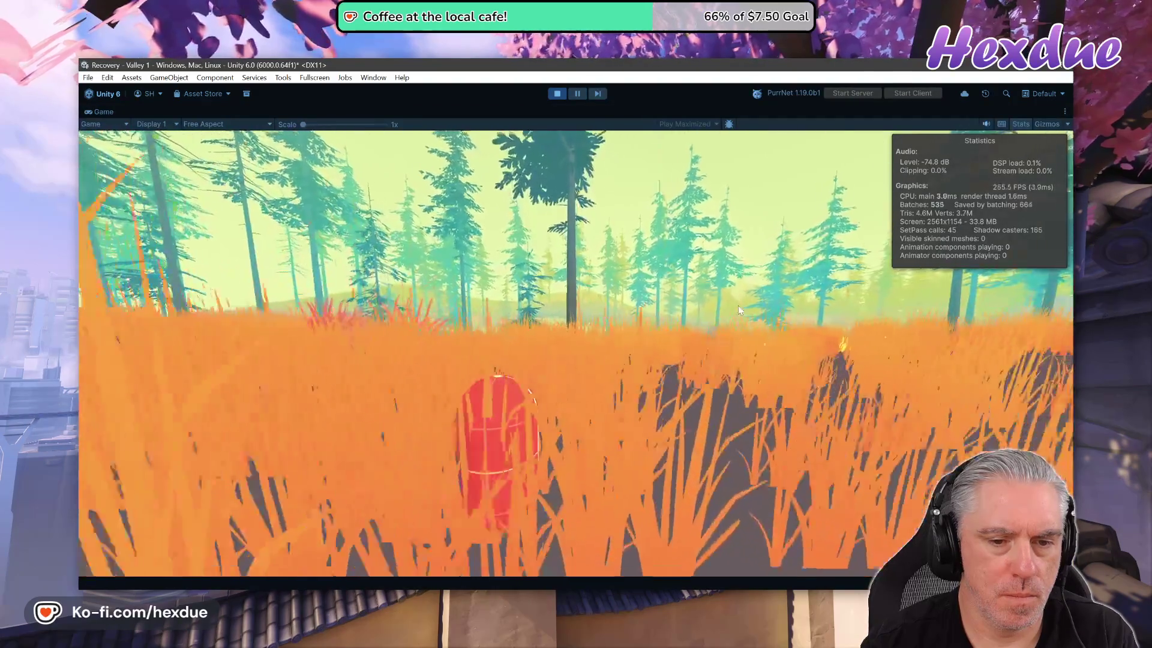
key(w)
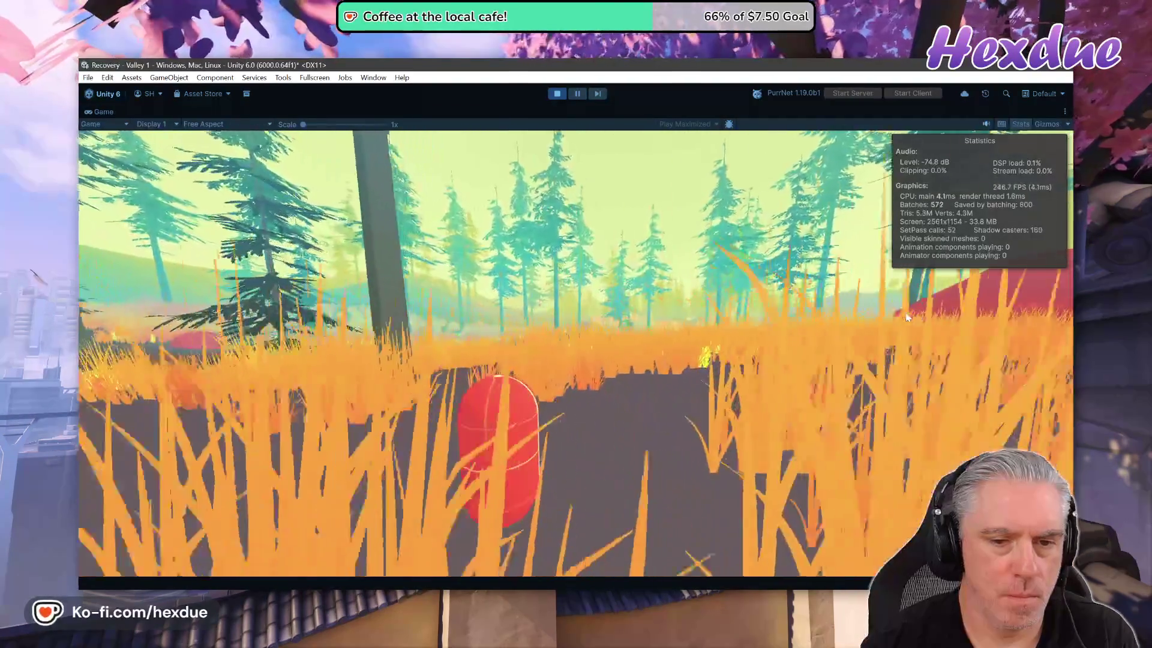
key(w)
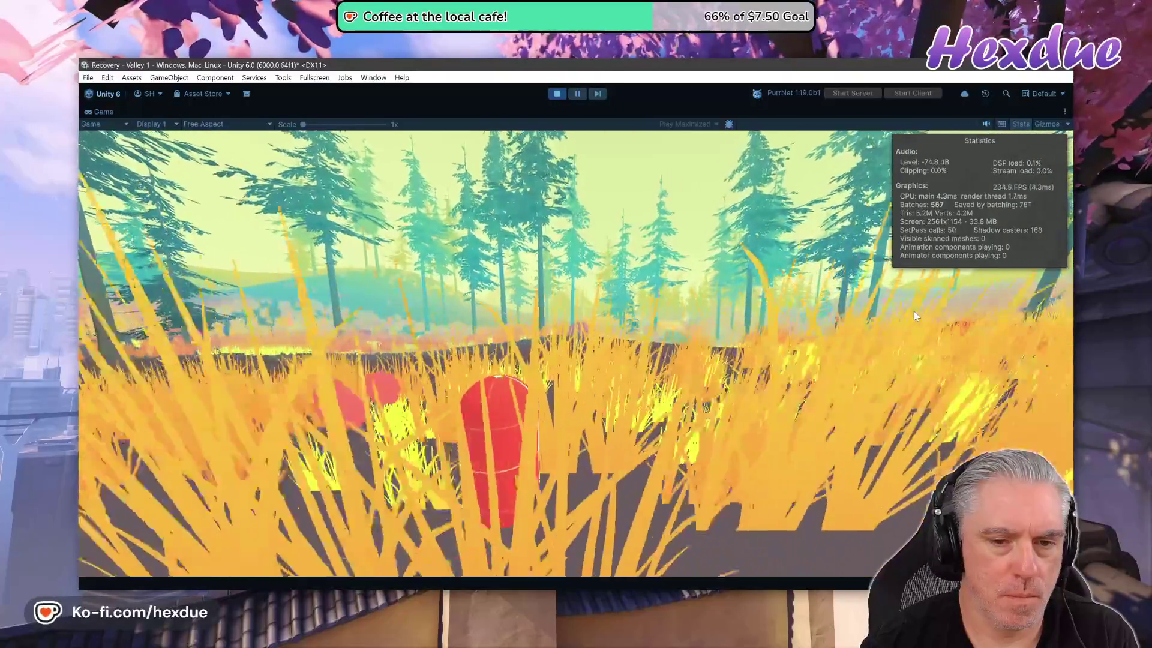
key(w)
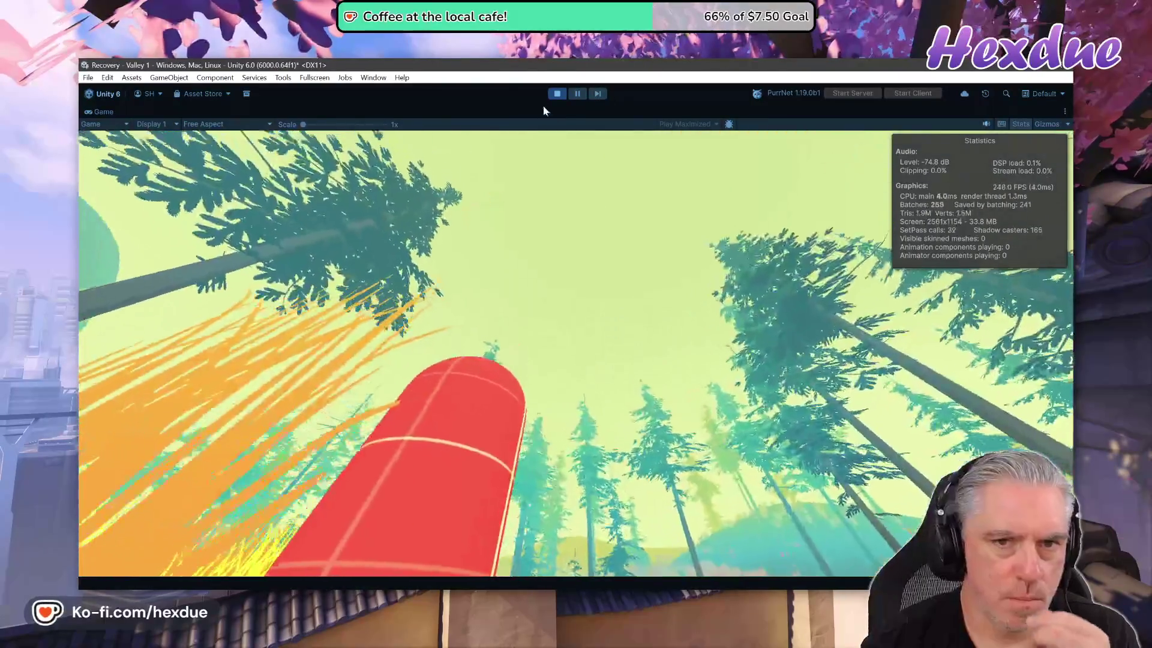
click(557, 94)
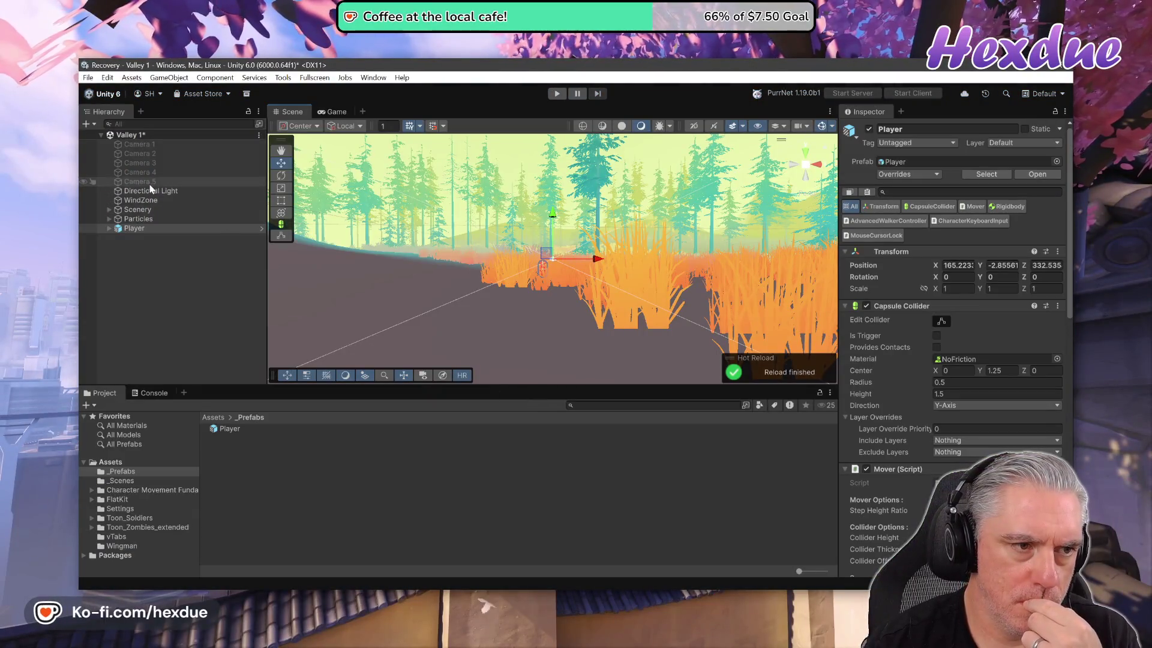
- Inspect Camera 5's Volume and Auto Load Pipeline Asset settings
click(159, 182)
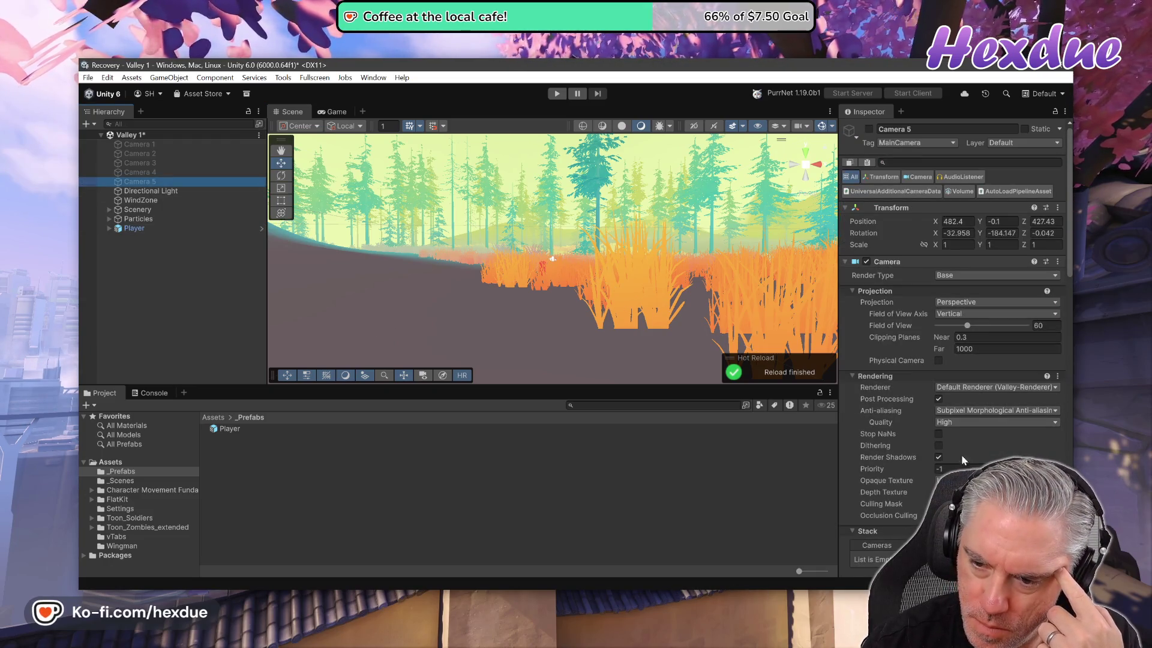
mouse_move(910, 442)
scroll(909, 438, down, 5)
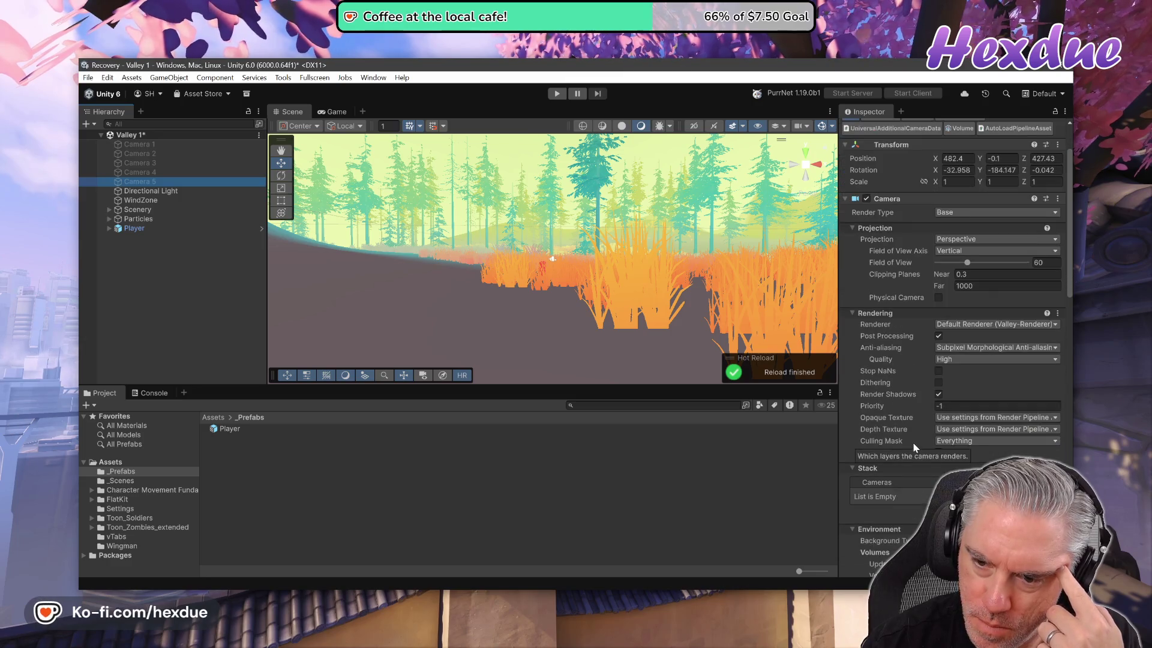
scroll(912, 444, up, 4)
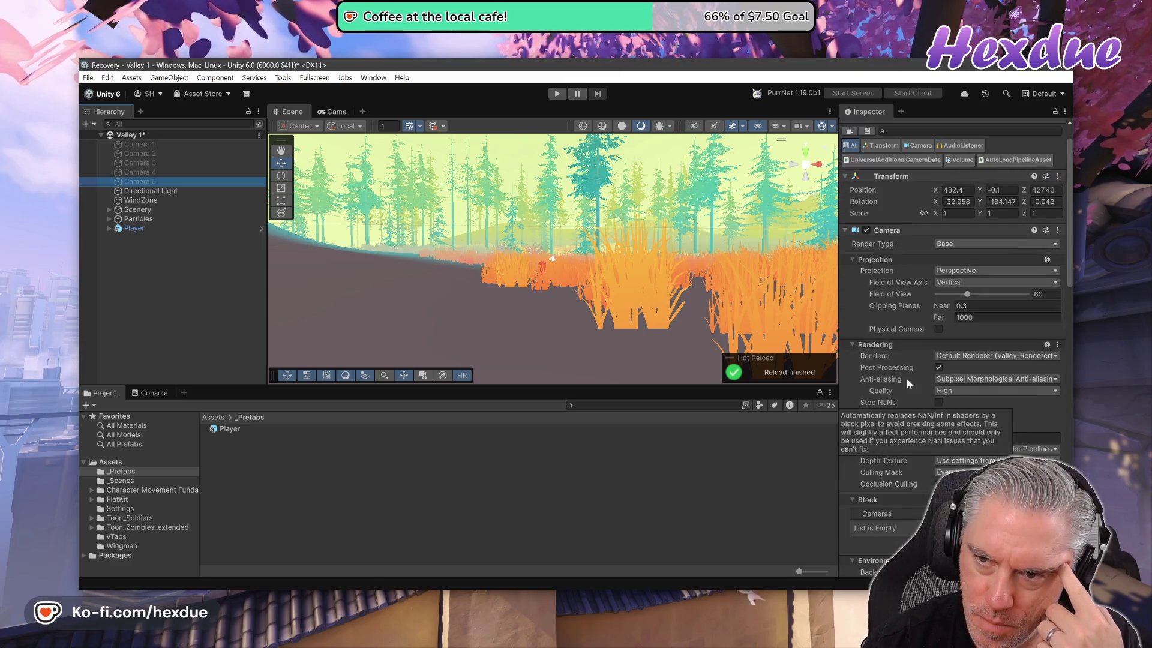
scroll(906, 377, up, 1)
click(962, 193)
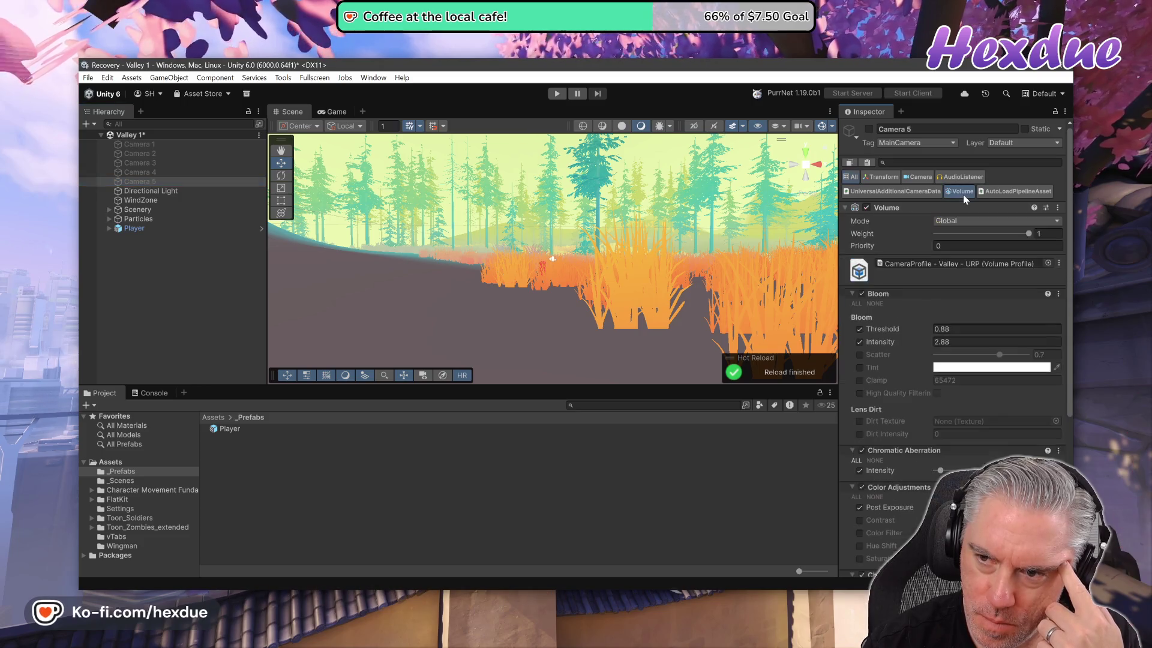
click(1001, 192)
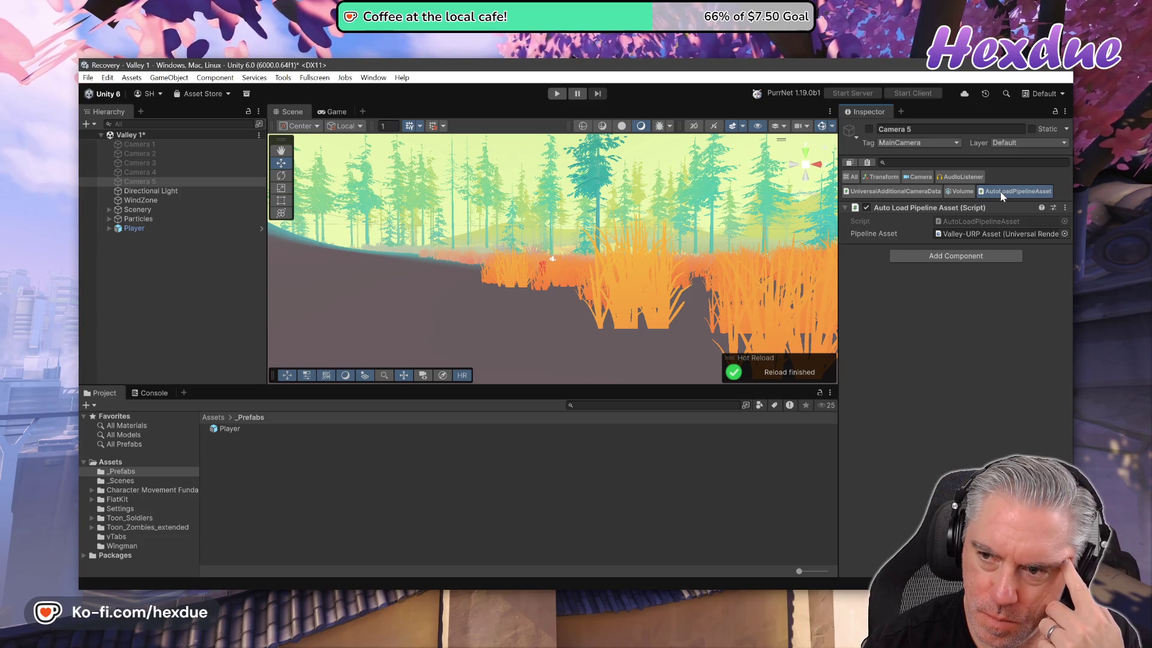
click(959, 192)
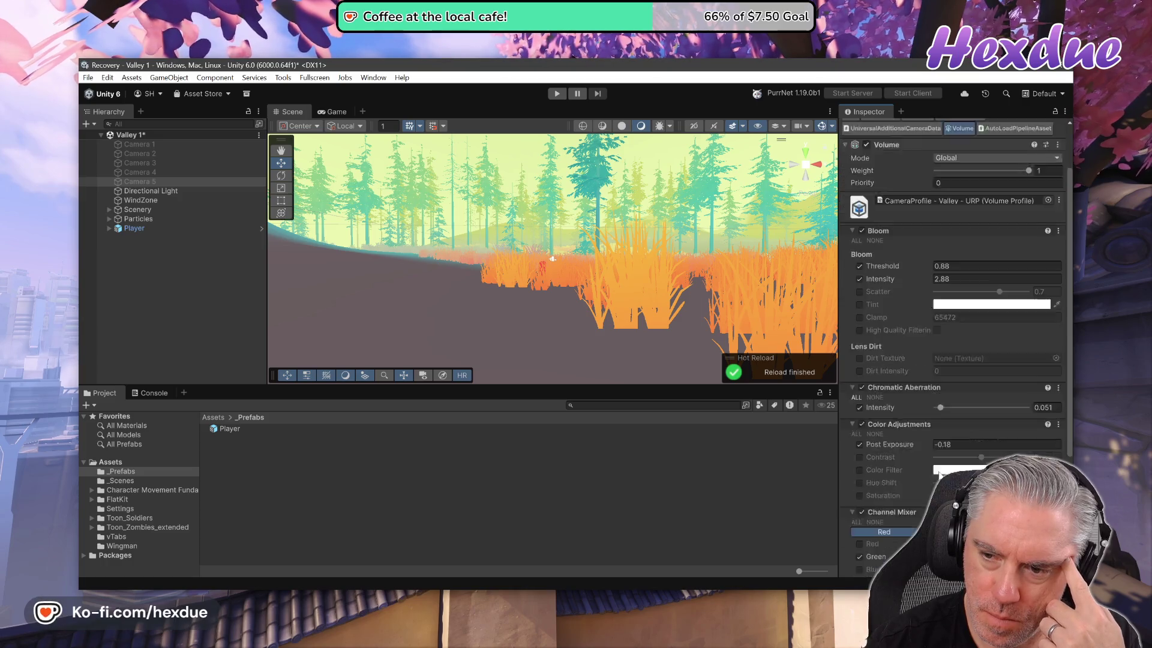
scroll(940, 477, down, 6)
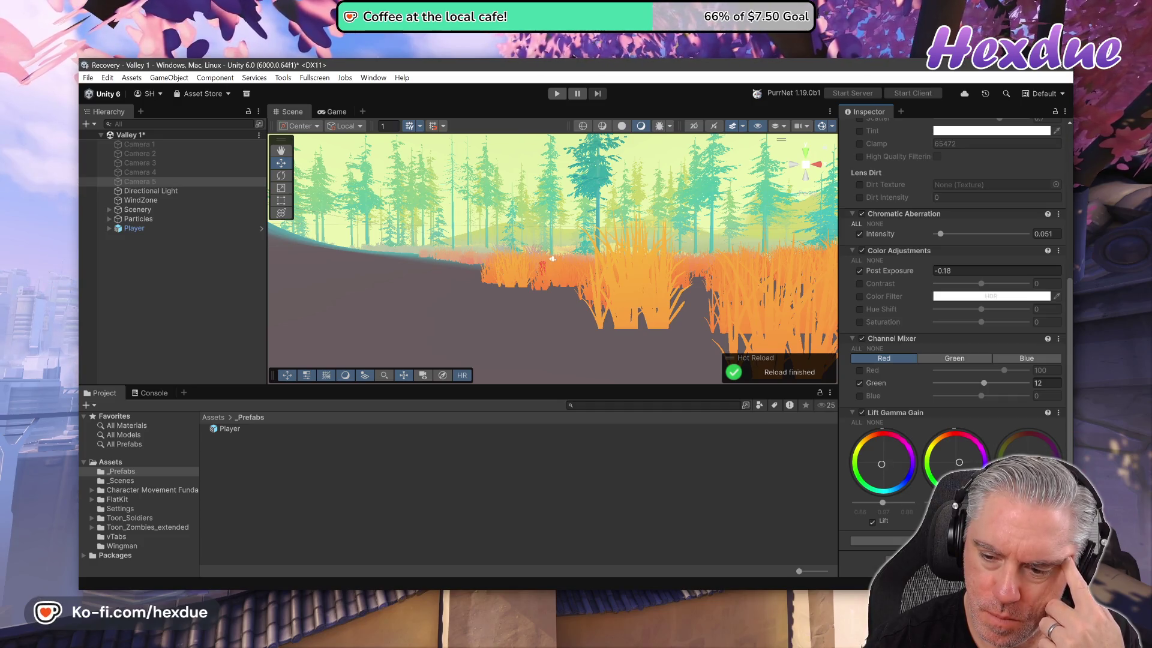
scroll(915, 434, up, 6)
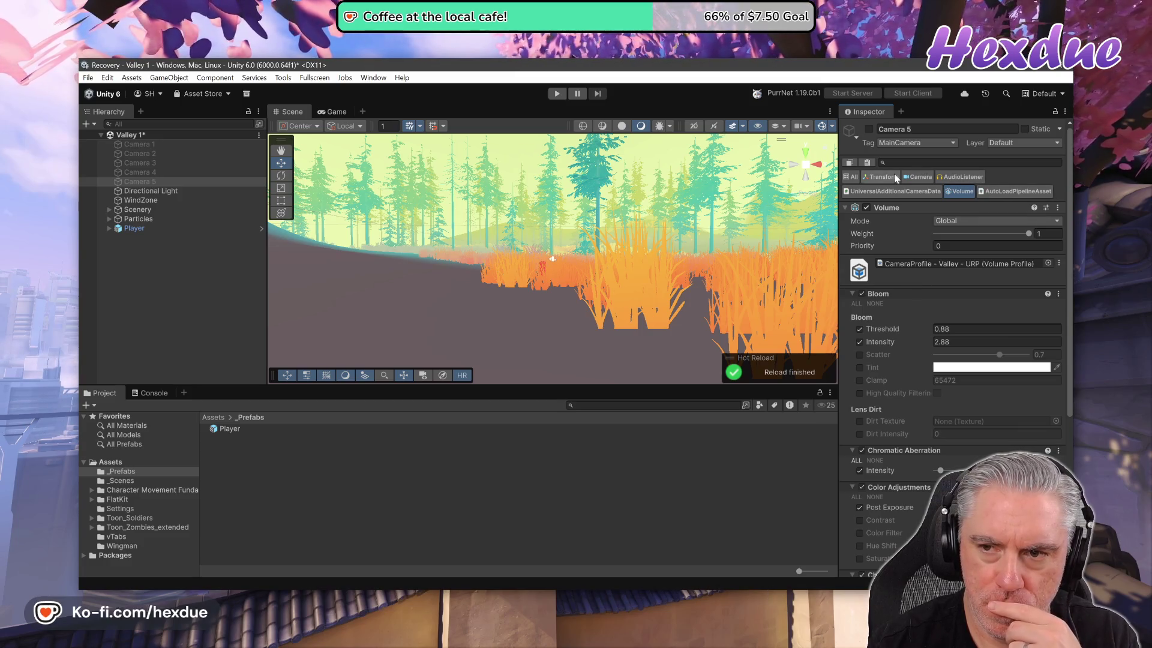
- Review Camera 5's Camera component and Universal Additional Camera Data settings
click(918, 176)
scroll(933, 414, down, 2)
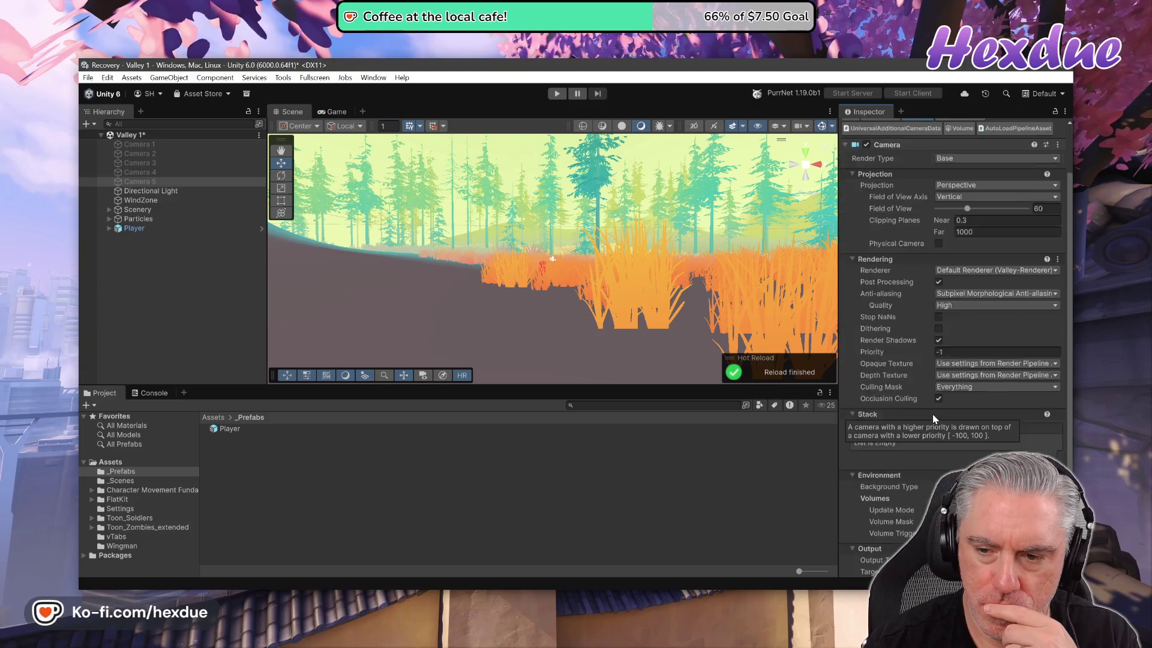
scroll(933, 414, down, 3)
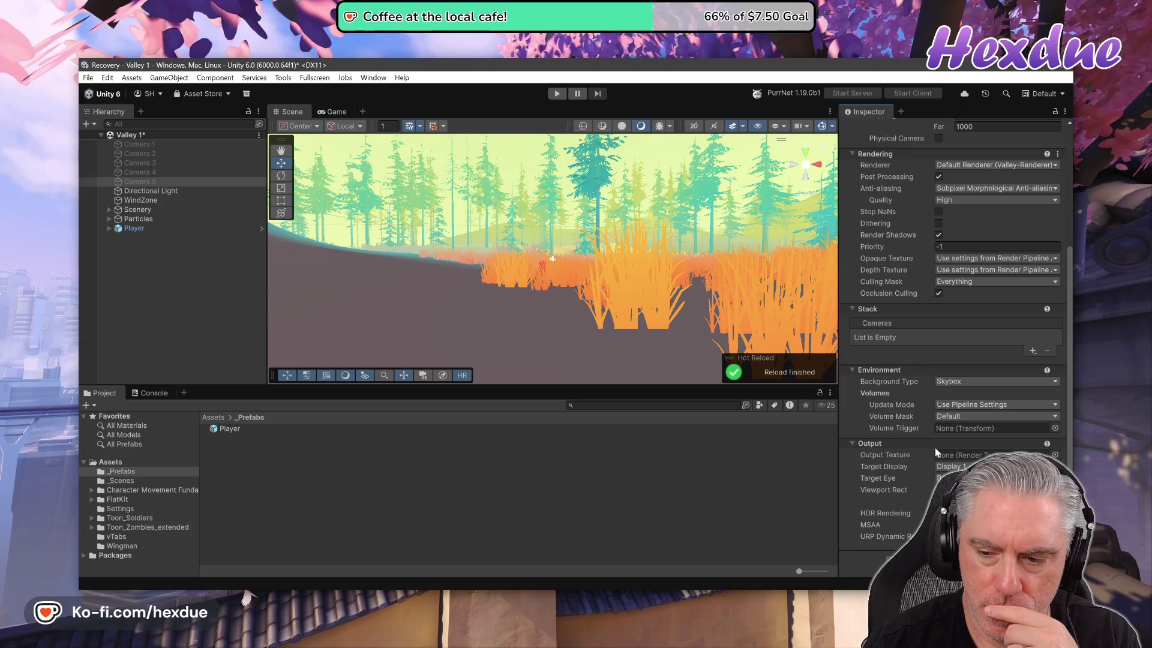
scroll(934, 450, up, 5)
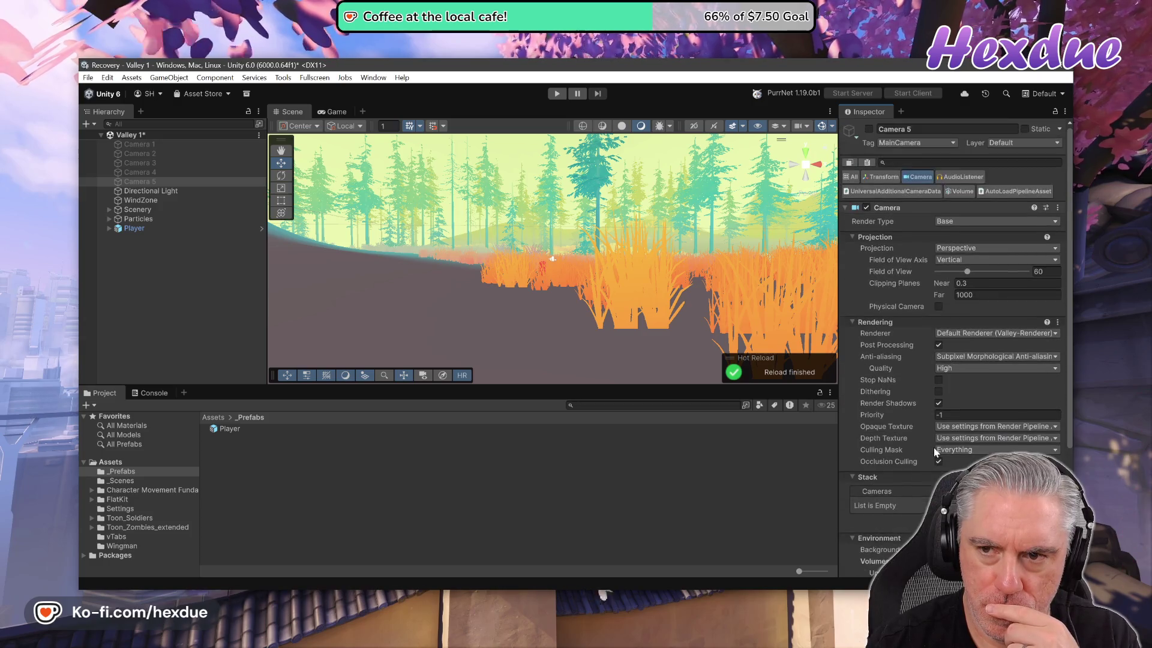
click(871, 192)
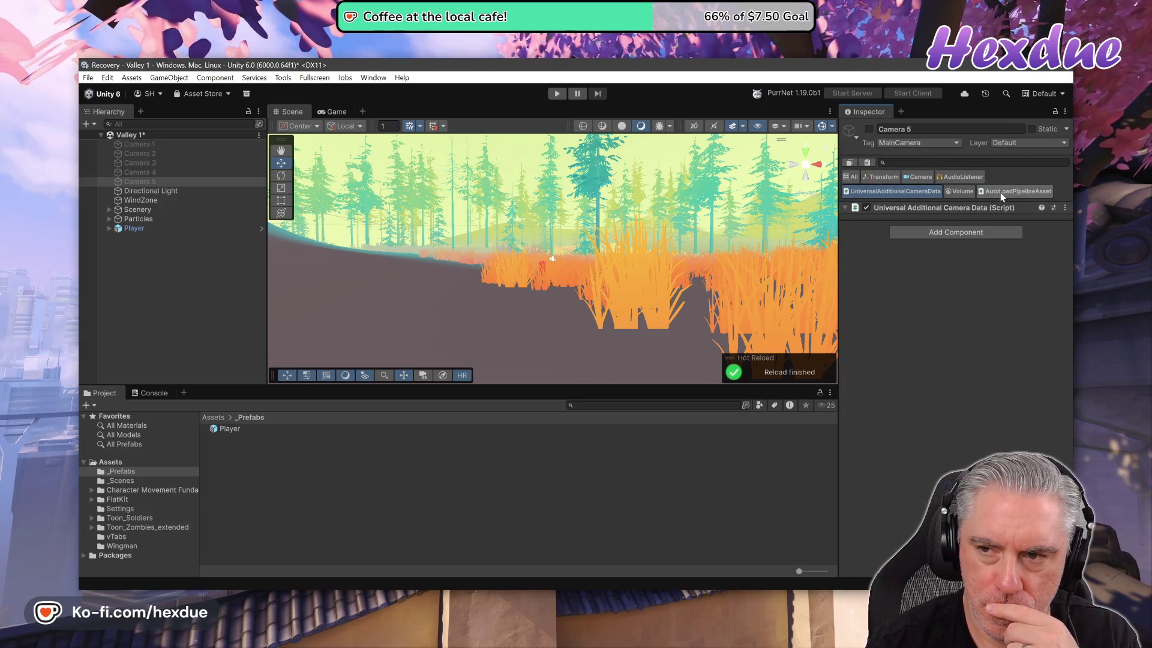
click(998, 192)
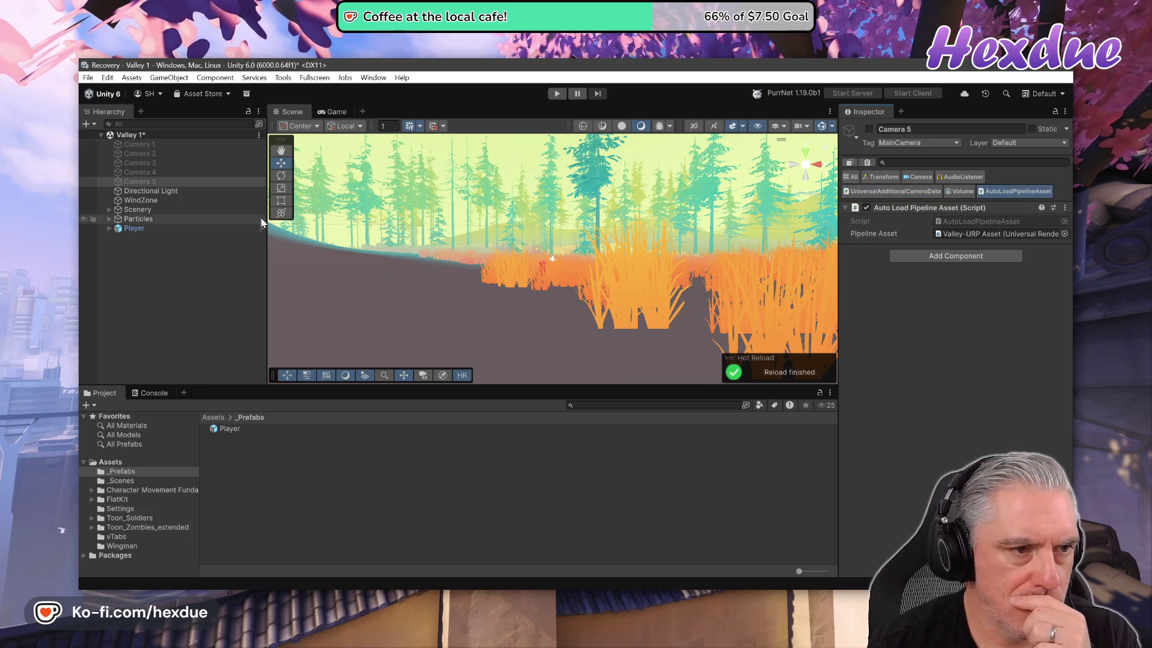
- Step through the Directional Light, WindZone and Particles objects, ending on the Player
click(161, 192)
click(147, 201)
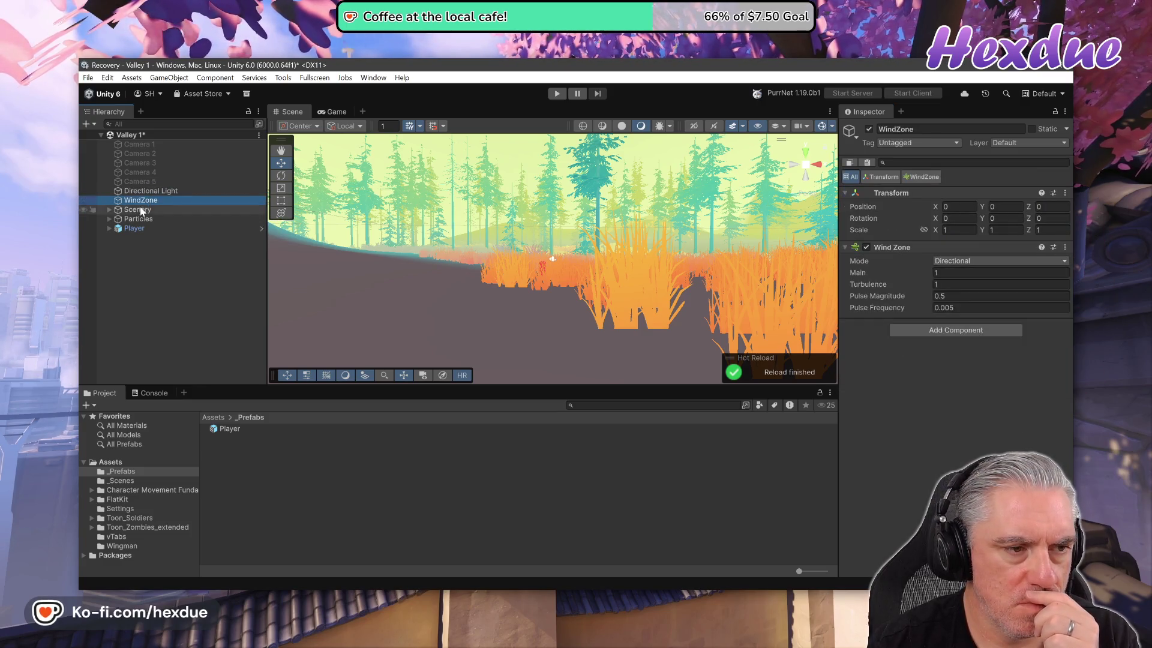
click(141, 219)
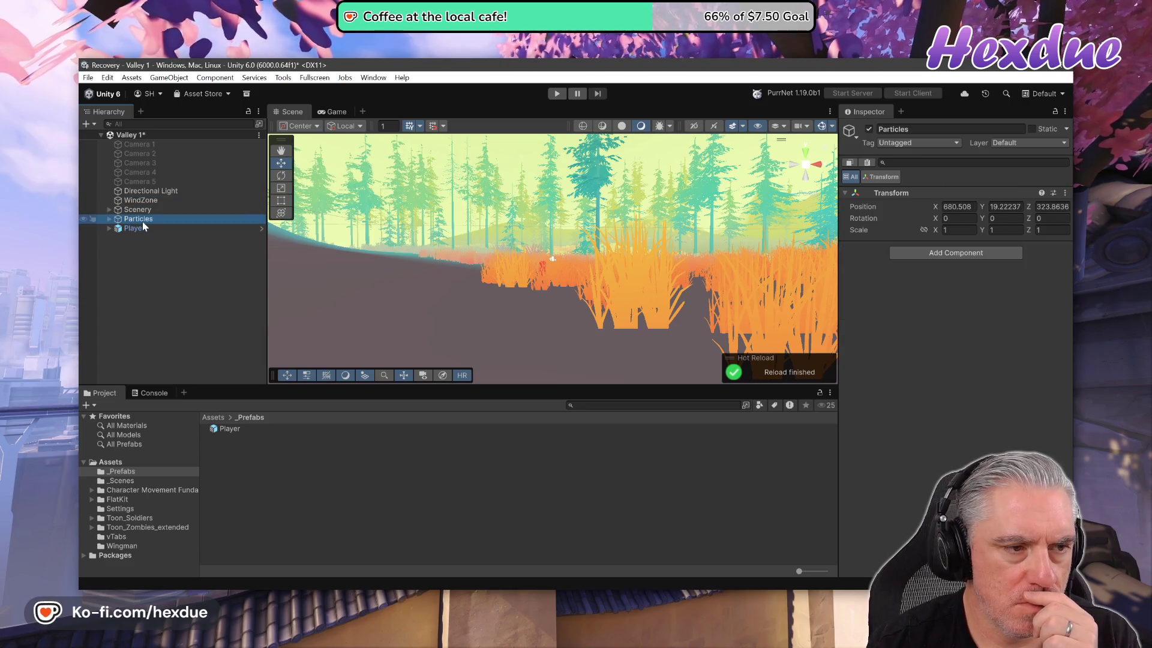
click(135, 228)
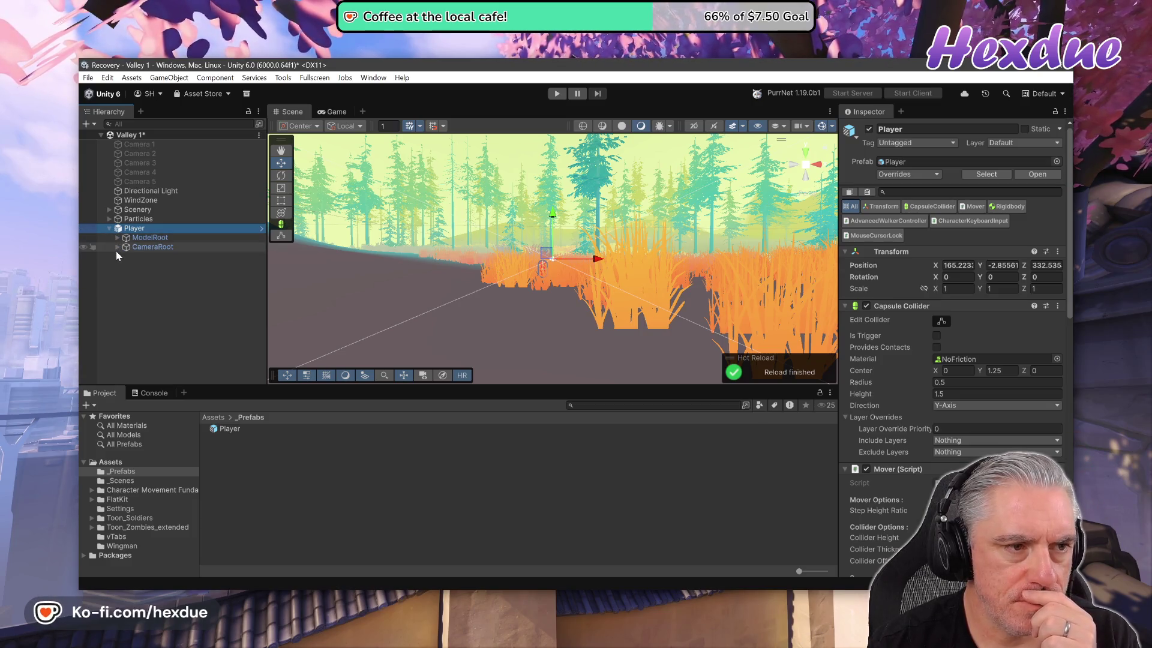
- Expand CameraRoot and CameraControls to inspect the Player's Camera (90 field of view), then reselect Camera 5
click(117, 247)
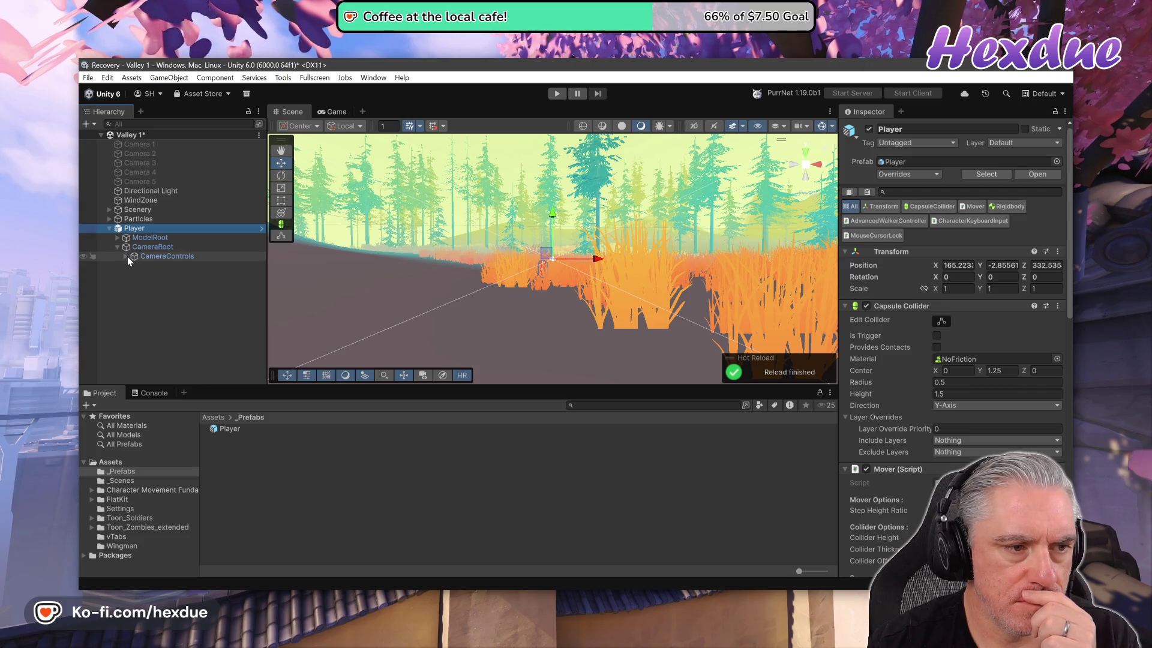
click(127, 256)
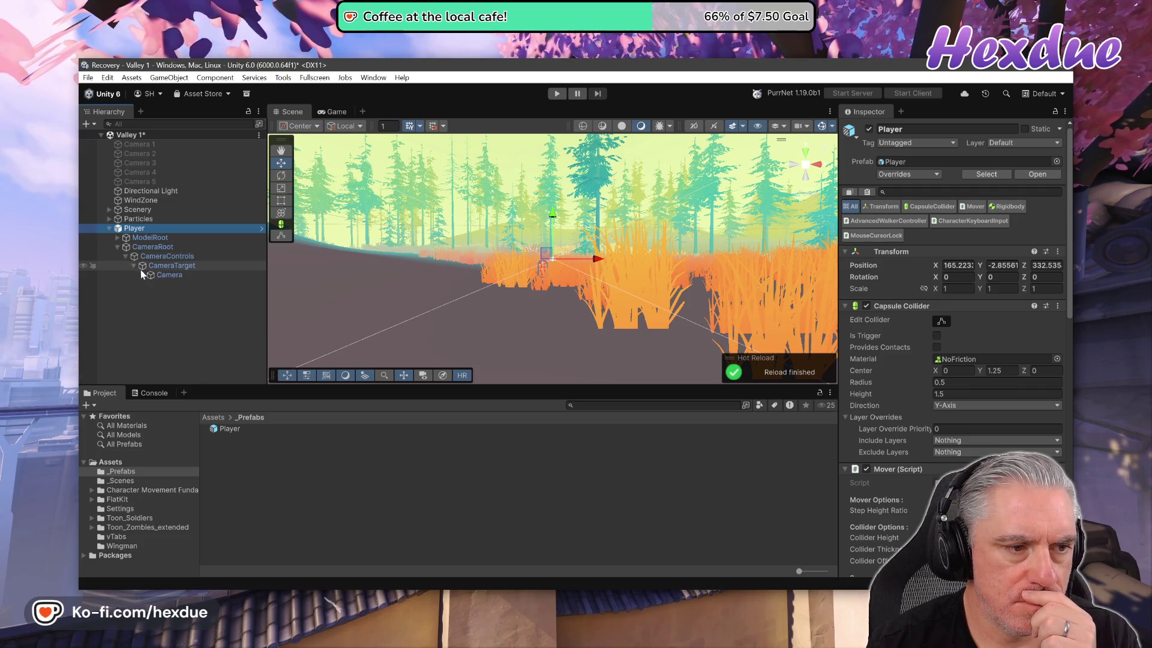
click(154, 277)
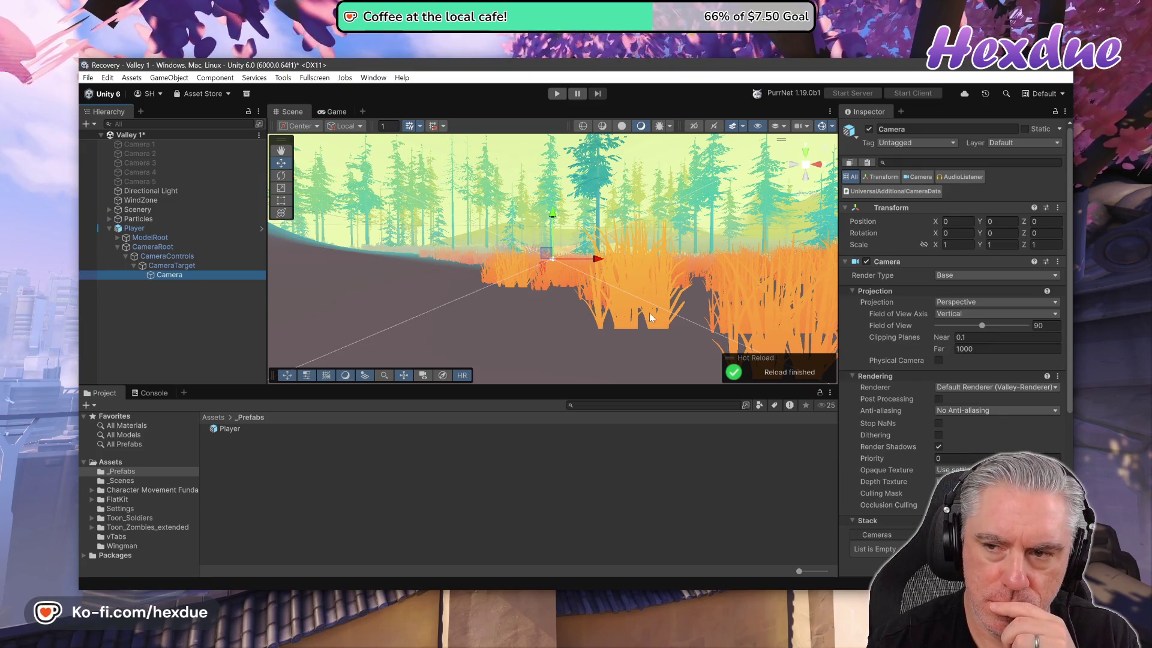
click(146, 183)
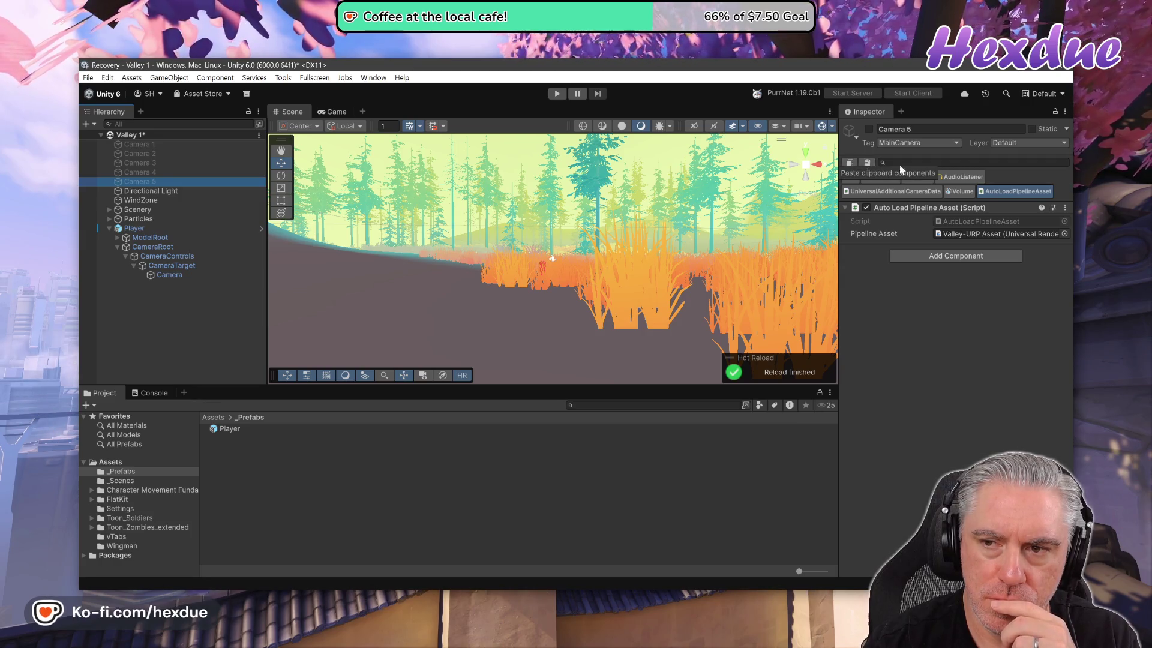
- Show all of Camera 5's components, copy them to the clipboard, and clear the selection
click(854, 178)
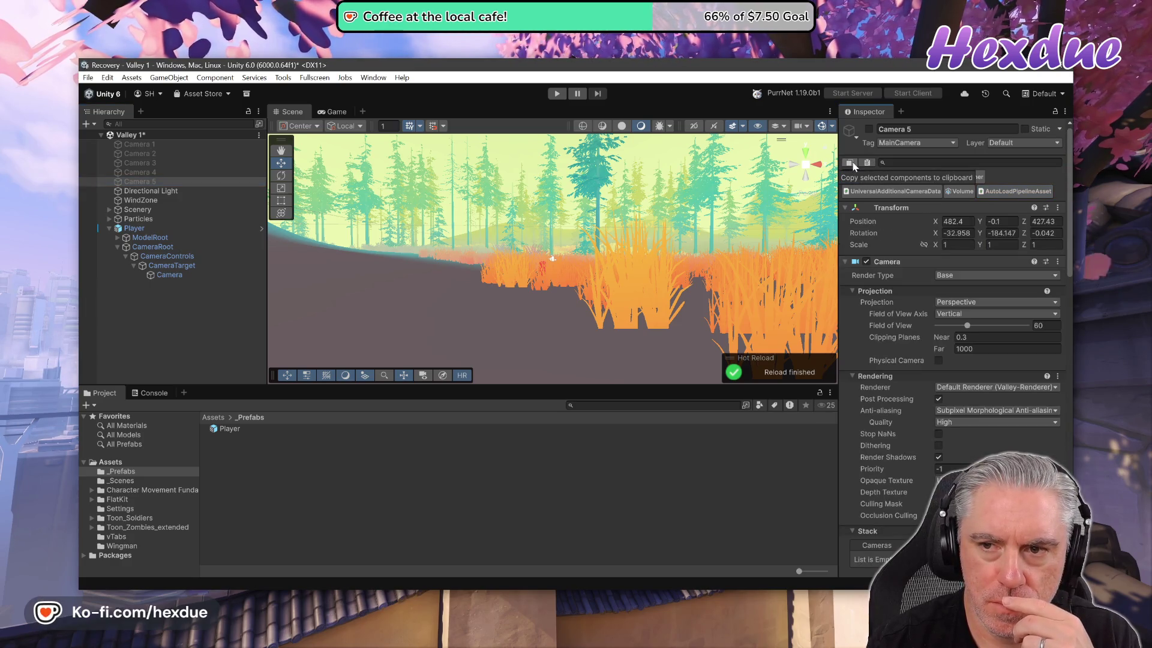
click(850, 163)
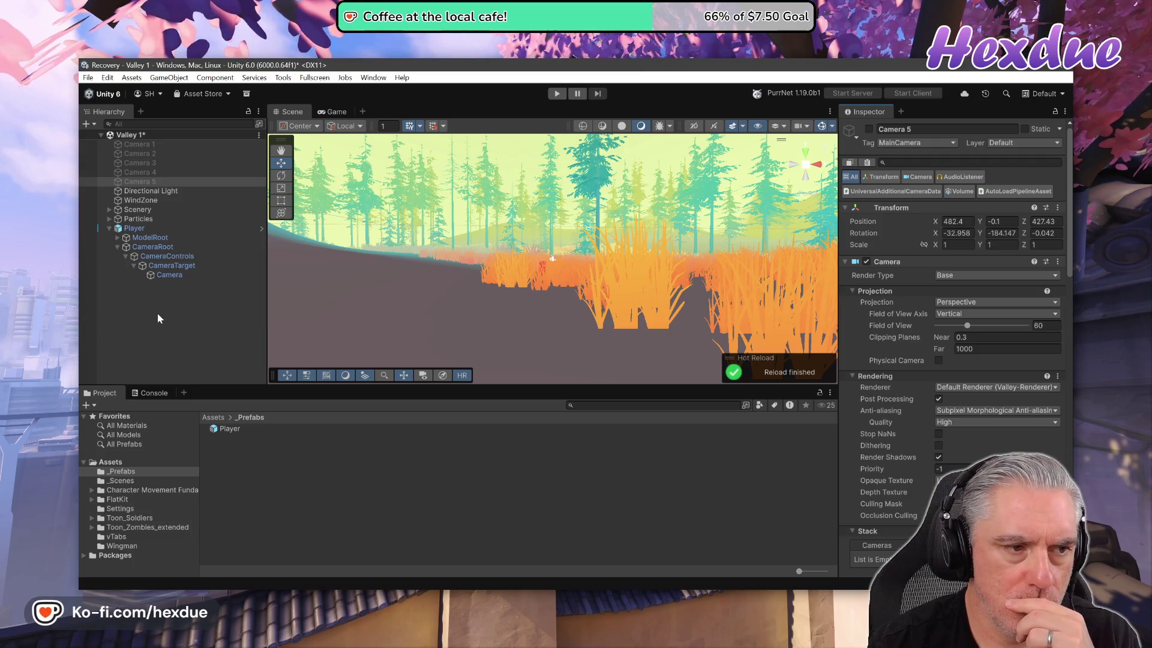
right_click(159, 266)
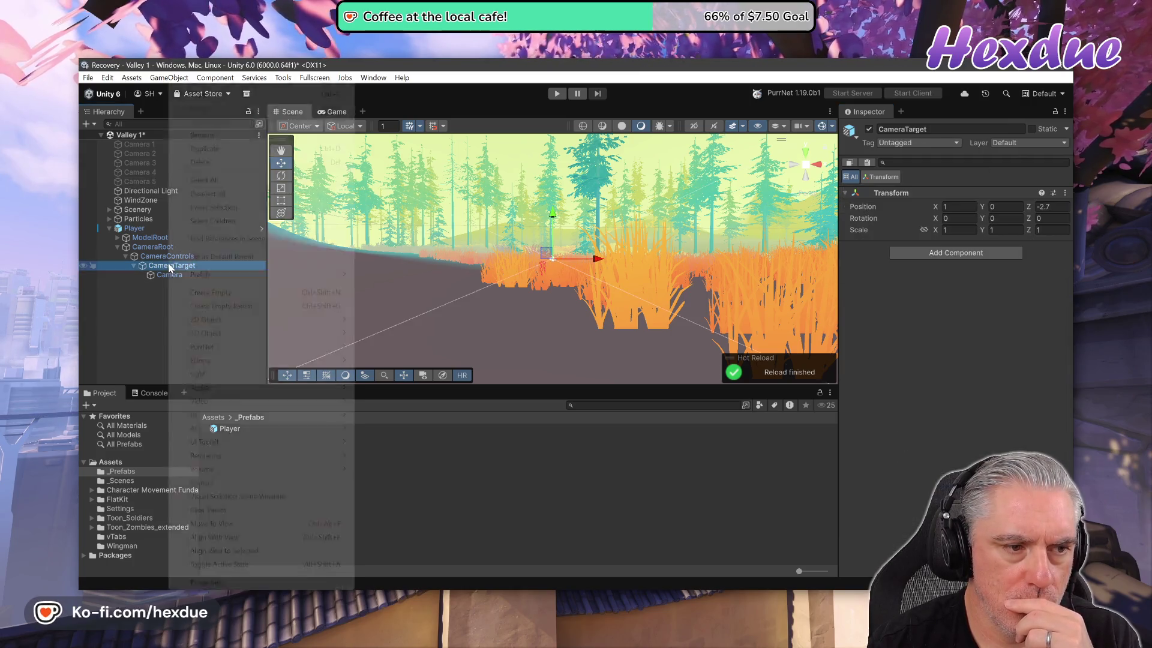
right_click(129, 321)
click(107, 339)
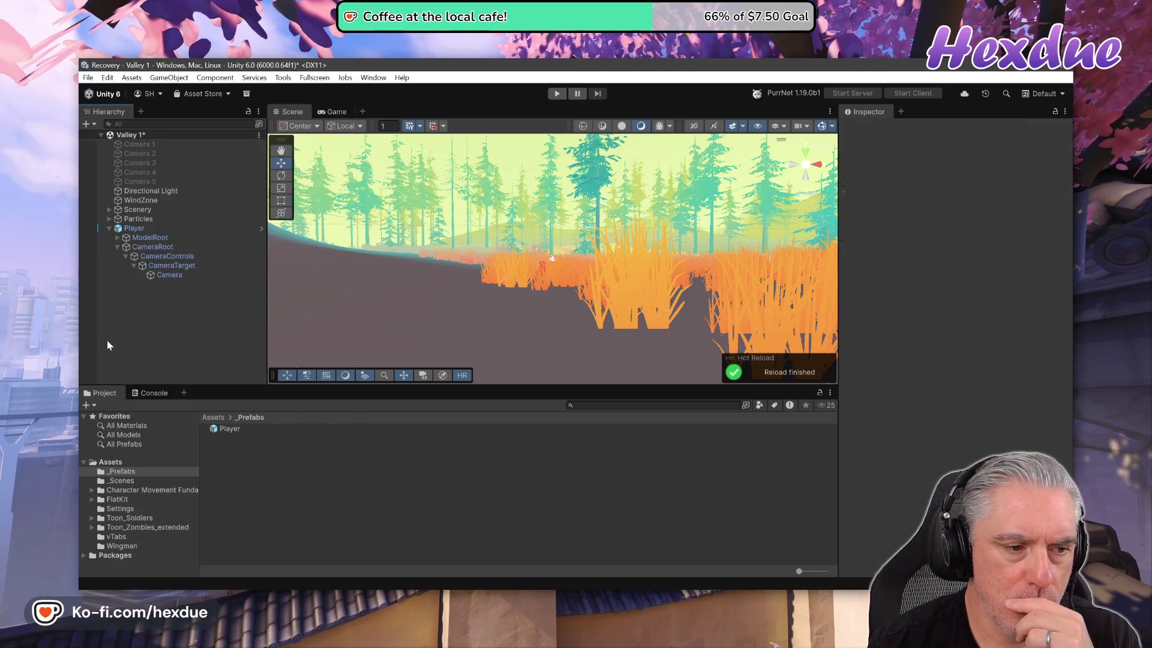
right_click(107, 339)
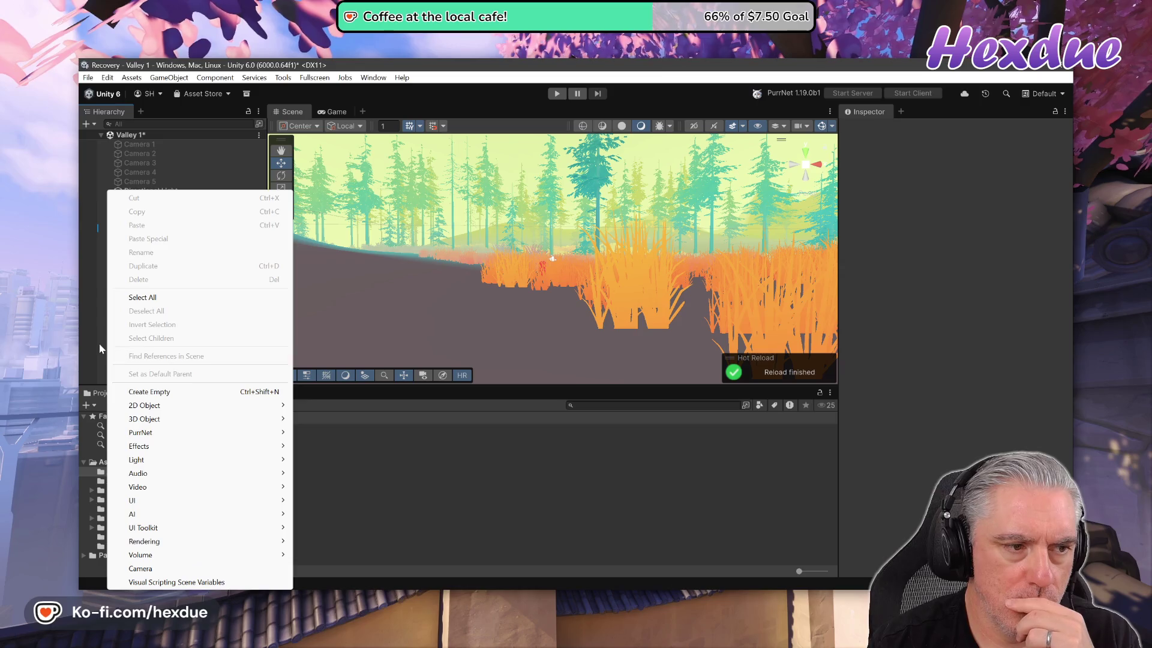
click(100, 345)
- Paste Camera 5's copied components onto the Player's Camera
click(164, 276)
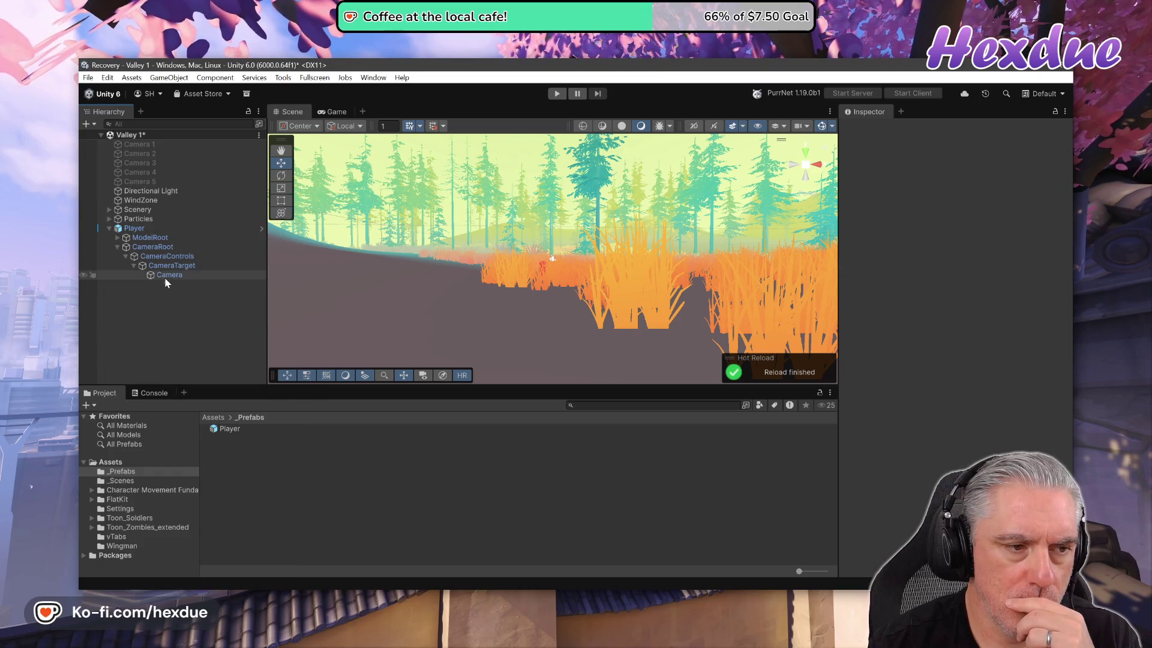
right_click(164, 278)
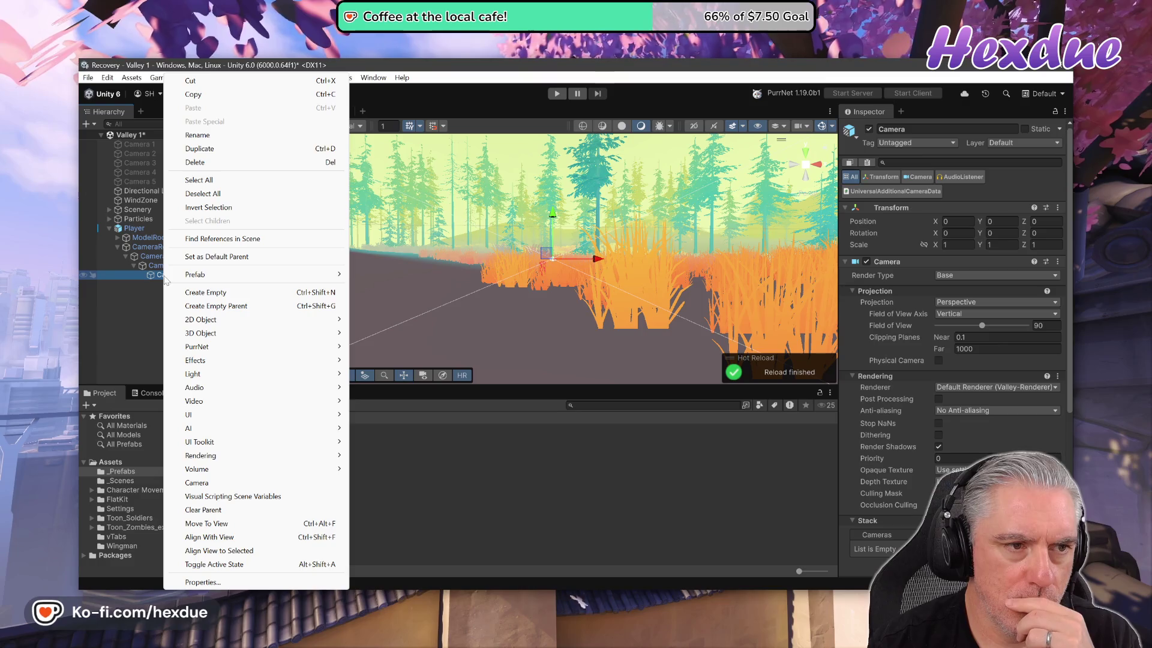
mouse_move(178, 279)
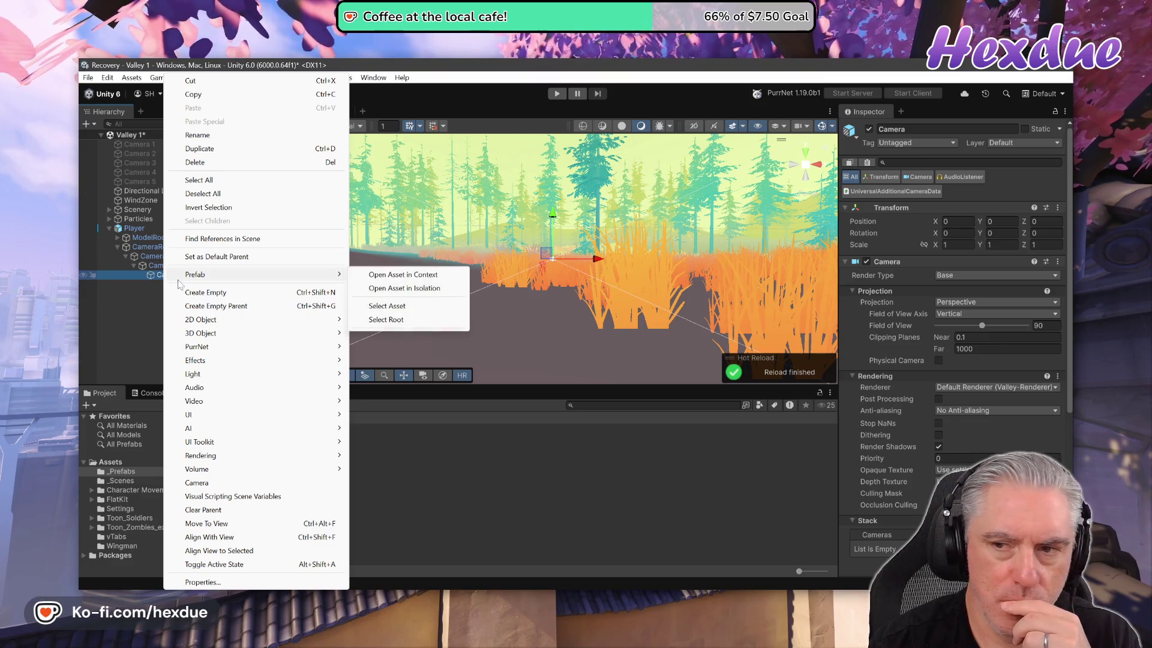
click(849, 68)
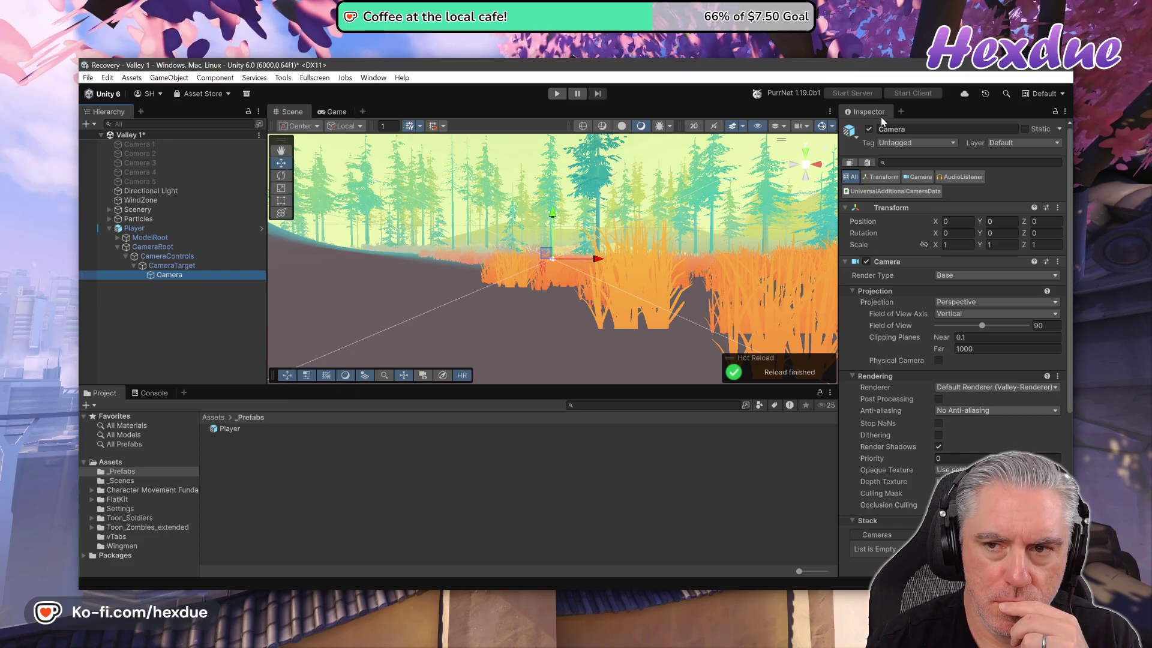
click(867, 162)
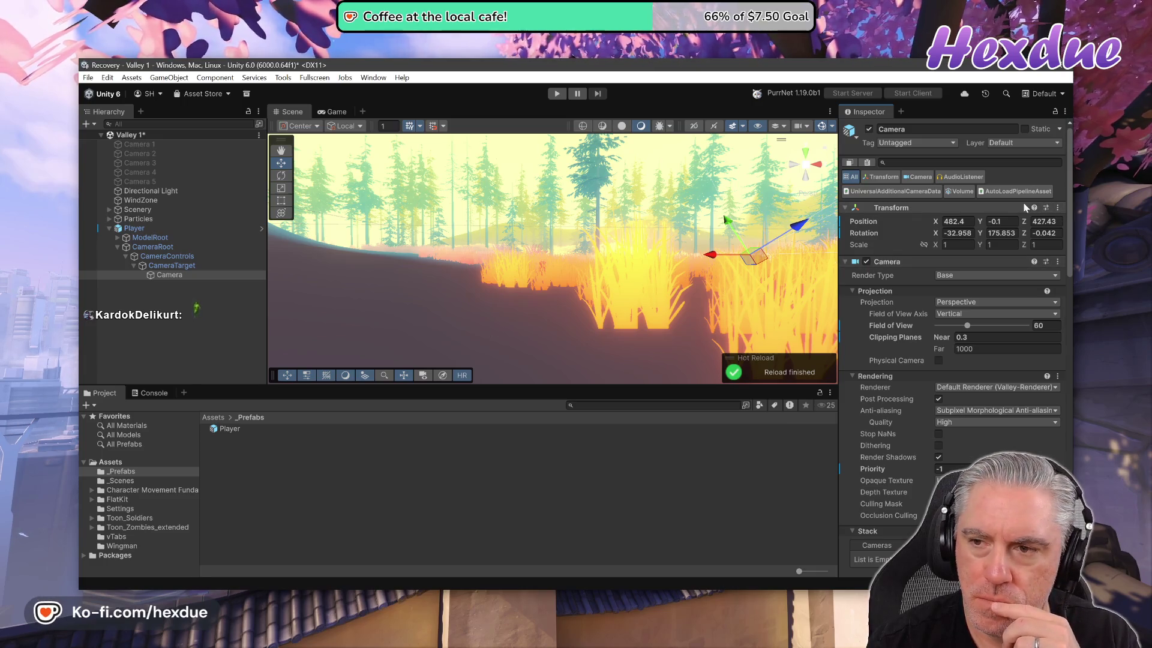
- Review the Player's Camera's pasted settings, then start play mode to test the scene
scroll(980, 190, down, 2)
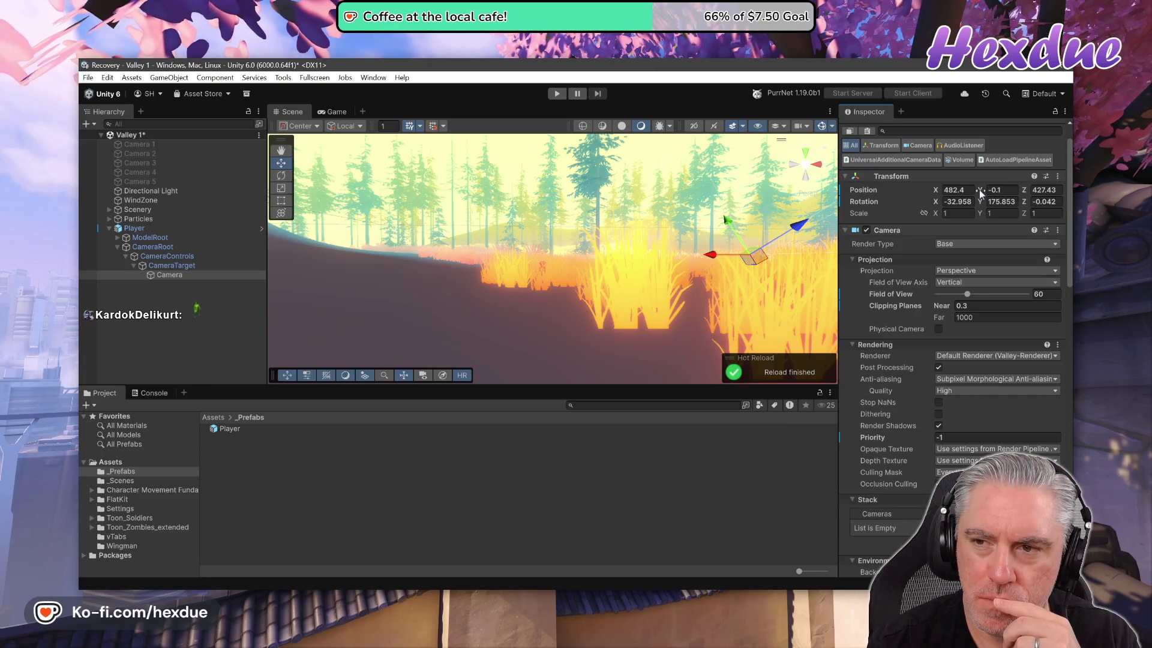
scroll(979, 190, up, 2)
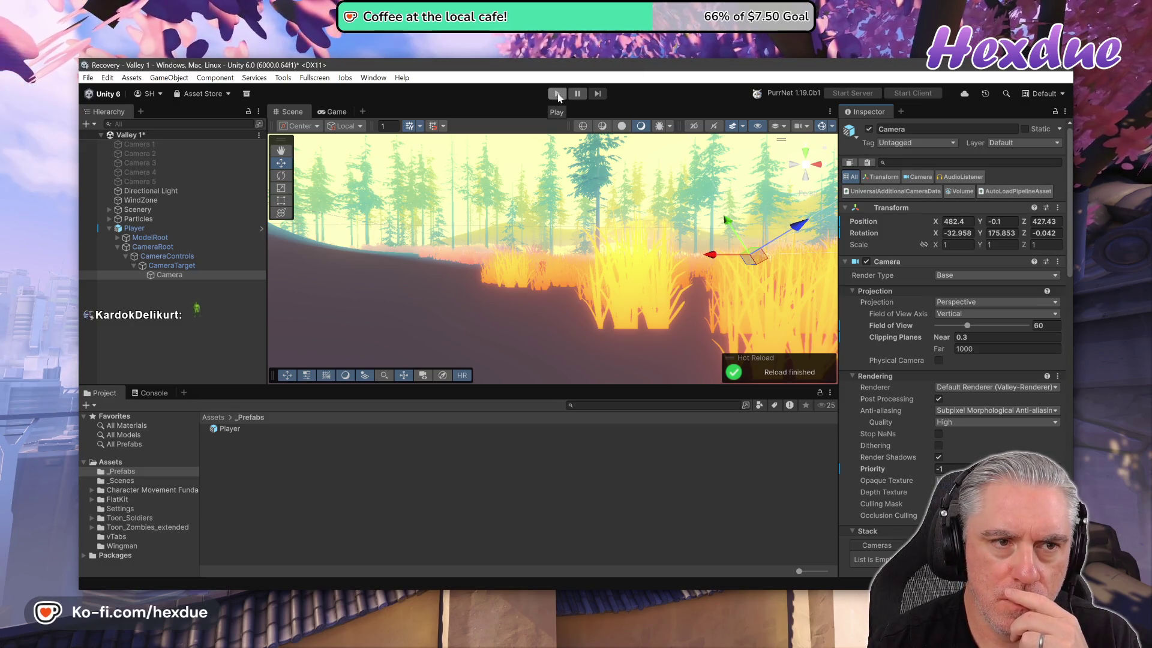
click(560, 96)
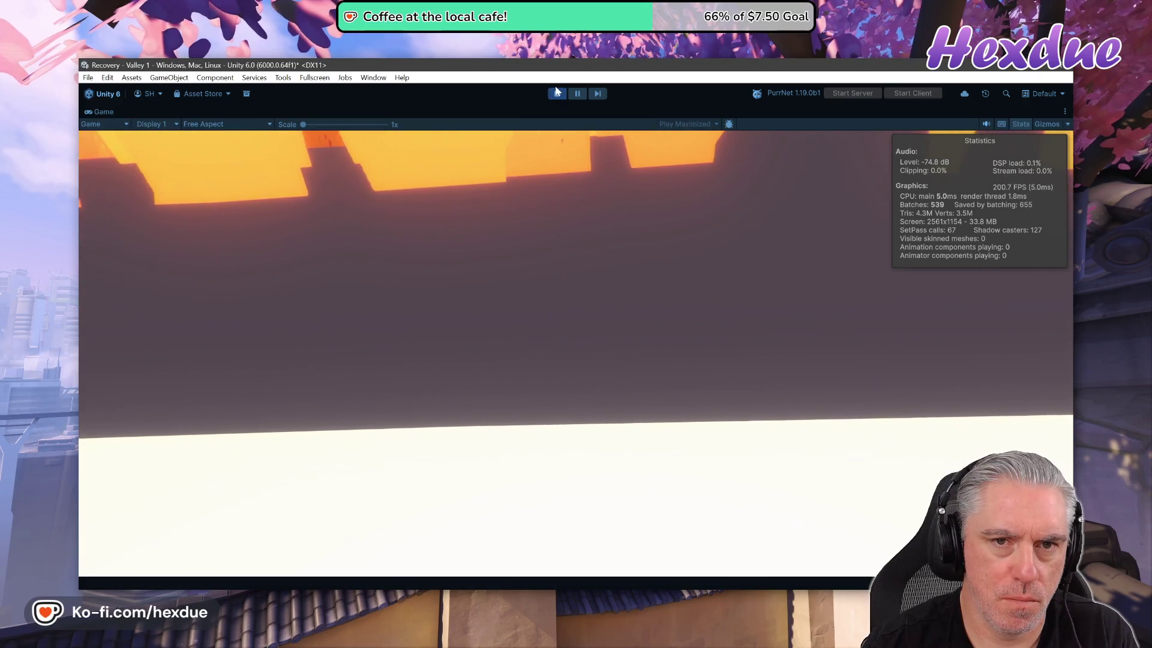
- Stop the play test and delete the Player from the Valley 1 scene
click(556, 93)
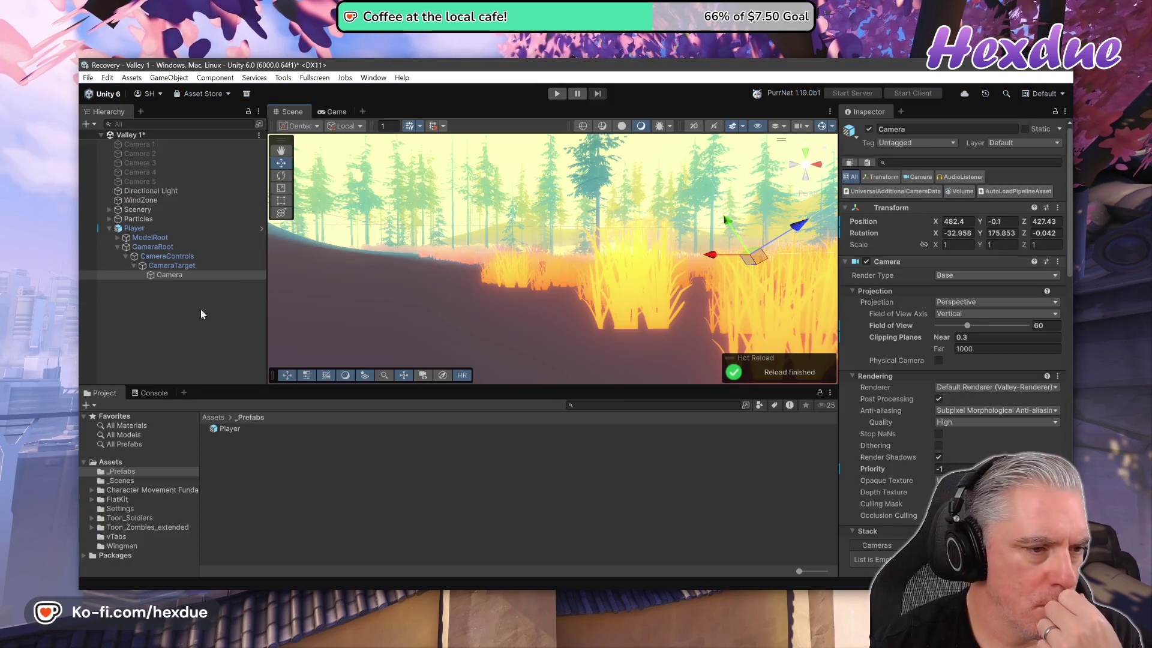
click(137, 229)
key(Delete)
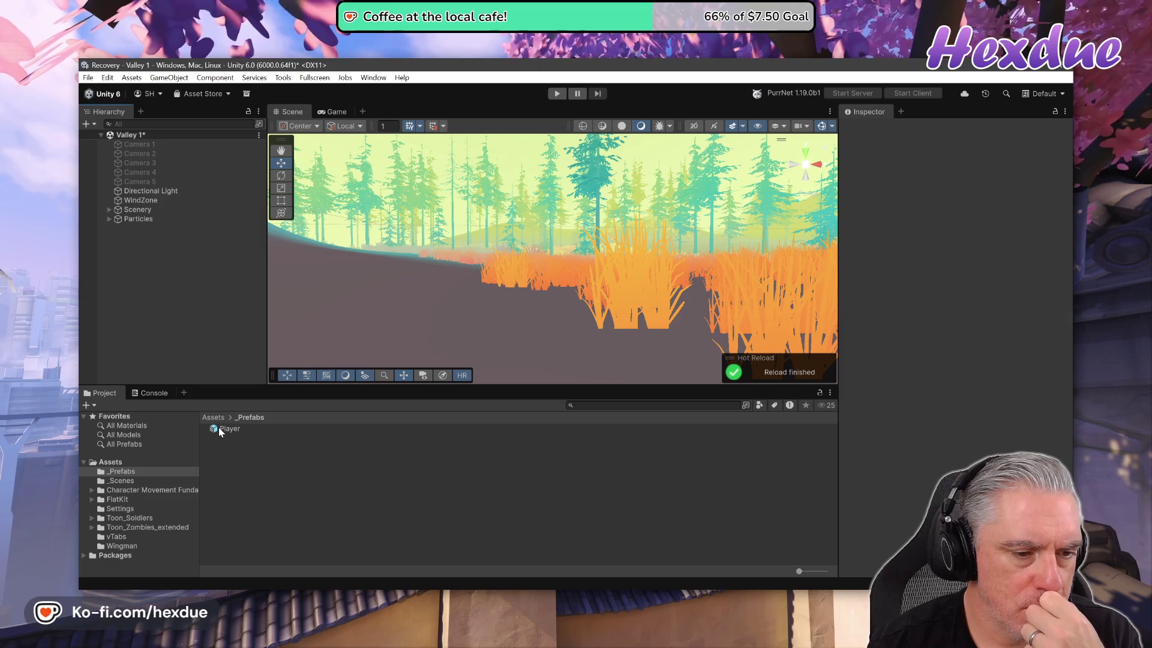
- Drop a new Player prefab on the grassy path near 164.8, -2.35, 315.3 and test-play it
drag(219, 429, 489, 267)
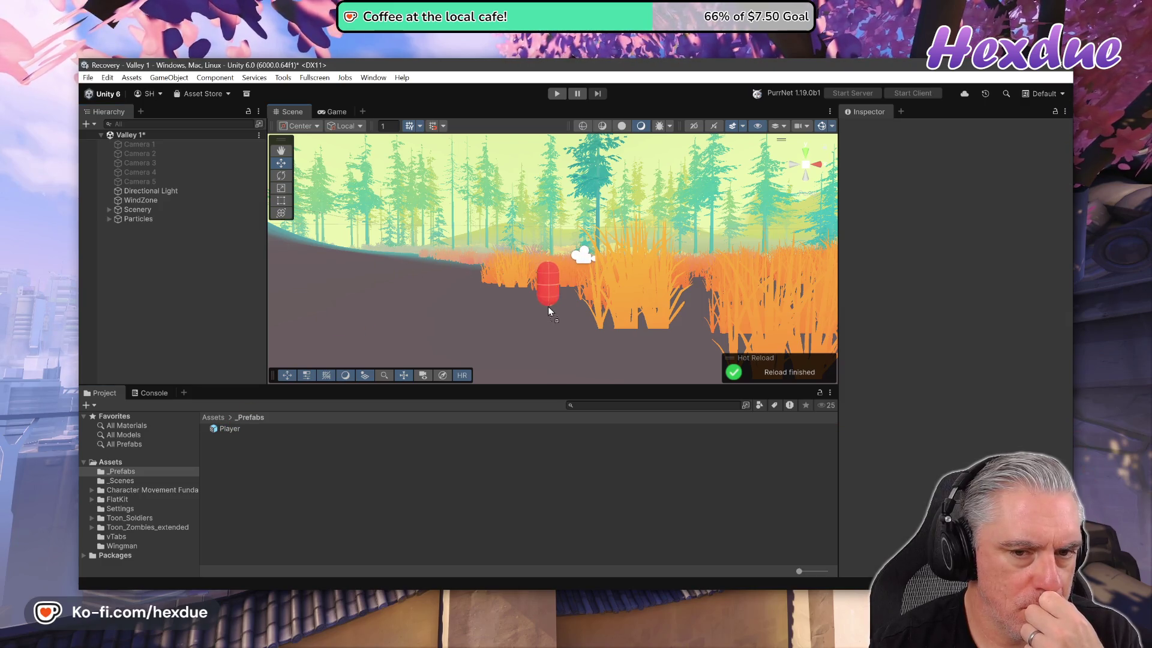
drag(549, 306, 546, 306)
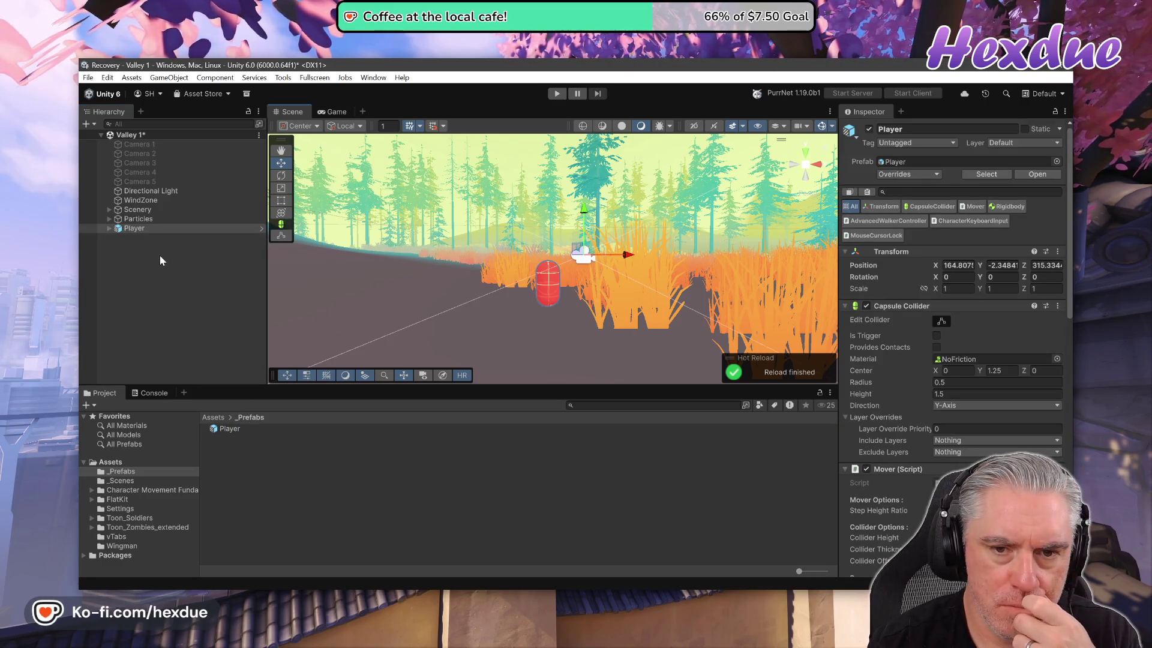
click(558, 93)
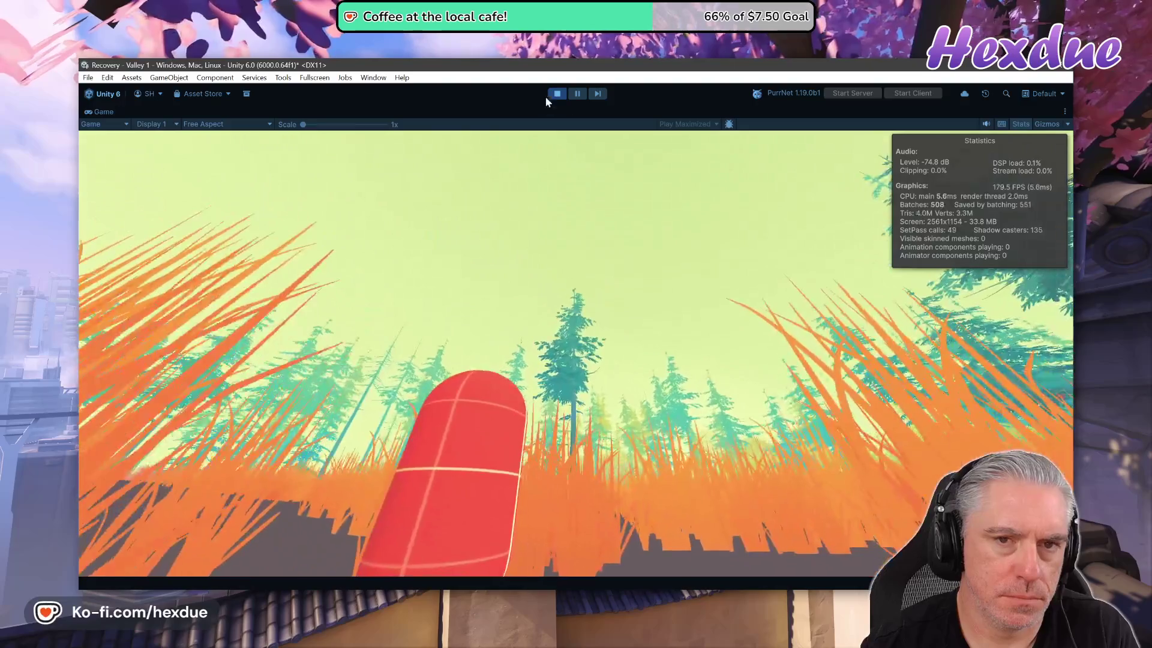
click(557, 94)
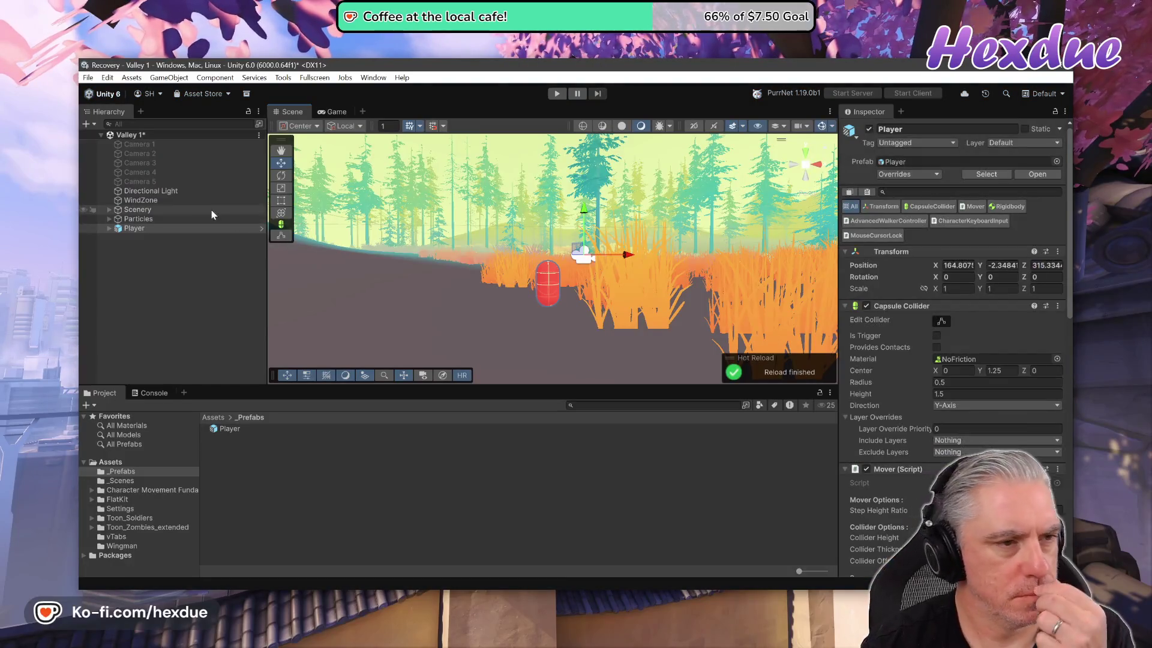
click(135, 144)
- Frame and enable Camera 1, then test-play the scene to compare views
double_click(135, 144)
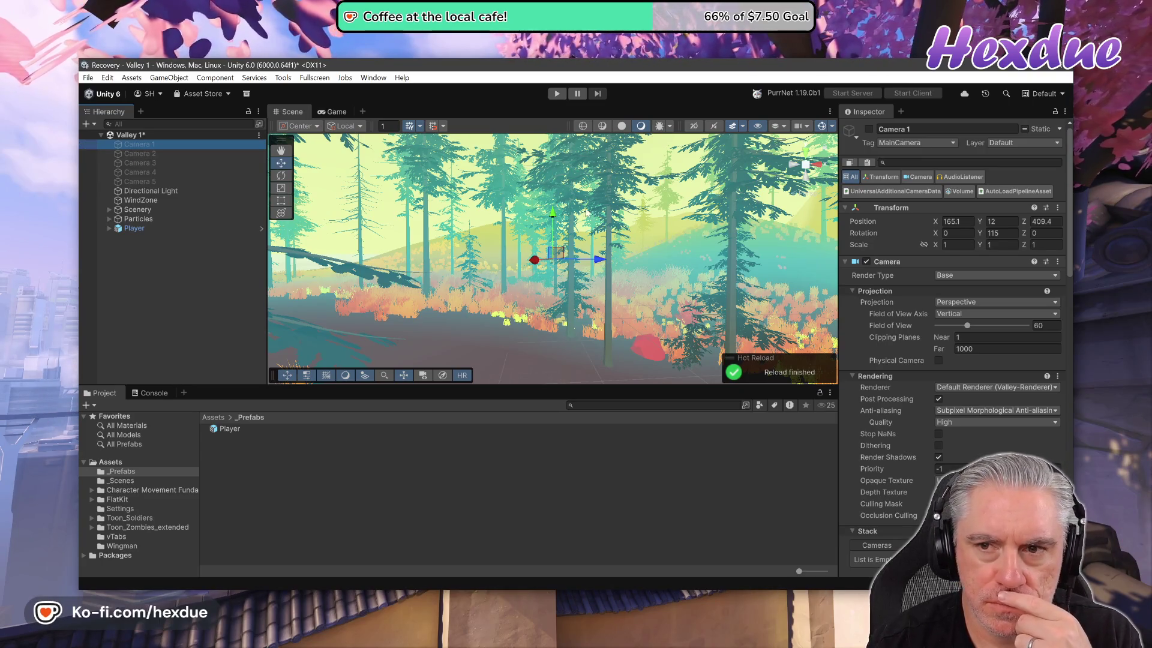
click(869, 129)
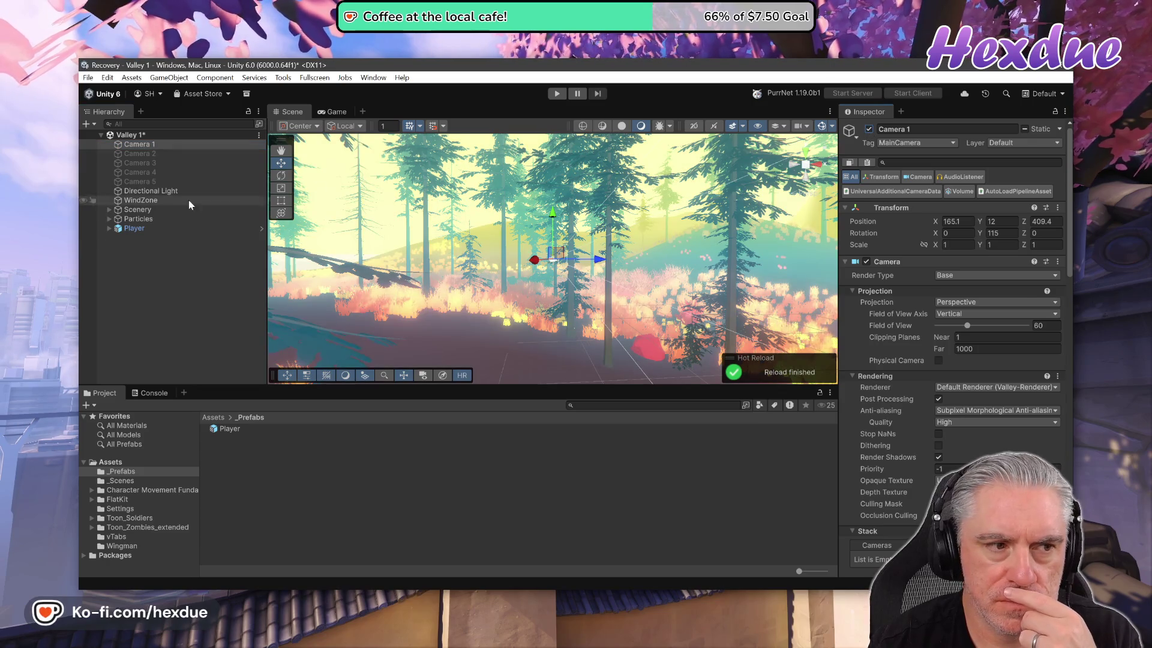
click(557, 101)
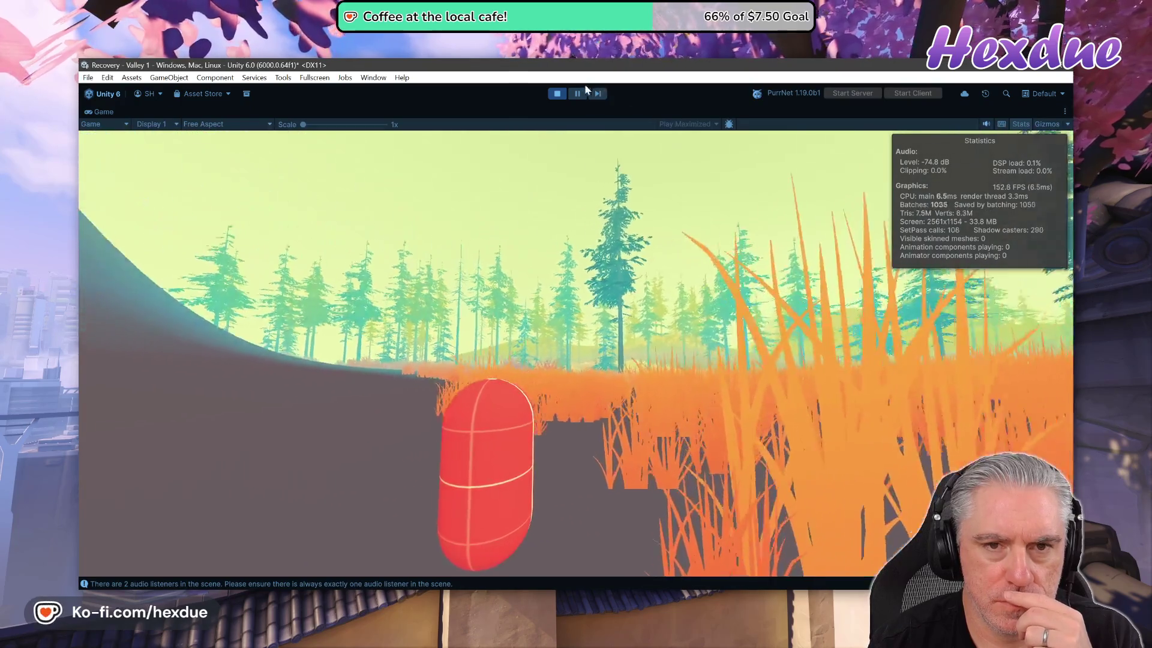
click(558, 93)
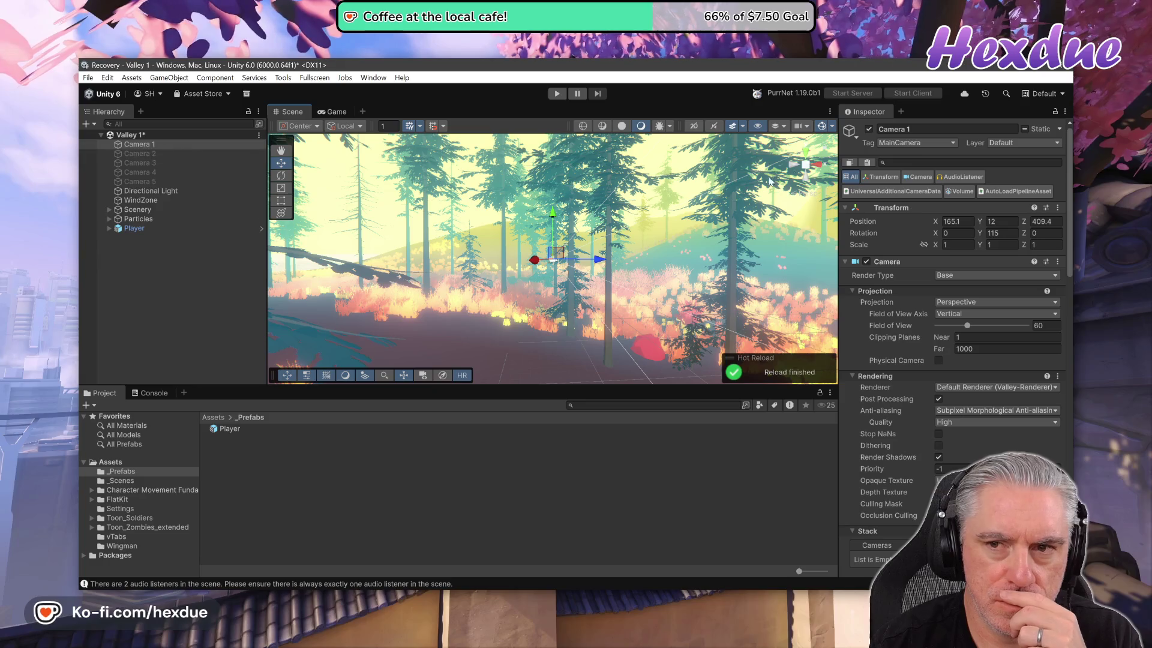
- Disable Camera 1 again and show only Camera 5's Camera settings
click(869, 131)
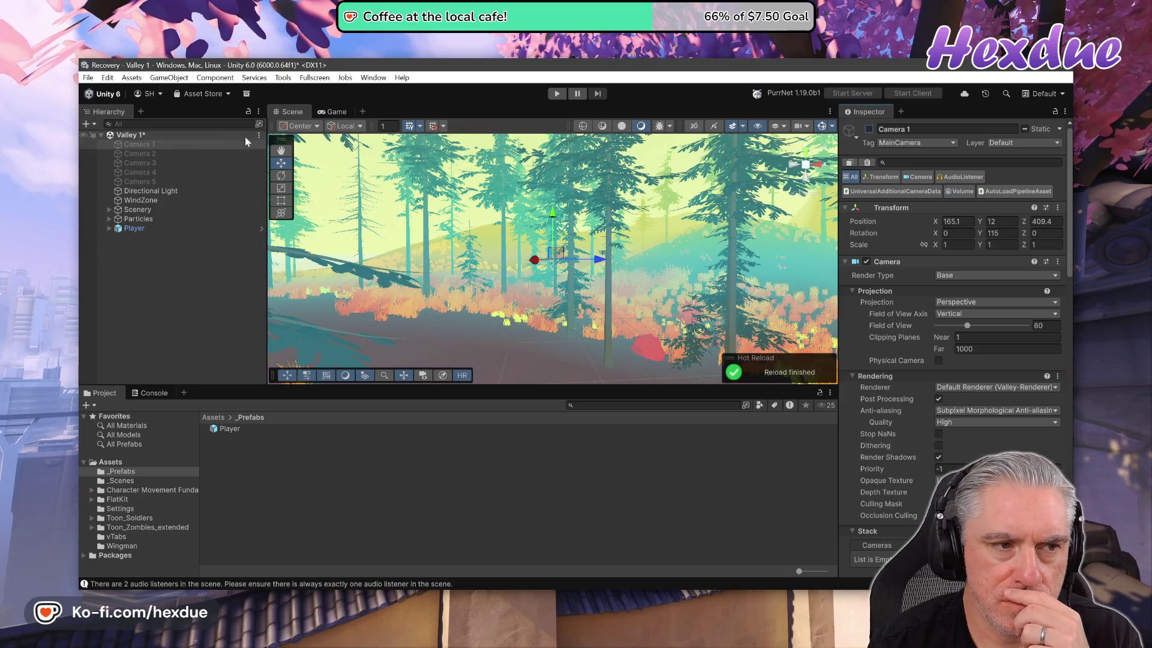
click(149, 181)
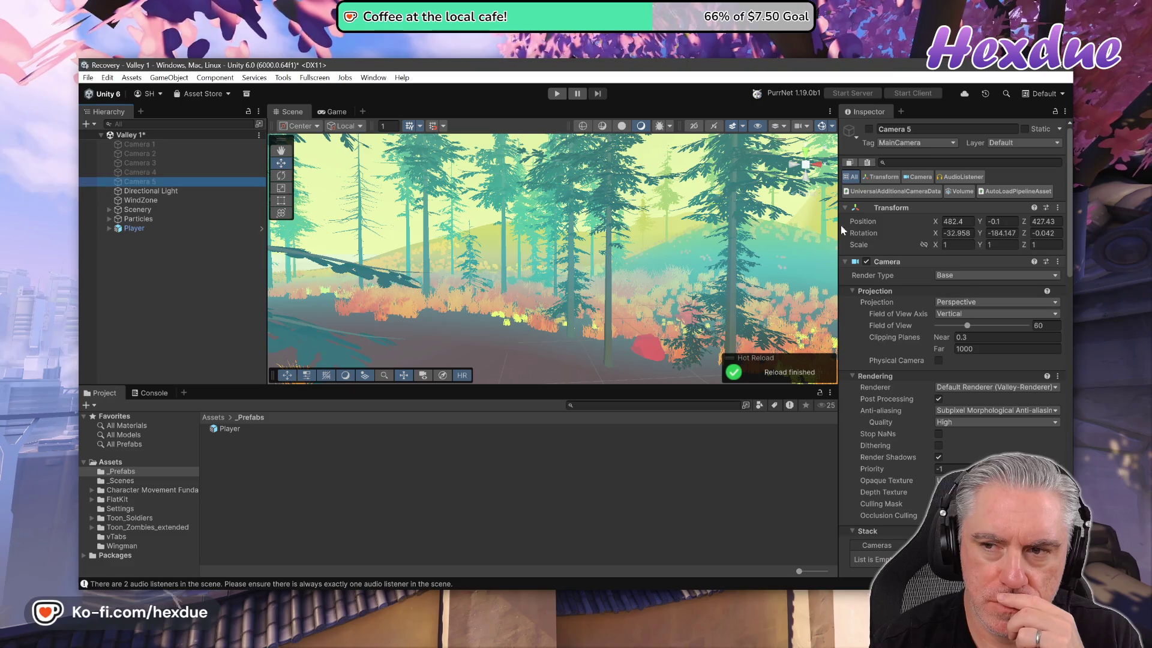
click(920, 179)
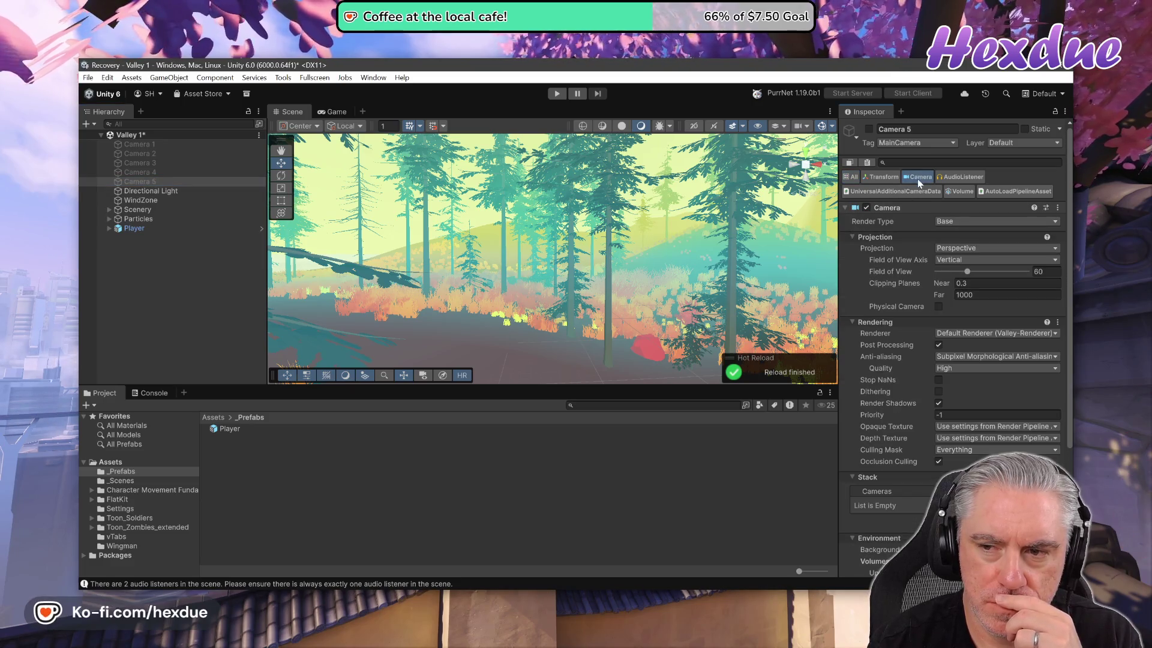
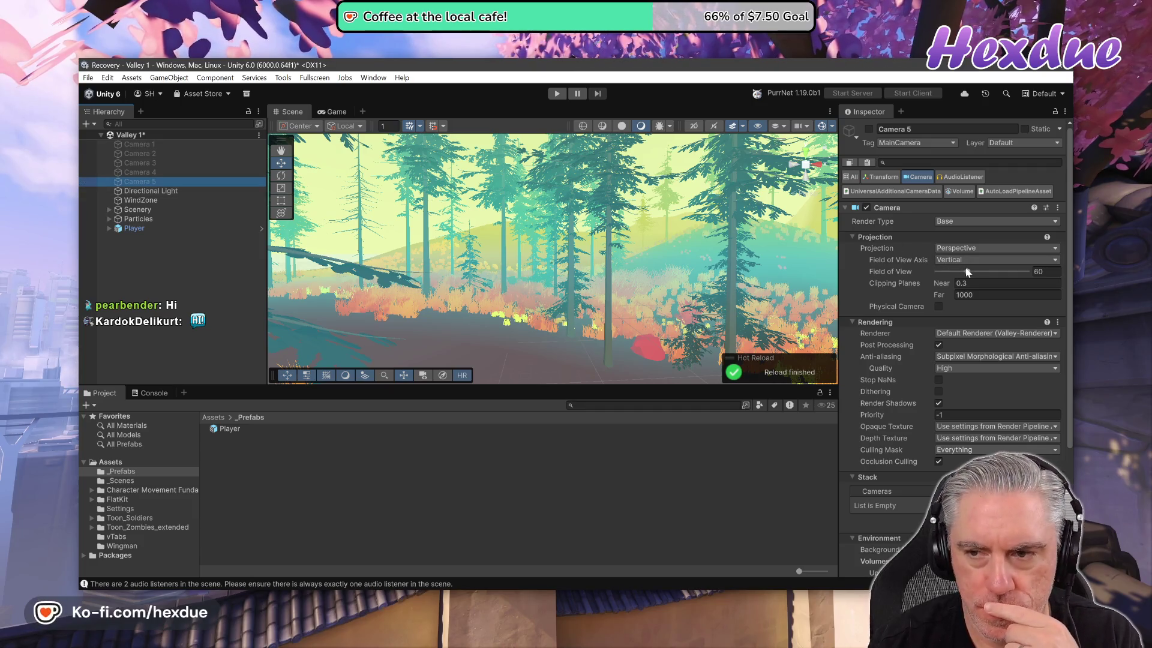
- Expand Player through CameraRoot and CameraControls to CameraTarget, inspecting ModelRoot and CameraRoot along the way
click(109, 228)
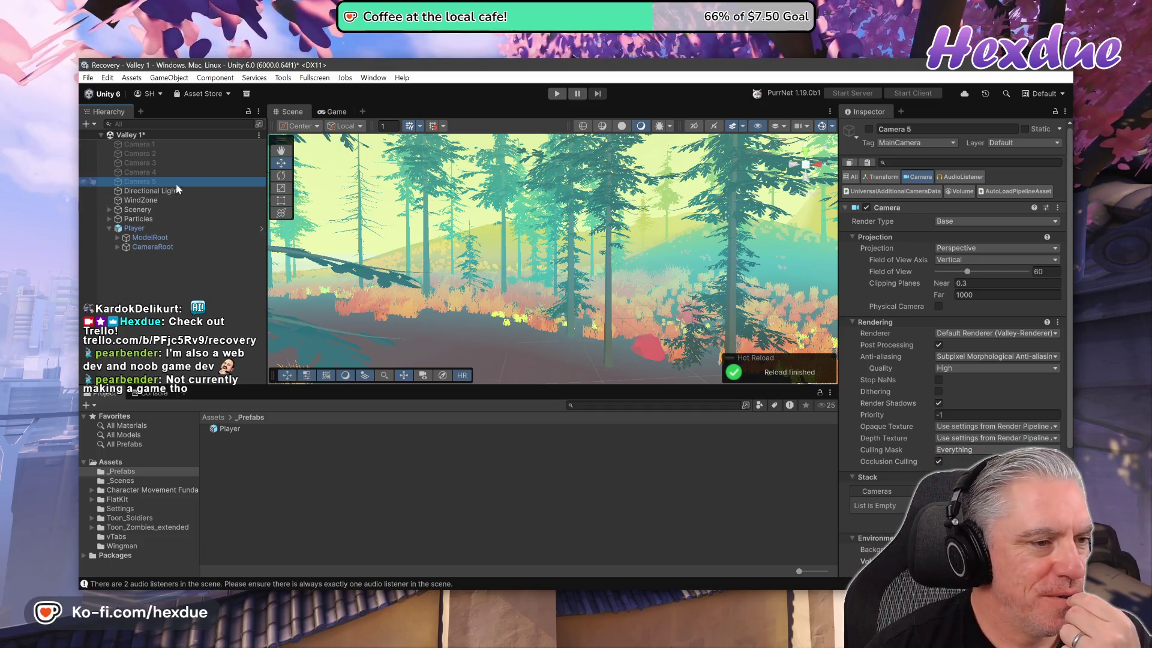
click(152, 245)
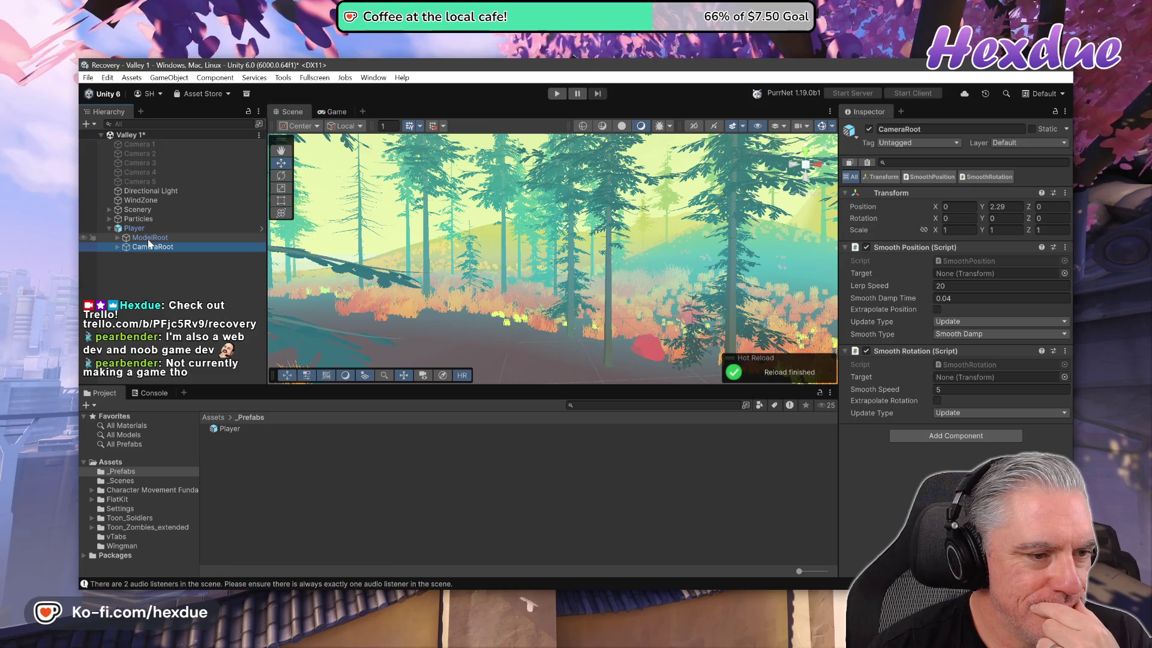
click(148, 240)
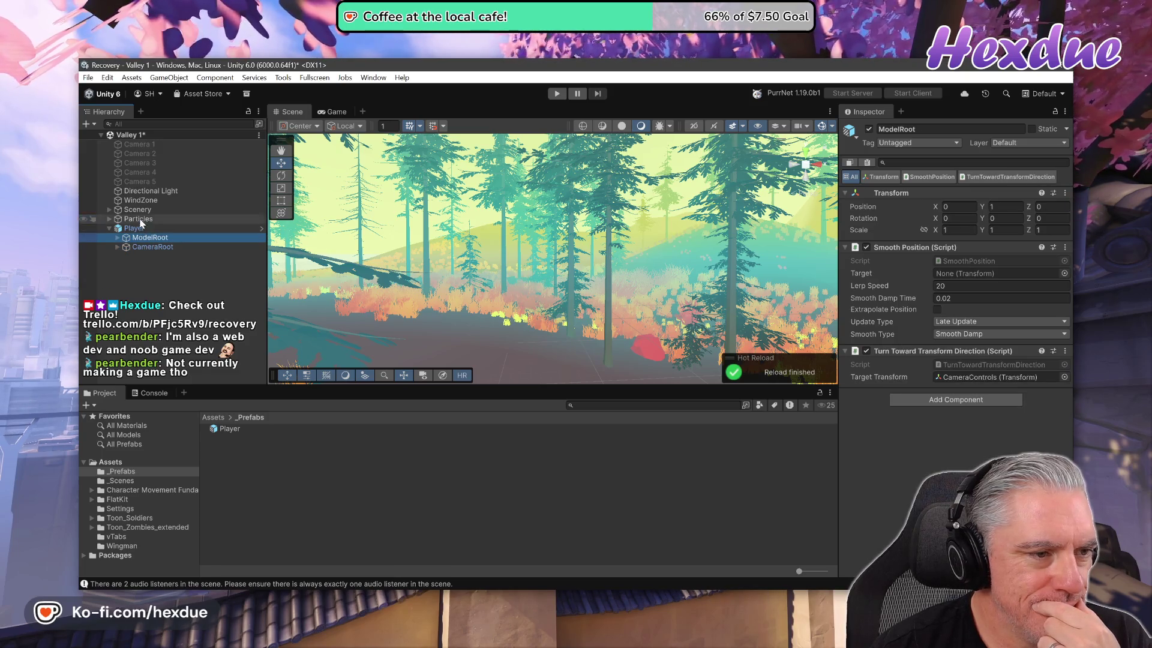
click(137, 230)
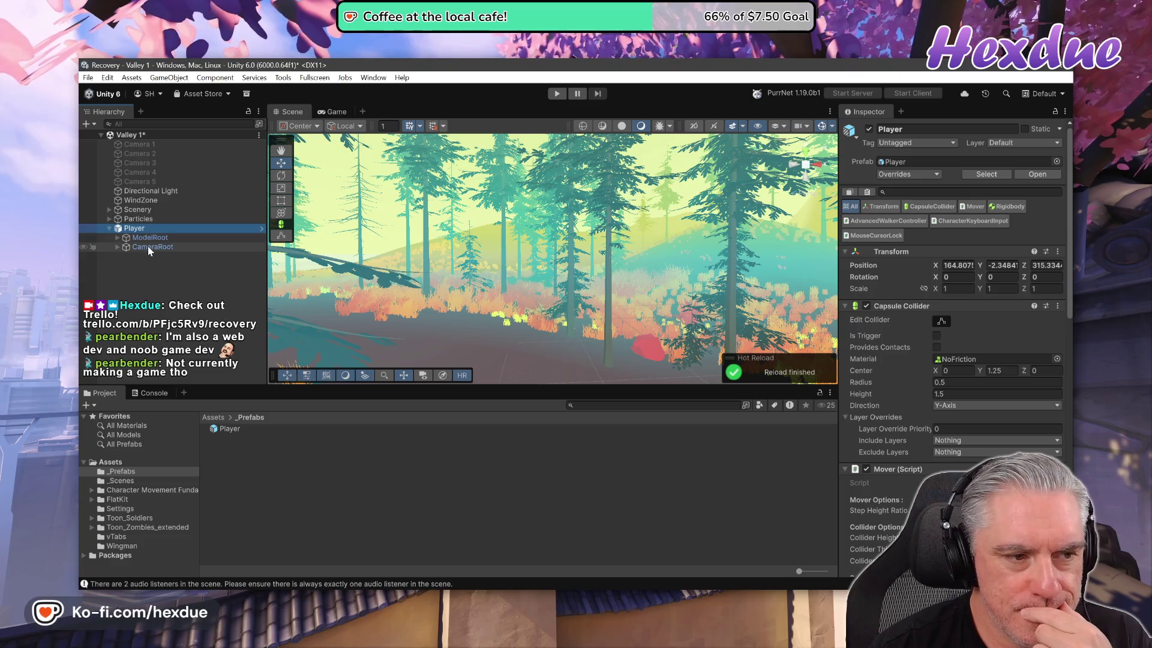
click(148, 246)
key(Right)
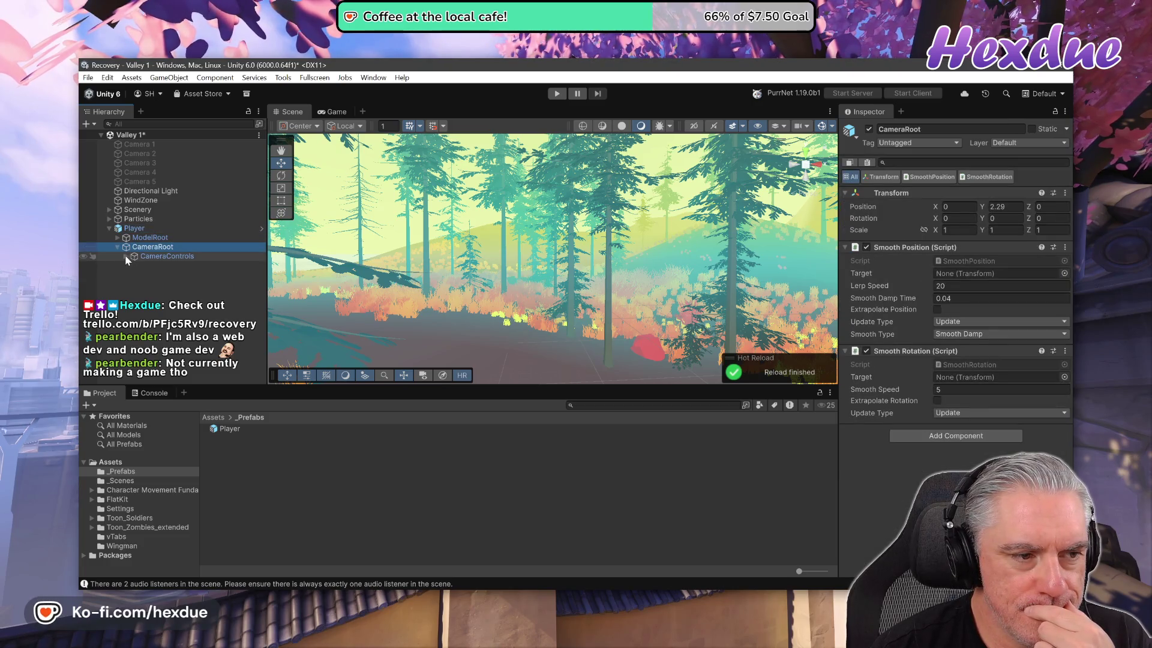
click(125, 256)
click(158, 274)
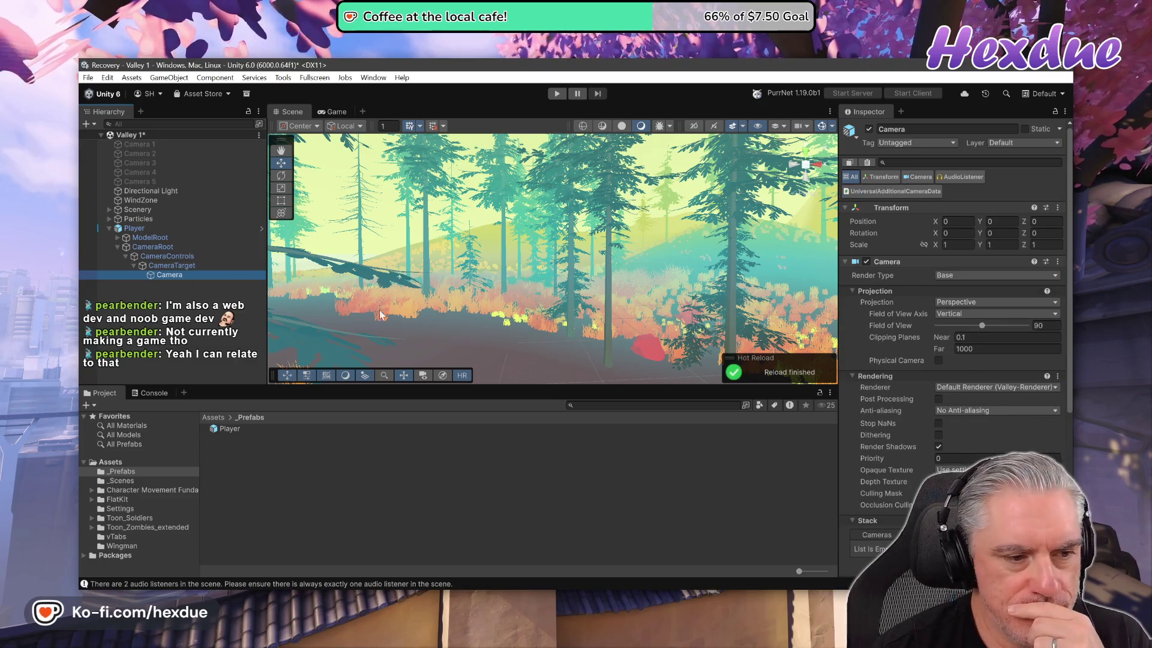
- Review the player Camera's Inspector settings, then select Camera 5 to compare its field of view of 60
scroll(998, 449, down, 2)
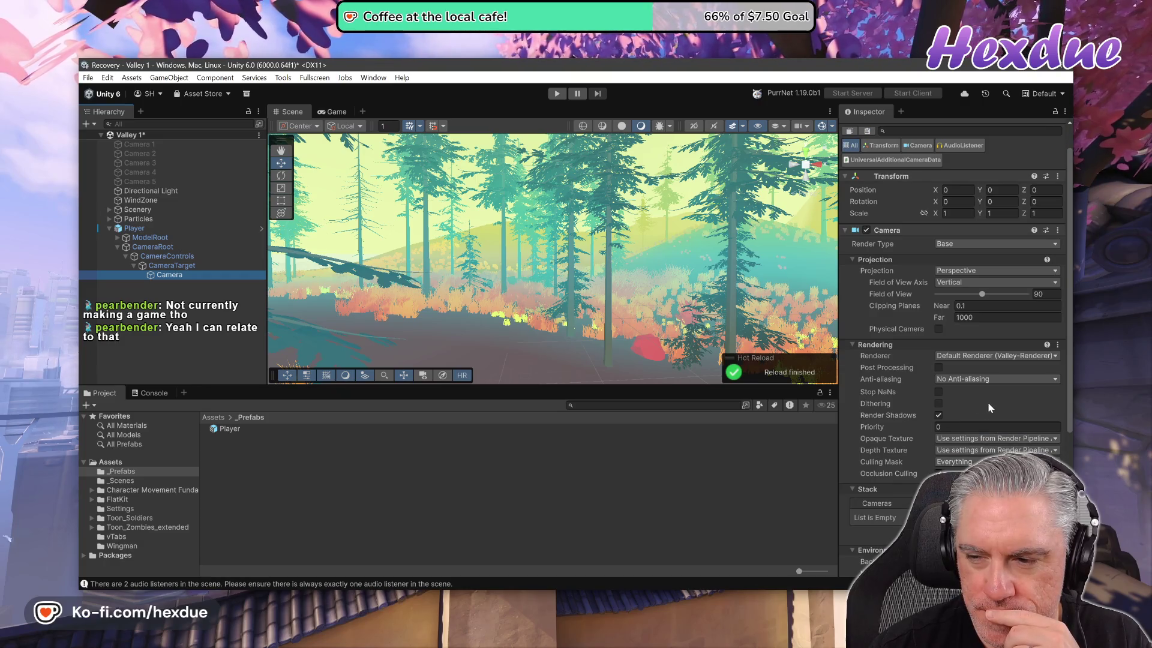
scroll(992, 405, down, 3)
scroll(991, 405, up, 3)
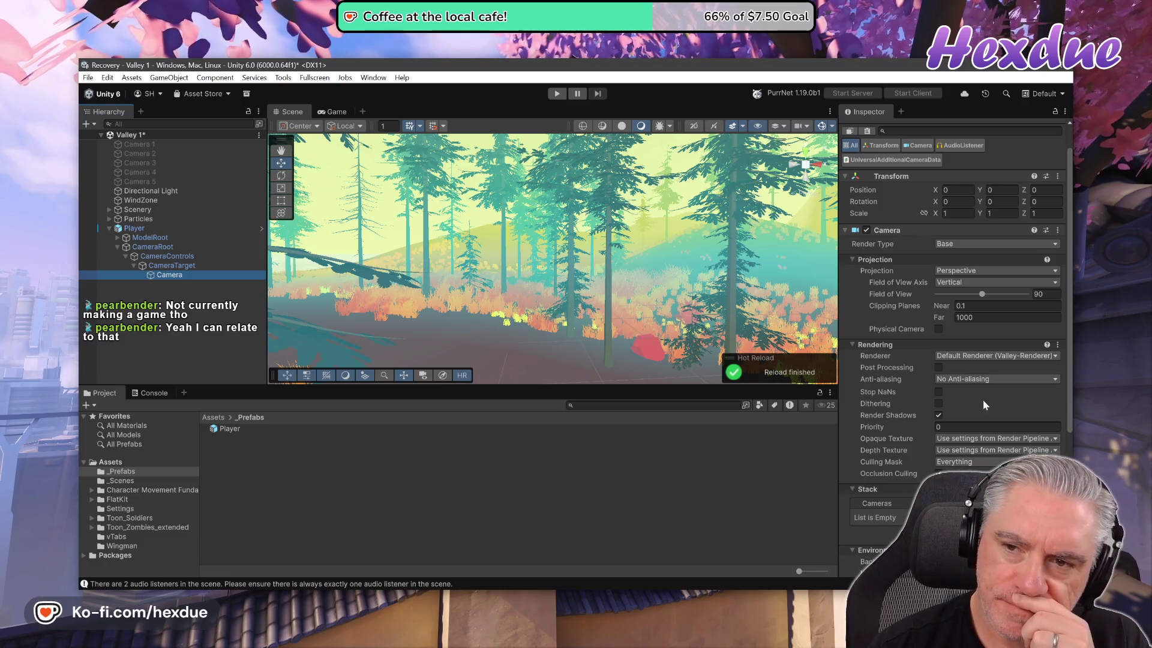
scroll(919, 297, up, 2)
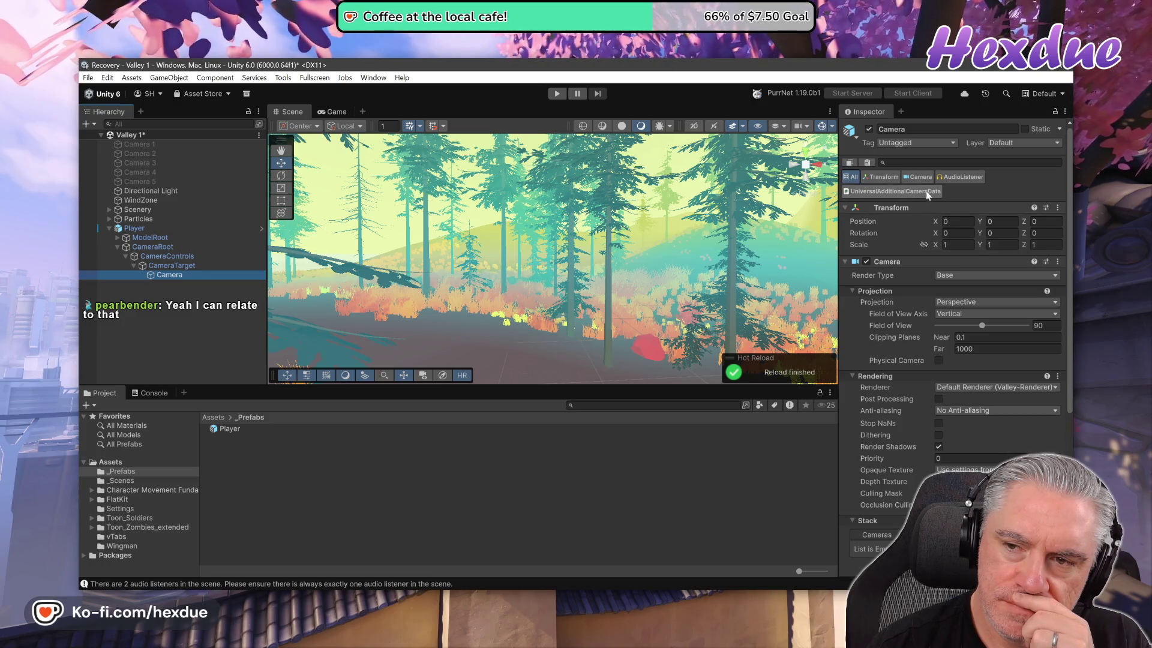
click(138, 182)
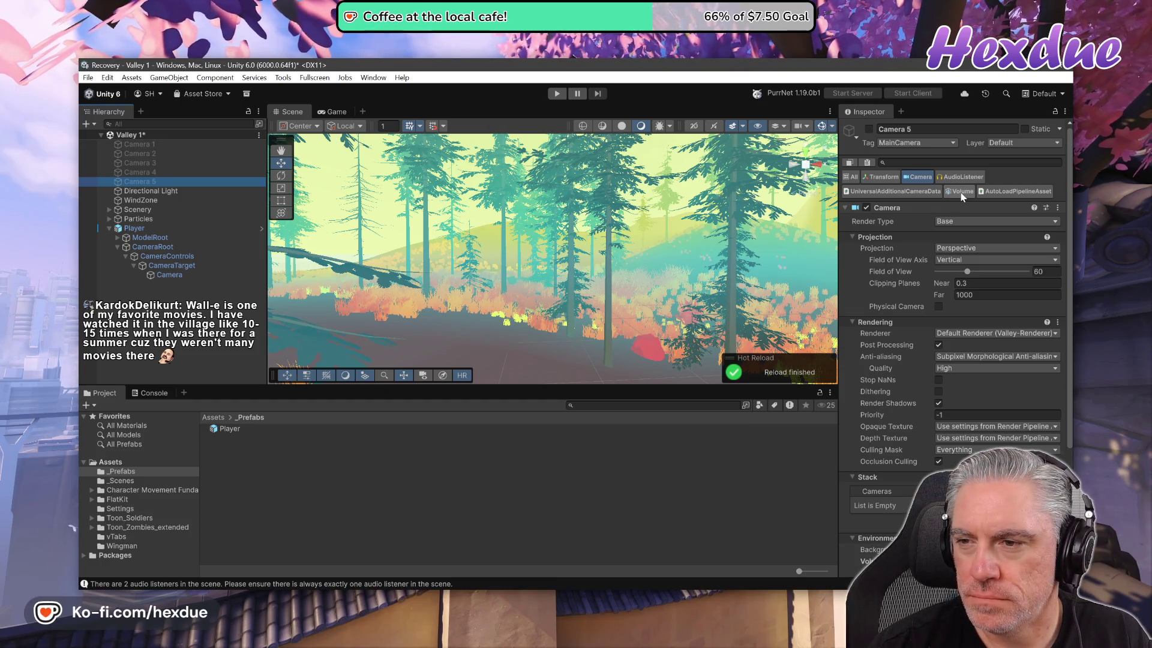
- Copy Camera 5's Volume and AutoLoadPipelineAsset components and paste them onto the player's Camera
click(961, 192)
ctrl+click(998, 192)
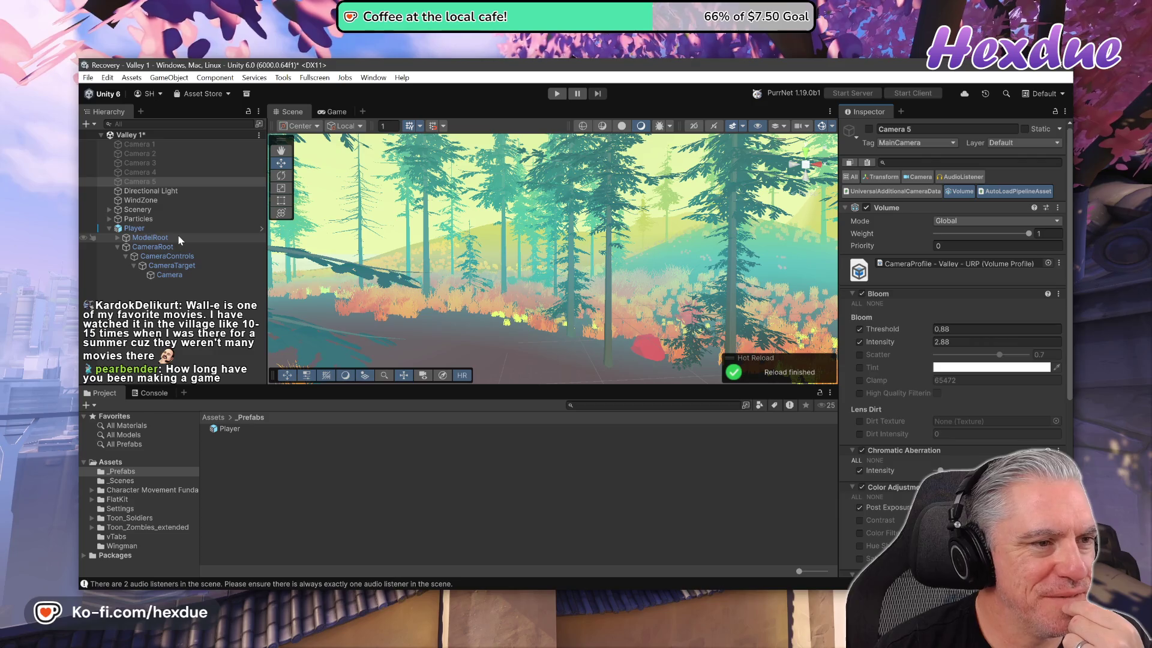
click(169, 275)
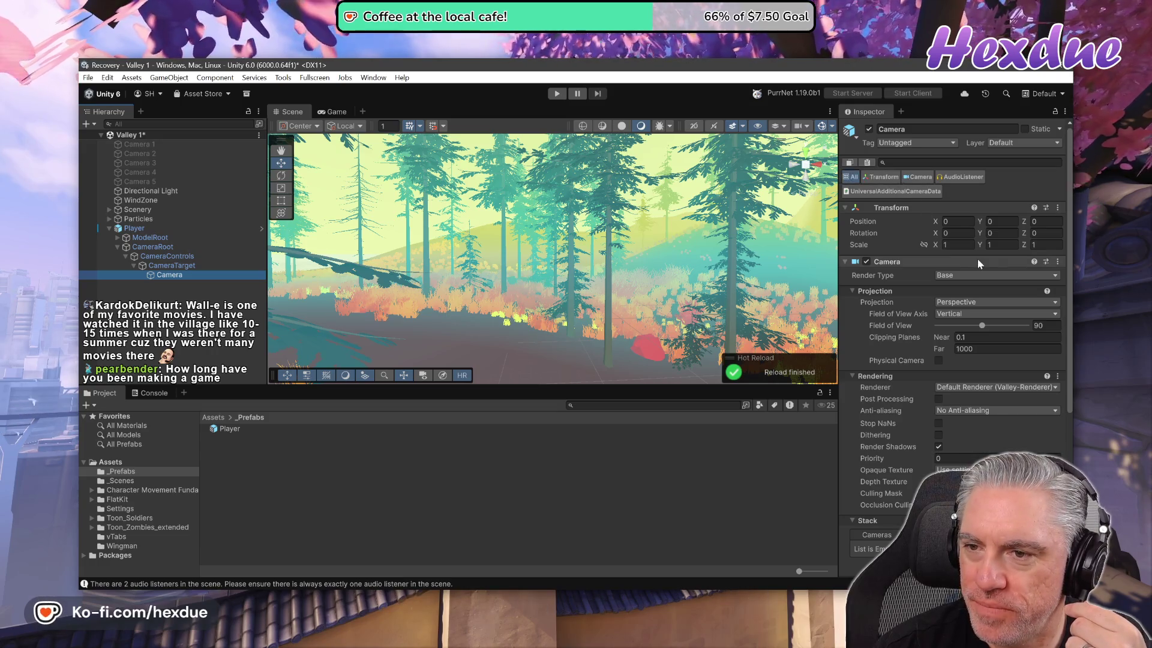
click(866, 163)
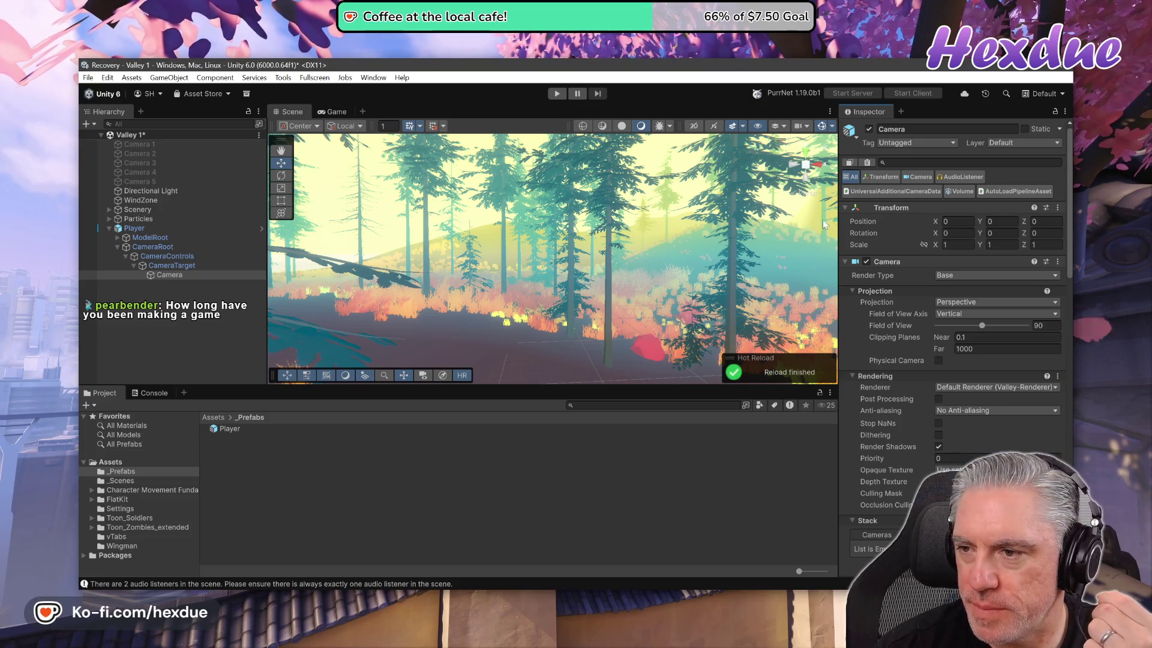
- Check the Camera's pasted components and enter Play mode
scroll(1037, 261, down, 2)
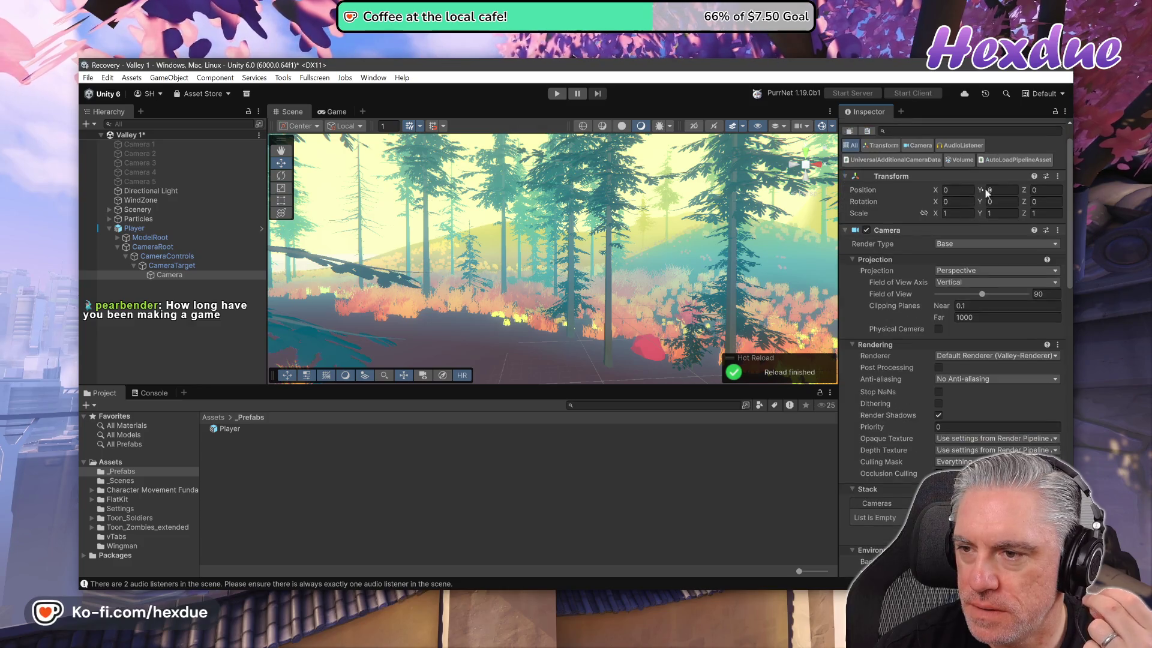
scroll(970, 170, up, 2)
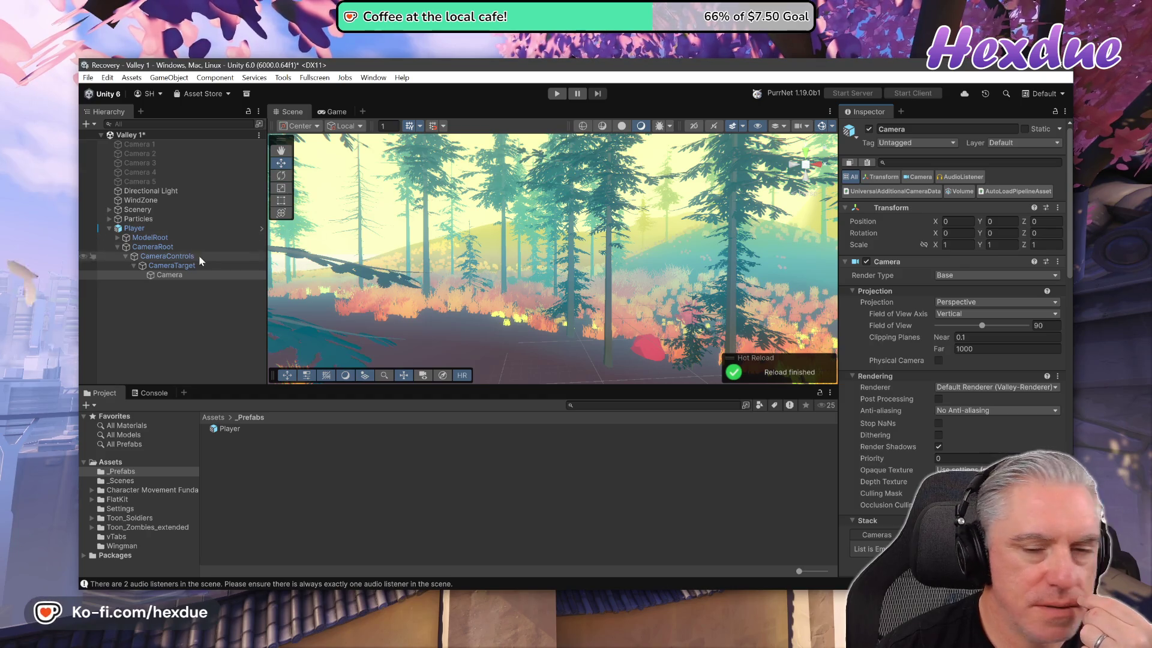
click(557, 93)
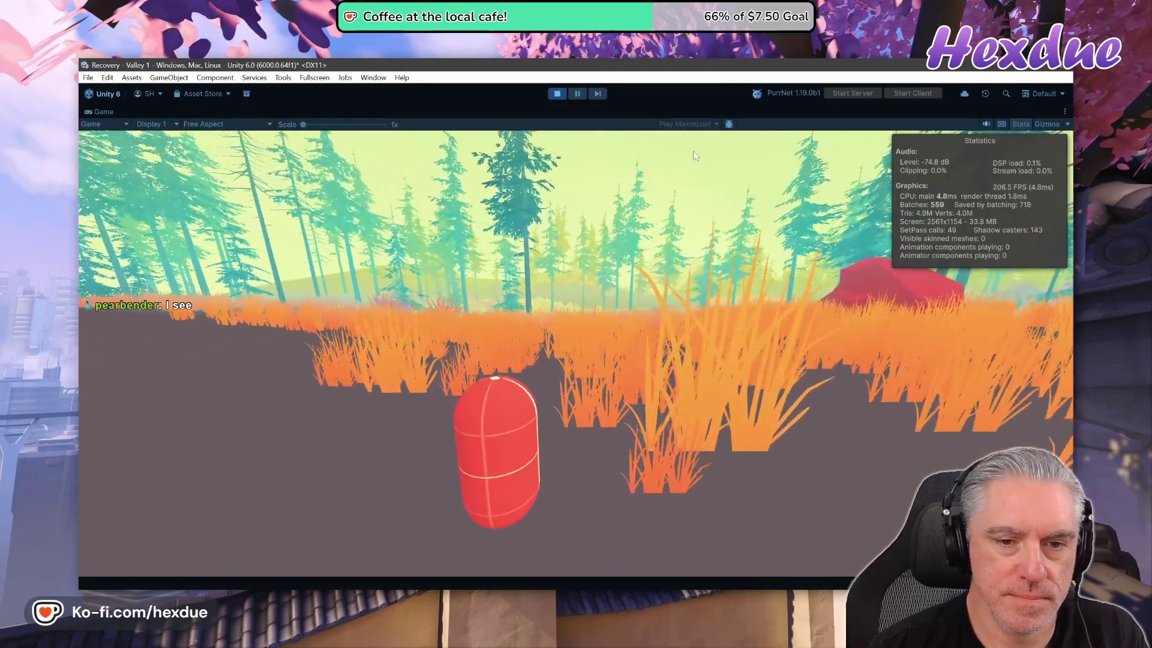
- Walk the red capsule forward through the grass, past a tree and out onto the open hill
key(w)
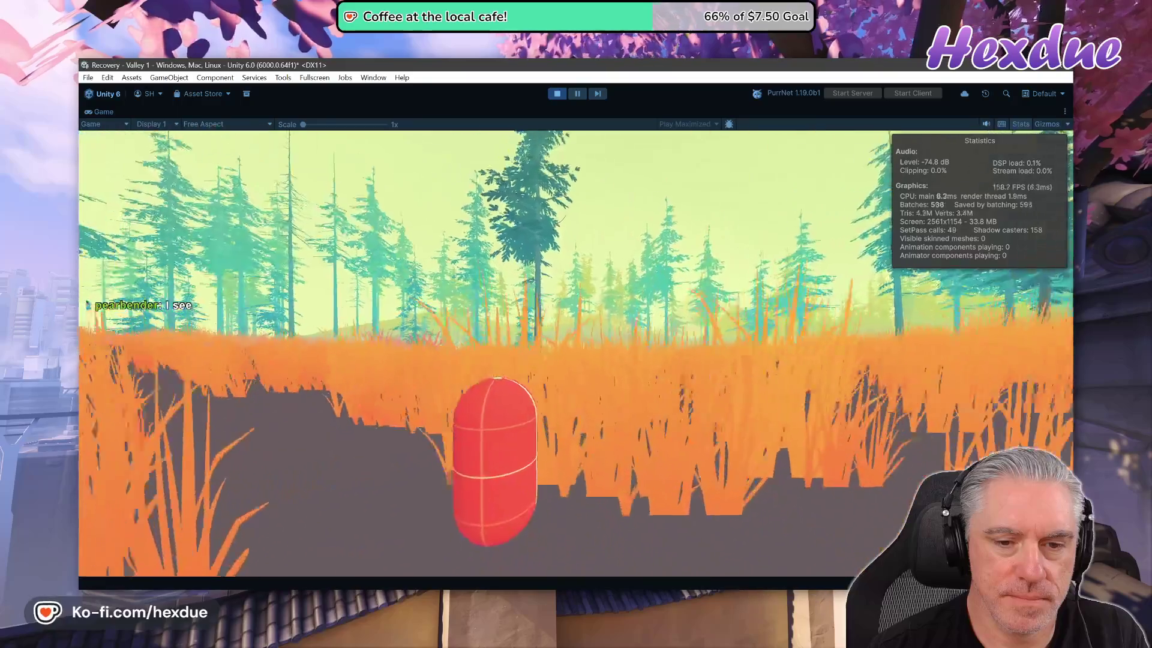
key(w)
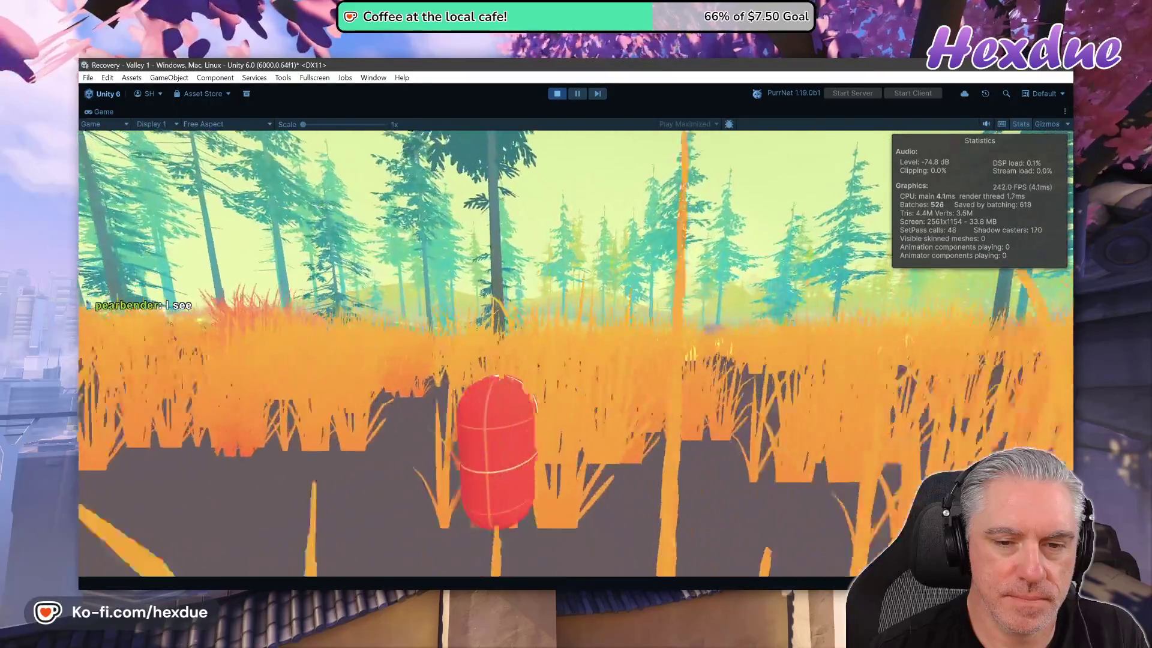
key(w)
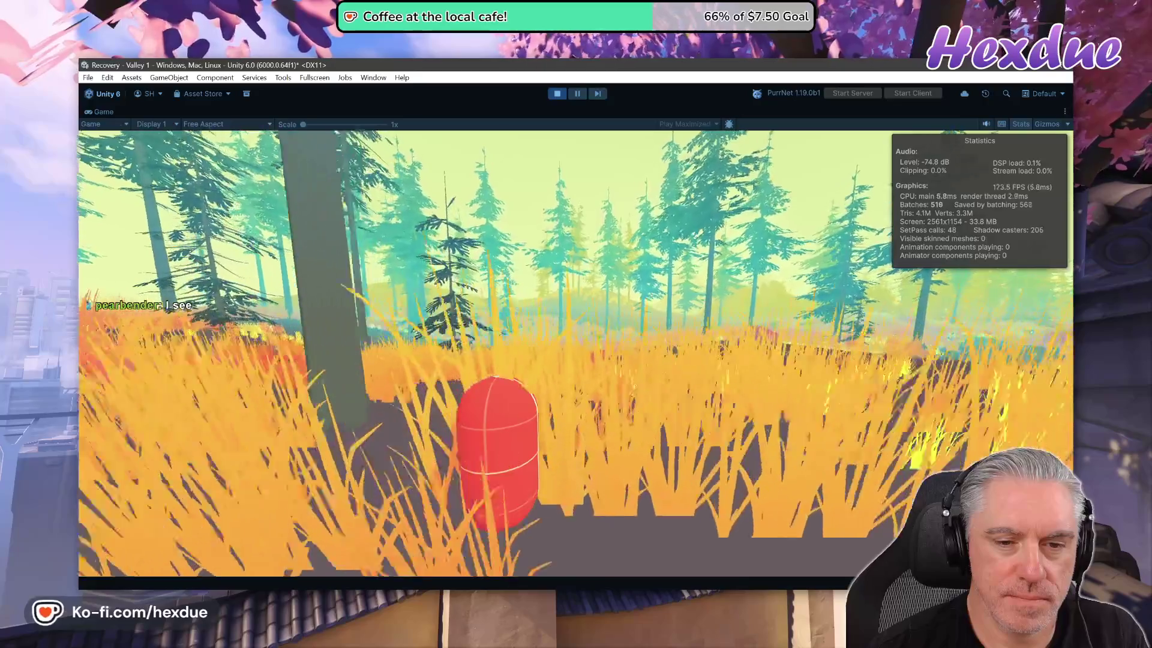
key(w)
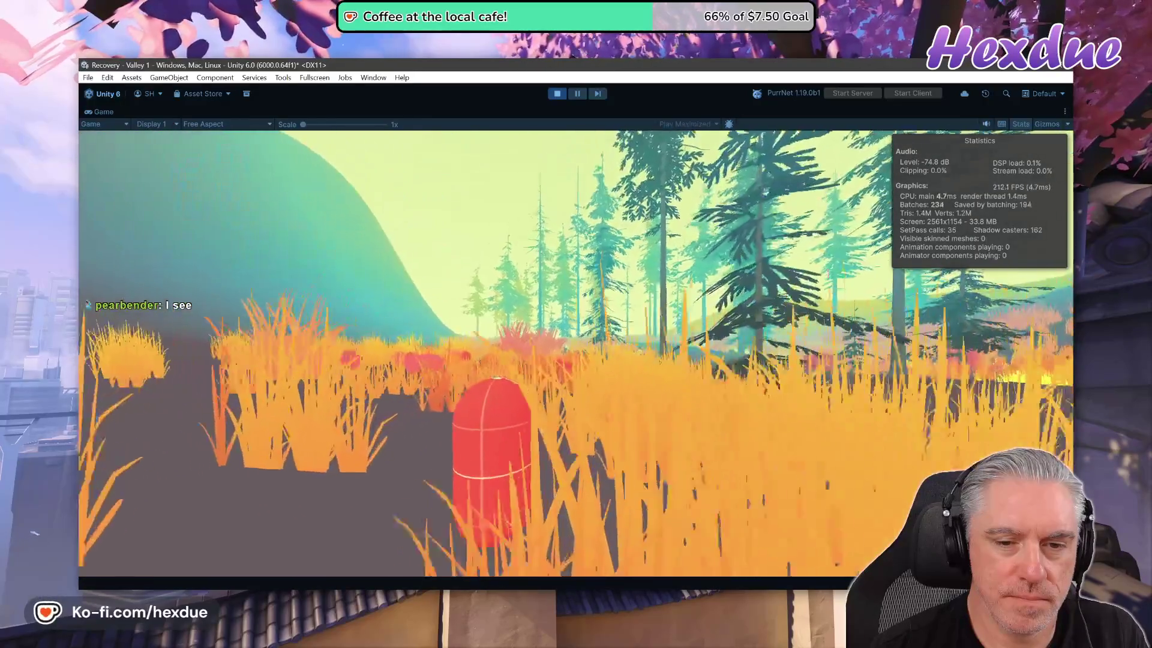
key(w)
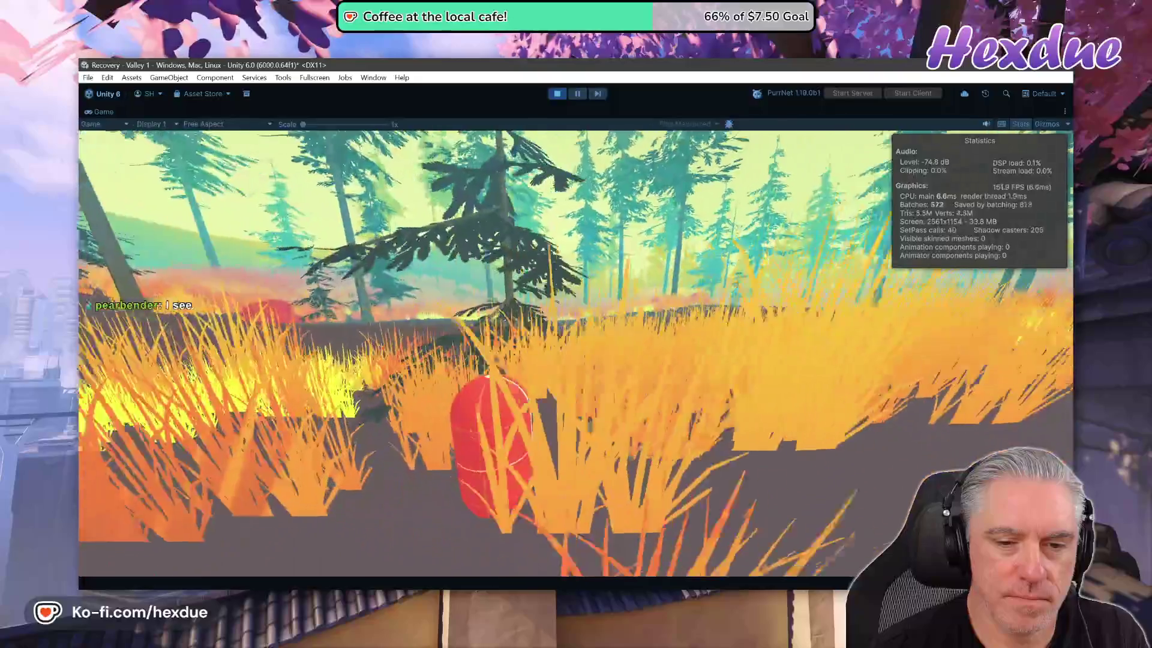
key(w)
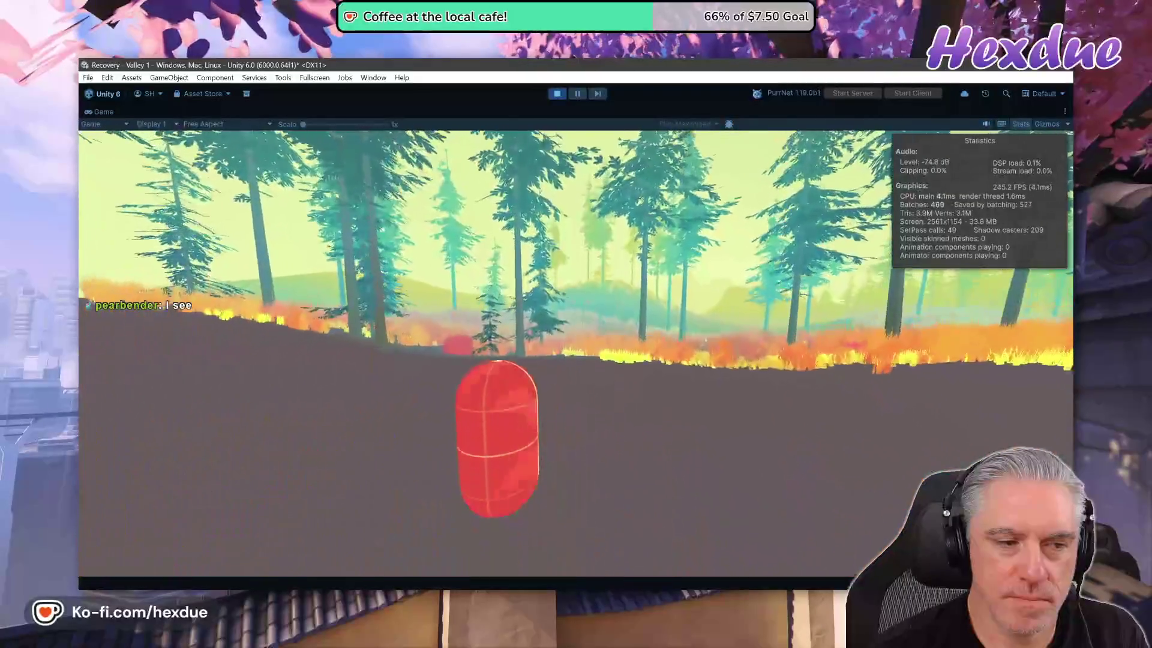
key(w)
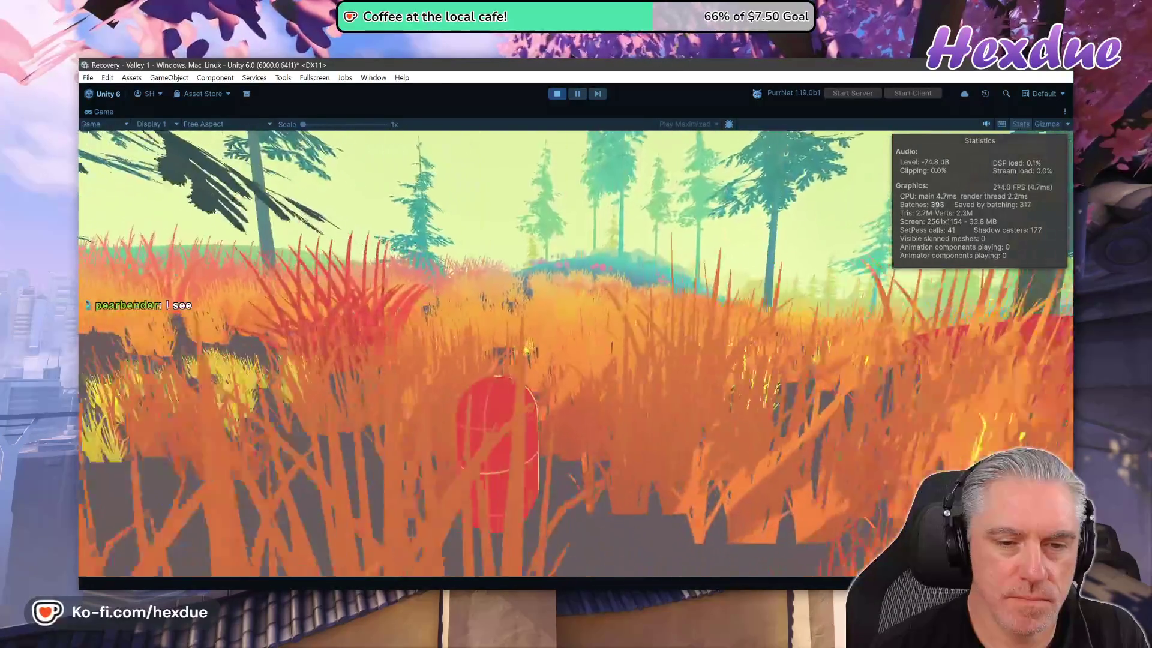
key(w)
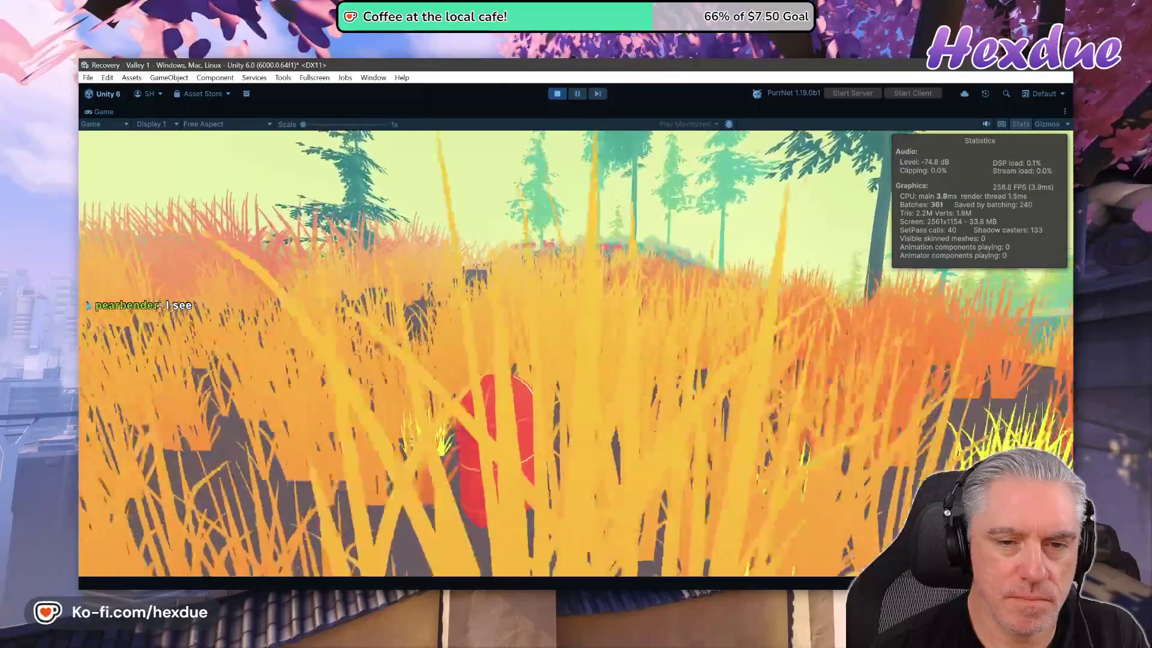
key(w)
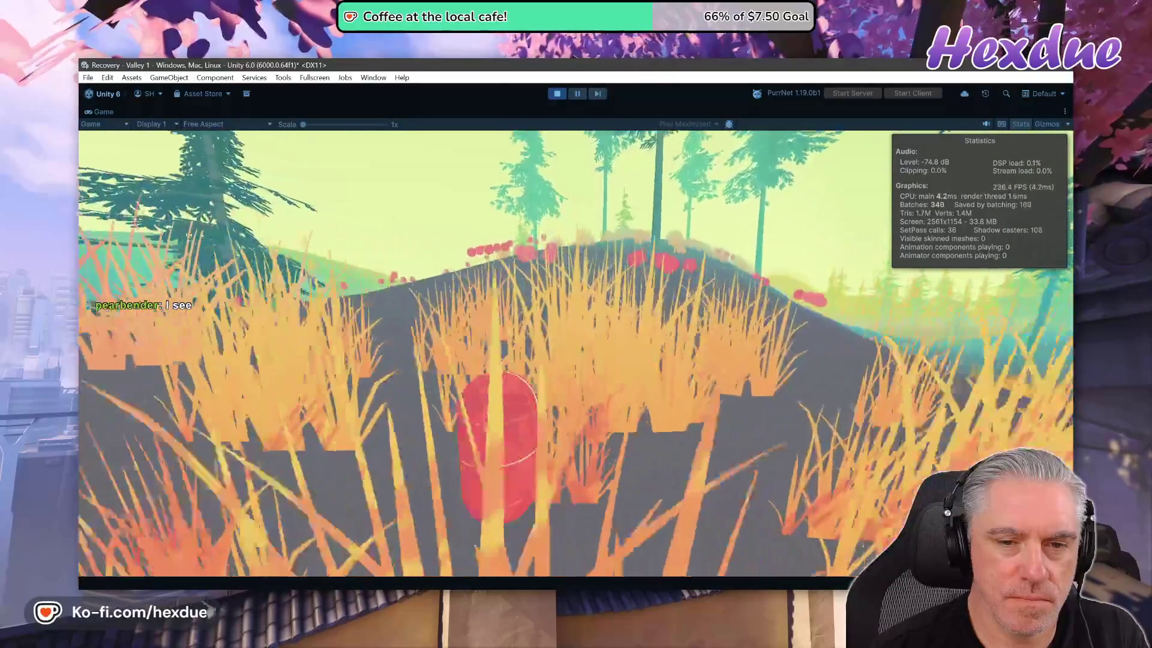
key(w)
key(w)
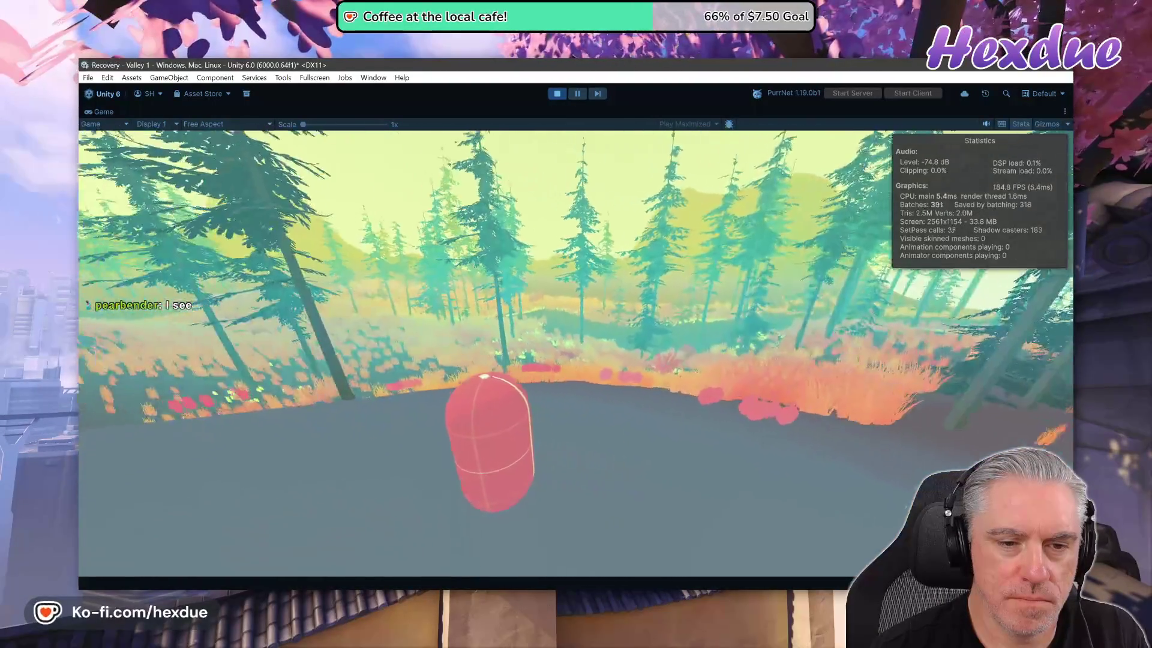
- Walk the capsule over the grassy hill toward the forest and along the road, then stop playing
key(w)
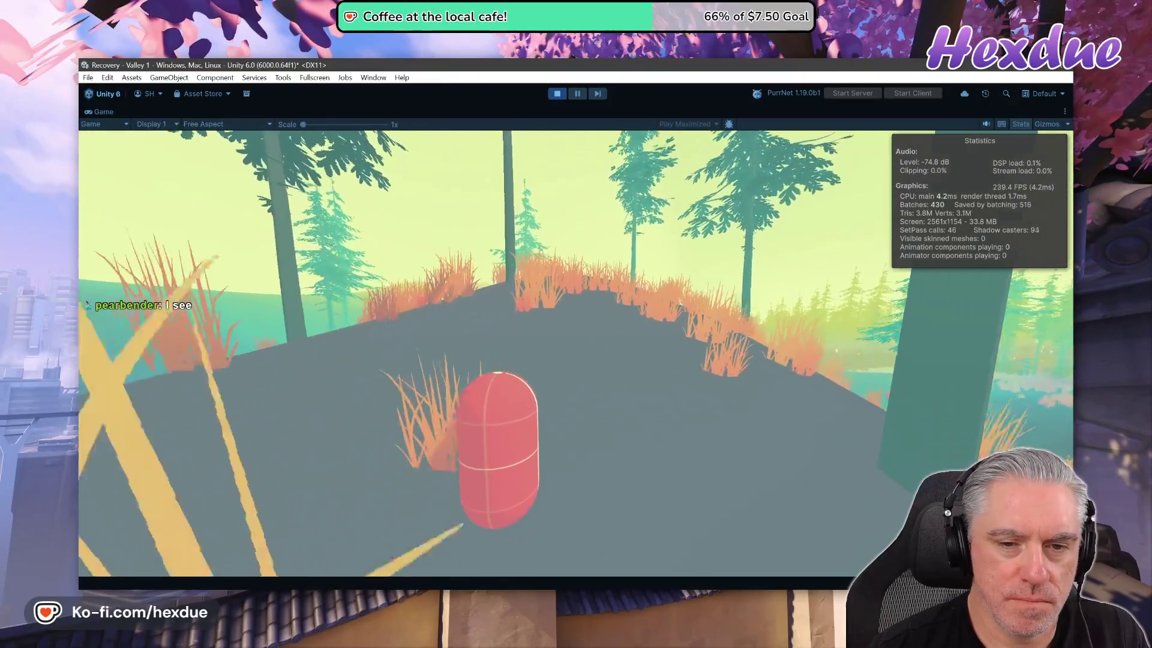
key(w)
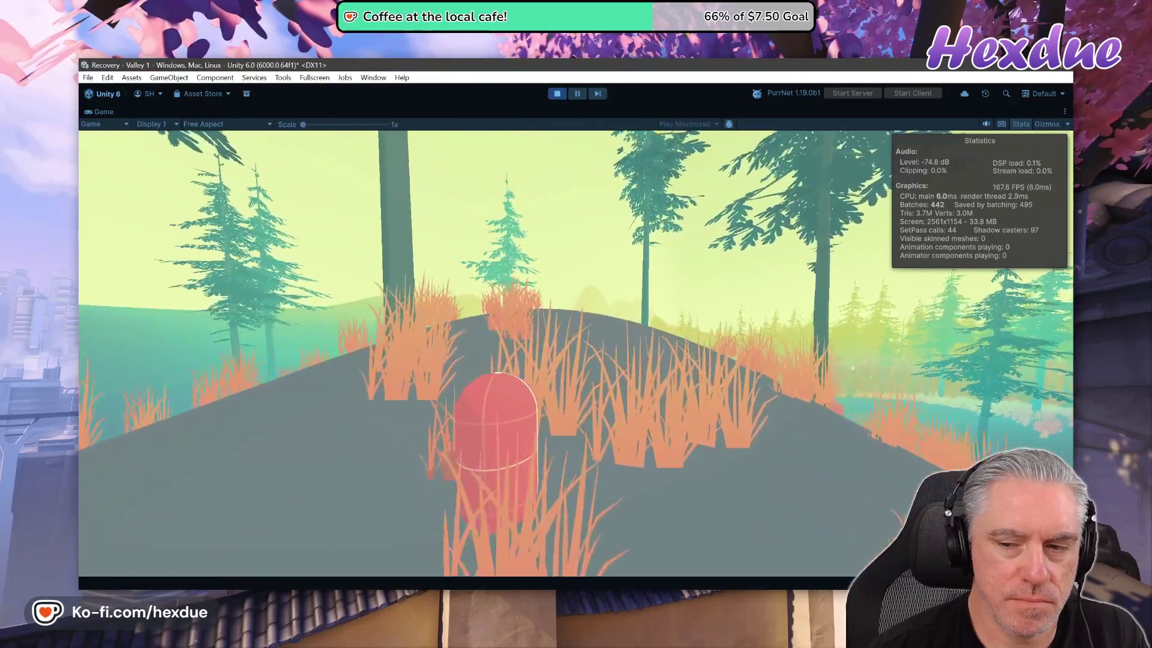
key(w)
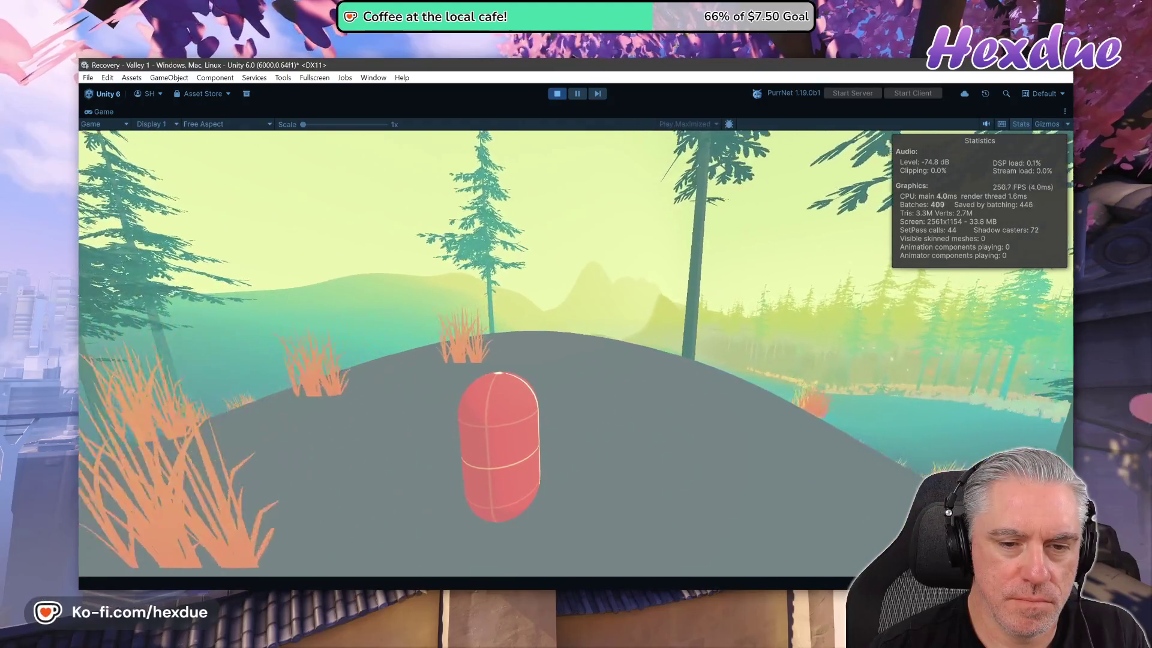
key(w)
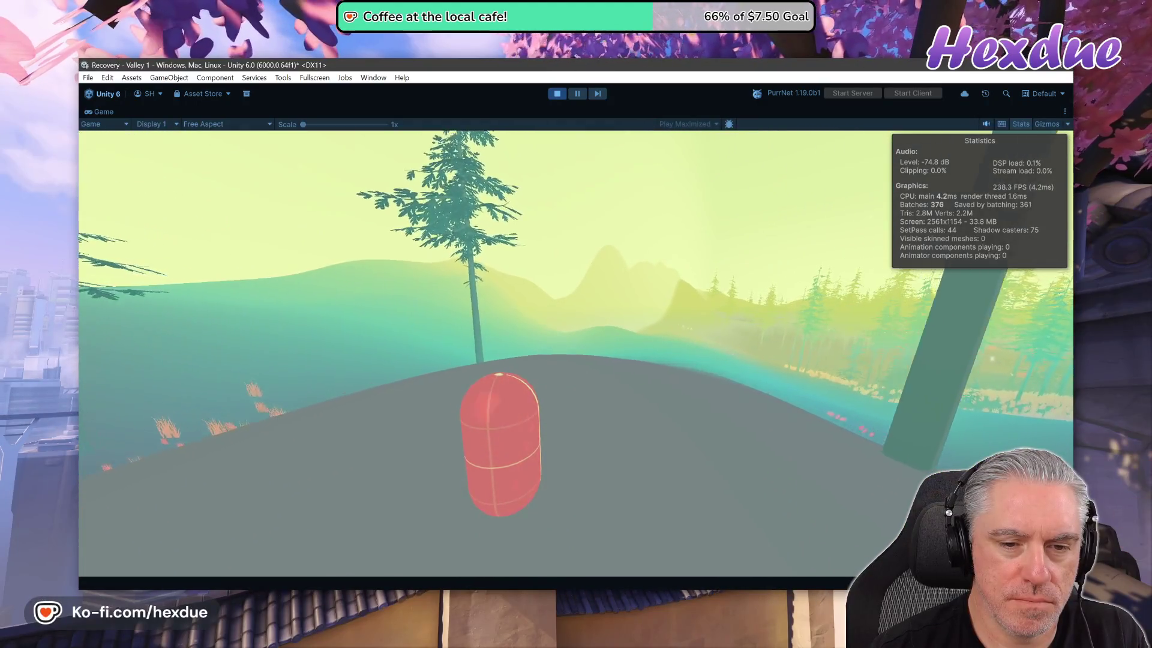
key(w)
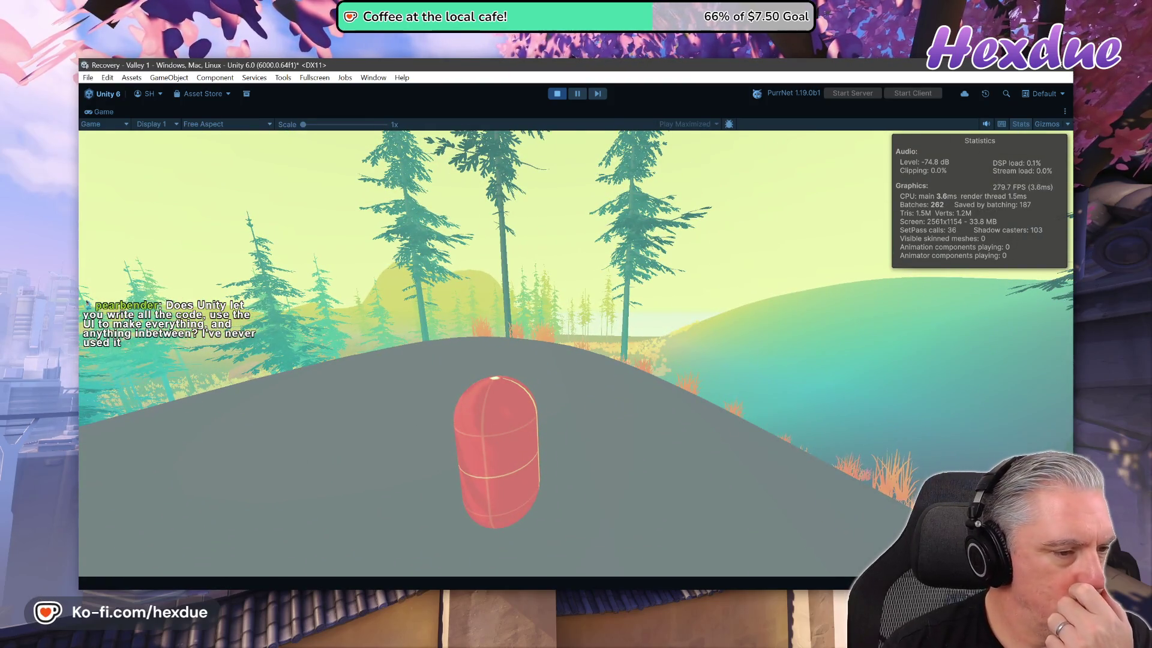
key(w)
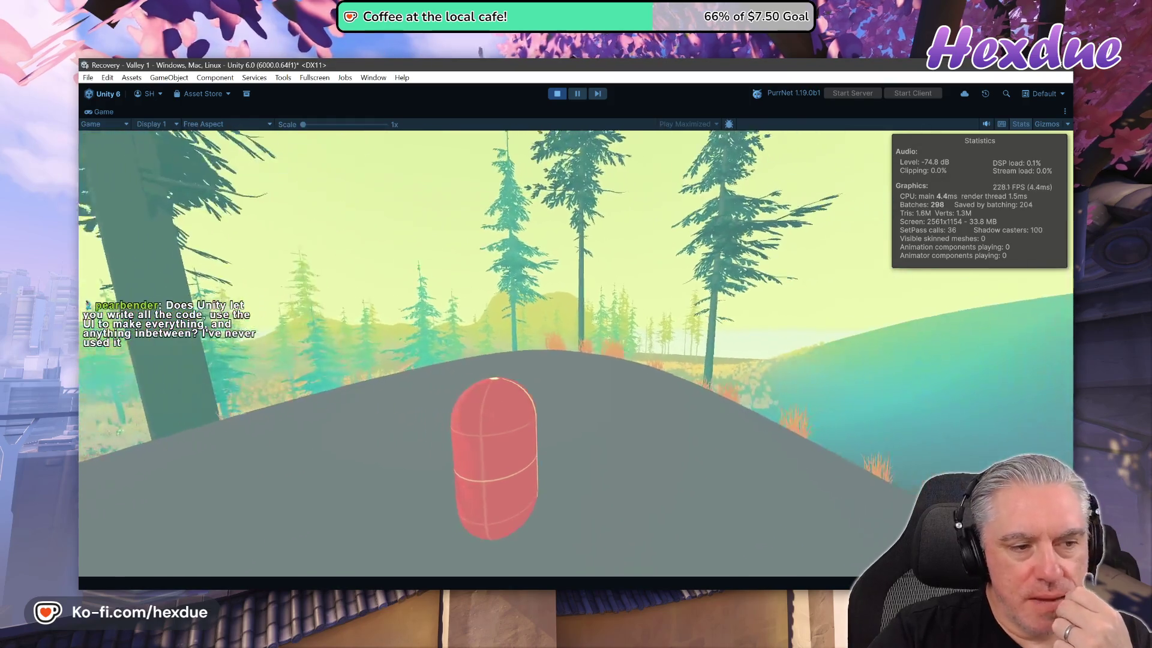
key(w)
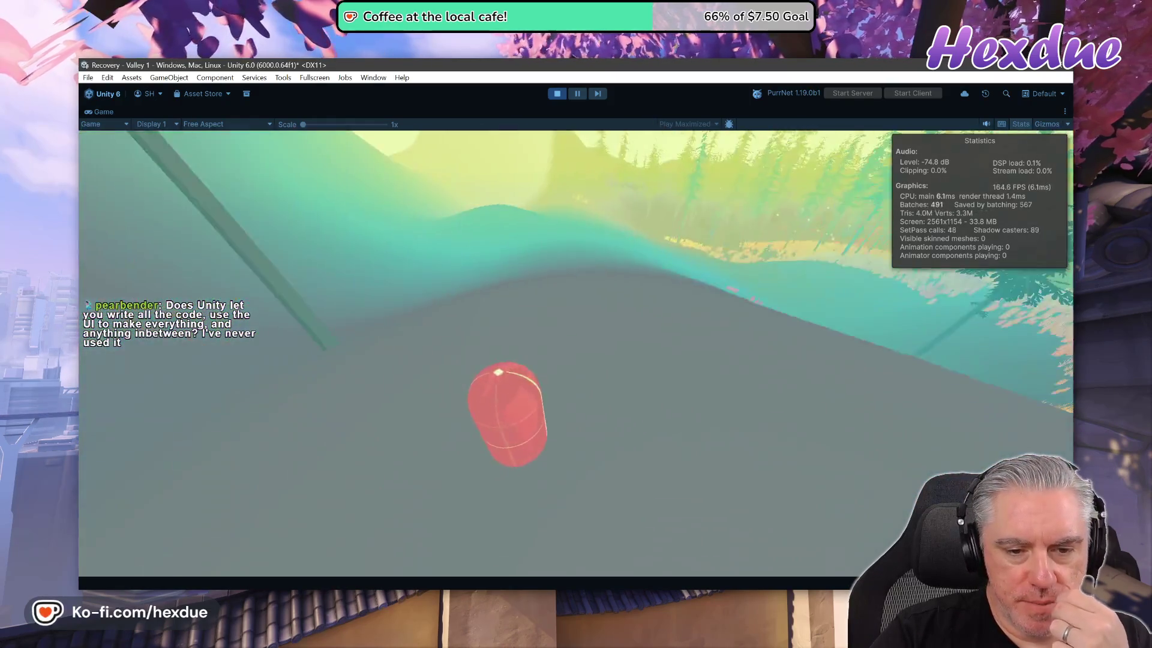
key(w)
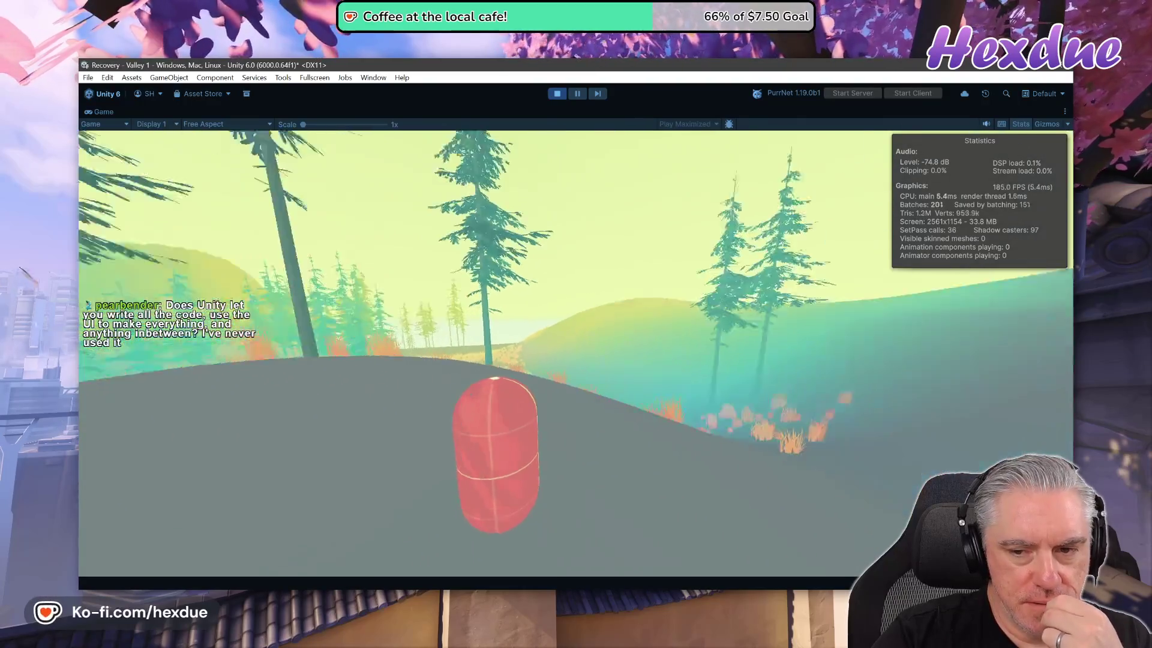
key(w)
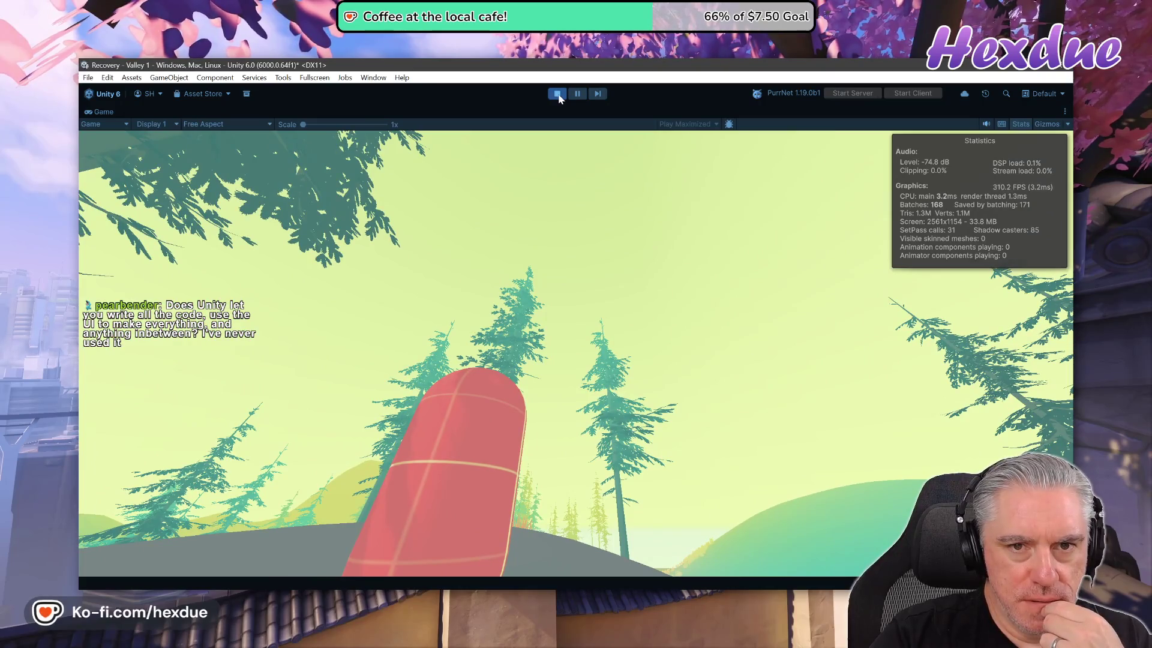
click(557, 94)
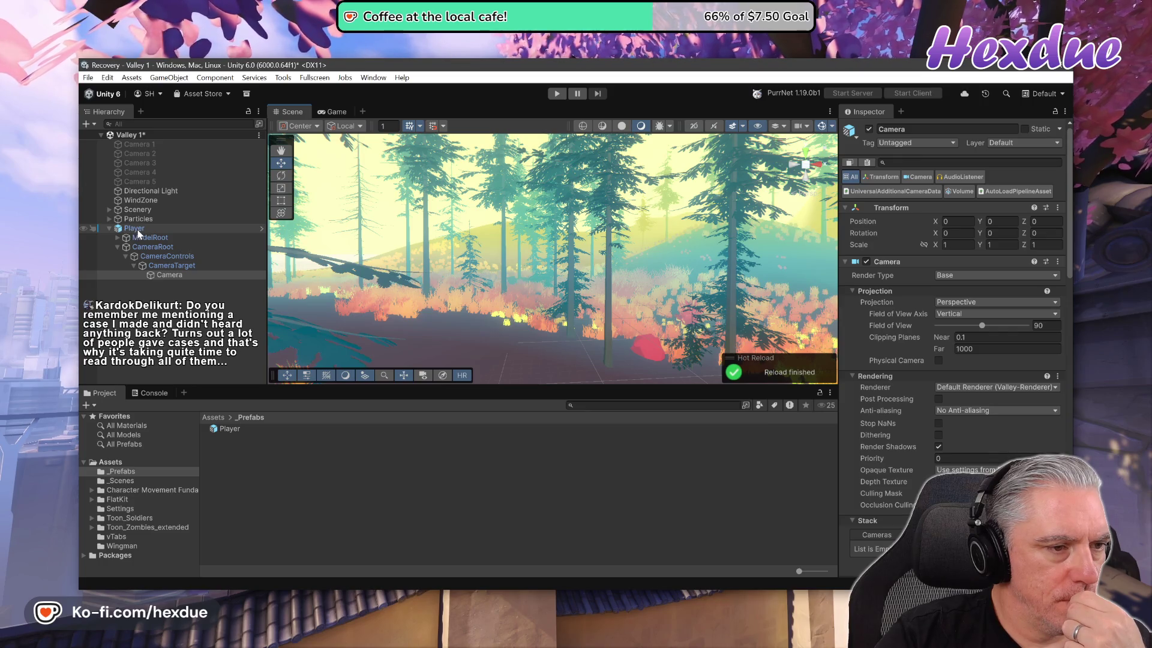
- Drag Player into _Prefabs and save it as a Prefab Variant
drag(133, 228, 265, 458)
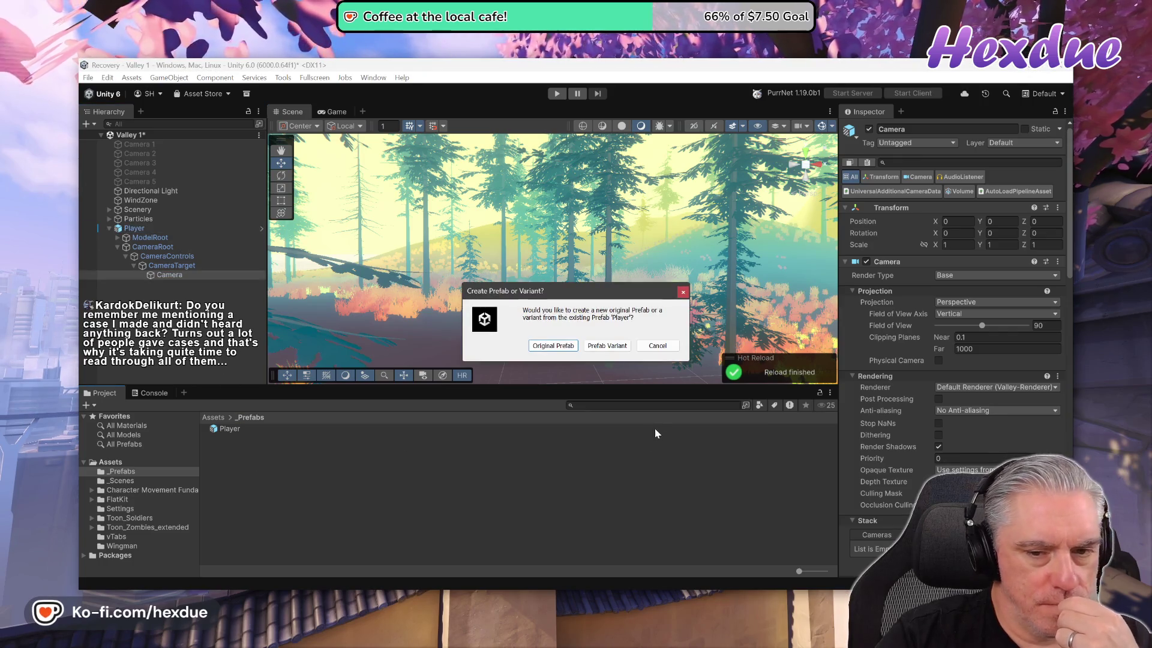
click(607, 345)
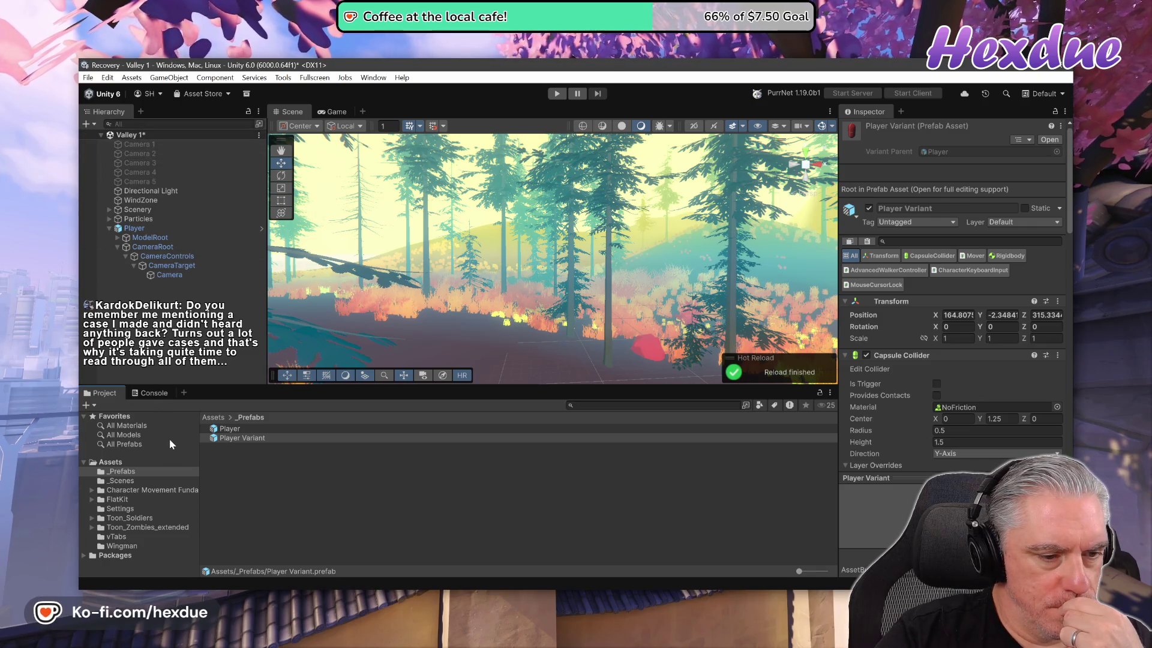
- Select the Valley 1 scene in the _Scenes folder and briefly check the code editor
click(121, 482)
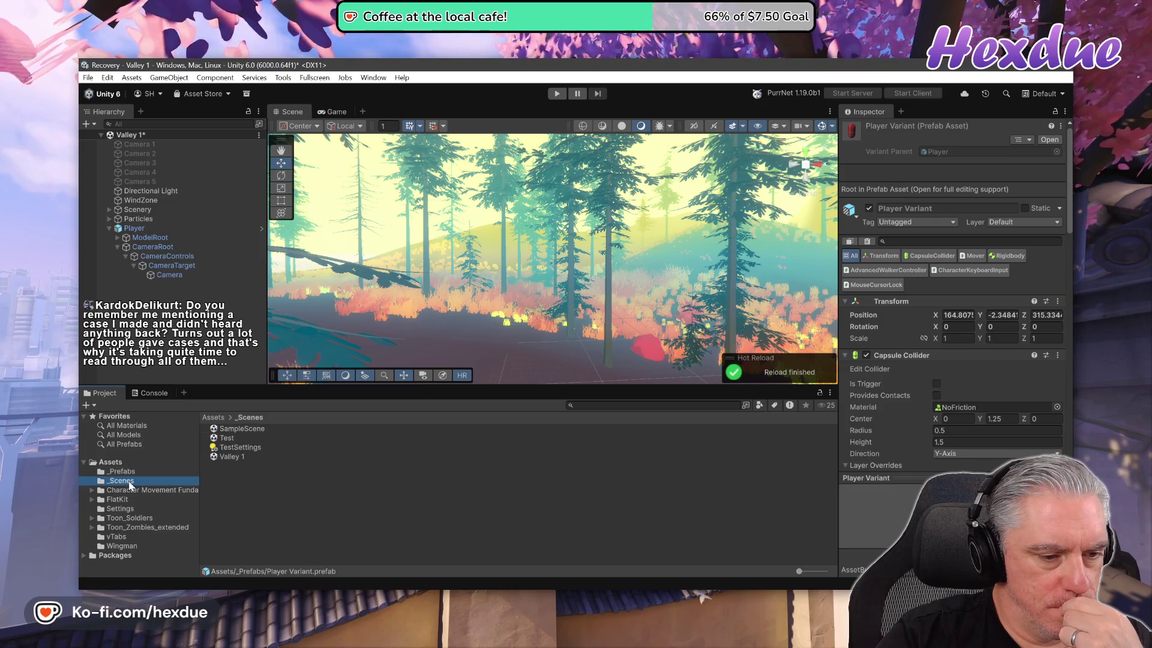
click(229, 457)
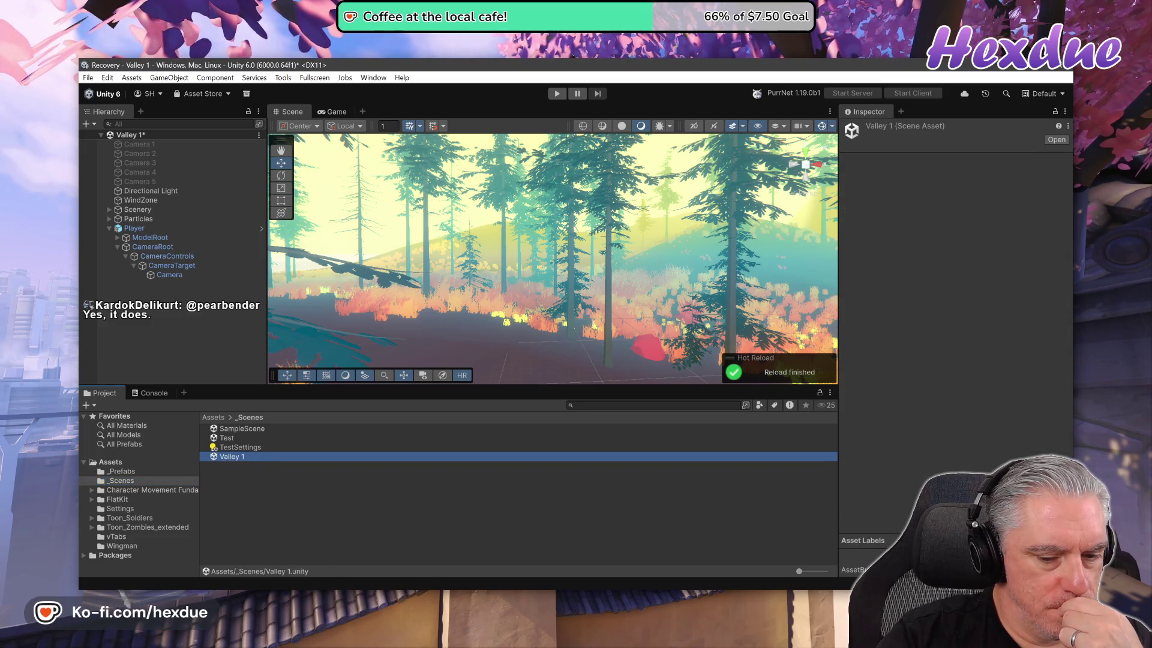
key(alt+Tab)
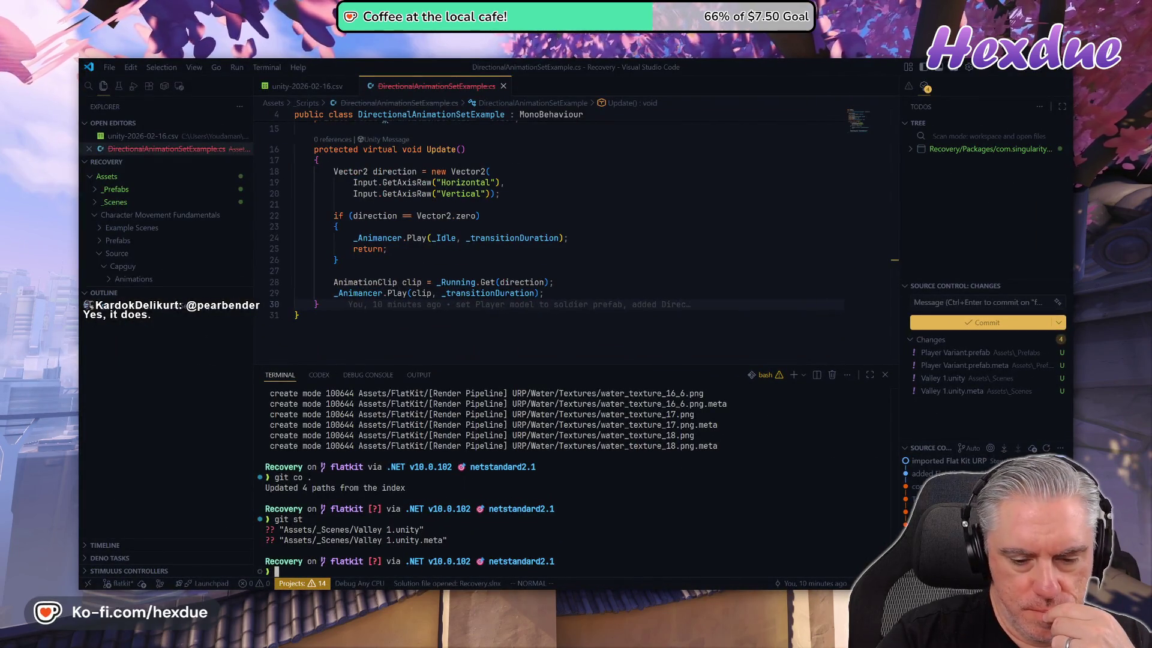
key(alt+Tab)
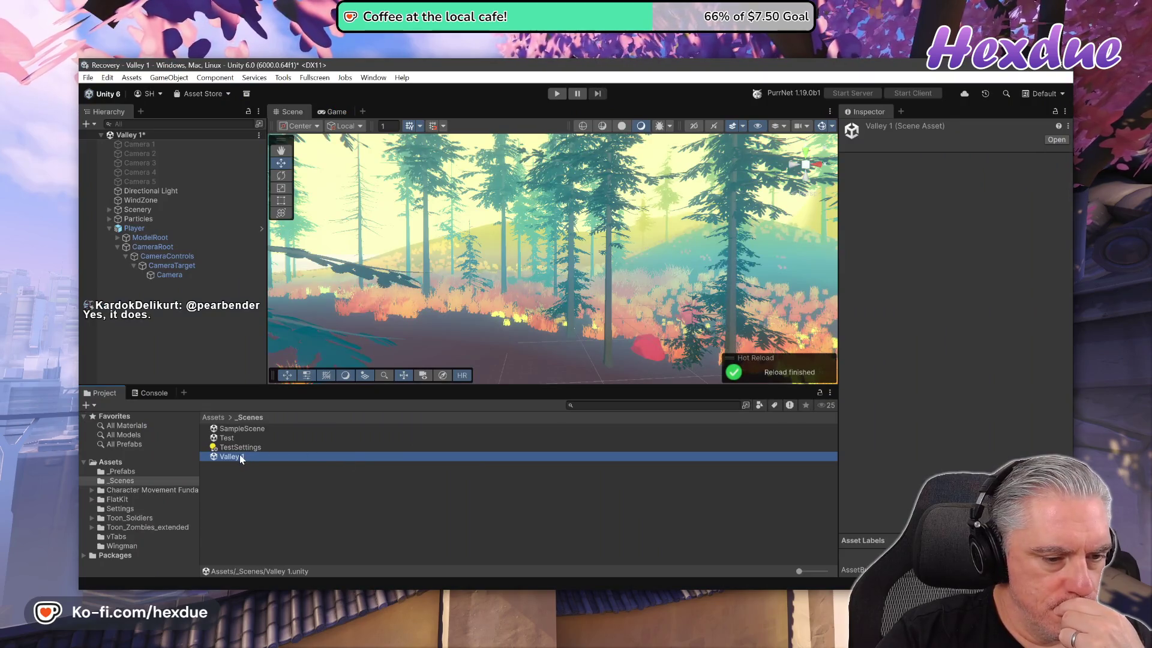
- Delete the Valley 1 scene asset from _Scenes, then open the Test scene
click(246, 499)
click(235, 457)
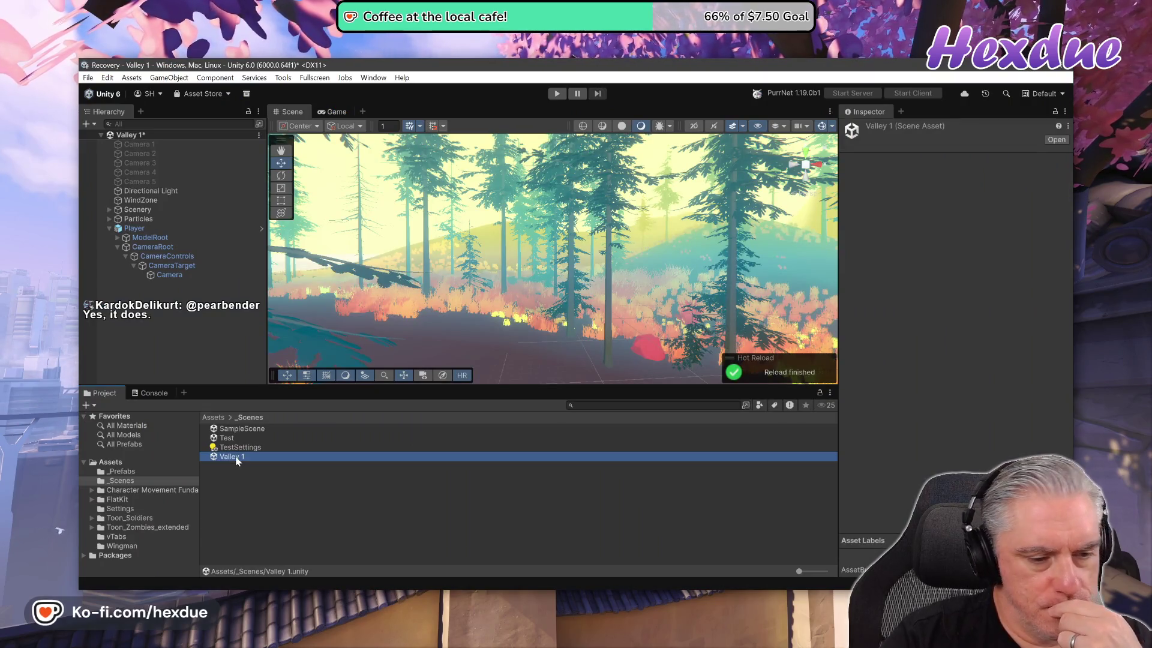
key(Delete)
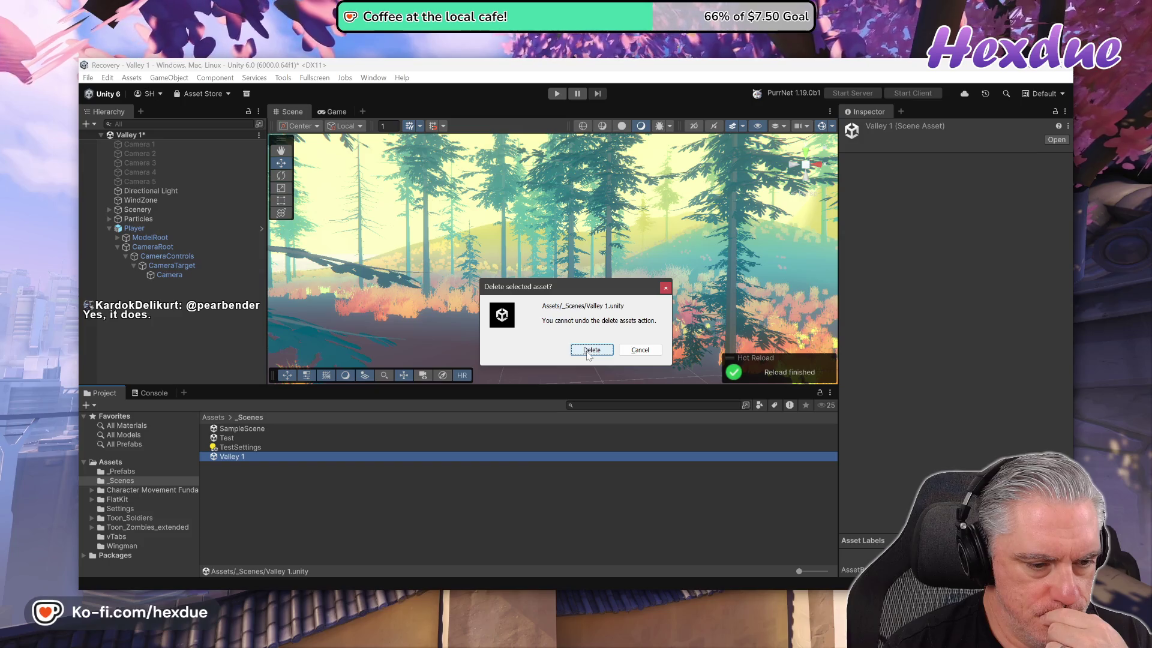
click(591, 350)
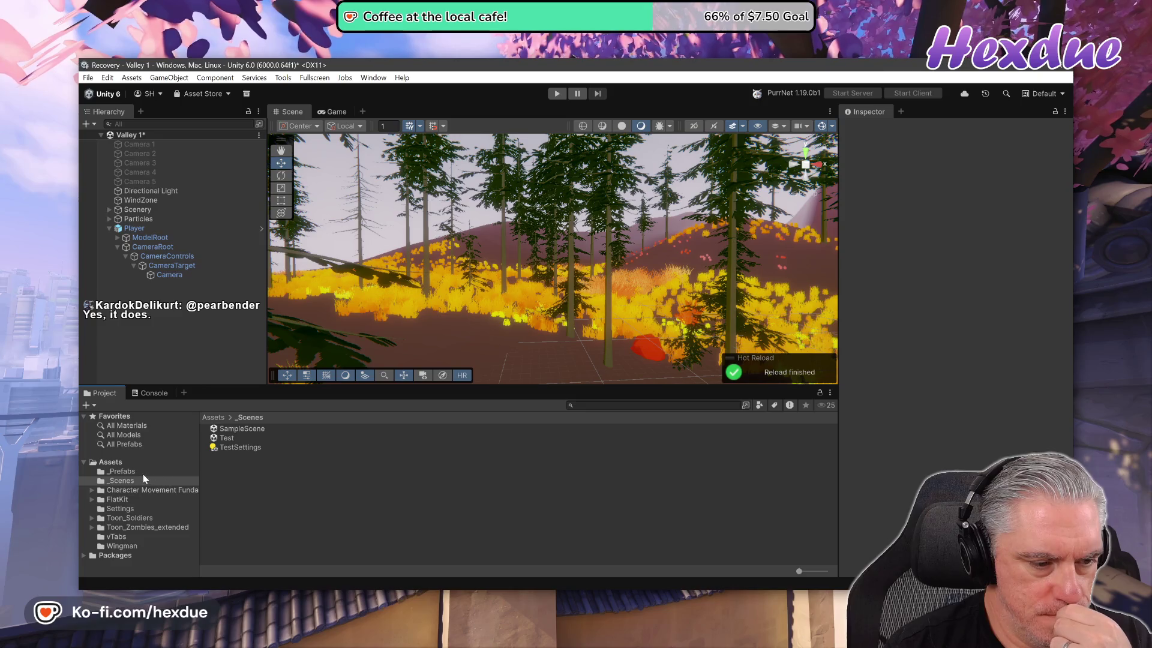
double_click(226, 440)
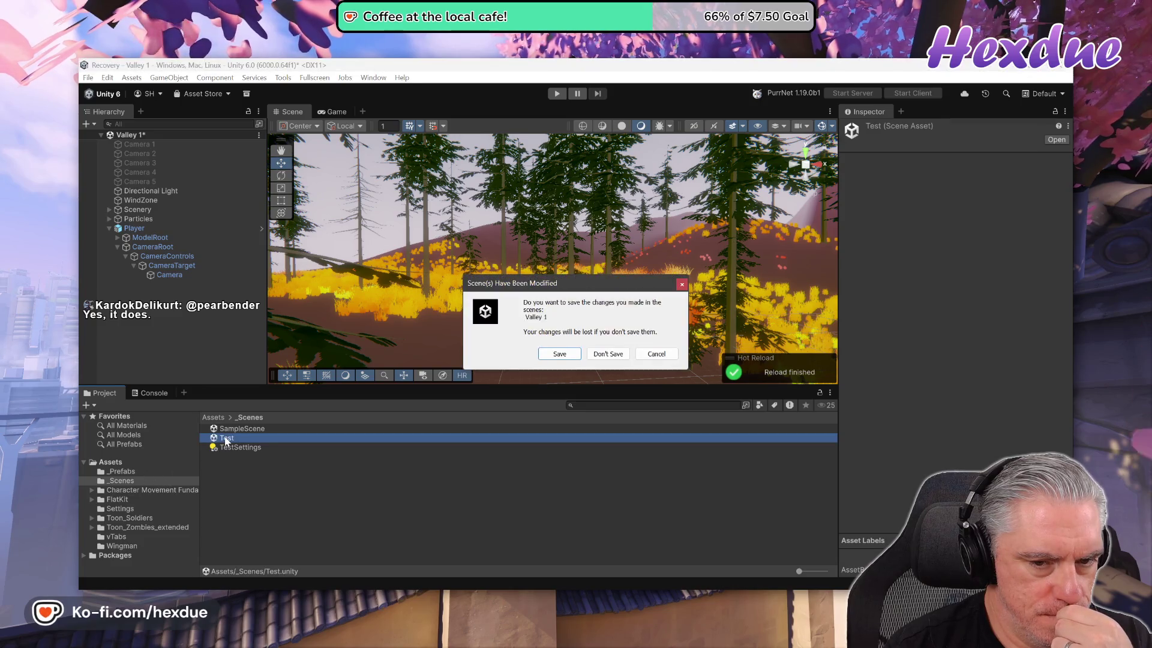
- Load Test without saving and drag a Player Variant from _Prefabs into the scene
click(609, 356)
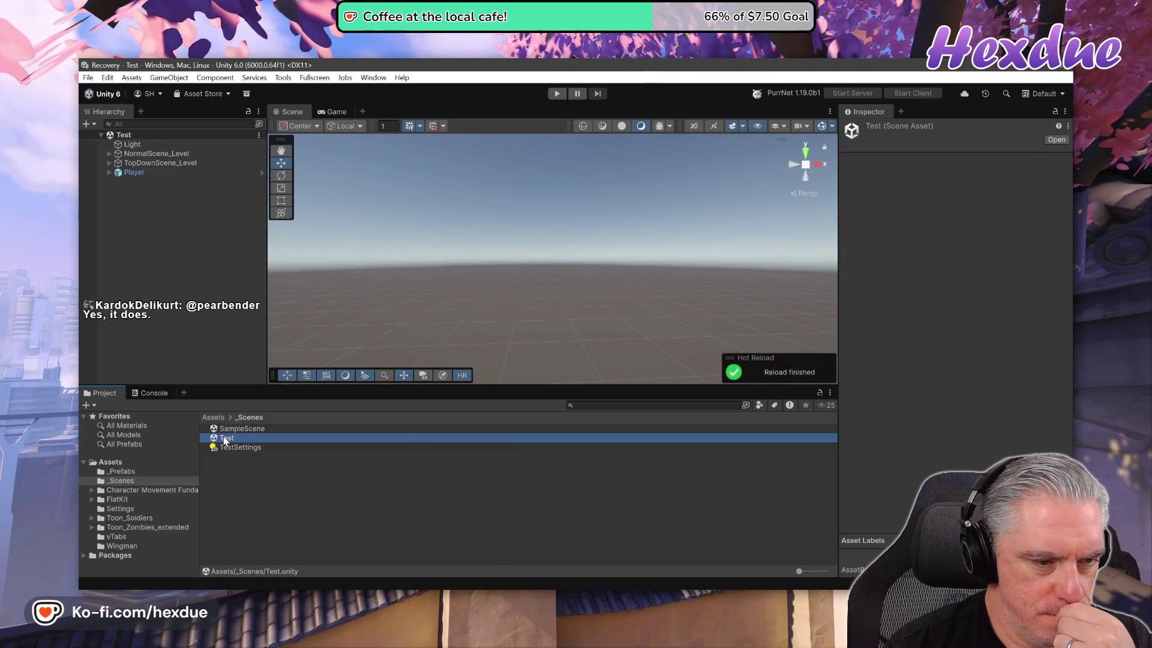
double_click(134, 172)
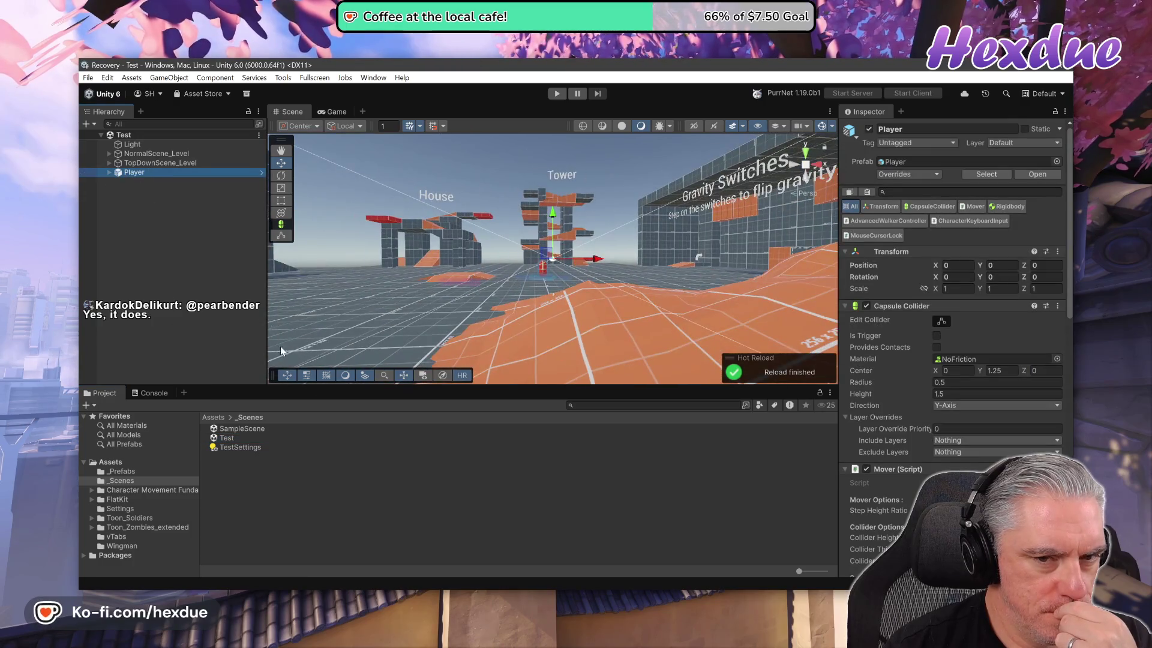
click(121, 471)
click(227, 440)
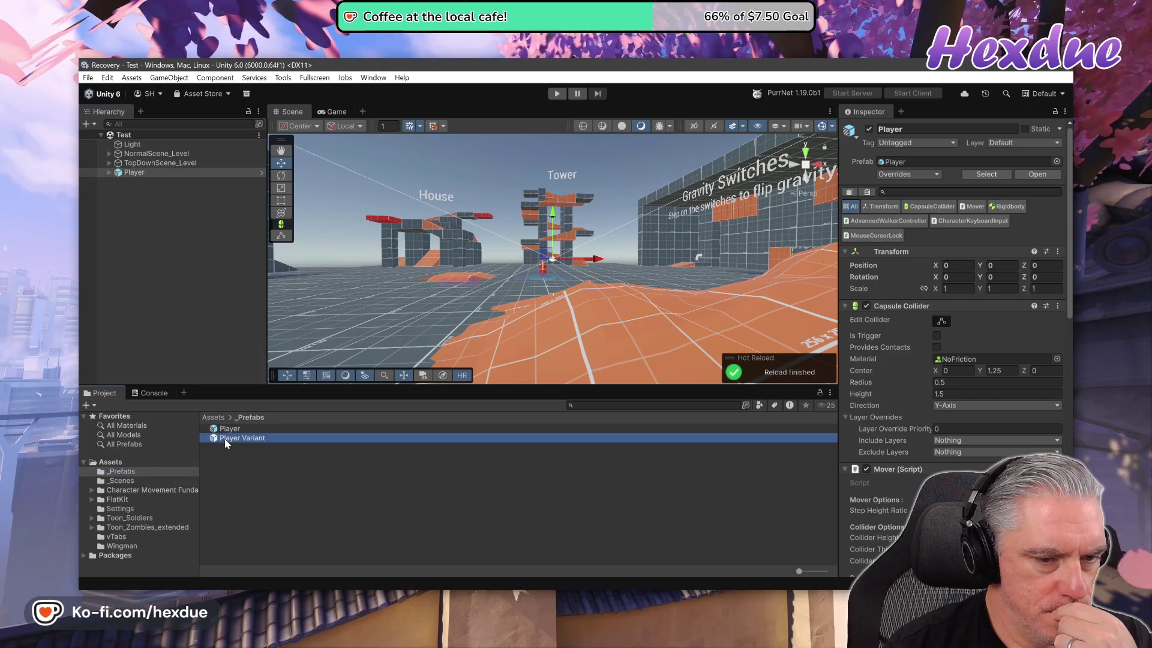
mouse_move(498, 406)
mouse_down()
mouse_move(426, 316)
mouse_move(430, 340)
mouse_move(450, 319)
mouse_up()
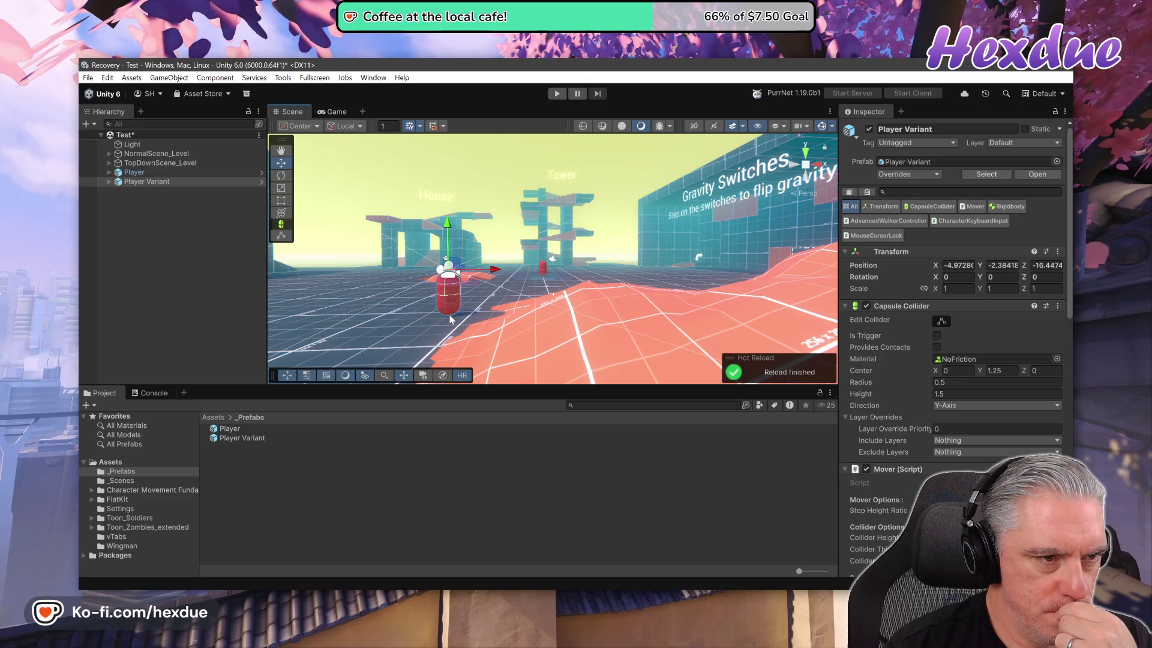
- Deactivate the original Player and reset the Player Variant's Transform to position 0, 0, 0
click(134, 172)
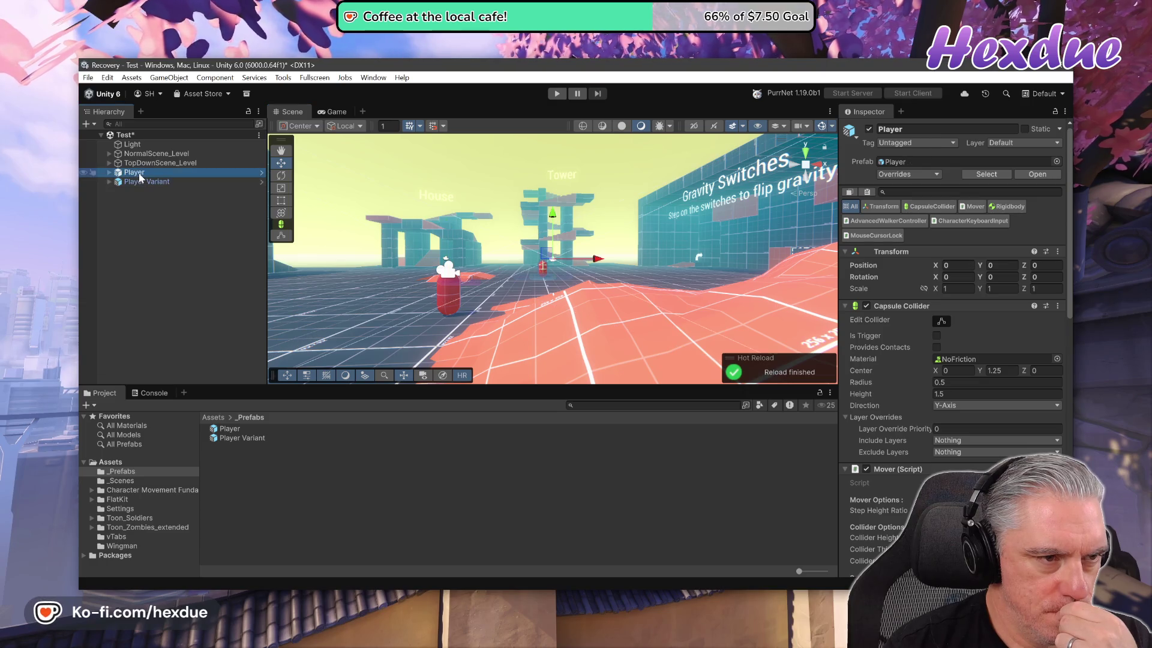
key(alt+shift+a)
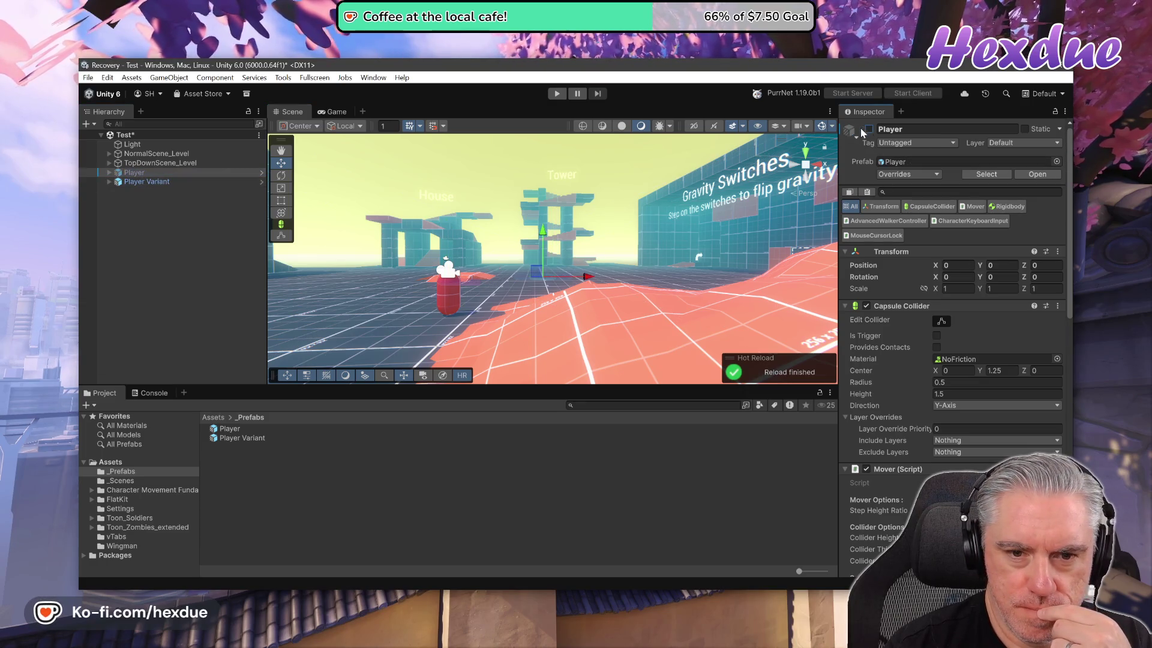
click(447, 285)
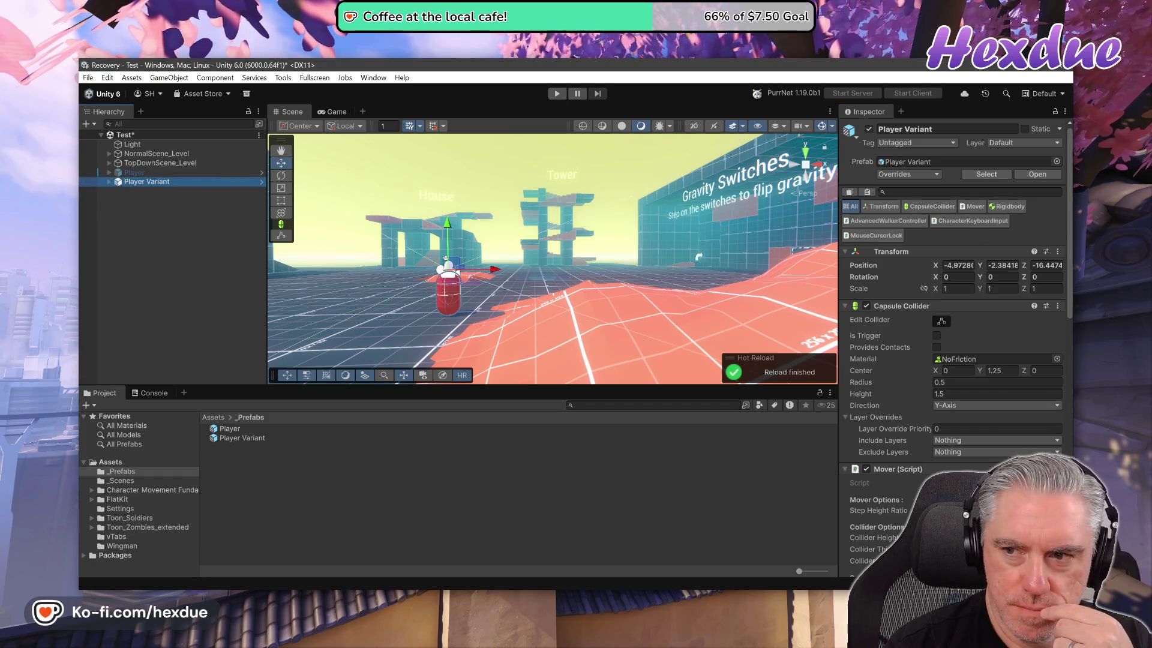
click(1059, 257)
click(969, 264)
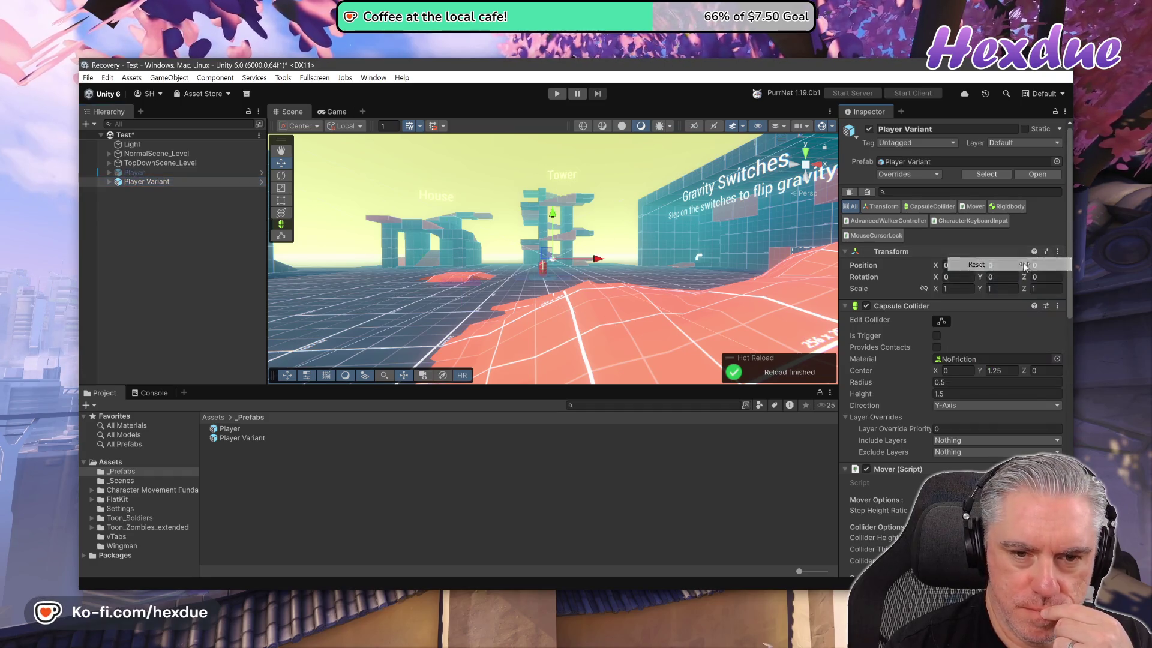
double_click(161, 184)
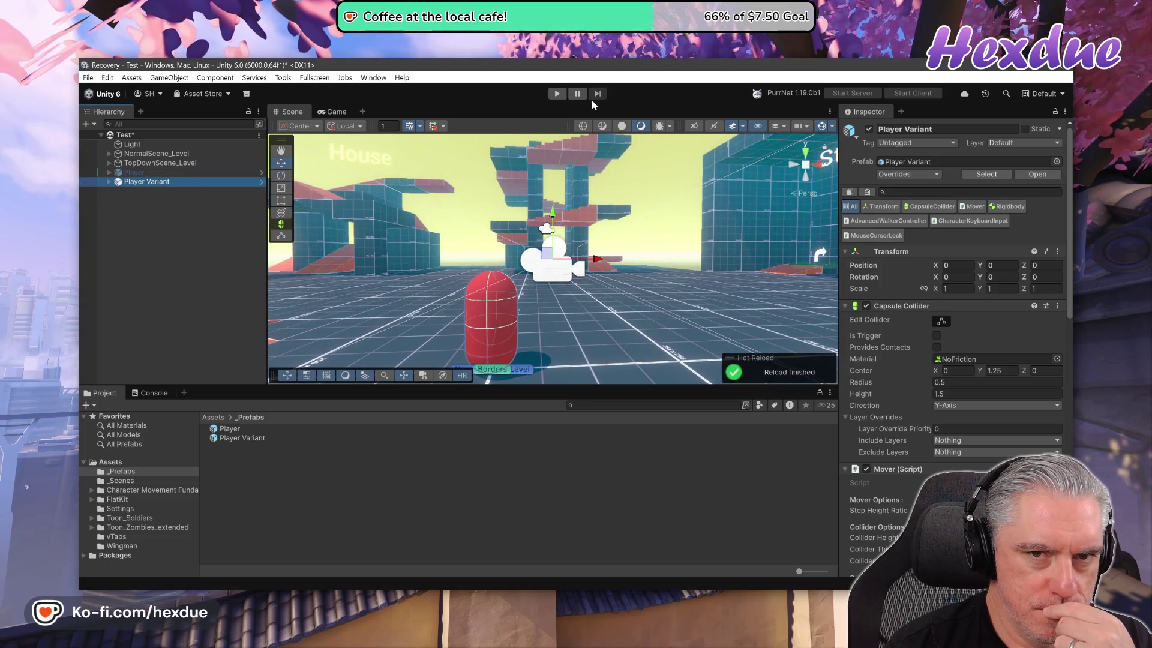
- Enter Play mode and walk the capsule up the red stairs among the pillars, looking around
click(557, 94)
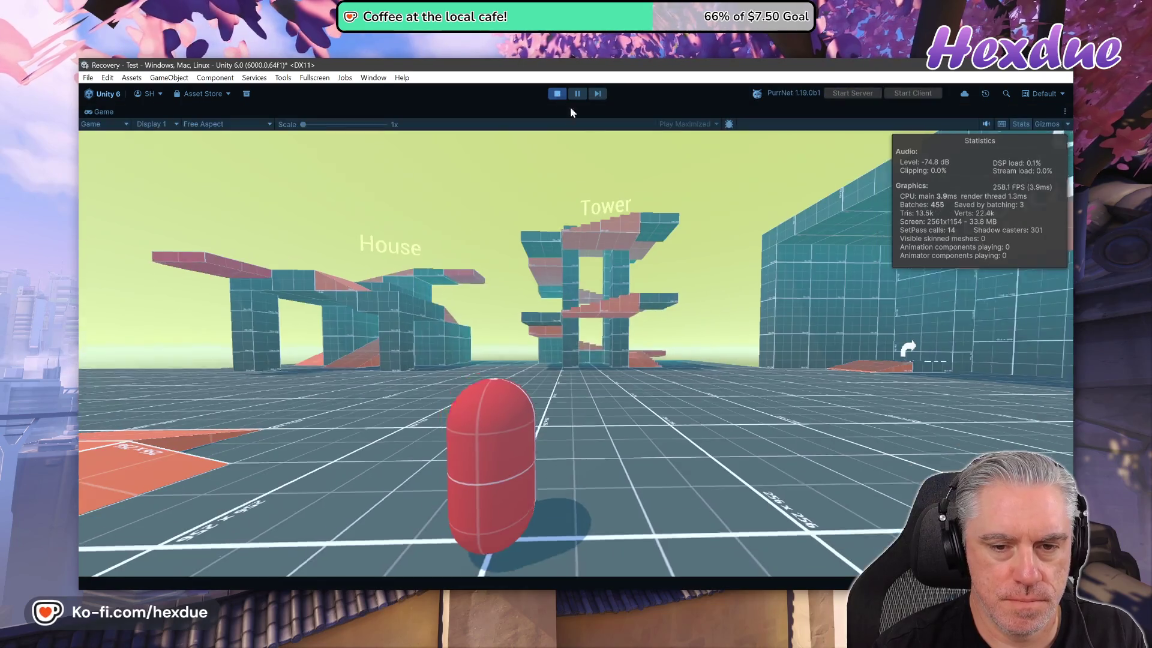
key(w)
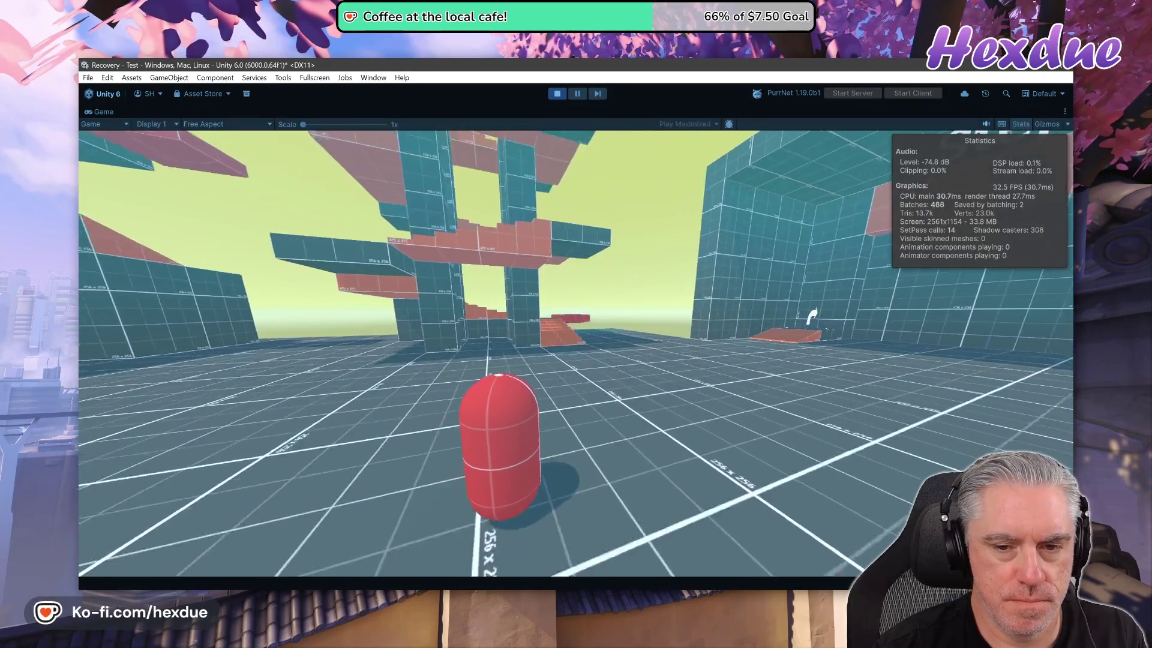
key(w)
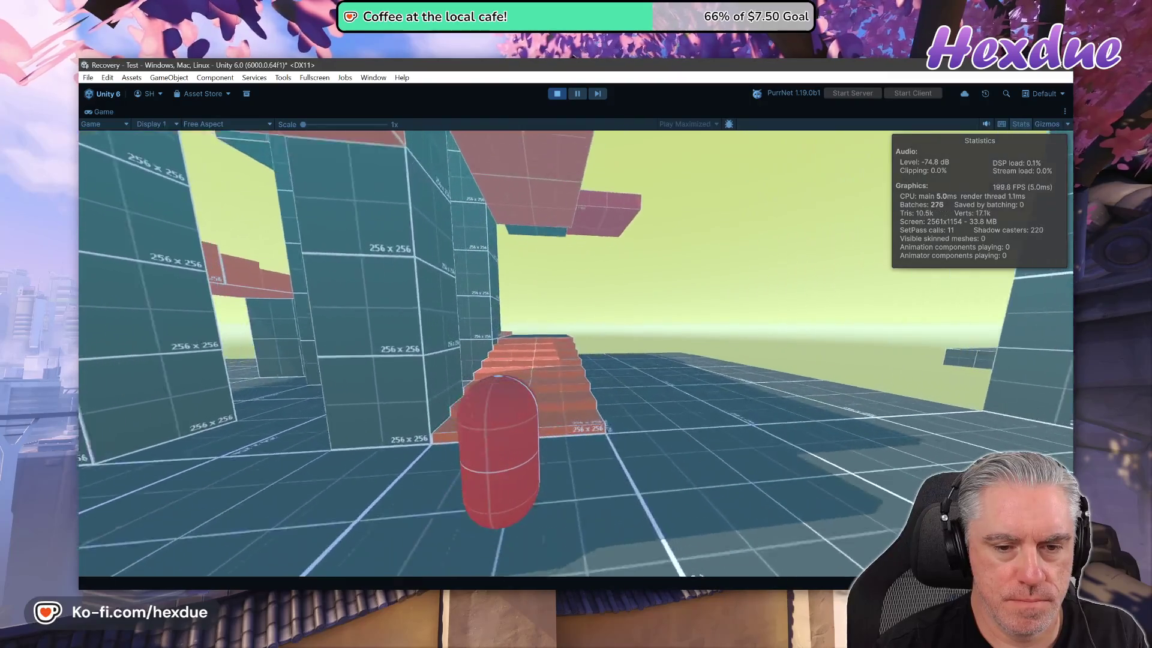
key(w)
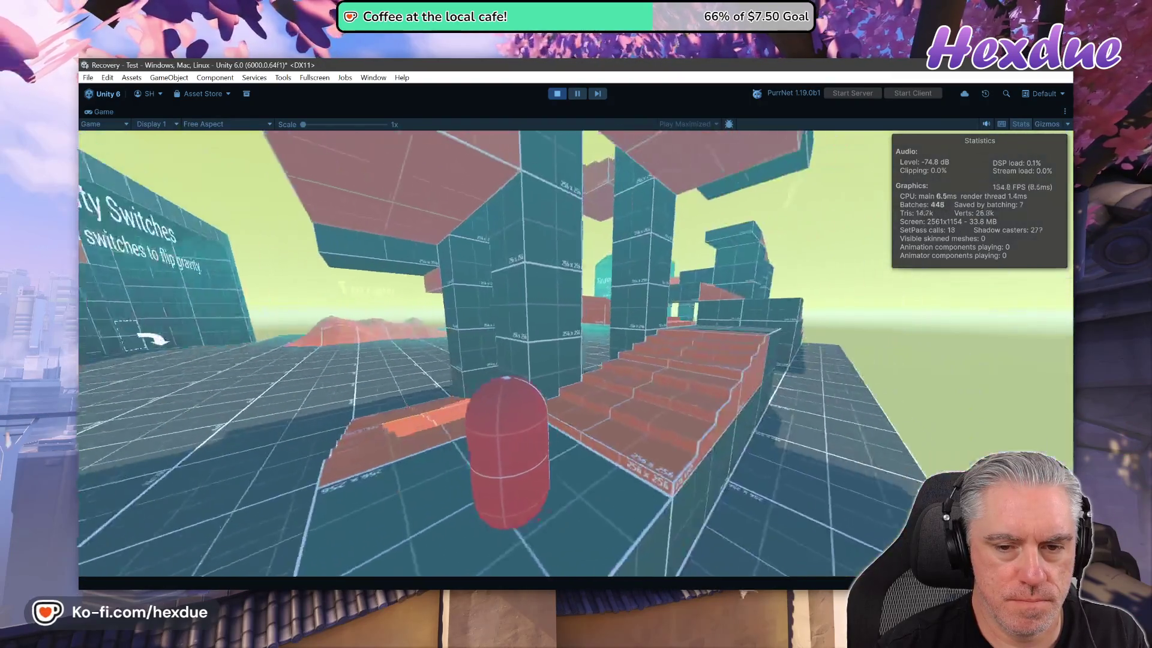
key(w)
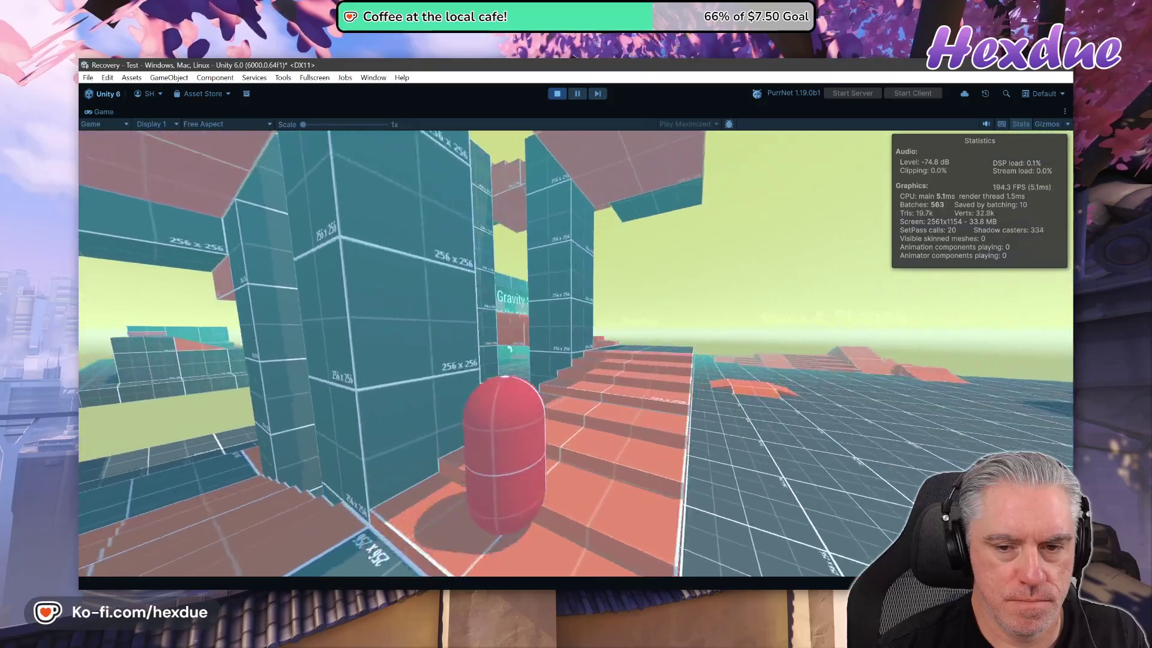
key(w)
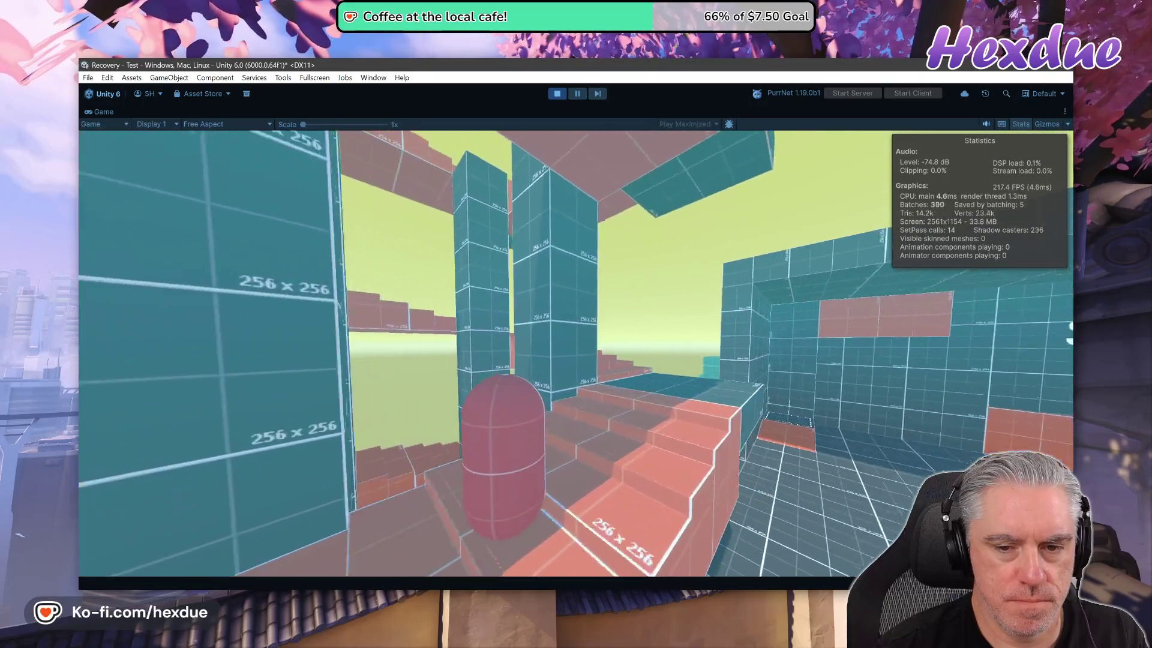
key(w)
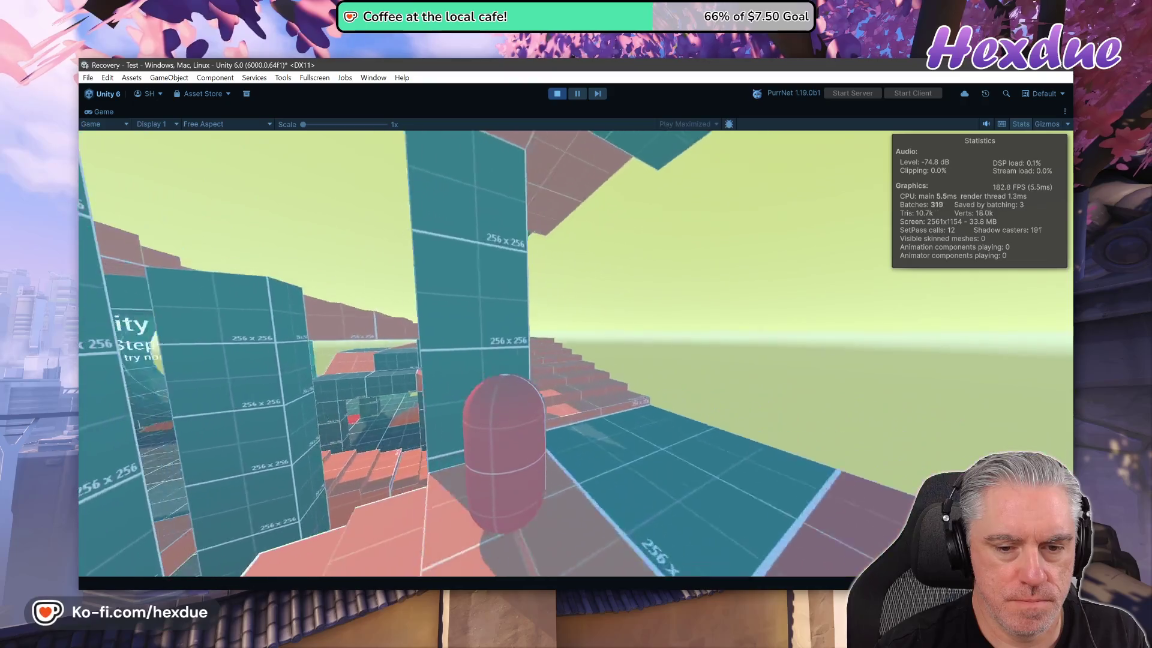
key(w)
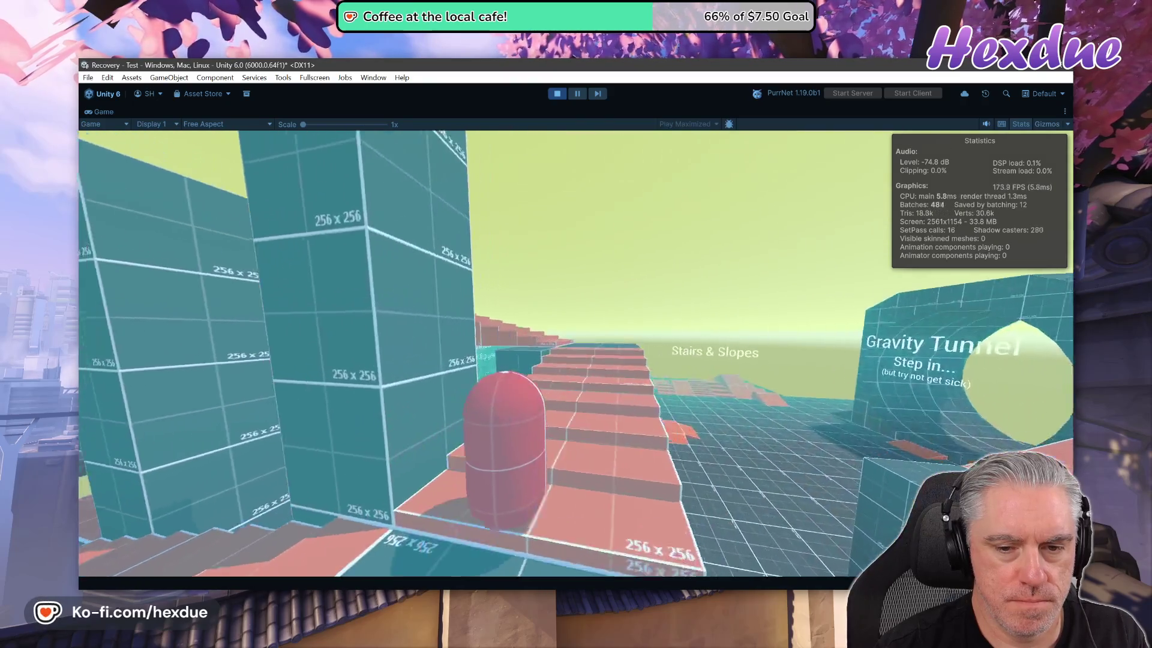
key(w)
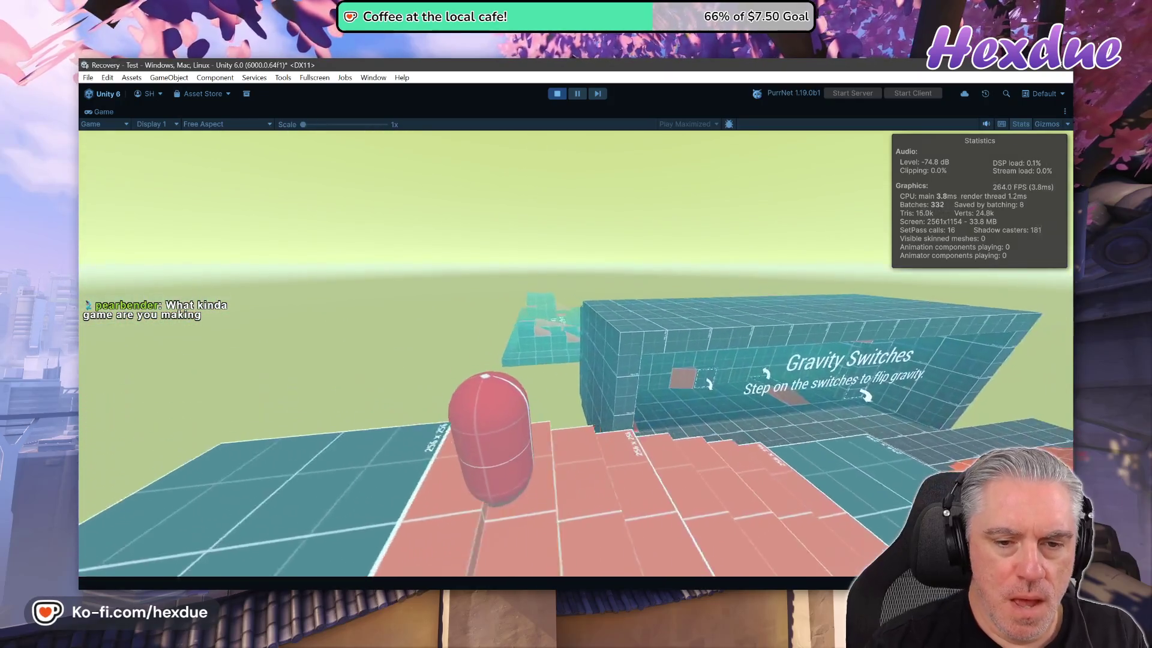
key(w)
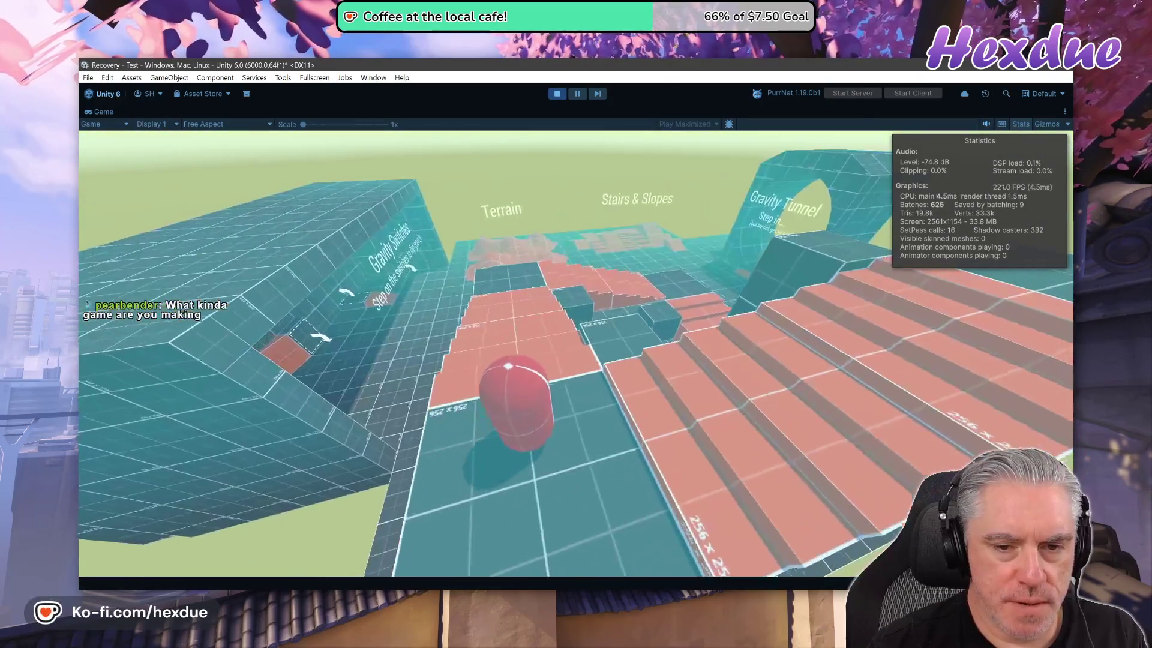
key(w)
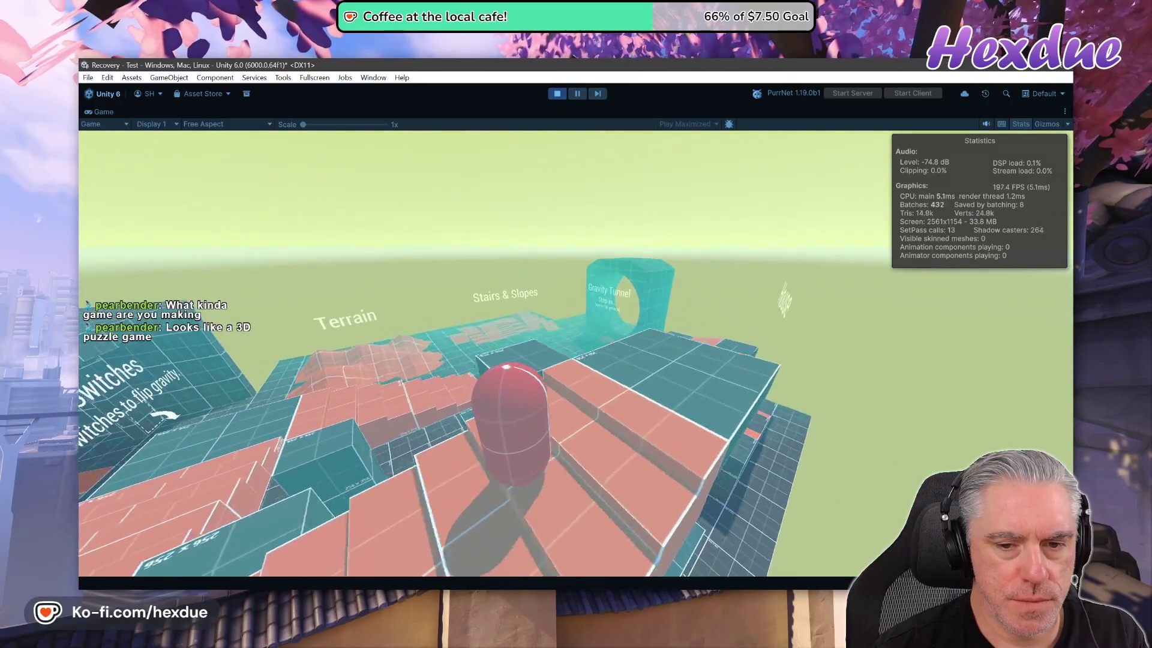
- Cross the teal and red platforms, walk through the Gravity Tunnel, then stop playing
key(w)
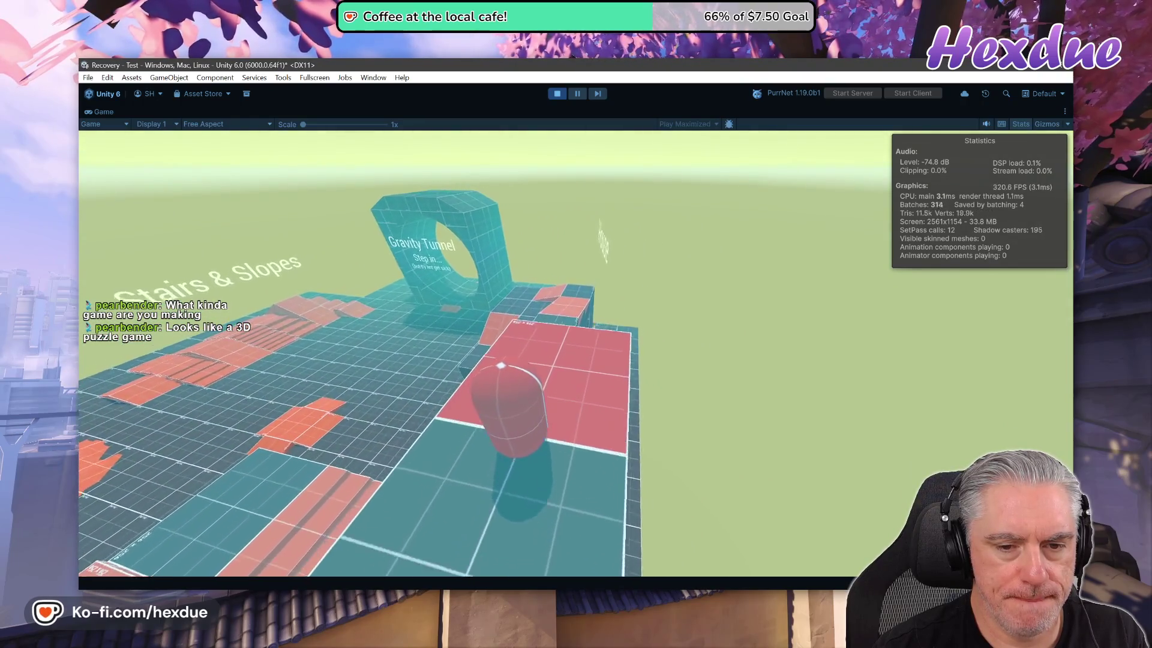
key(w)
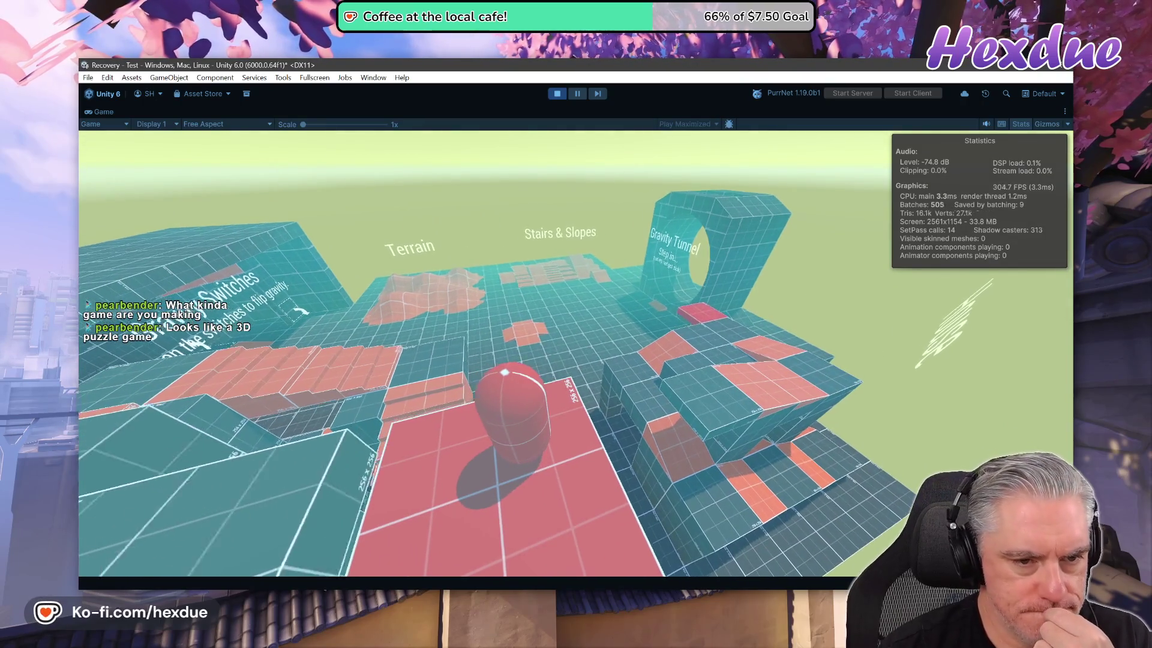
key(w)
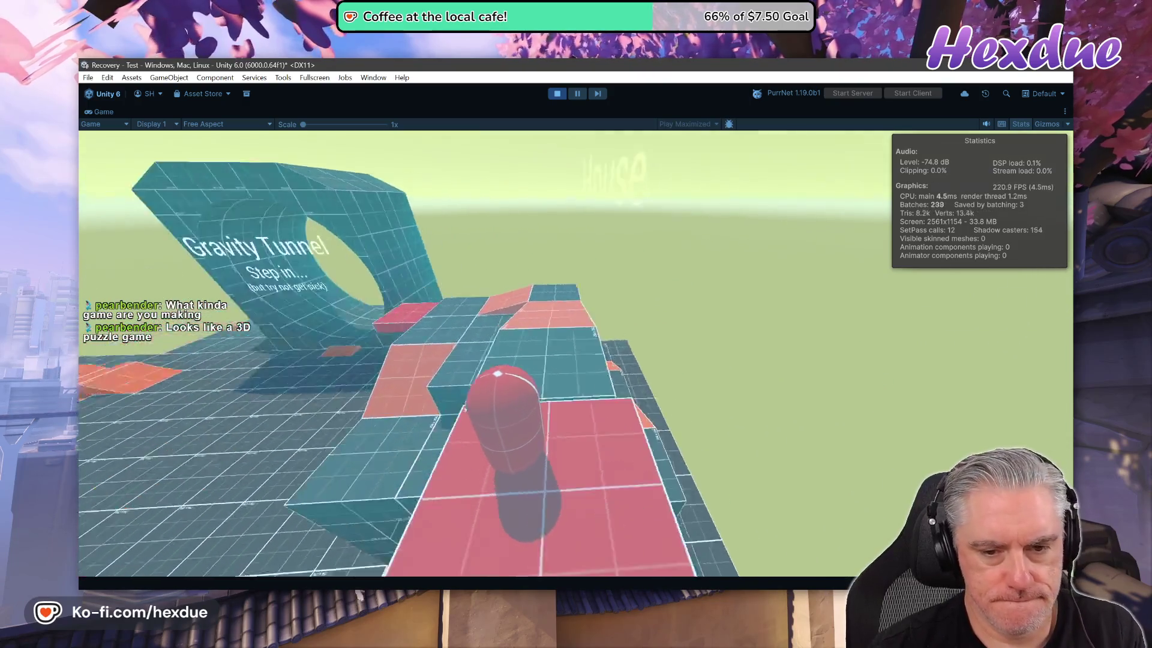
key(w)
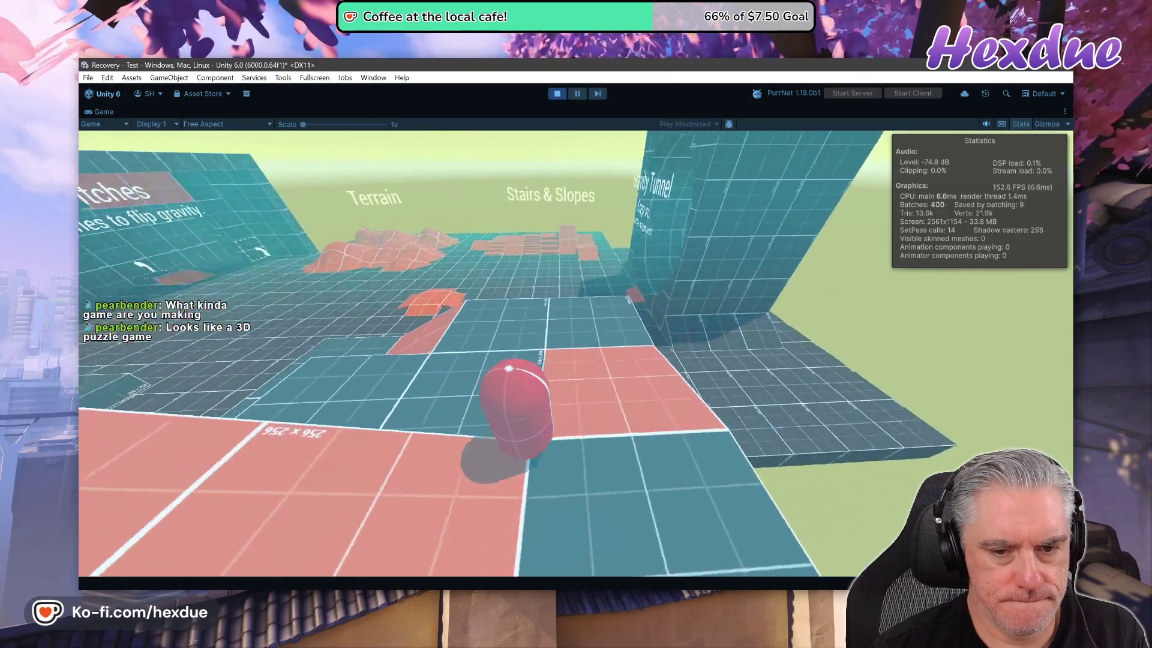
key(w)
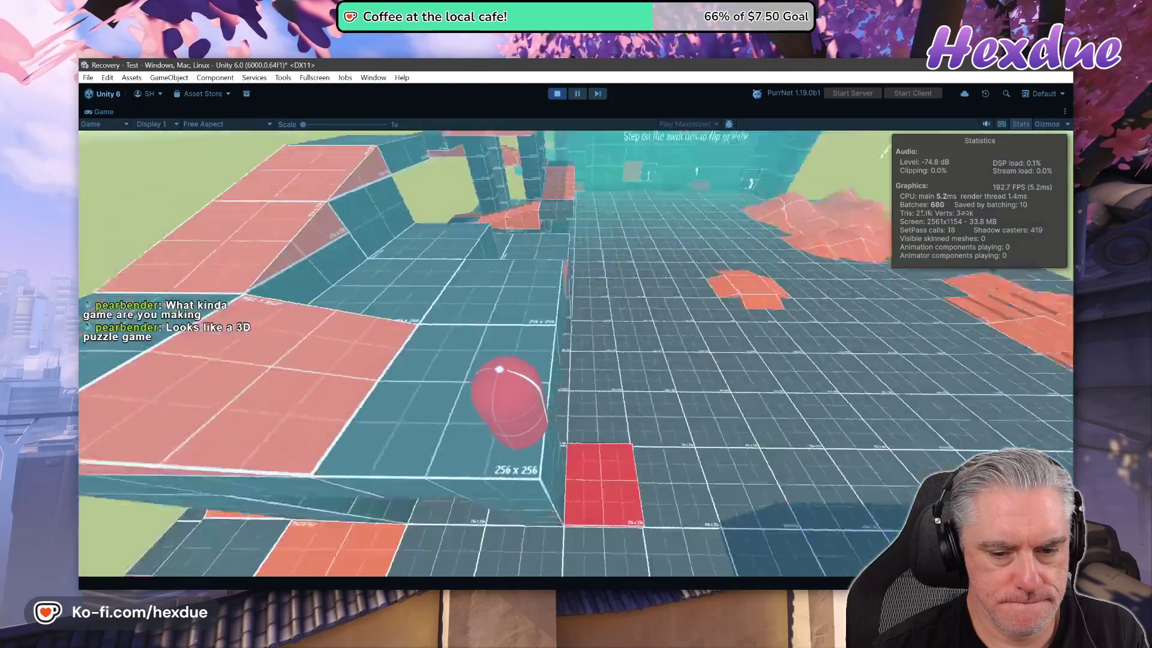
key(w)
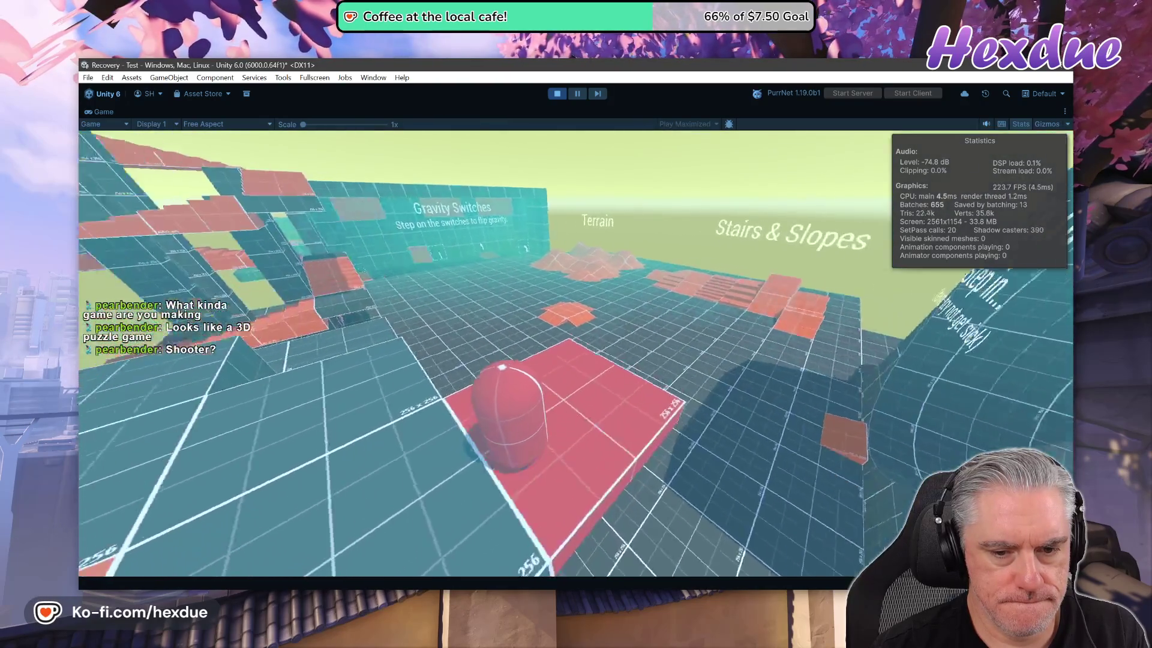
key(w)
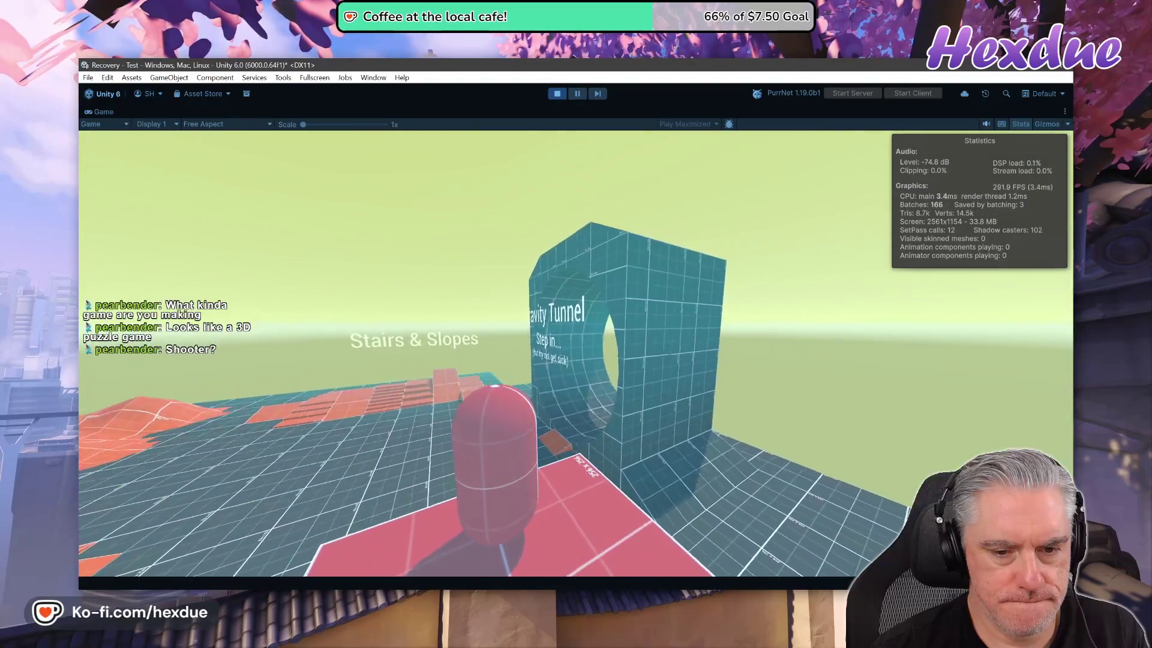
key(w)
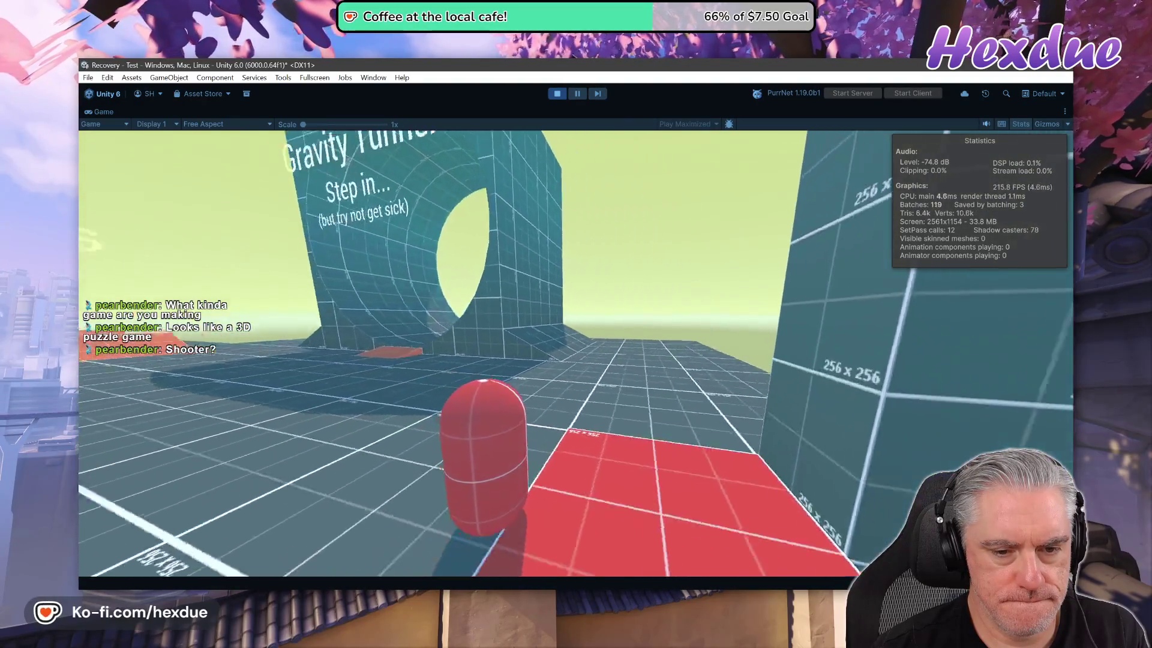
key(w)
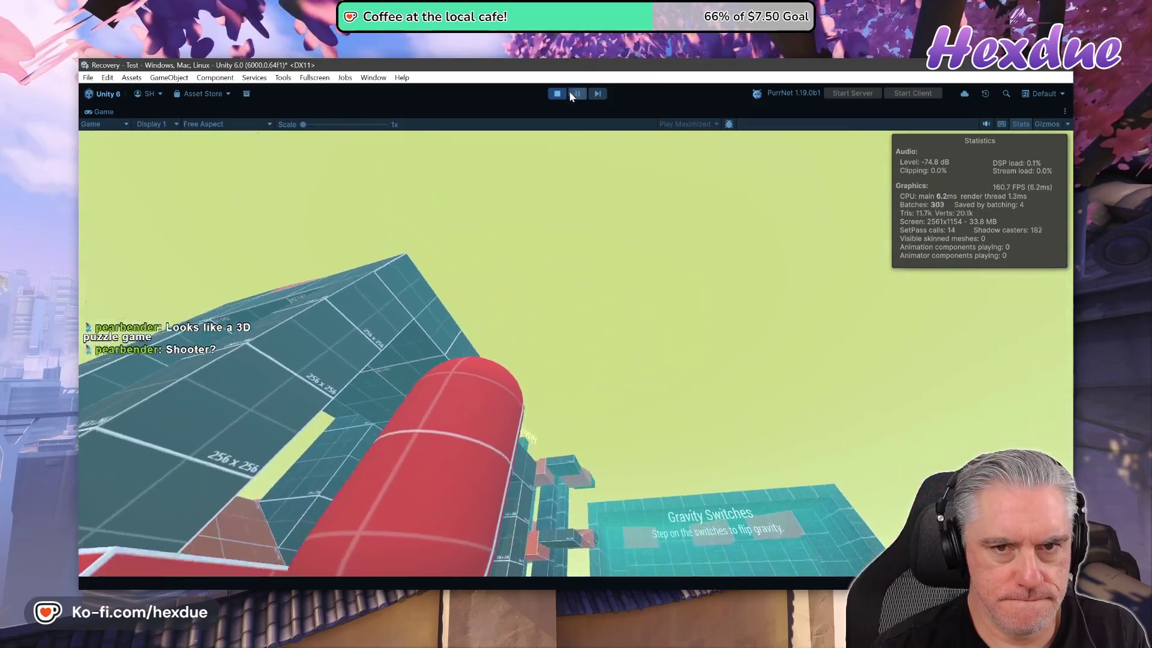
click(557, 93)
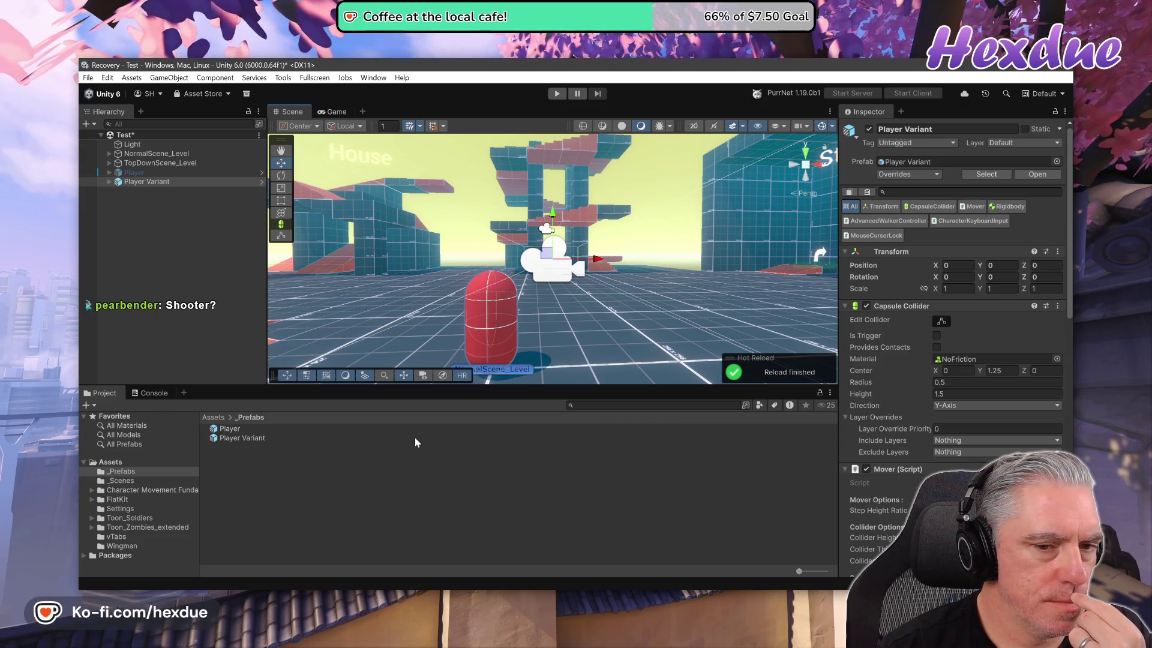
- Switch over to Visual Studio Code's terminal
key(alt+Tab)
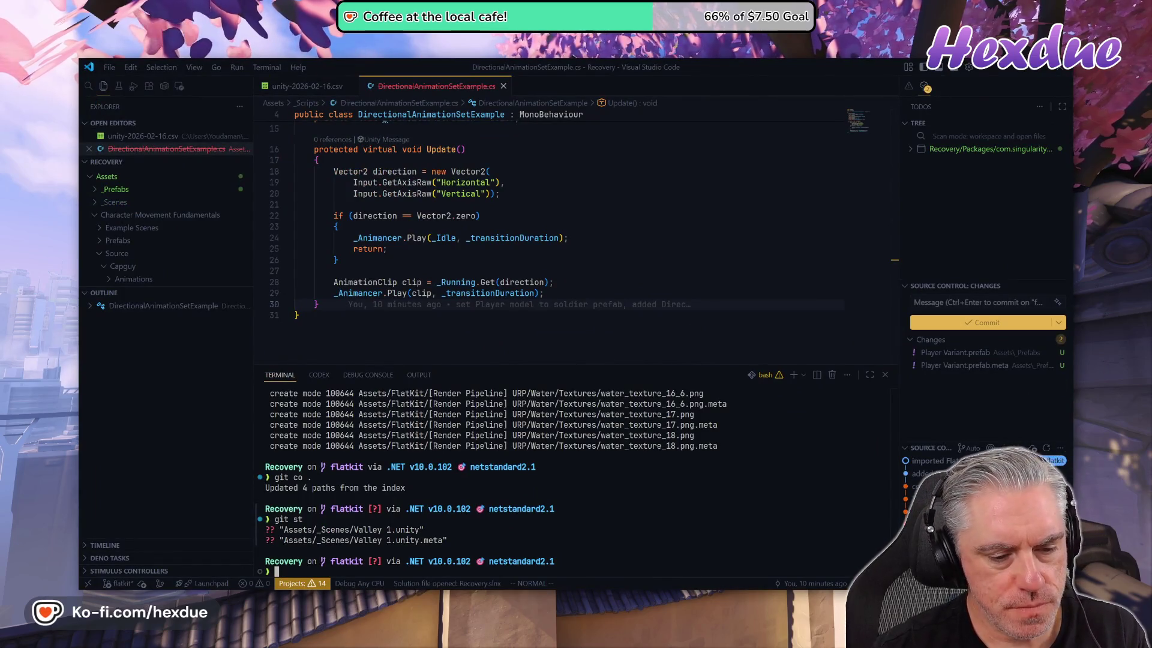
- Run git st, then save the Test scene in Unity with File > Save
text(git st)
key(Return)
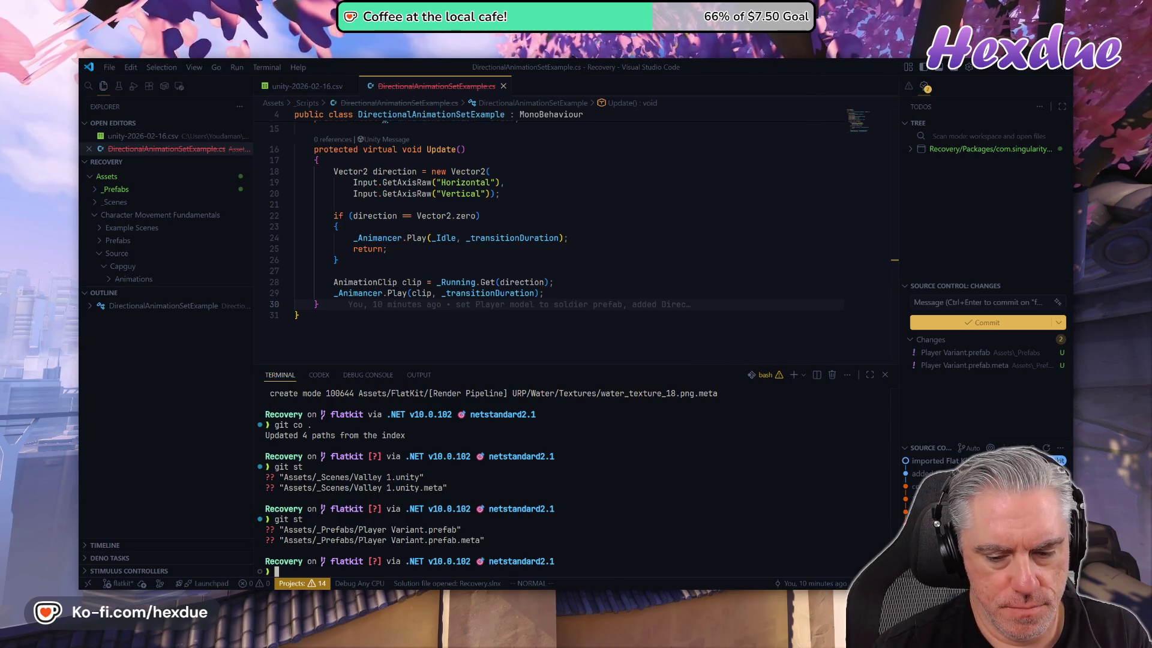
key(alt+Tab)
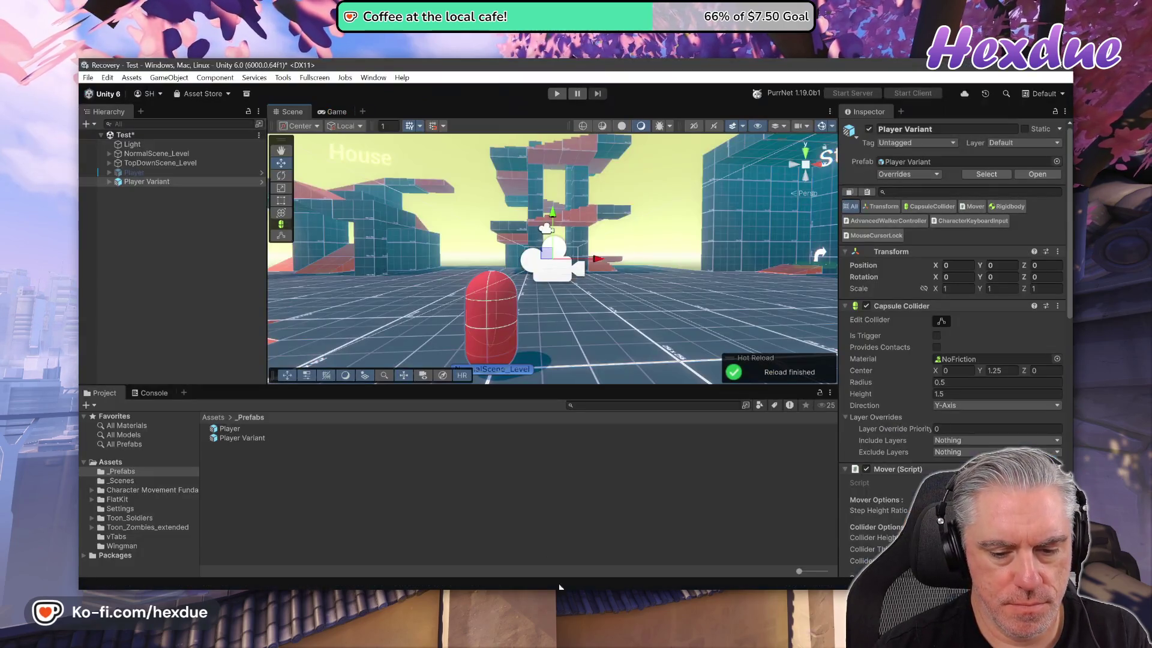
click(88, 78)
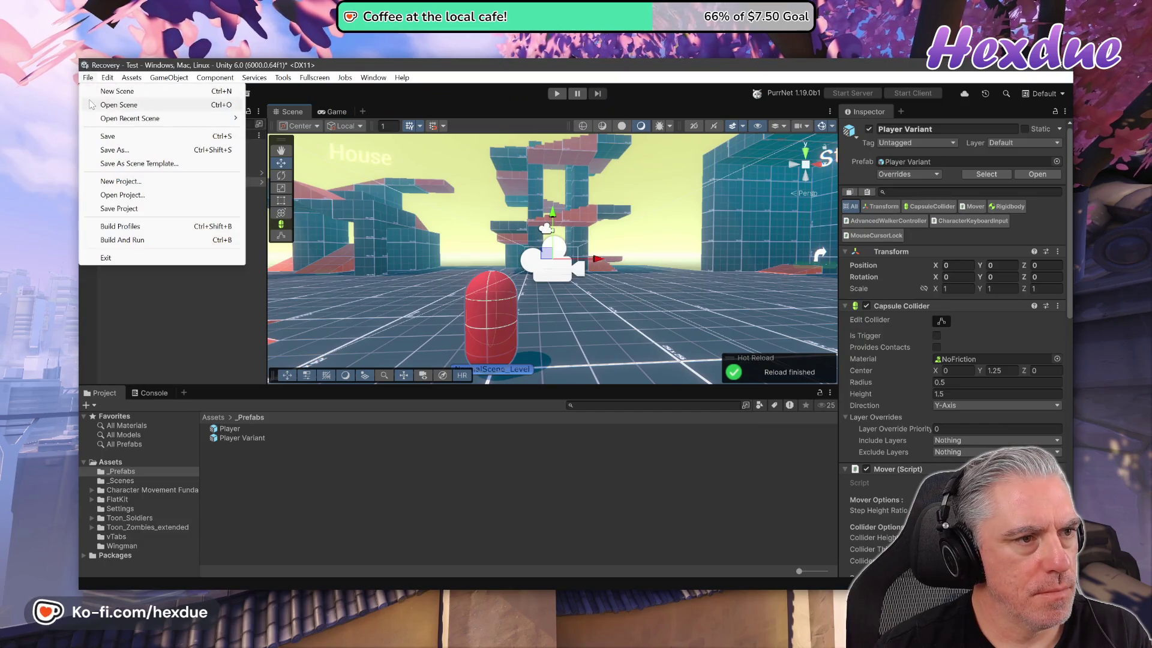
click(109, 137)
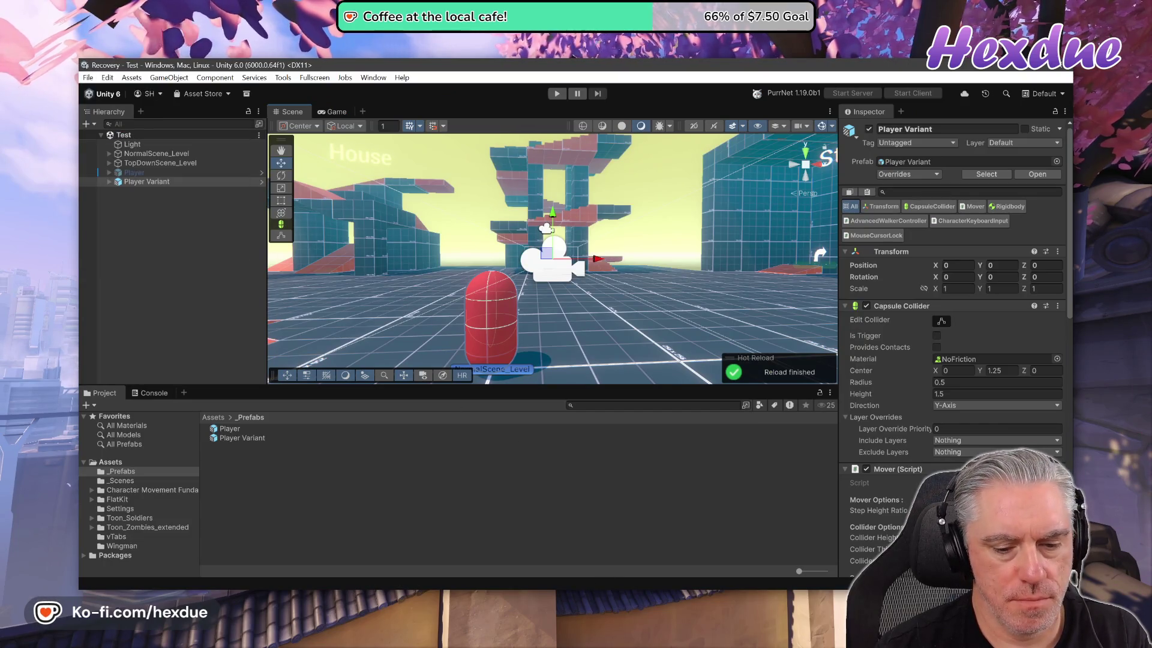
- Rerun git st to list Test.unity, the settings assets and the Player Variant files
key(alt+Tab)
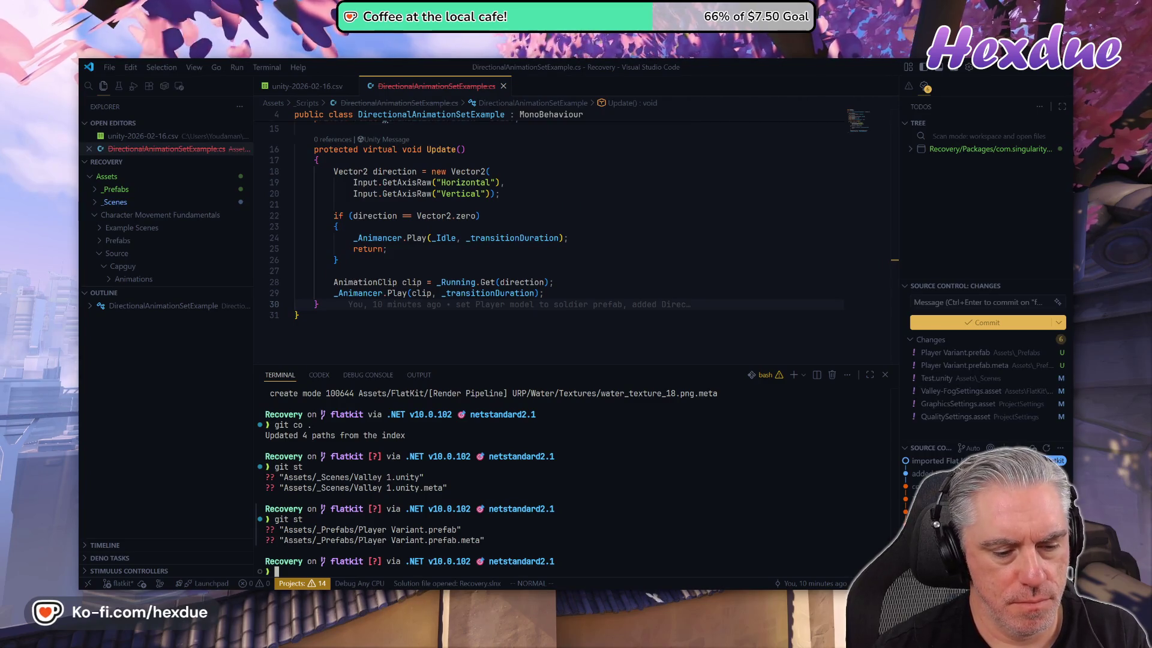
text(git st)
key(Return)
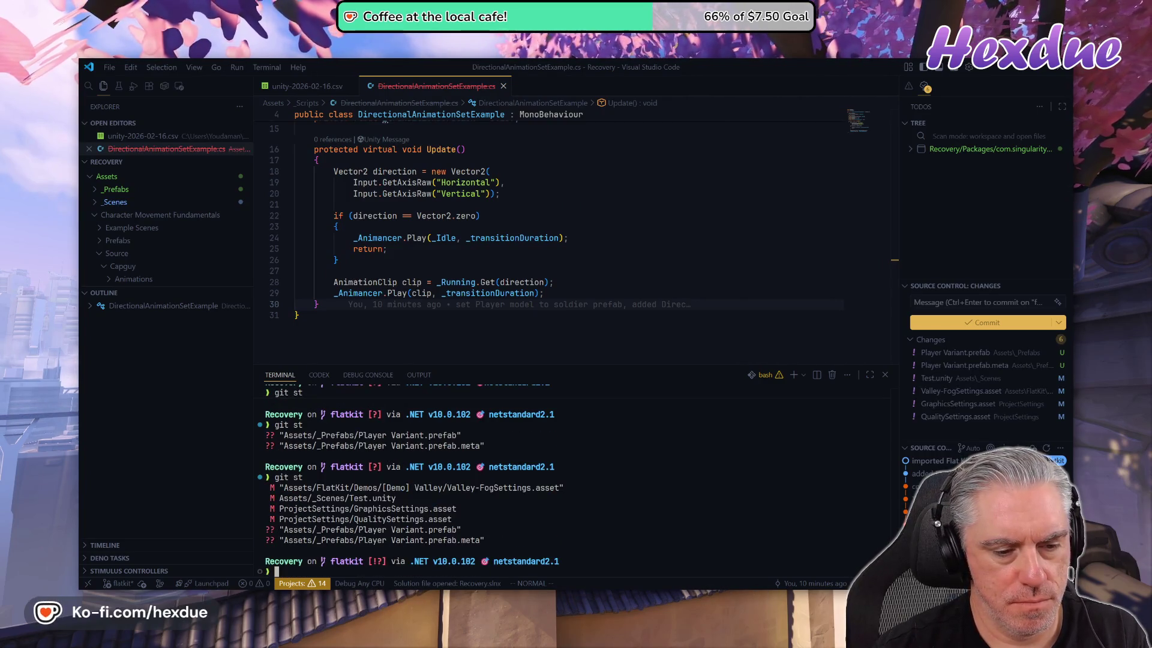